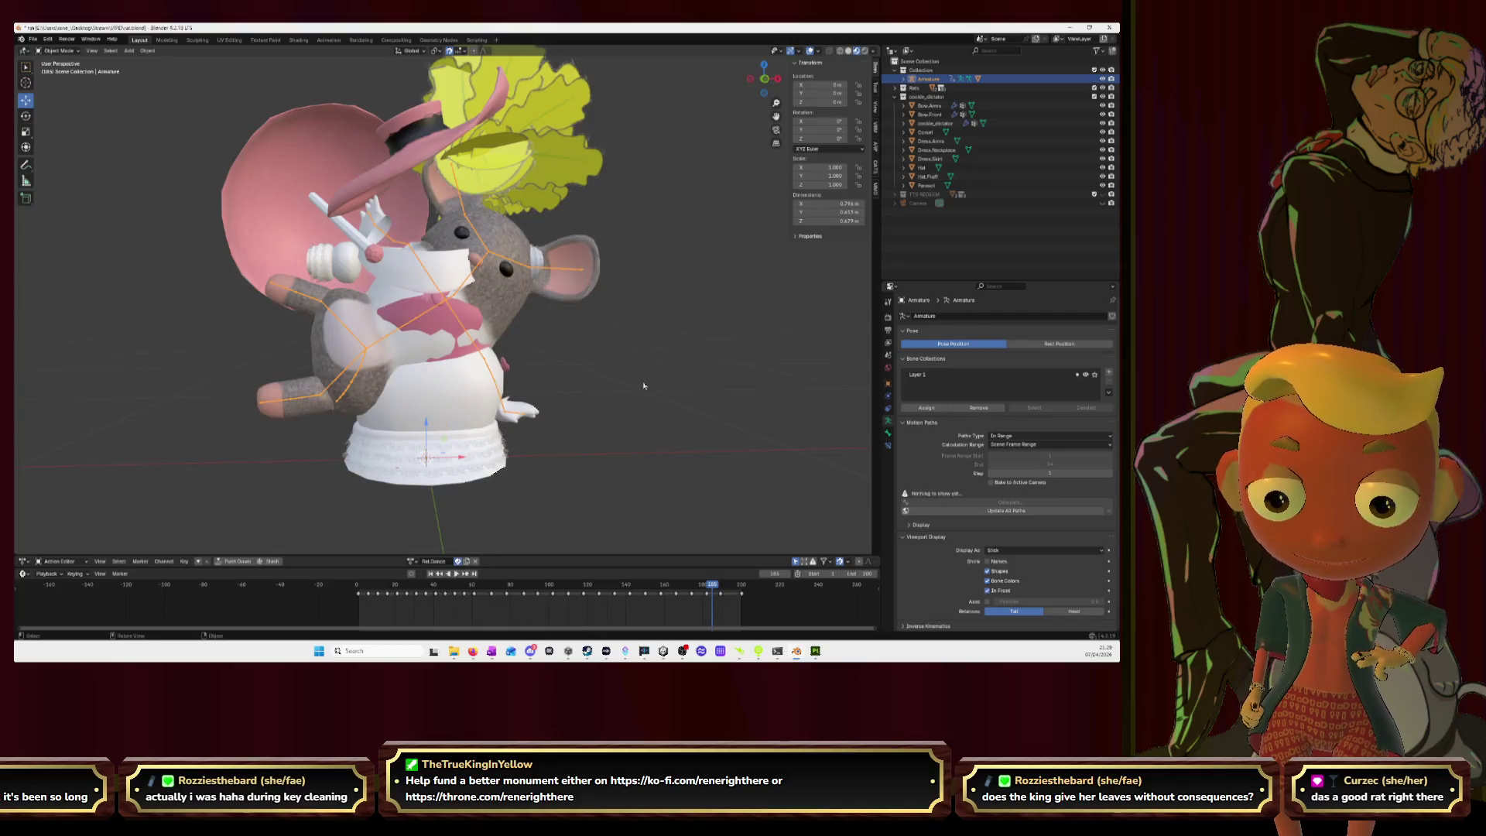
# Step: Switch the rig to Rest Position, select Corset, and zoom in from the front
pyautogui.click(1070, 345)
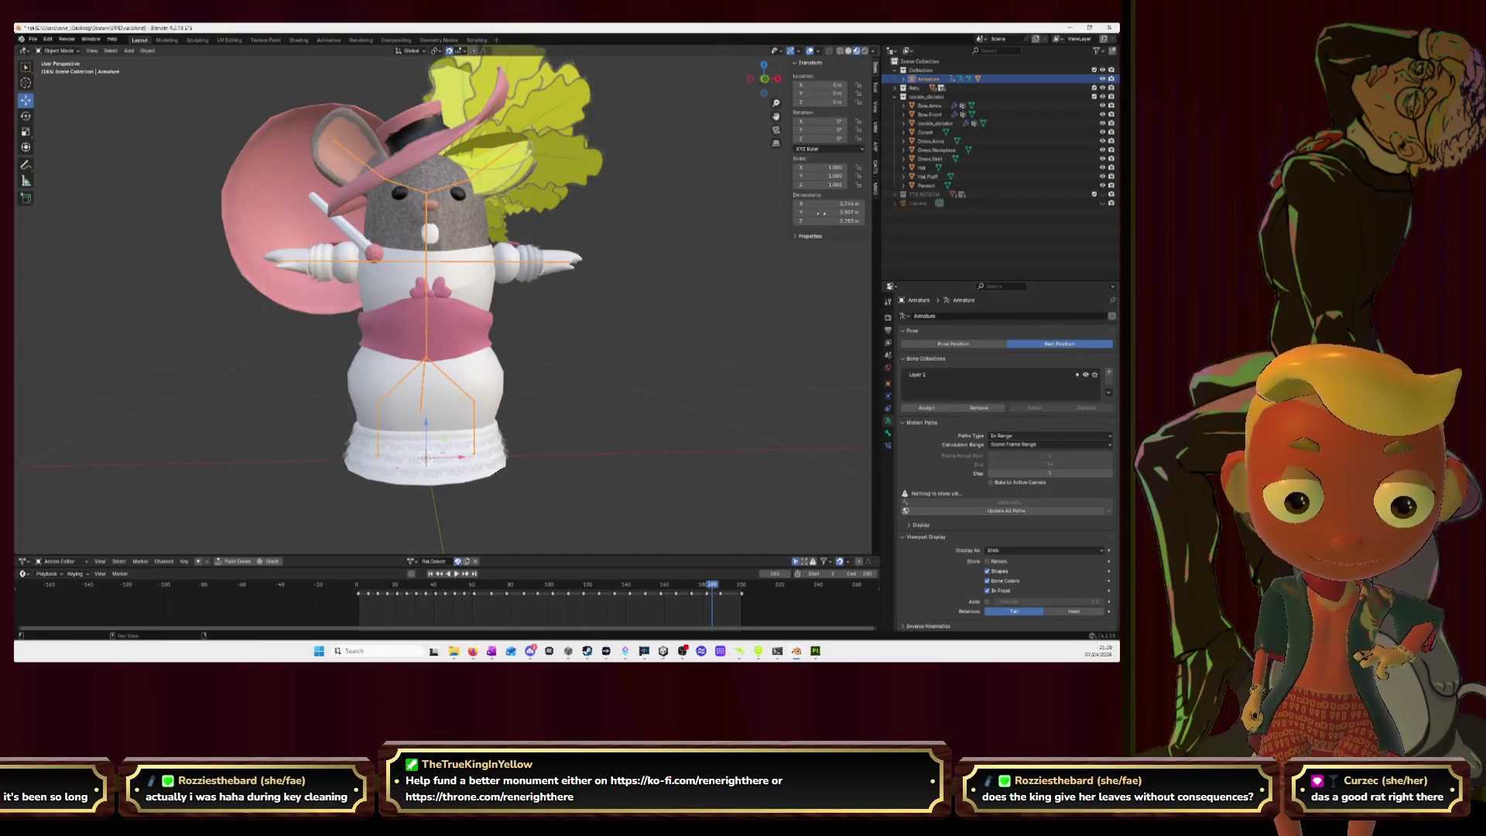
pyautogui.click(934, 132)
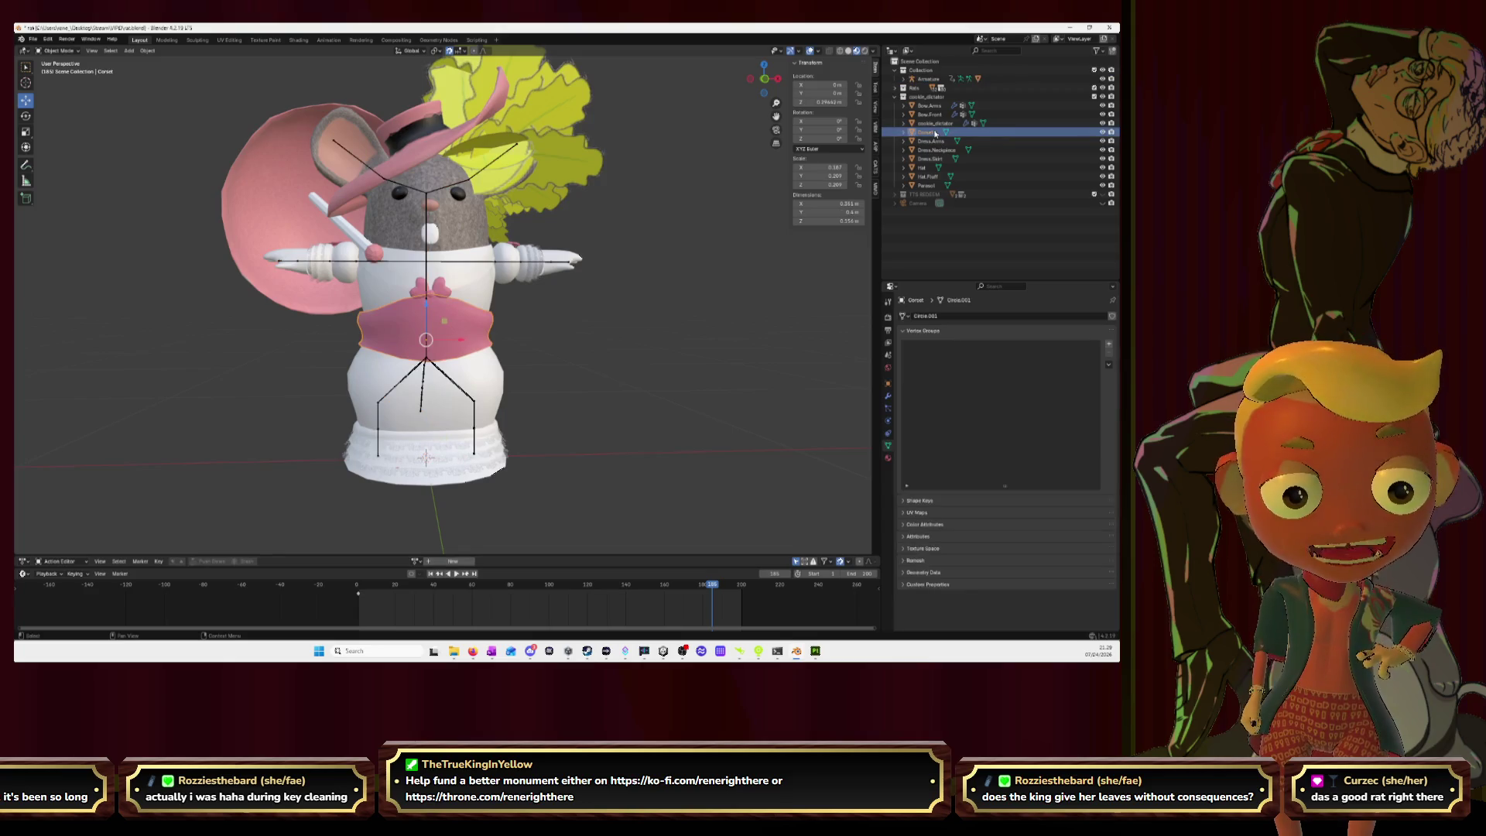
pyautogui.moveTo(764, 80); pyautogui.dragTo(767, 84)
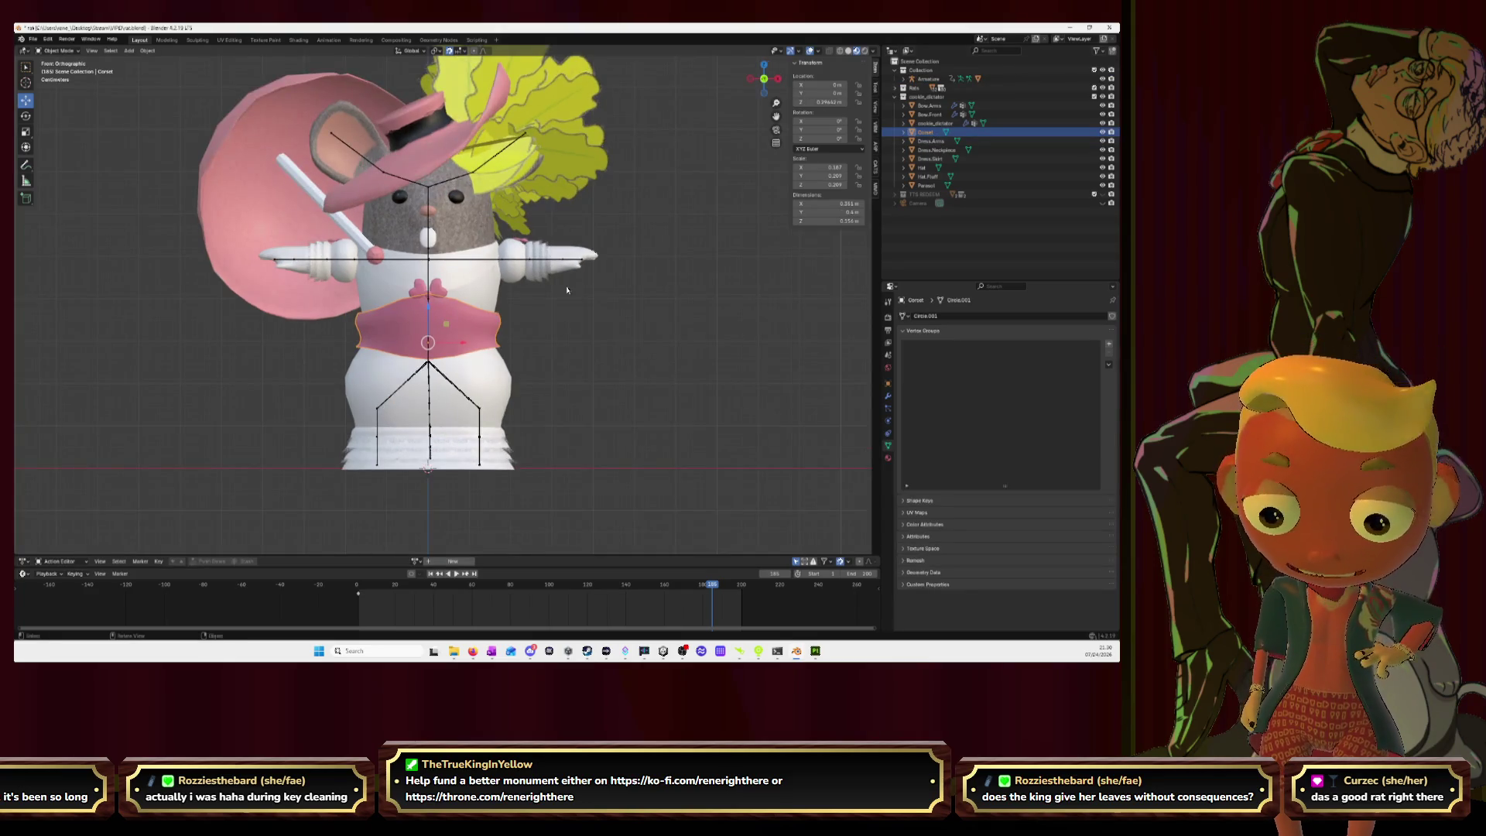
pyautogui.scroll(4, 567, 290)
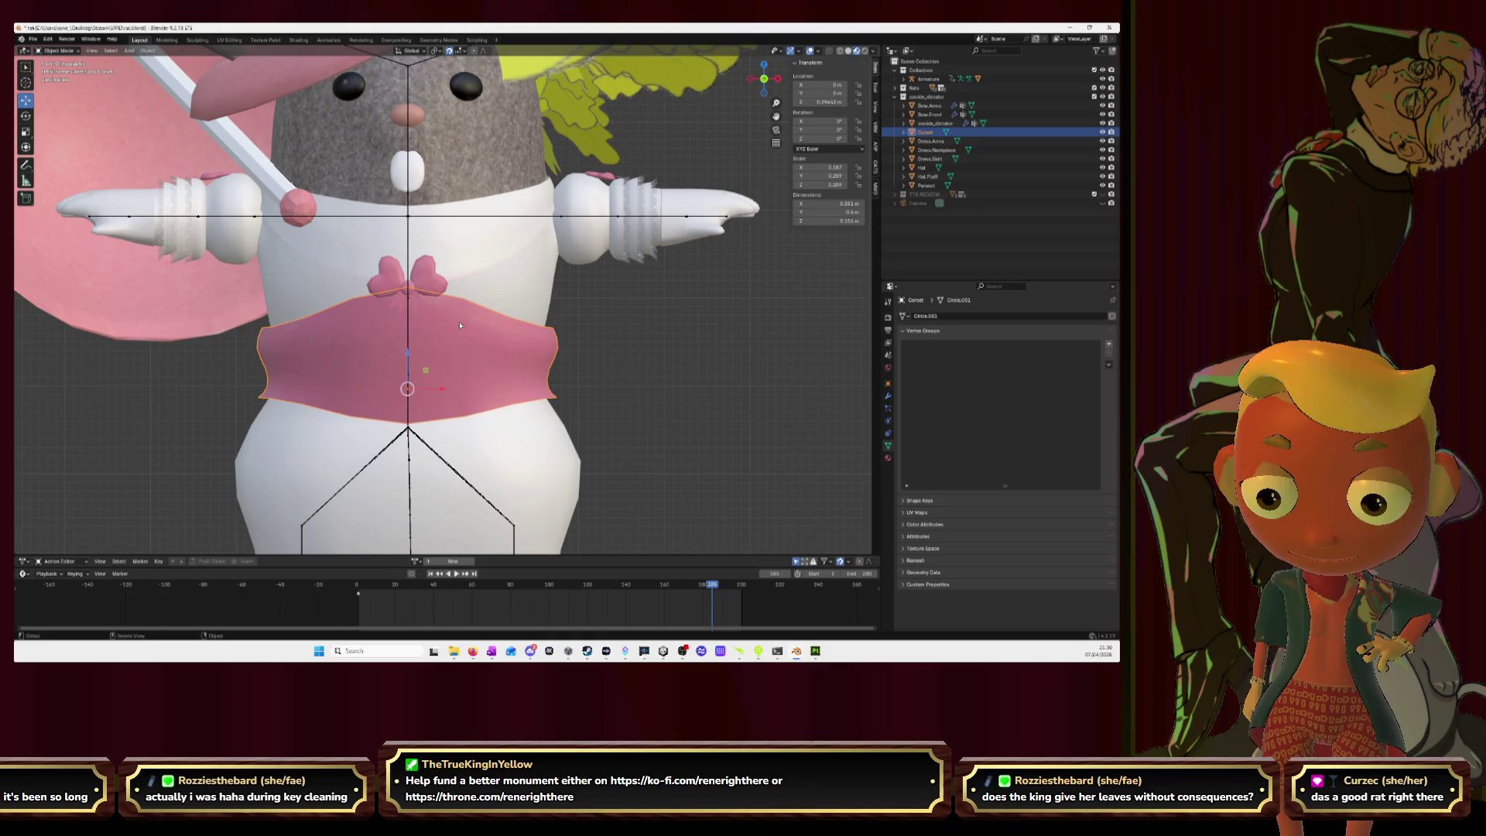
# Step: Add an Armature modifier to the corset via the 'arma' search and also select the Armature rig
pyautogui.click(887, 396)
pyautogui.click(951, 312)
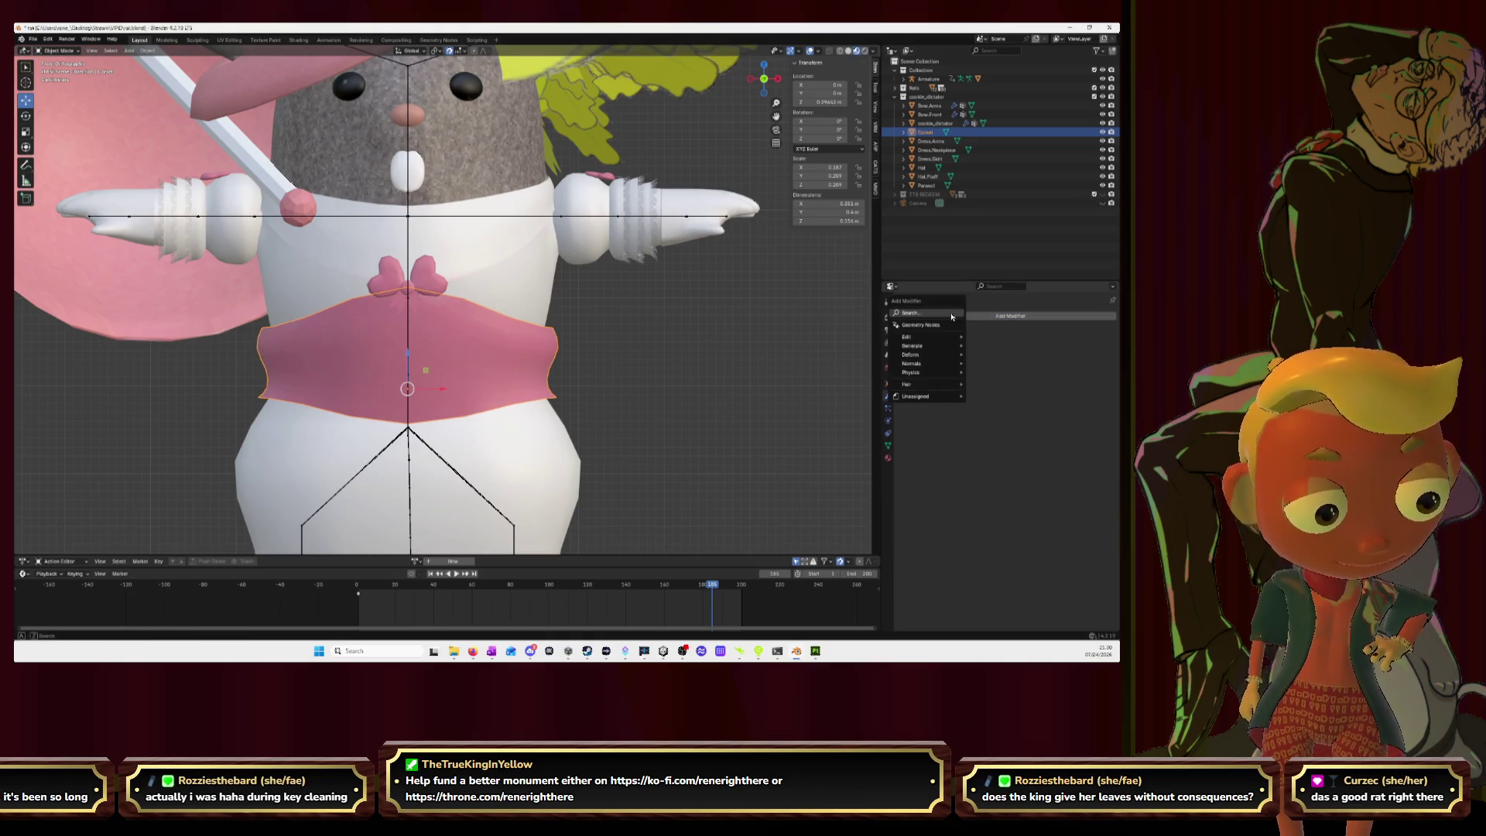
pyautogui.write('arma')
pyautogui.press('Return')
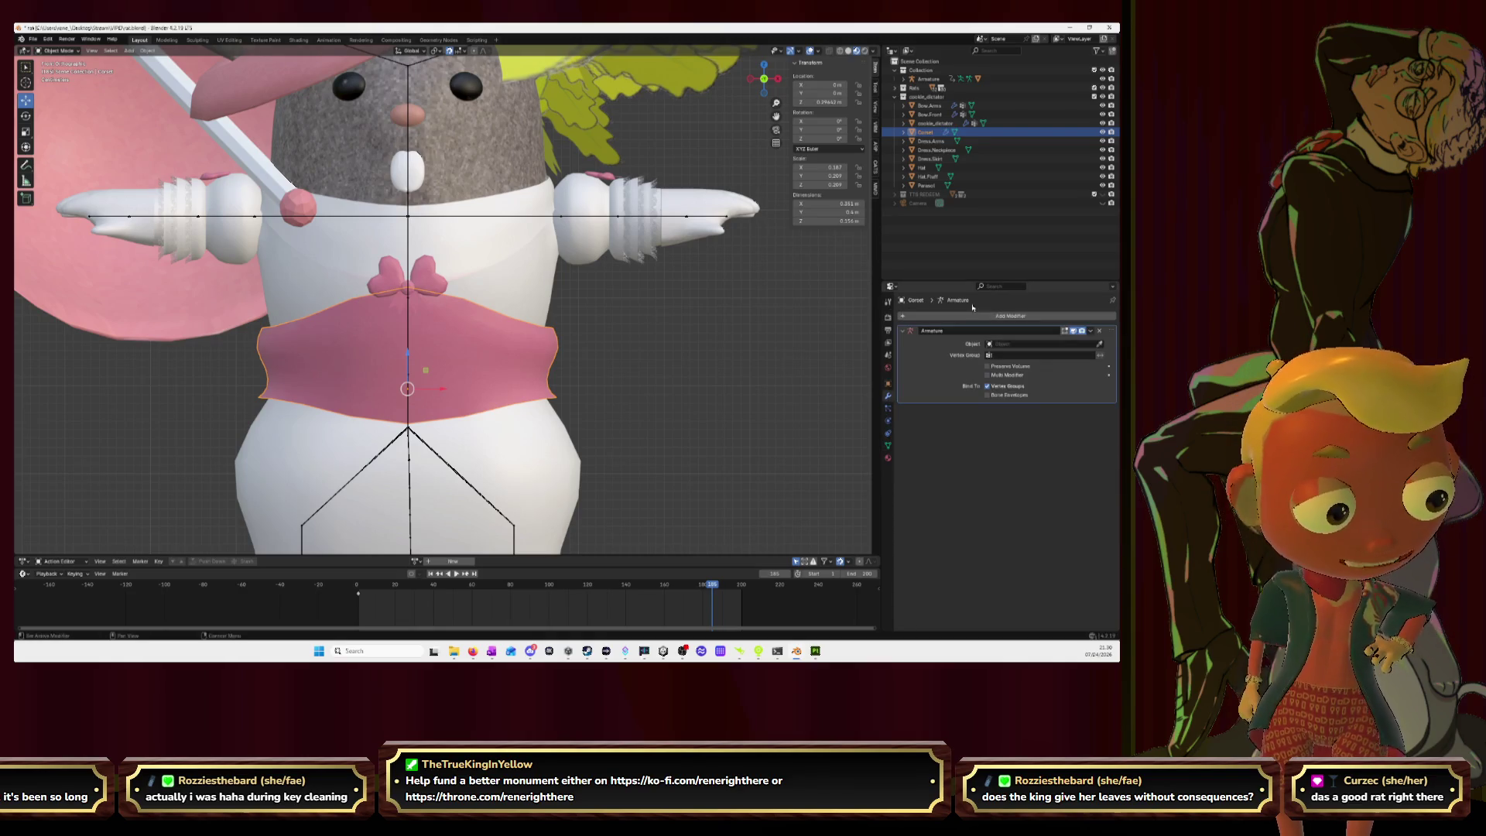
pyautogui.keyDown('shift'); pyautogui.click(408, 342); pyautogui.keyUp('shift')
pyautogui.click(75, 52)
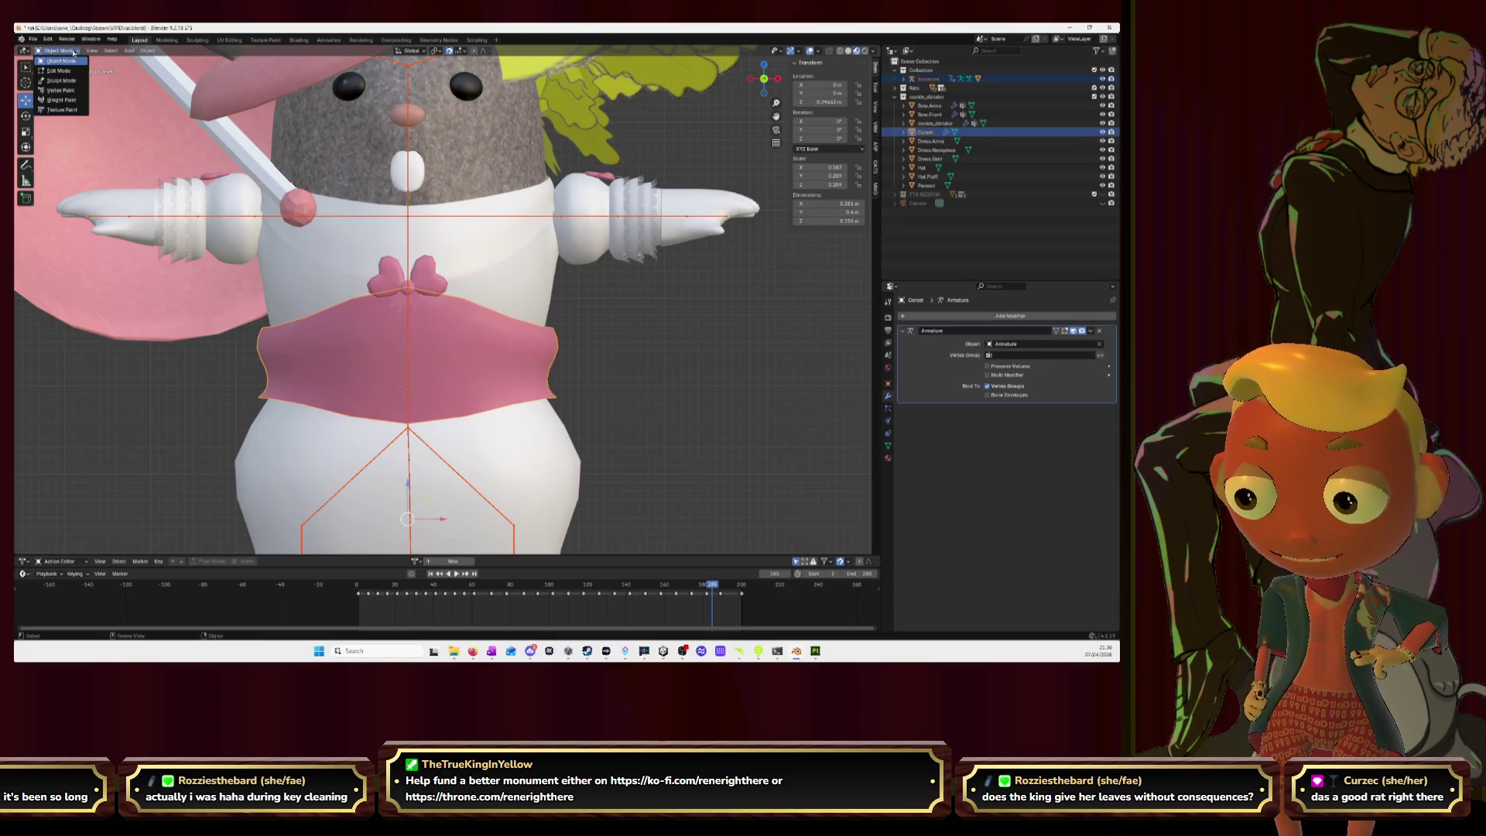
# Step: In Weight Paint mode, paint full Spine.1 weight along the corset's upper band from front and sides
pyautogui.click(70, 103)
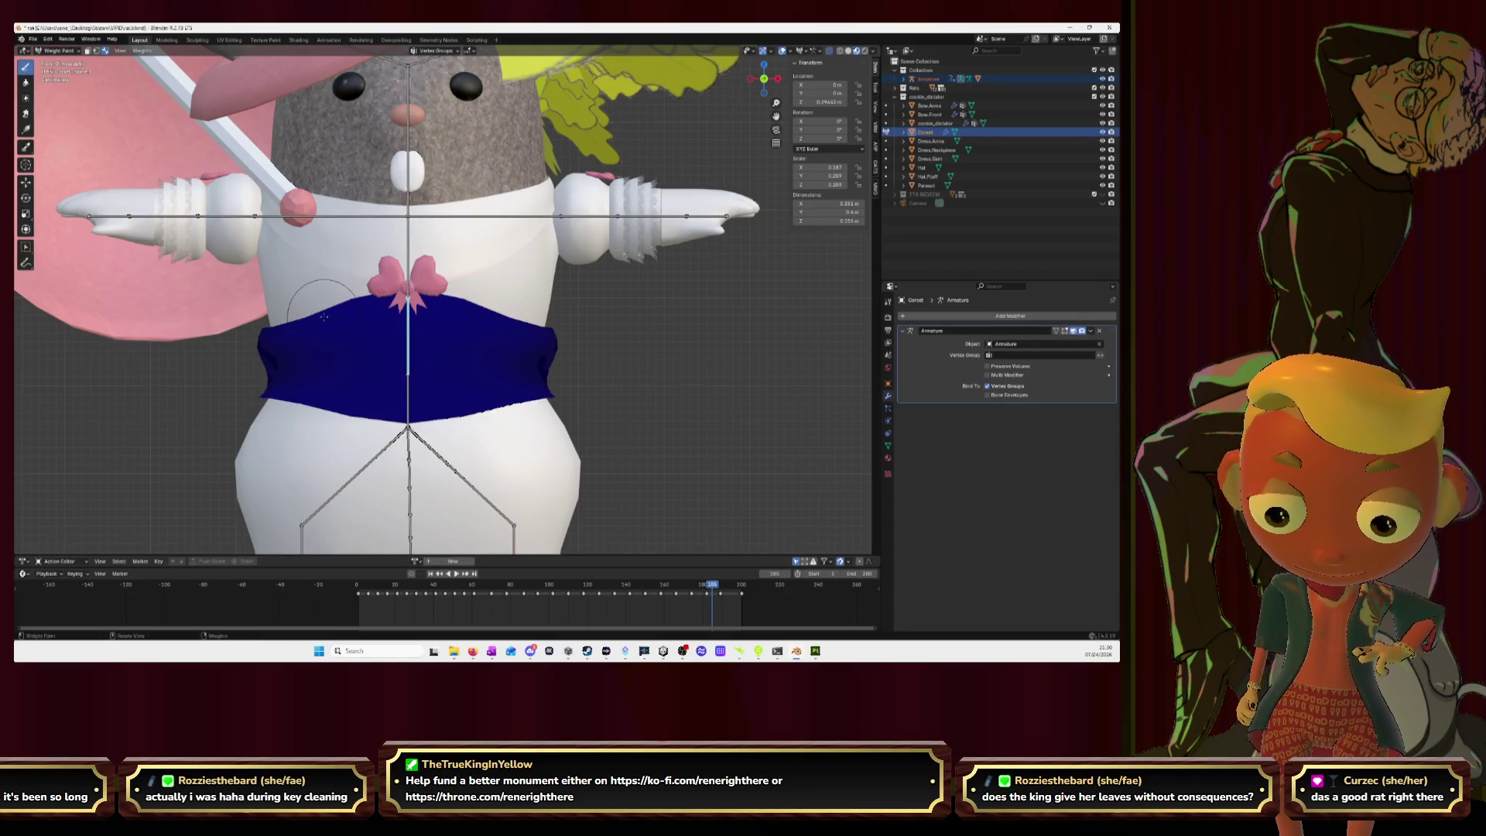
pyautogui.moveTo(322, 324)
pyautogui.mouseDown()
pyautogui.moveTo(479, 309)
pyautogui.moveTo(402, 297)
pyautogui.moveTo(312, 326)
pyautogui.moveTo(563, 336)
pyautogui.moveTo(433, 302)
pyautogui.mouseUp()
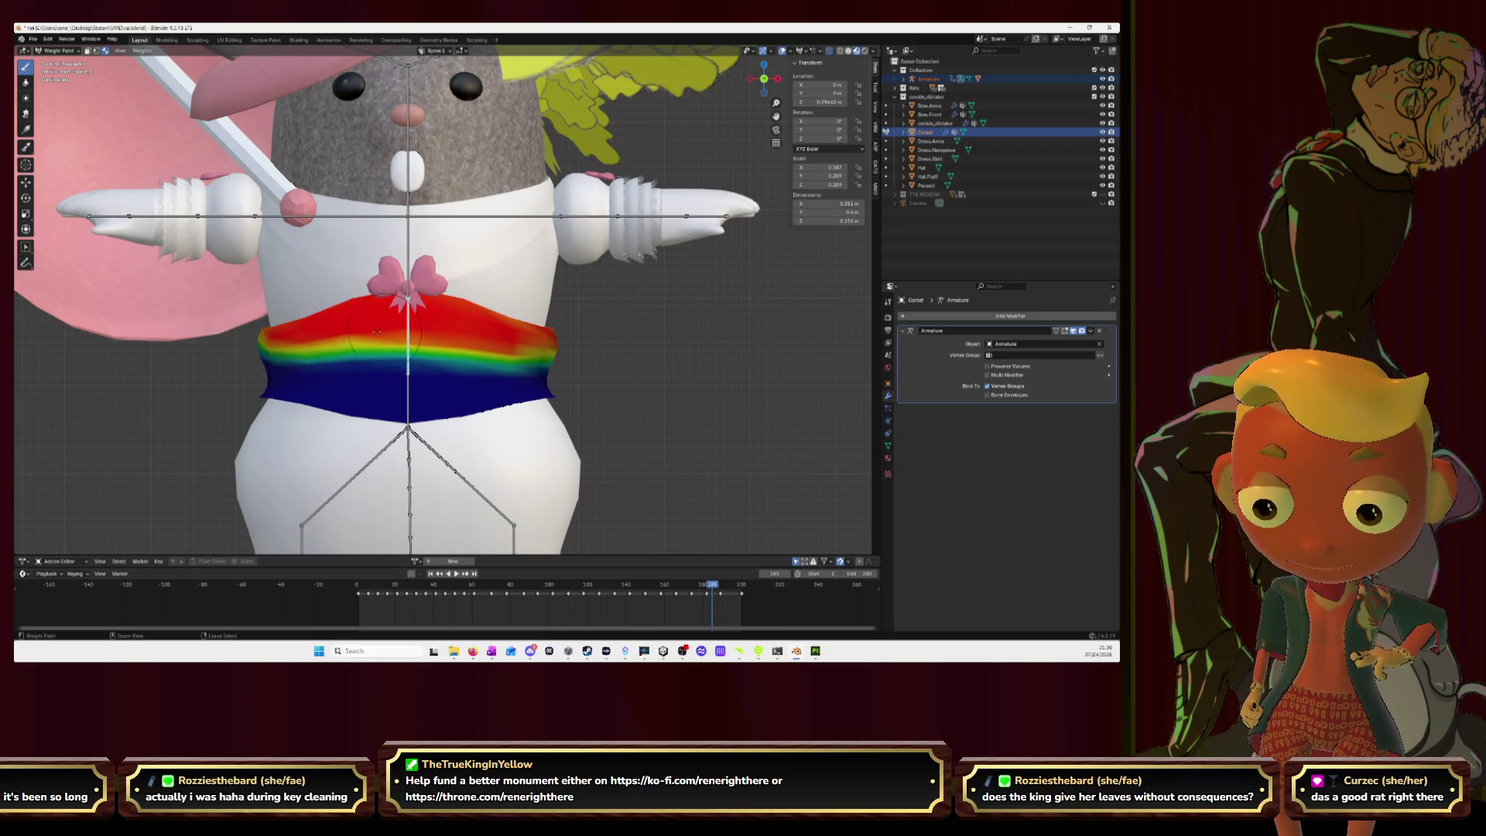
pyautogui.click(750, 78)
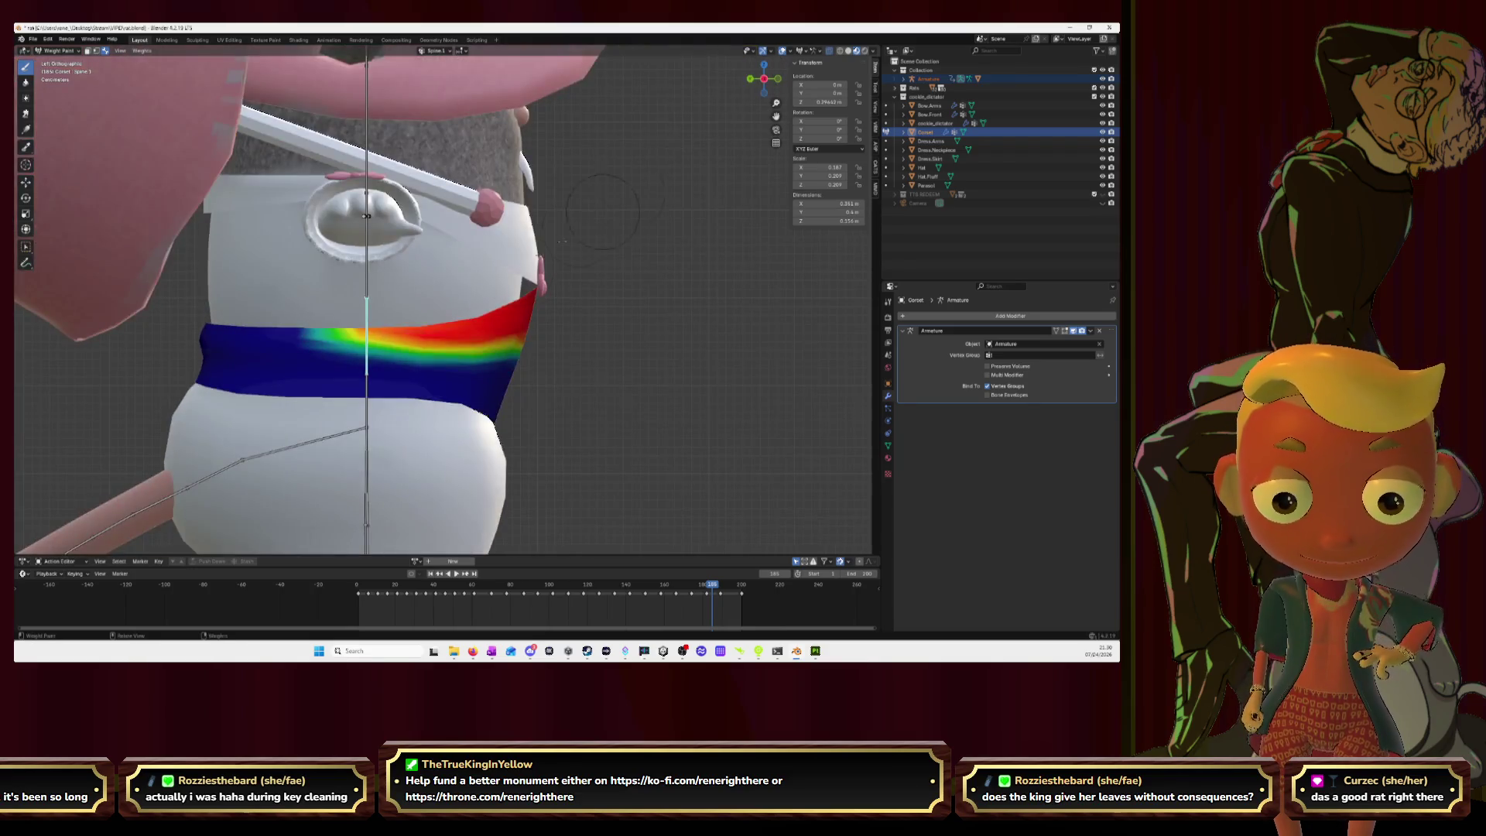
pyautogui.moveTo(456, 319); pyautogui.dragTo(214, 330)
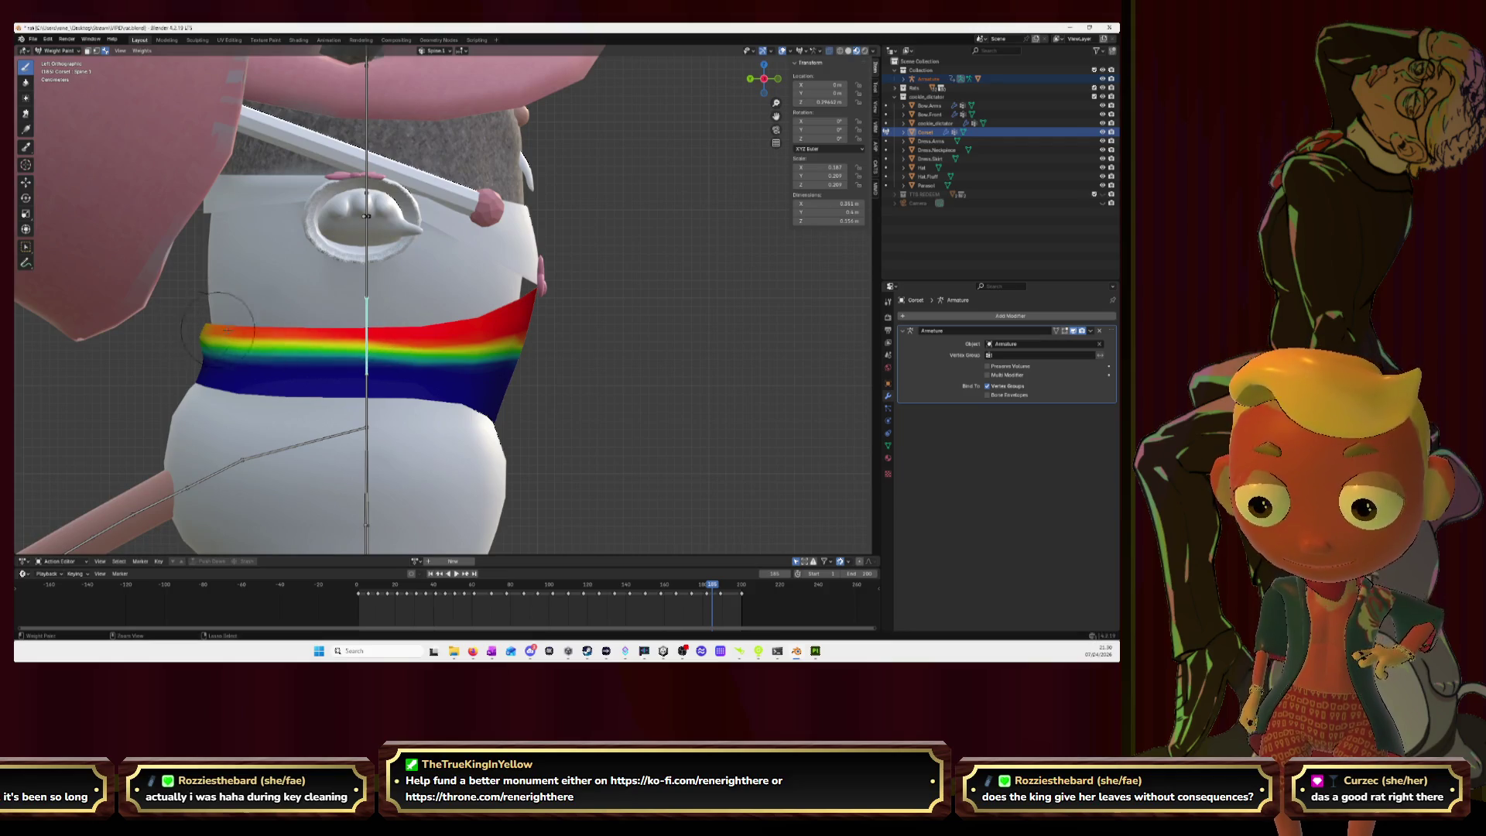
pyautogui.moveTo(424, 325); pyautogui.dragTo(187, 338)
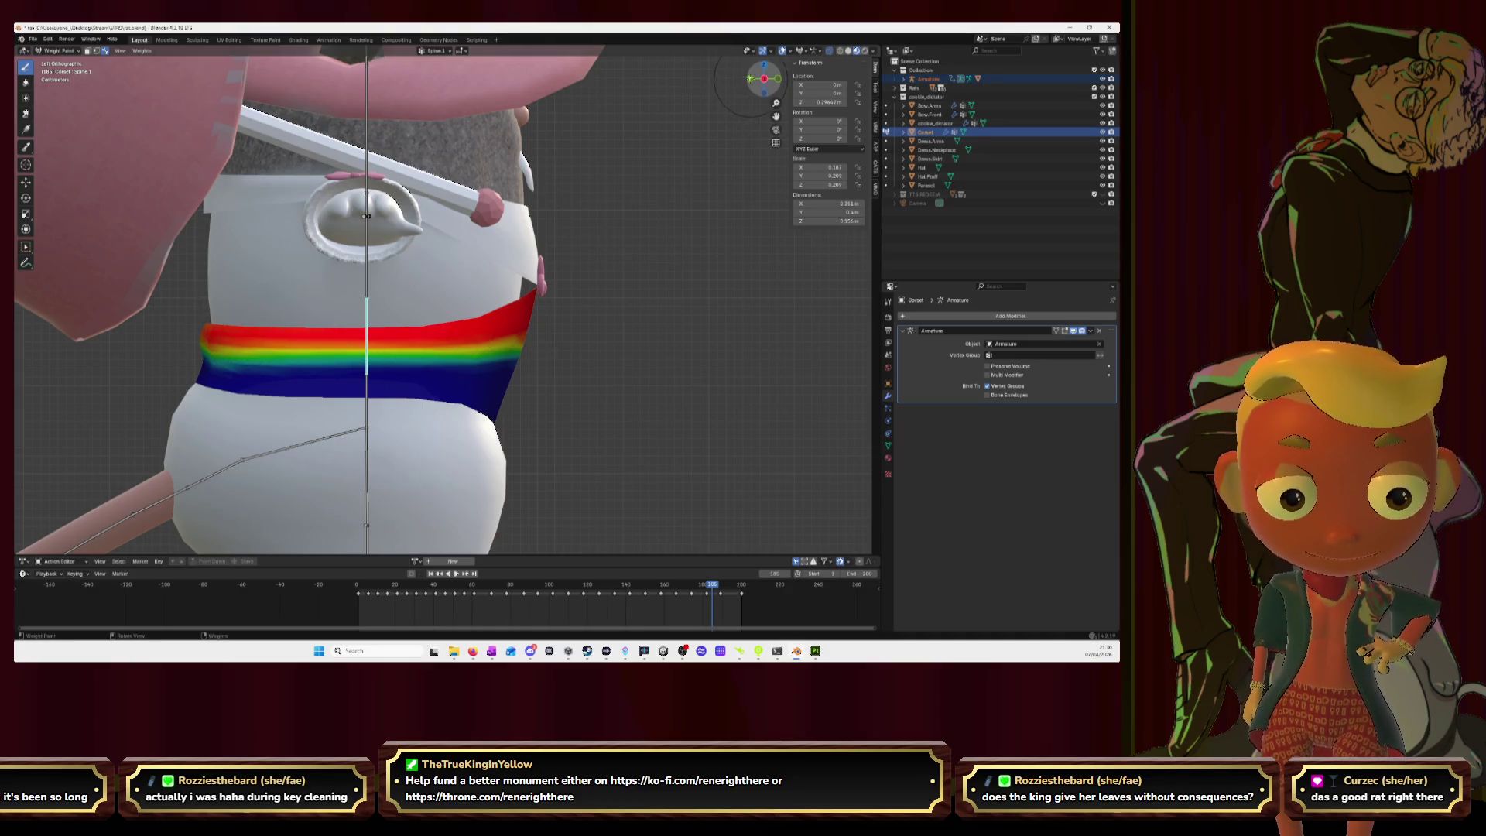
pyautogui.click(750, 78)
pyautogui.click(750, 78)
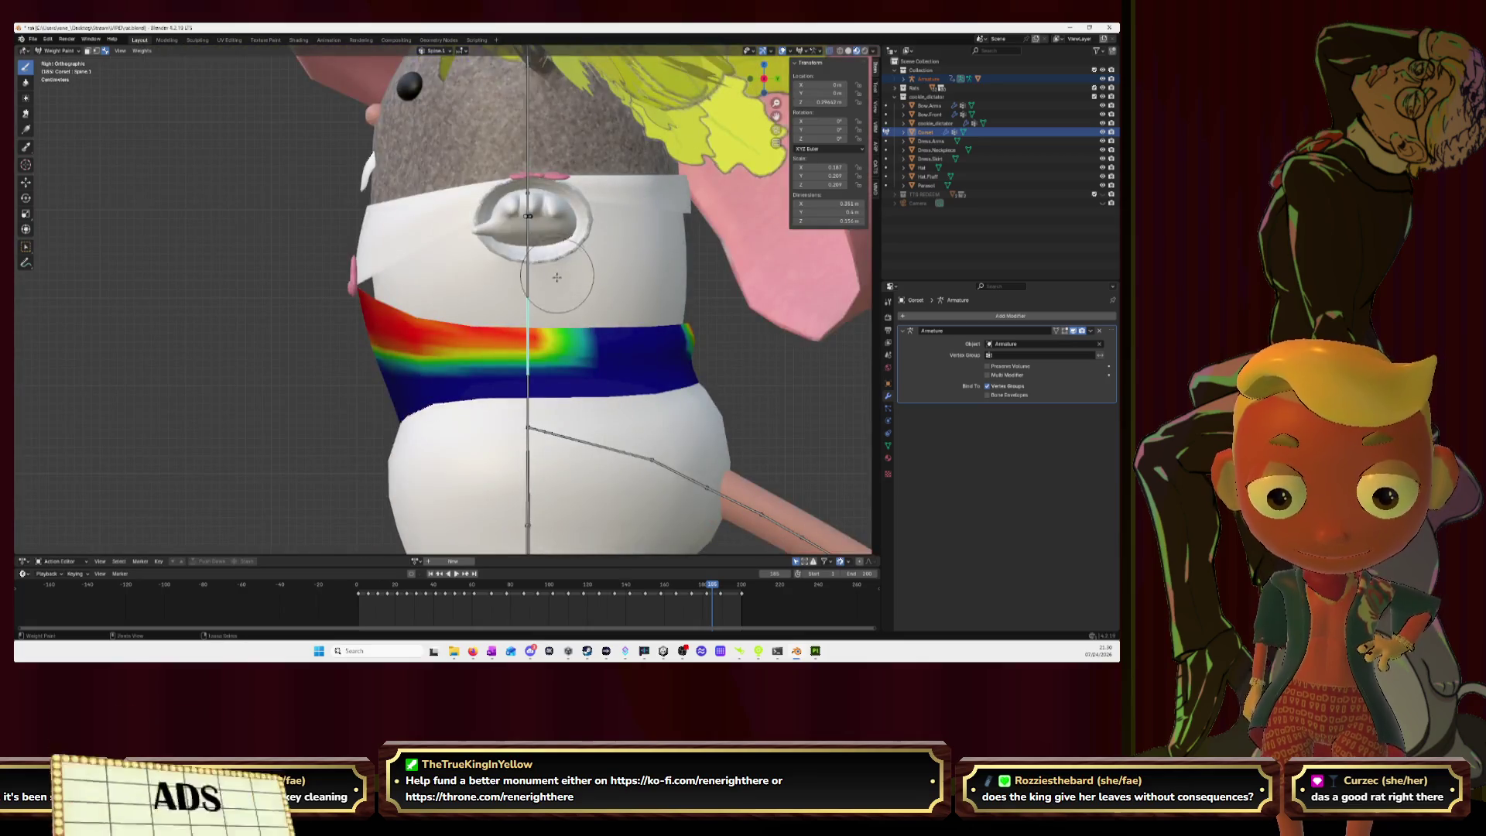
pyautogui.moveTo(519, 328)
pyautogui.mouseDown()
pyautogui.moveTo(660, 329)
pyautogui.moveTo(526, 340)
pyautogui.moveTo(549, 317)
pyautogui.moveTo(480, 344)
pyautogui.mouseUp()
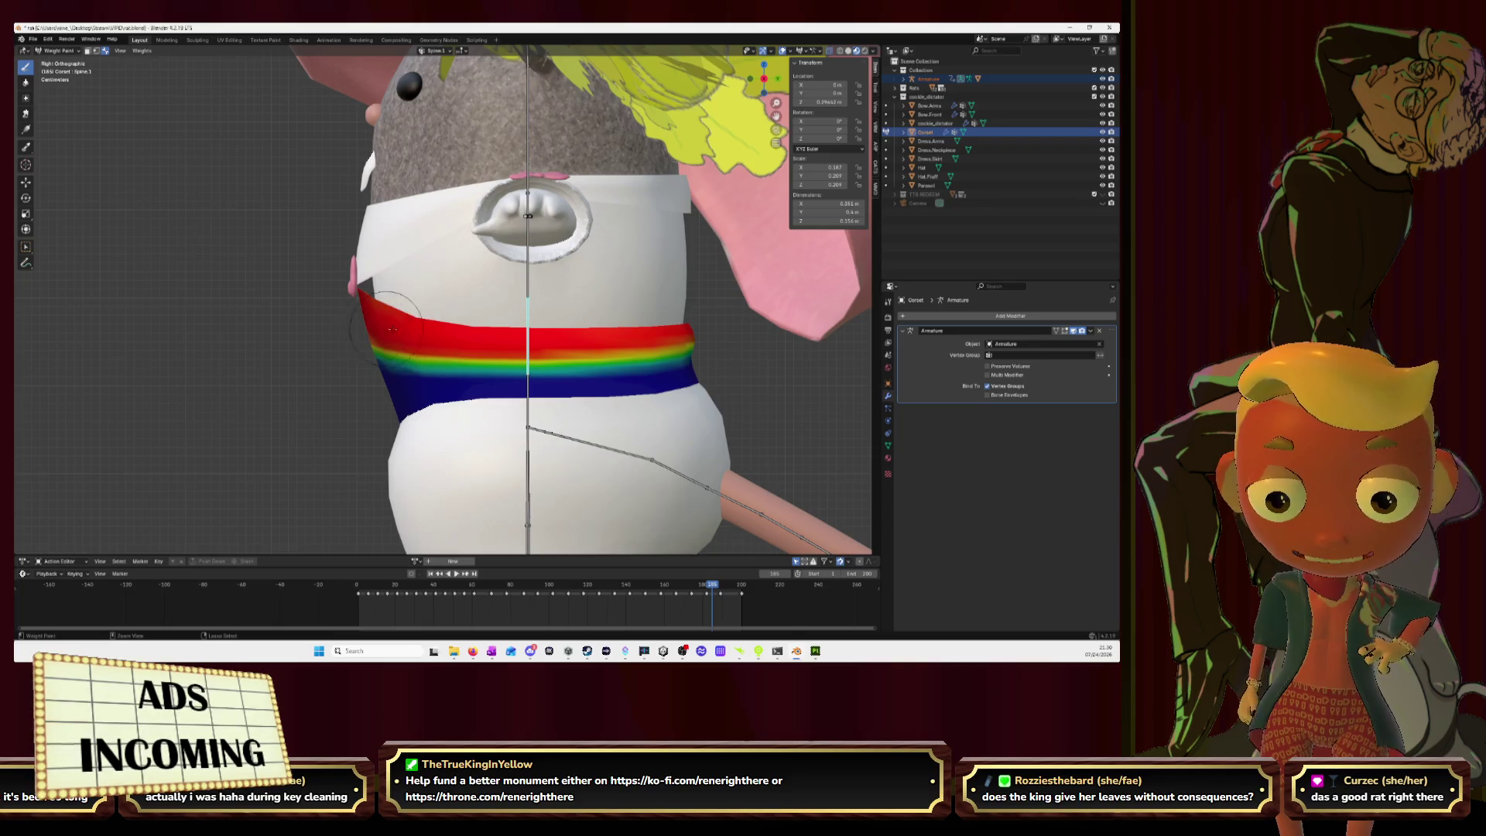
# Step: Paint Spine.0 weight along the corset's lower band, checking it from front and left
pyautogui.keyDown('ctrl'); pyautogui.click(527, 399); pyautogui.keyUp('ctrl')
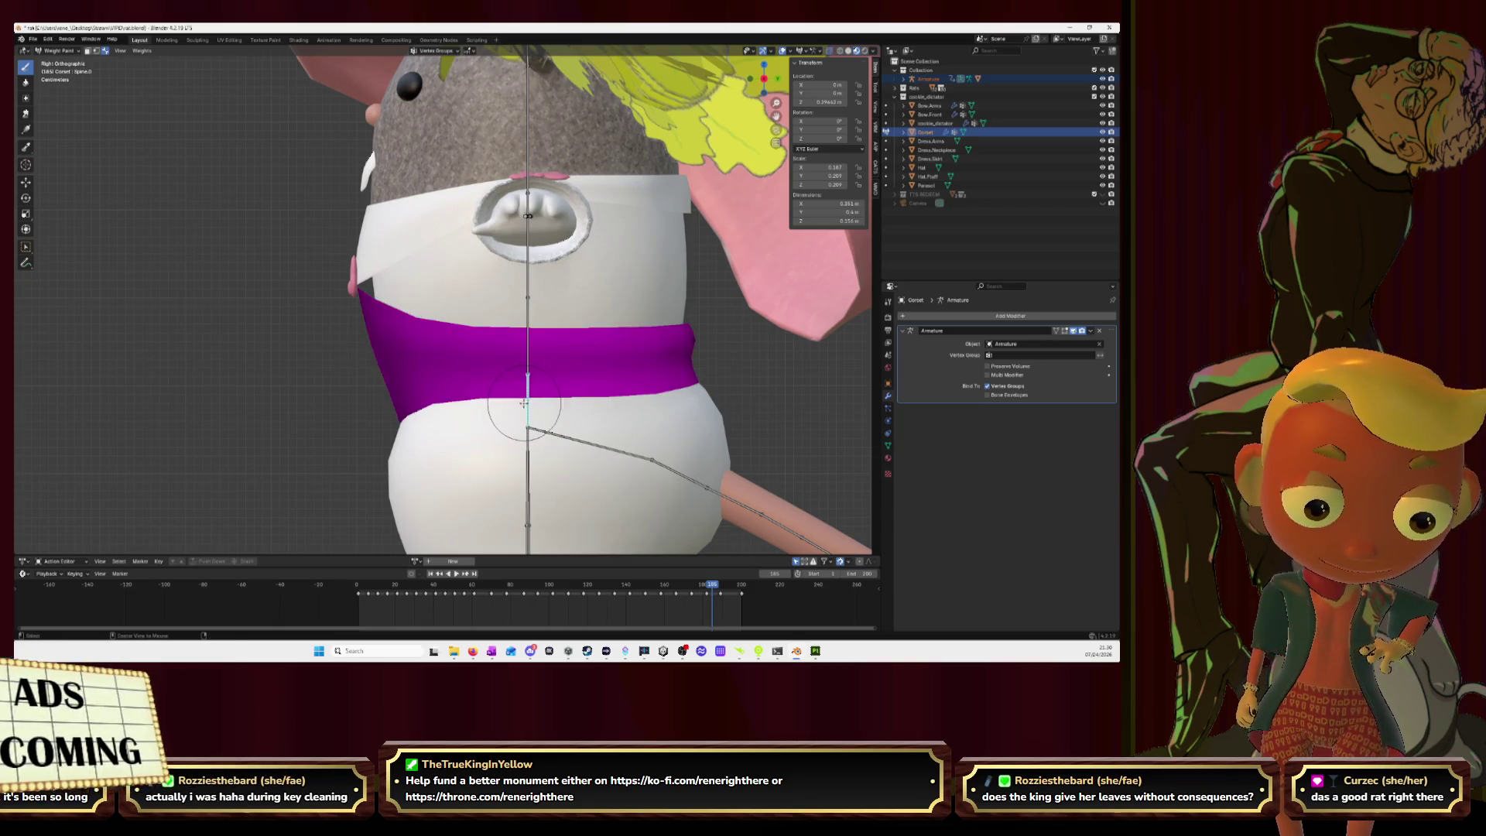
pyautogui.moveTo(512, 400)
pyautogui.mouseDown()
pyautogui.moveTo(484, 398)
pyautogui.moveTo(696, 378)
pyautogui.moveTo(313, 422)
pyautogui.moveTo(263, 396)
pyautogui.moveTo(461, 425)
pyautogui.moveTo(410, 387)
pyautogui.moveTo(419, 407)
pyautogui.moveTo(268, 389)
pyautogui.mouseUp()
pyautogui.click(750, 79)
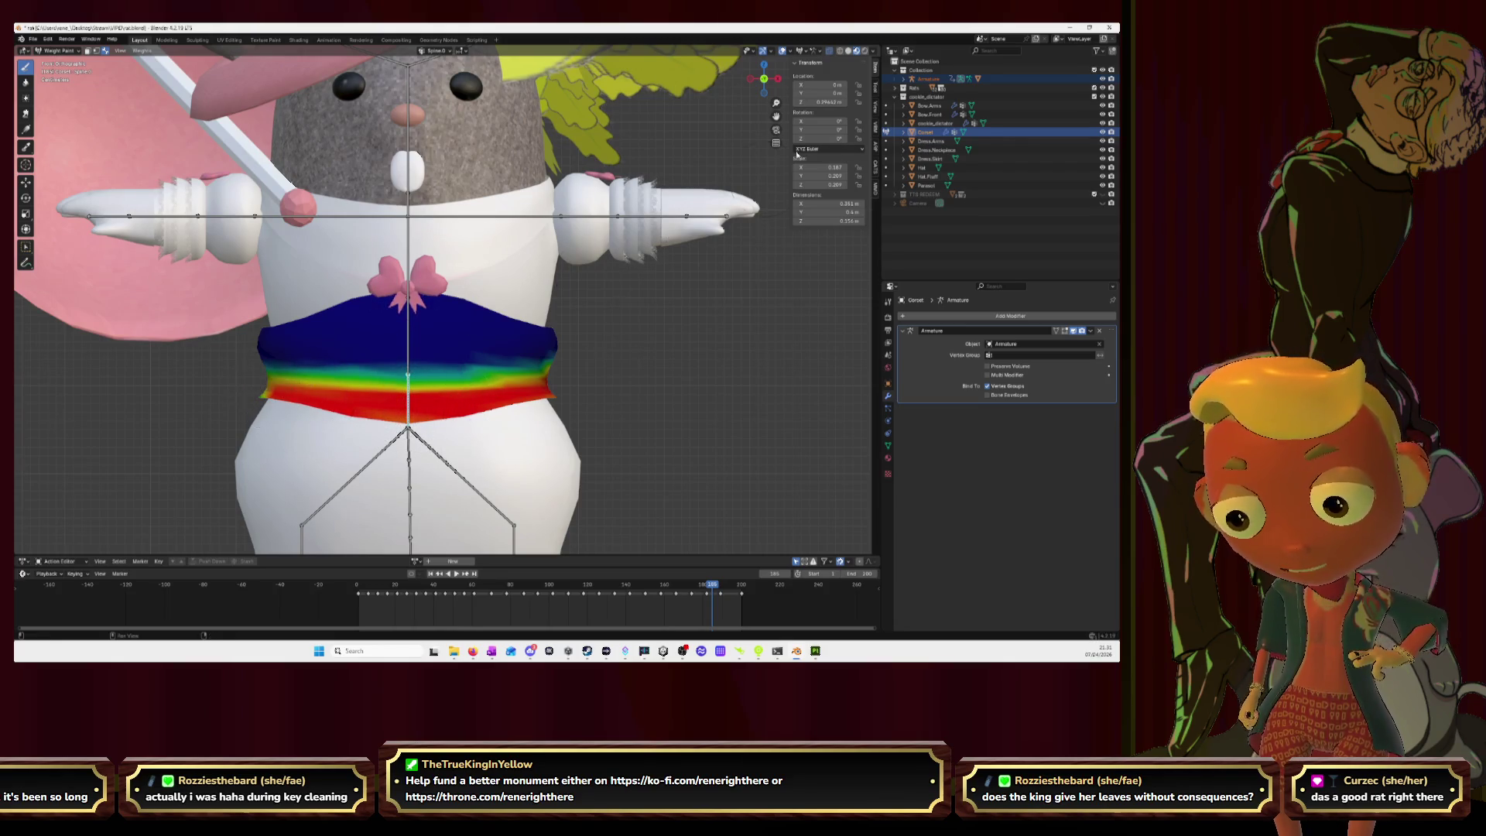
pyautogui.click(749, 77)
# Step: Even out Spine.0 weights around the band from the back, left and front views
pyautogui.moveTo(406, 388)
pyautogui.mouseDown()
pyautogui.moveTo(279, 396)
pyautogui.moveTo(203, 381)
pyautogui.moveTo(366, 398)
pyautogui.mouseUp()
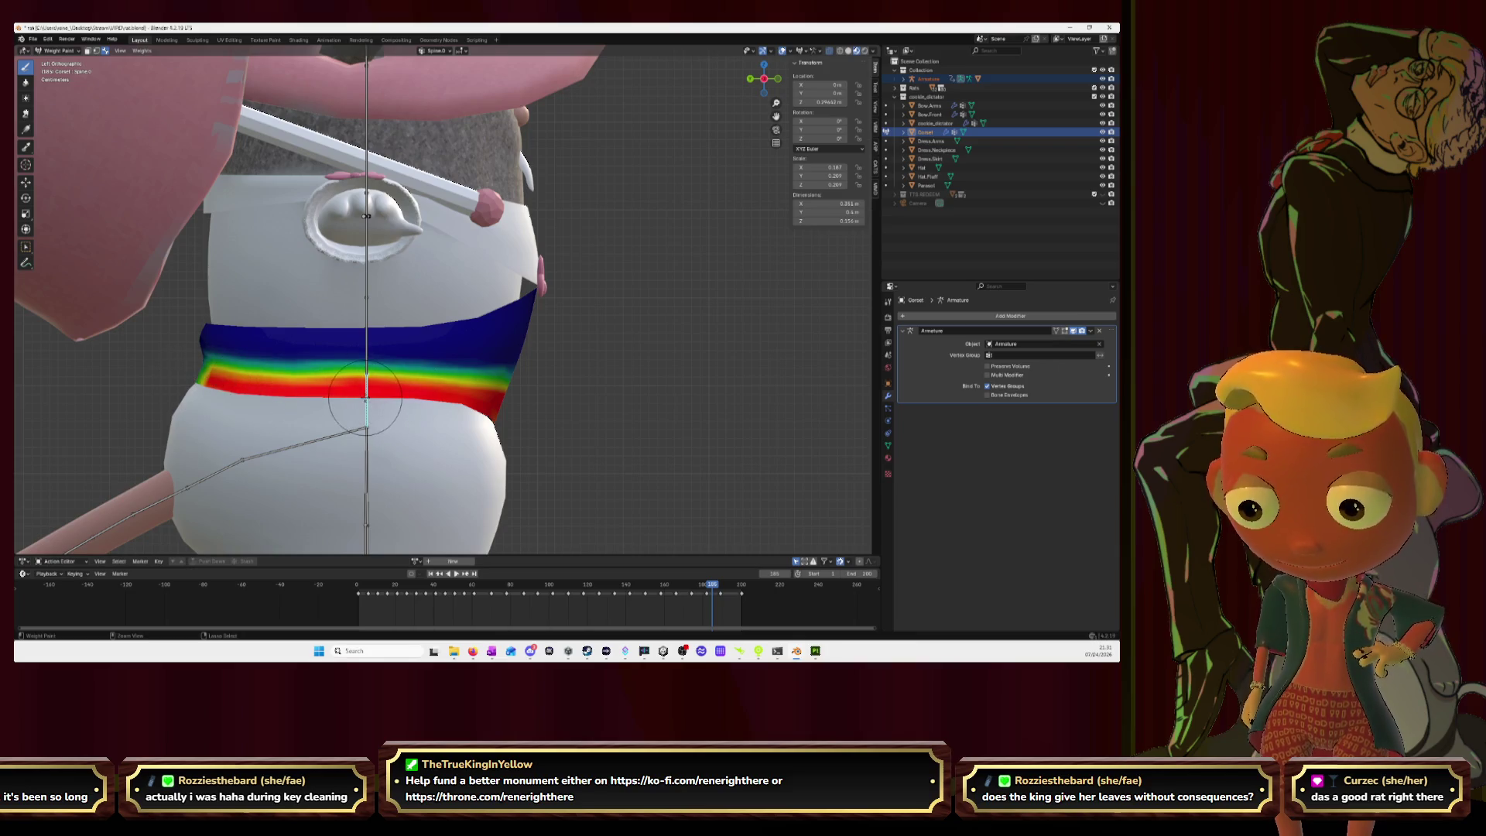
pyautogui.press('ctrl+KP_1')
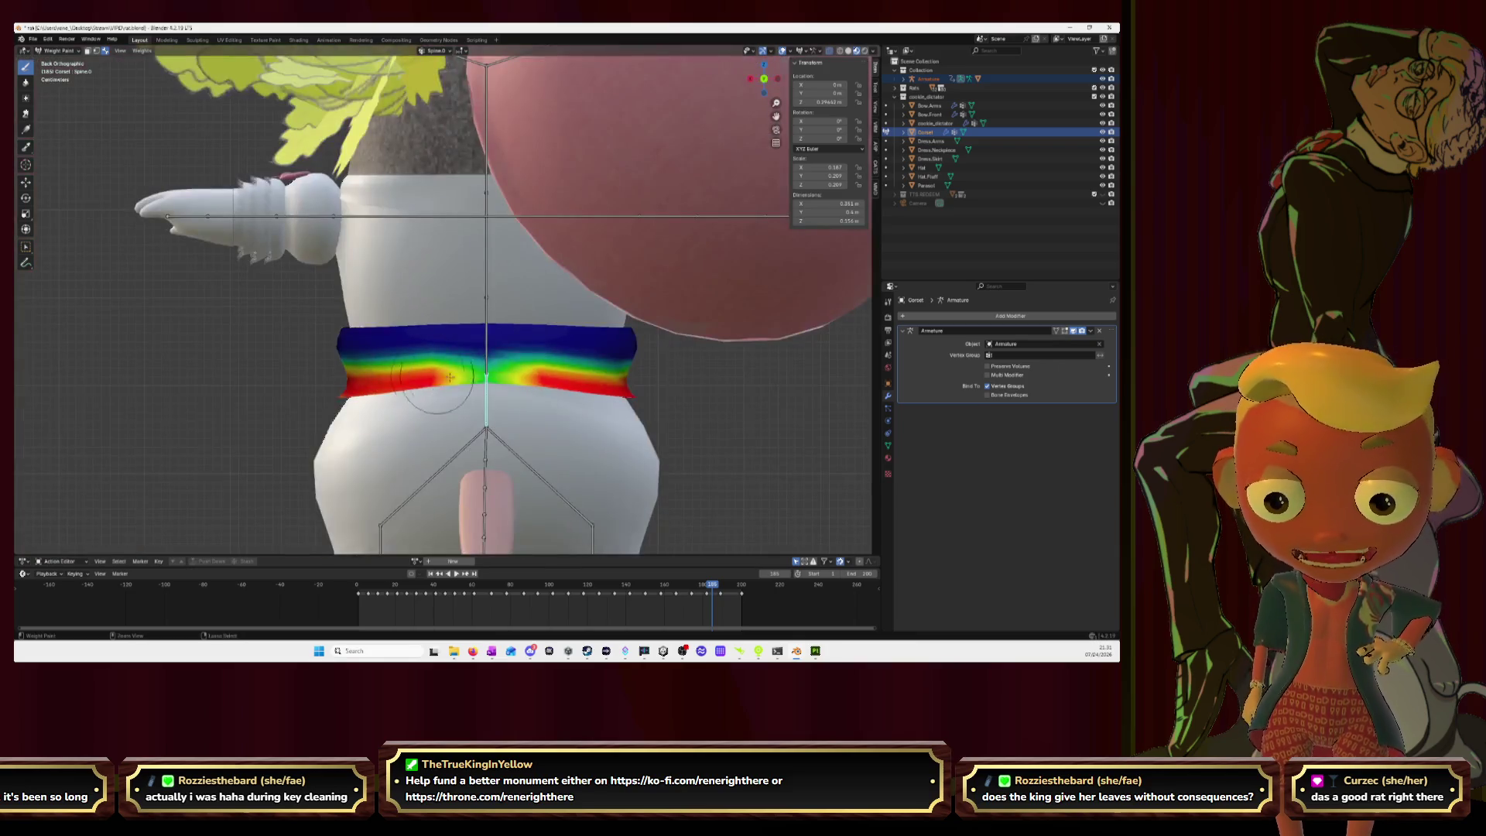
pyautogui.moveTo(449, 377); pyautogui.dragTo(506, 376)
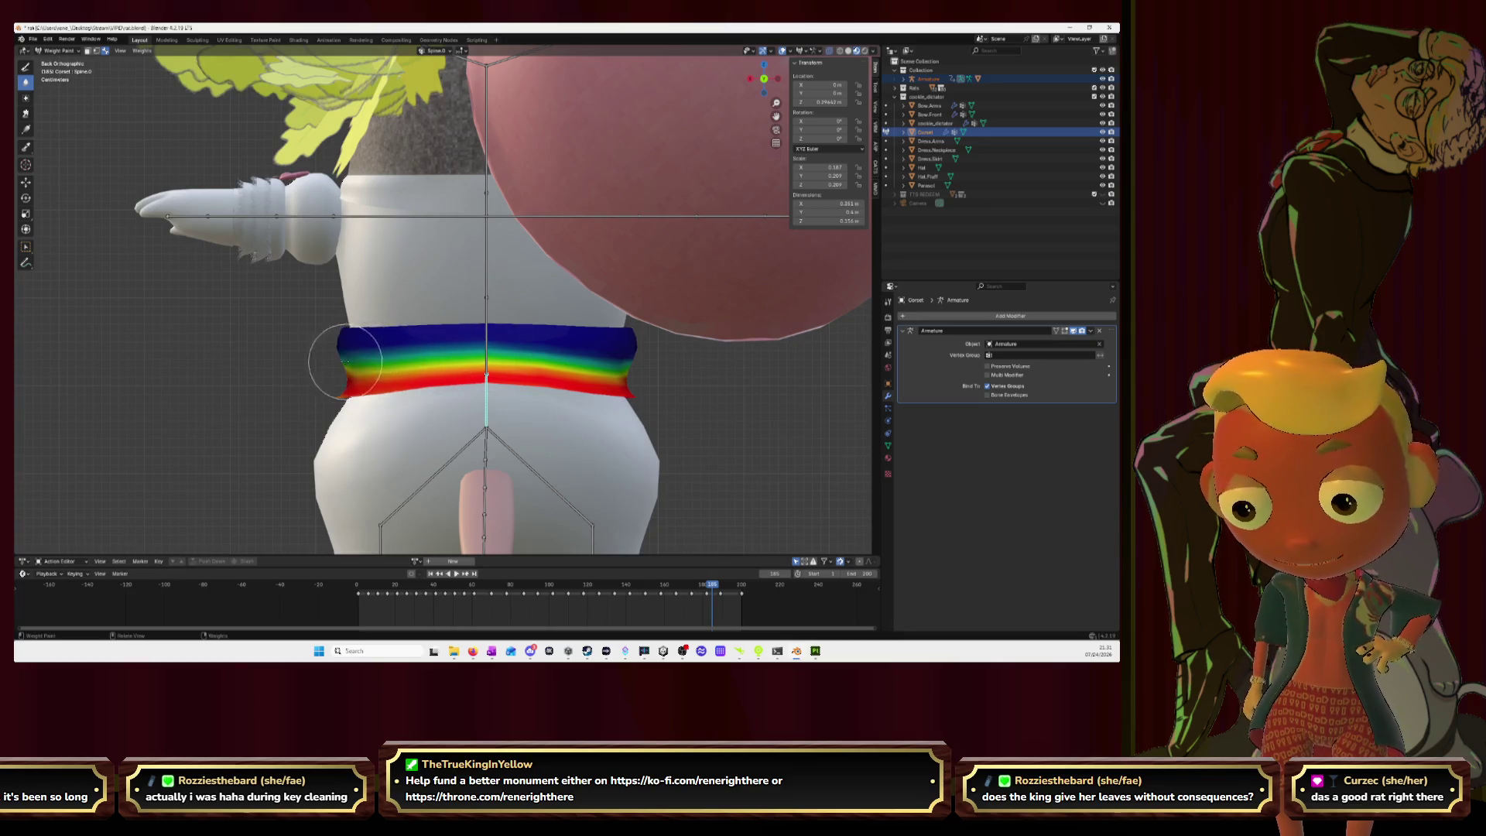
pyautogui.moveTo(410, 358); pyautogui.dragTo(625, 360)
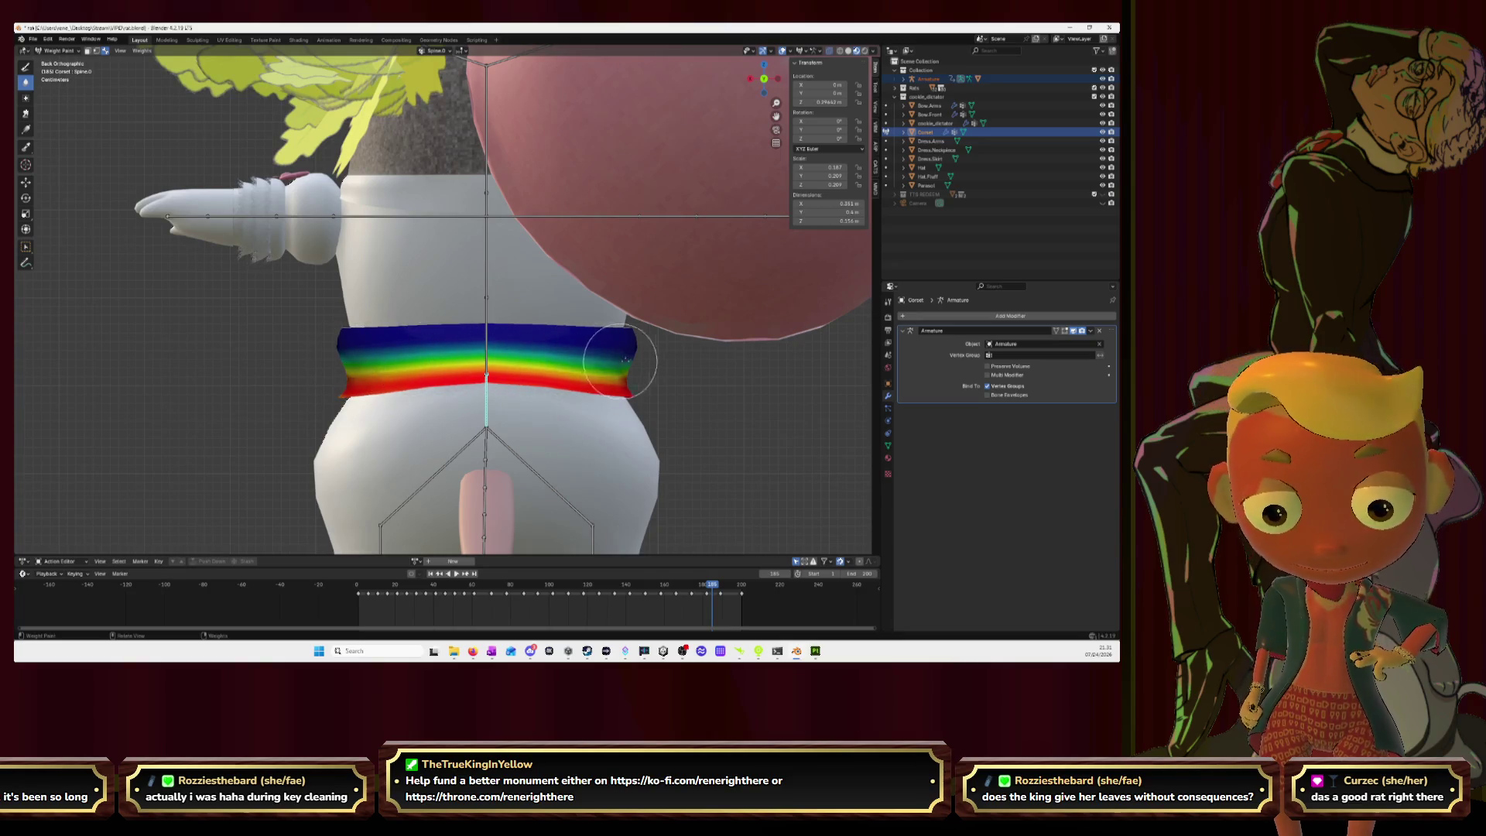
pyautogui.click(776, 77)
pyautogui.moveTo(216, 368); pyautogui.dragTo(510, 370)
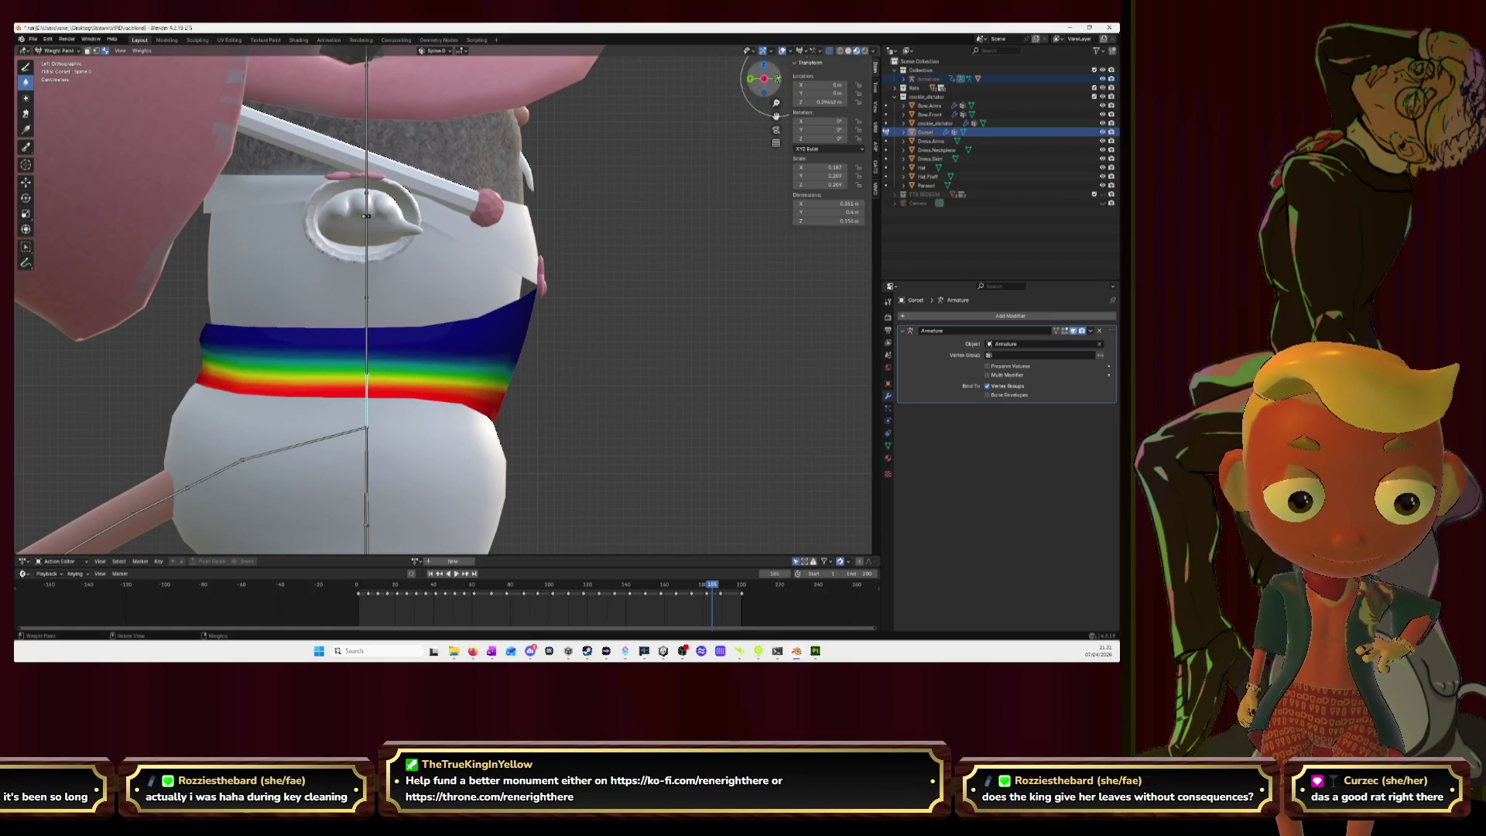
pyautogui.click(777, 78)
pyautogui.moveTo(258, 370)
pyautogui.mouseDown()
pyautogui.moveTo(476, 370)
pyautogui.moveTo(368, 370)
pyautogui.mouseUp()
pyautogui.click(777, 78)
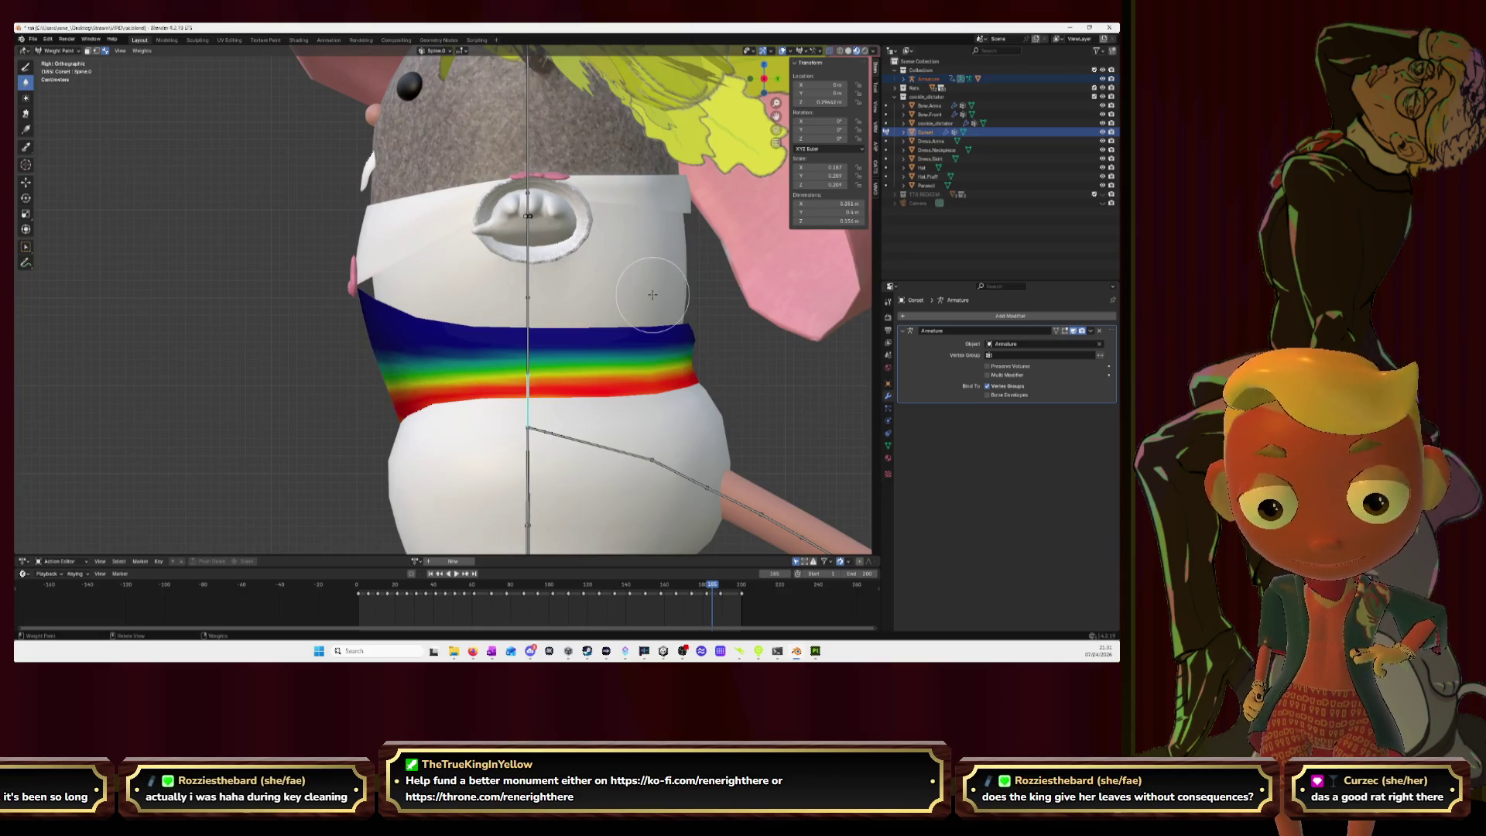
# Step: Paint Spine.1 weight across the band's side, review all views, and enter Edit Mode
pyautogui.keyDown('ctrl'); pyautogui.click(526, 347); pyautogui.keyUp('ctrl')
pyautogui.moveTo(336, 342); pyautogui.dragTo(632, 353)
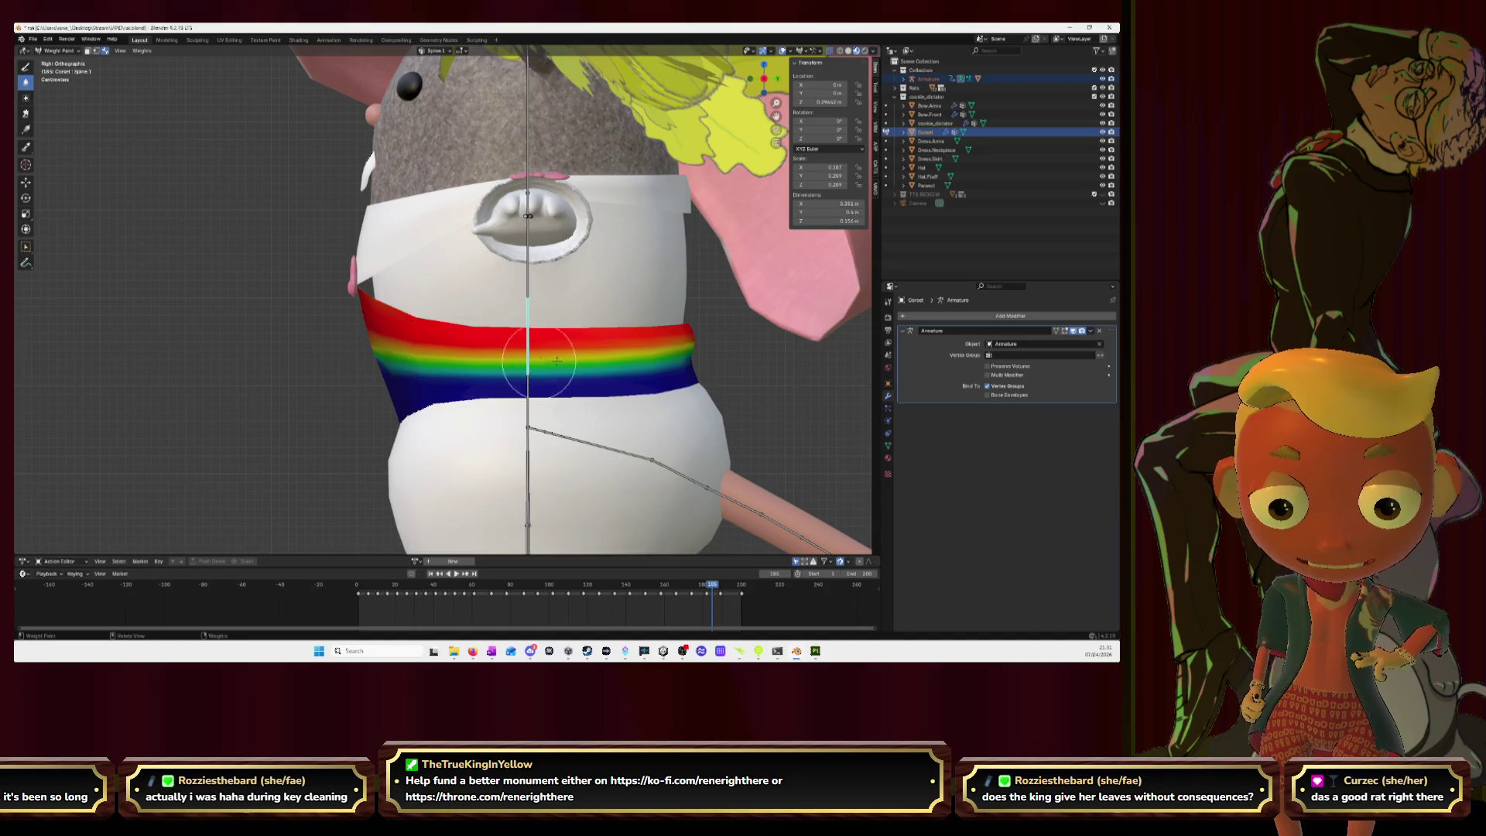
pyautogui.click(751, 78)
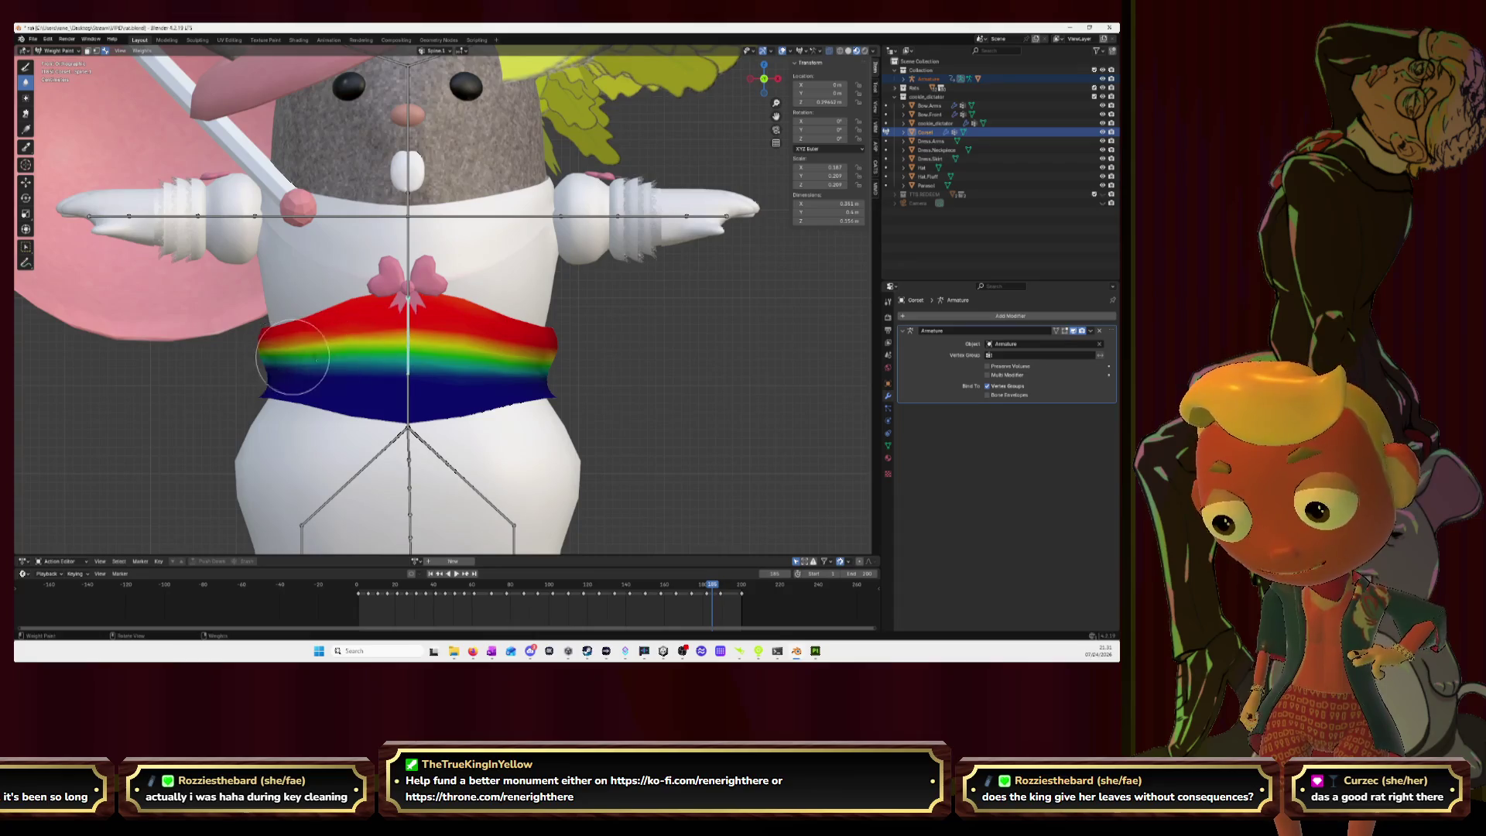
pyautogui.click(749, 78)
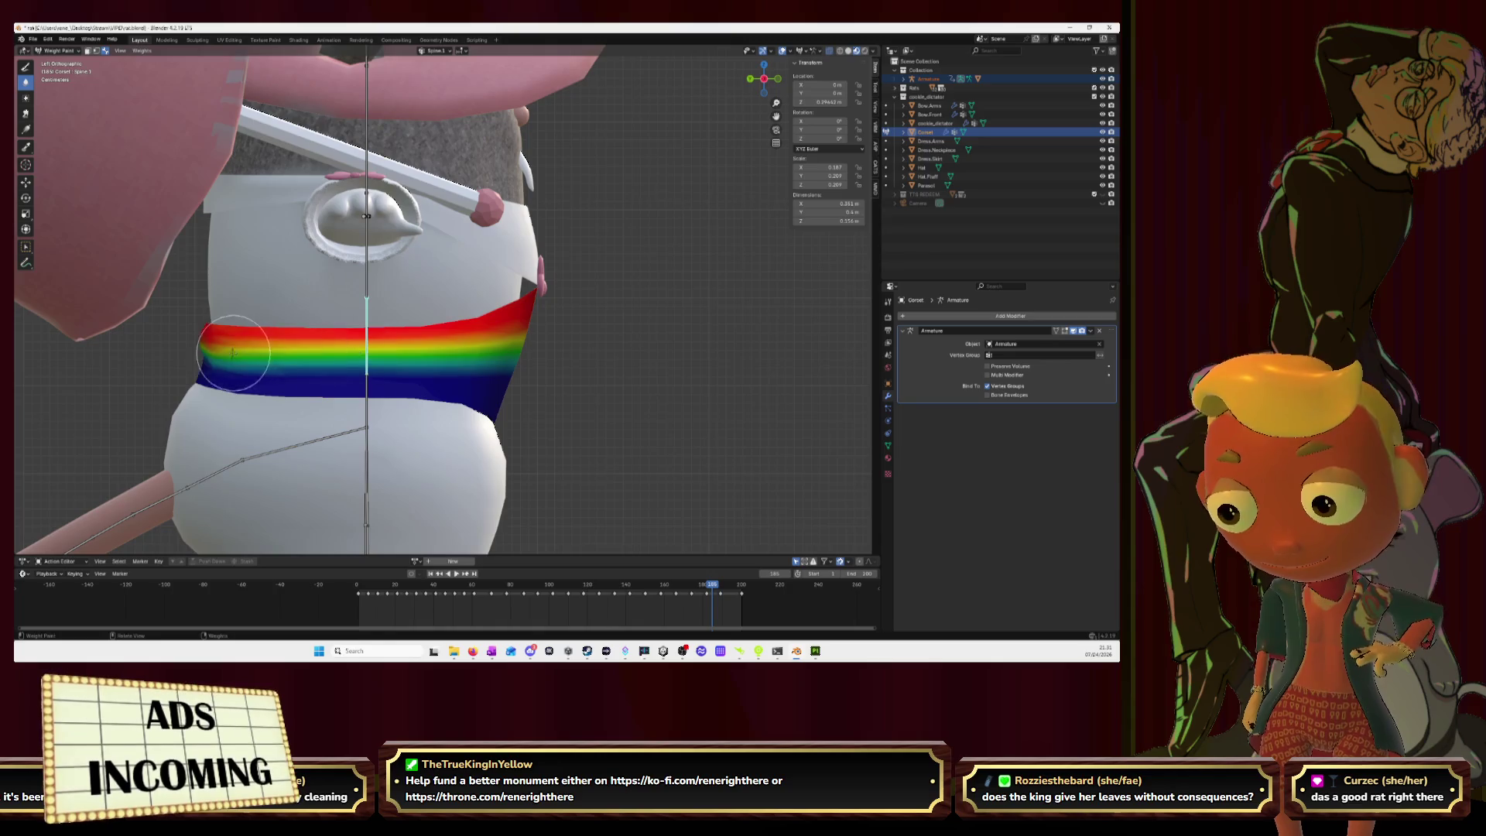
pyautogui.click(749, 78)
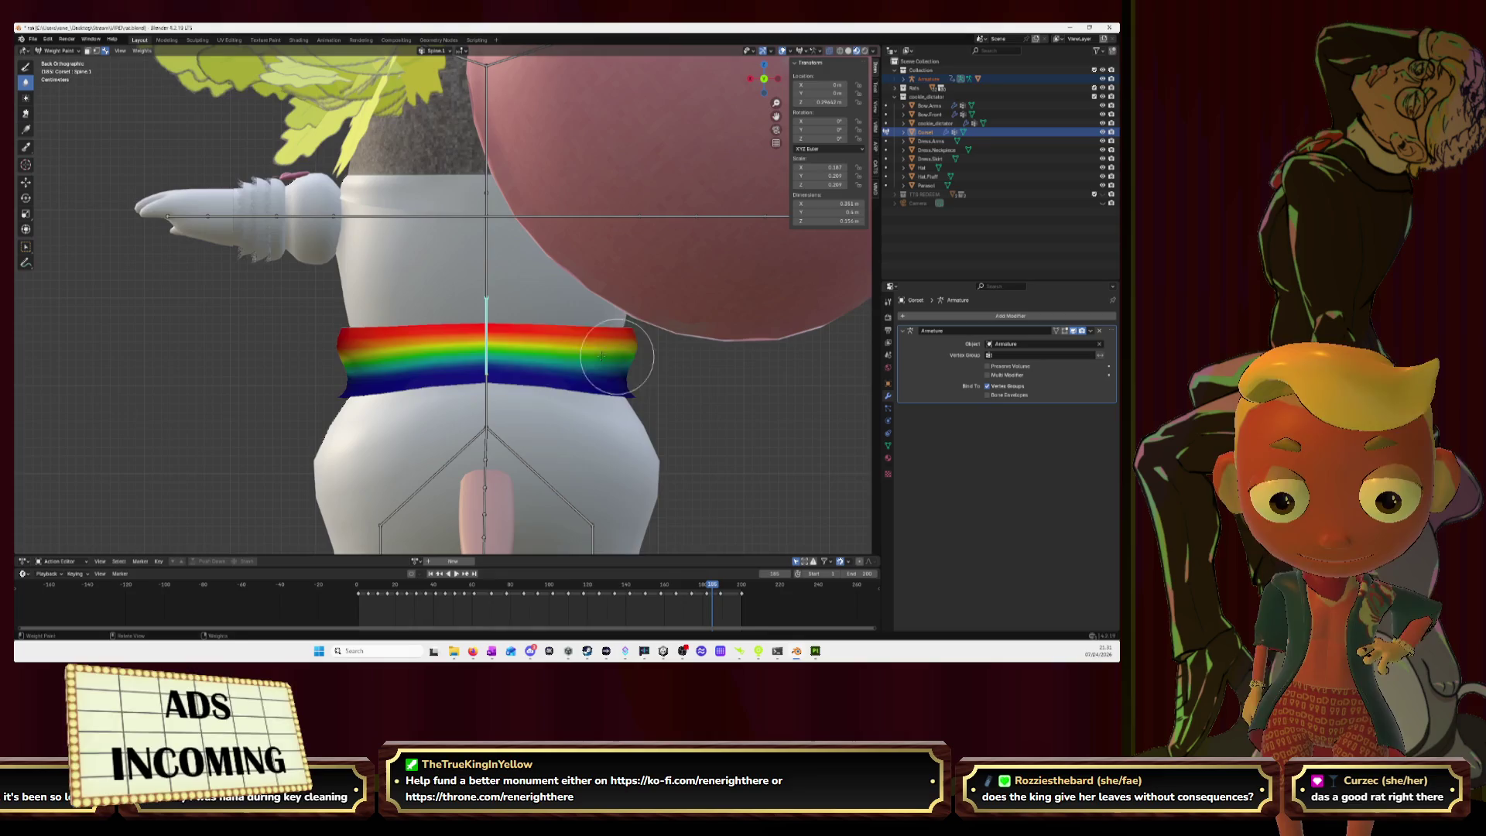
pyautogui.click(764, 78)
pyautogui.press('Tab')
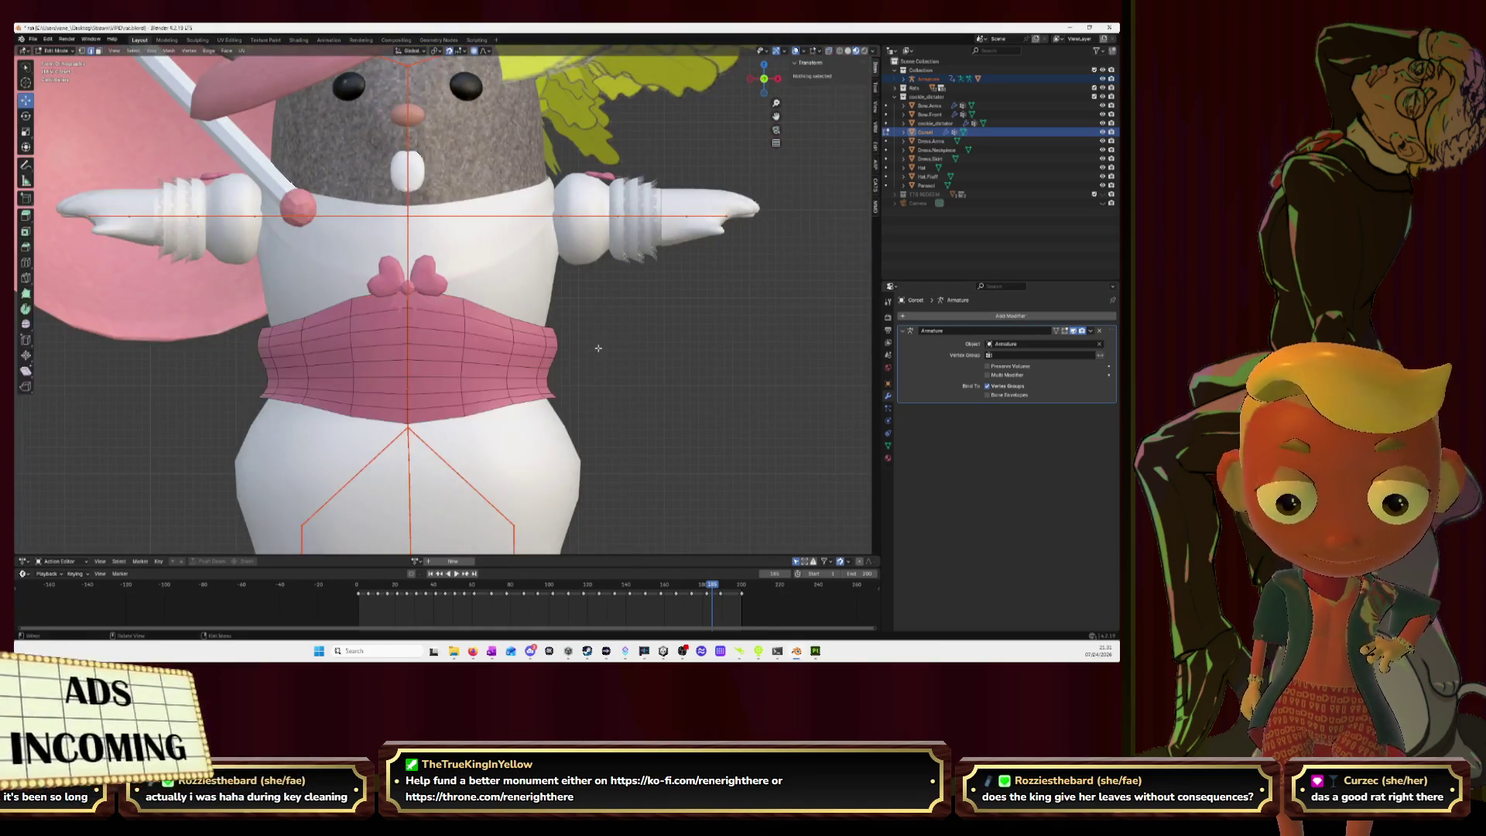
# Step: Return to Object Mode and play the armature's animation with the dress, hat and parasol hidden
pyautogui.click(57, 51)
pyautogui.click(58, 60)
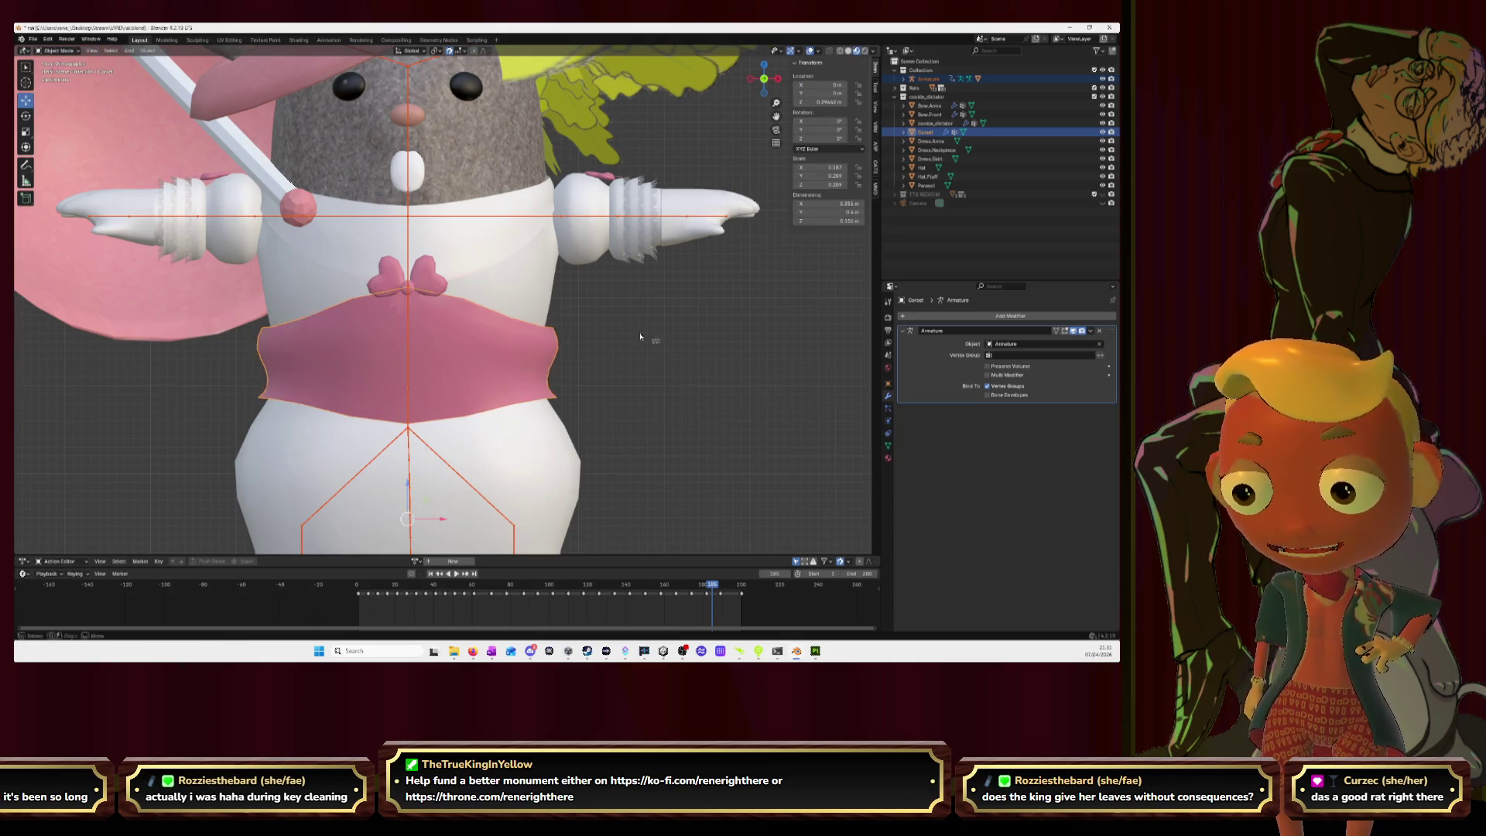
pyautogui.click(650, 341)
pyautogui.click(887, 421)
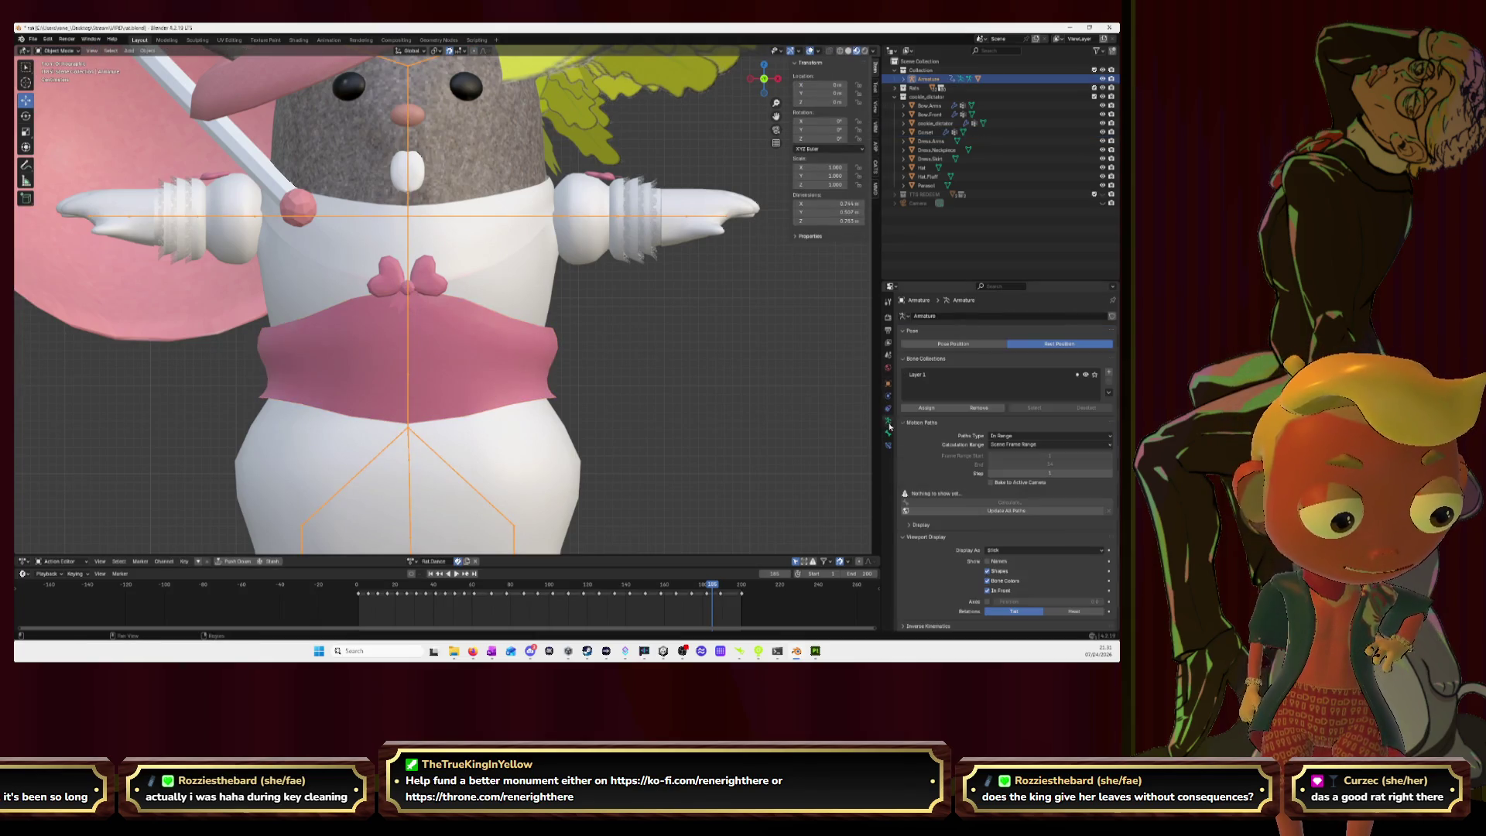
pyautogui.press('space')
pyautogui.scroll(-3, 628, 363)
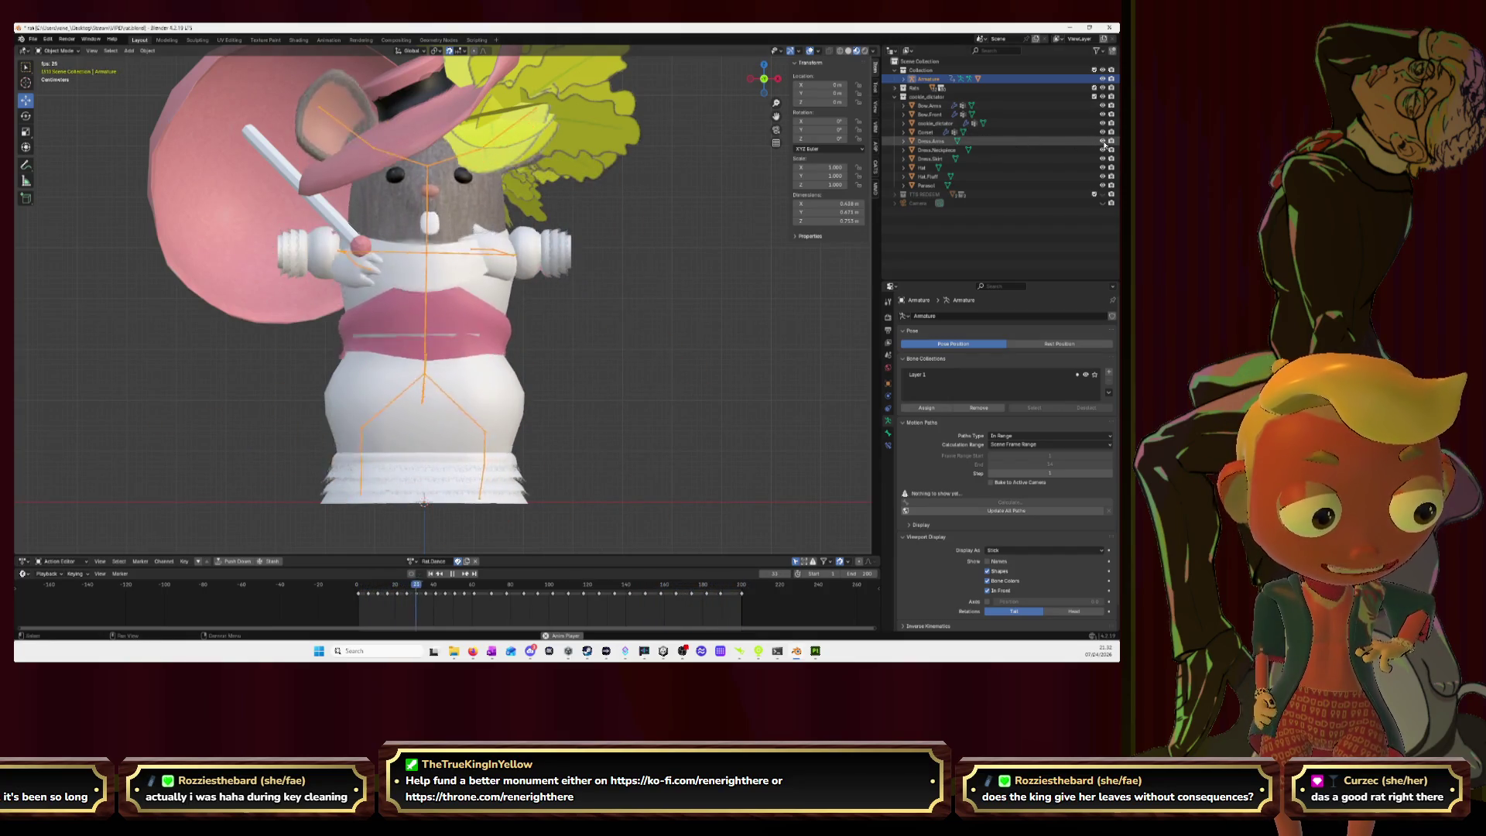
pyautogui.moveTo(1103, 141); pyautogui.dragTo(1103, 185)
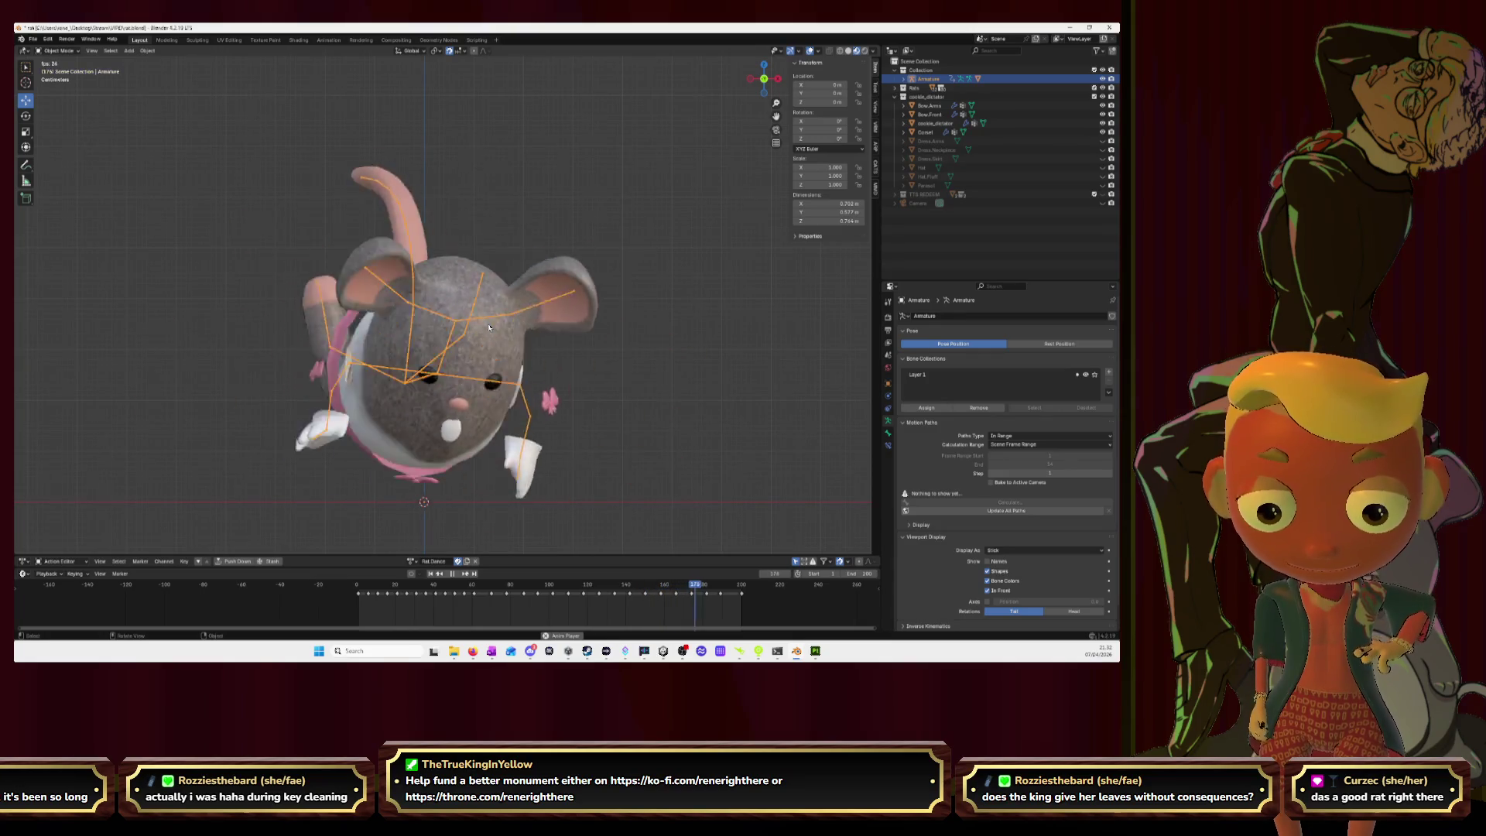
pyautogui.press('KP_1')
pyautogui.press('space')
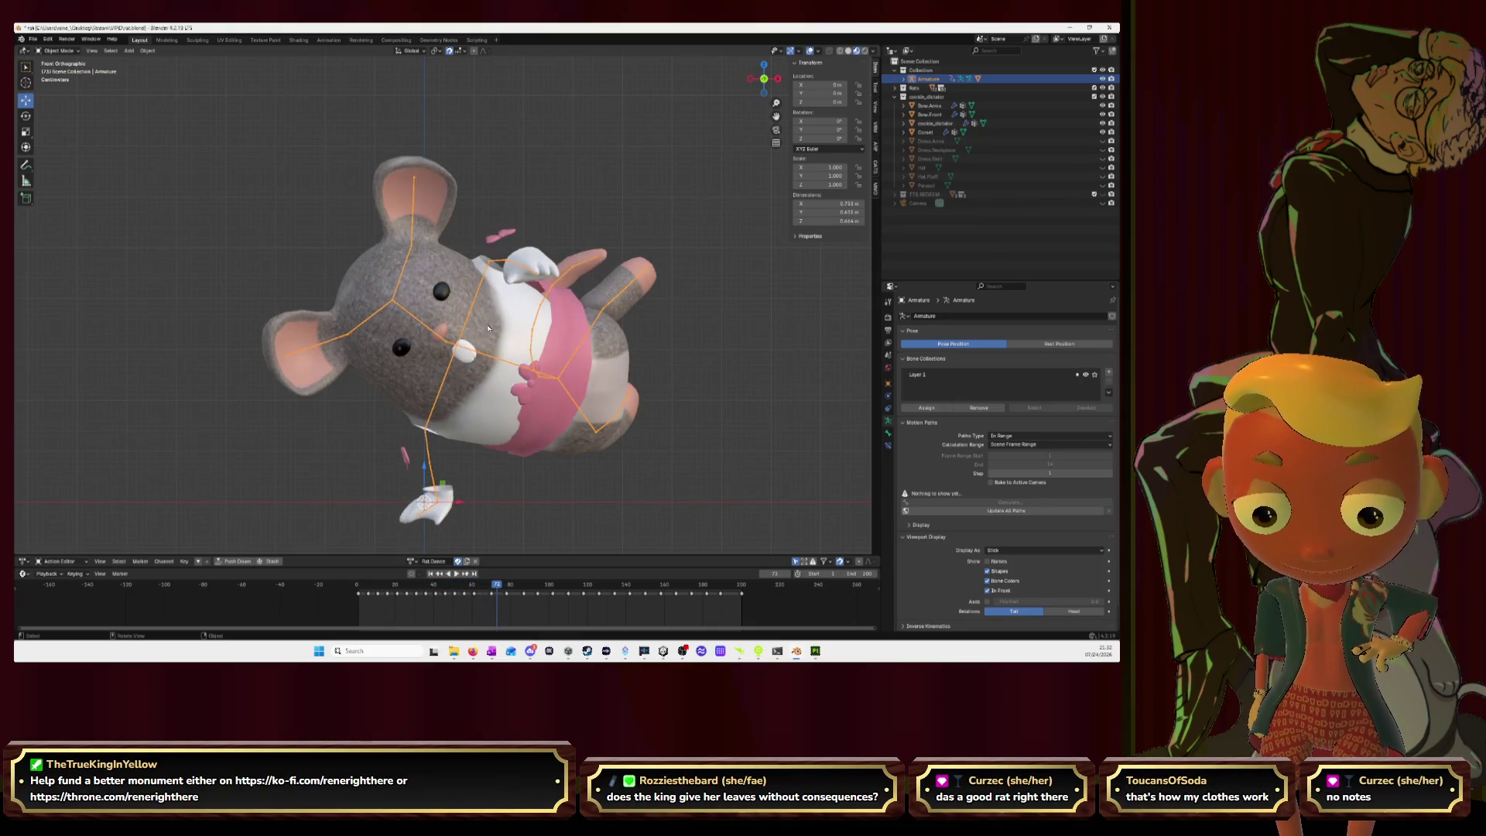
# Step: Step through the animation frame by frame back to the first frame, then set Rest Position
pyautogui.press('Left')
pyautogui.press('Left')
pyautogui.press('Left')
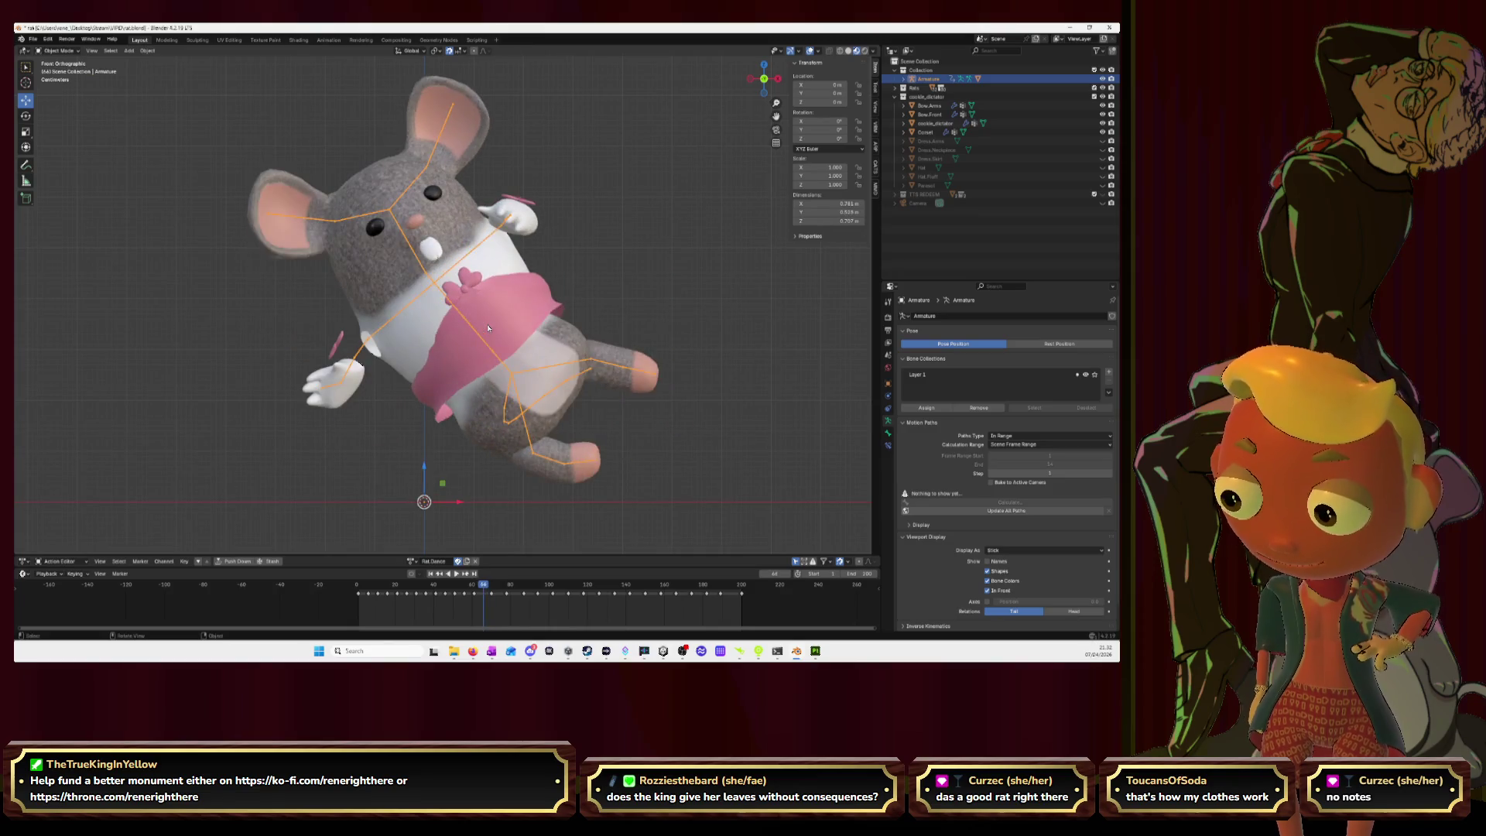
pyautogui.press('Right')
pyautogui.press('Right')
pyautogui.press('Right')
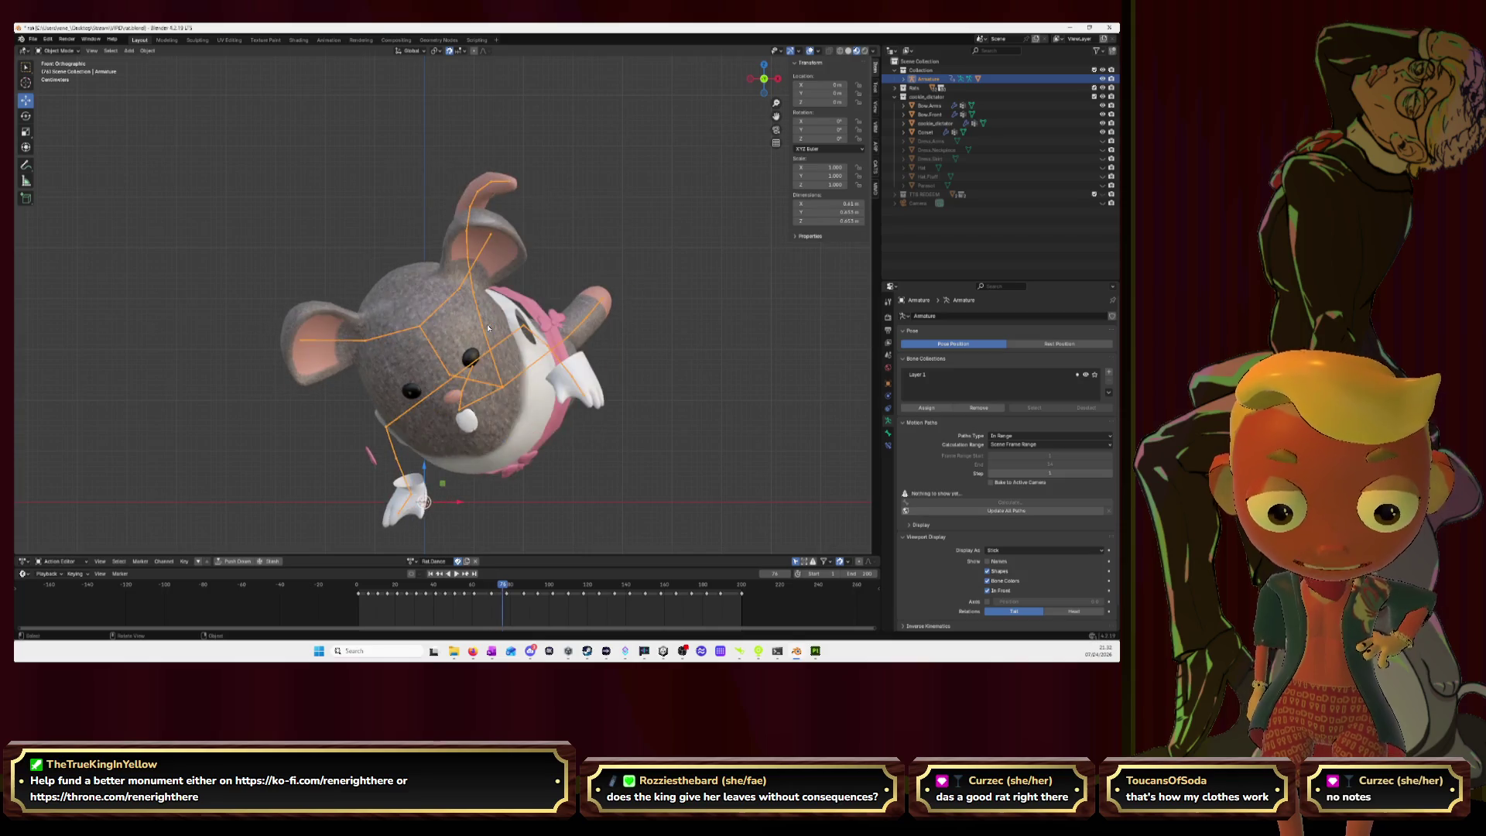
pyautogui.press('Right')
pyautogui.press('Right')
pyautogui.press('Right')
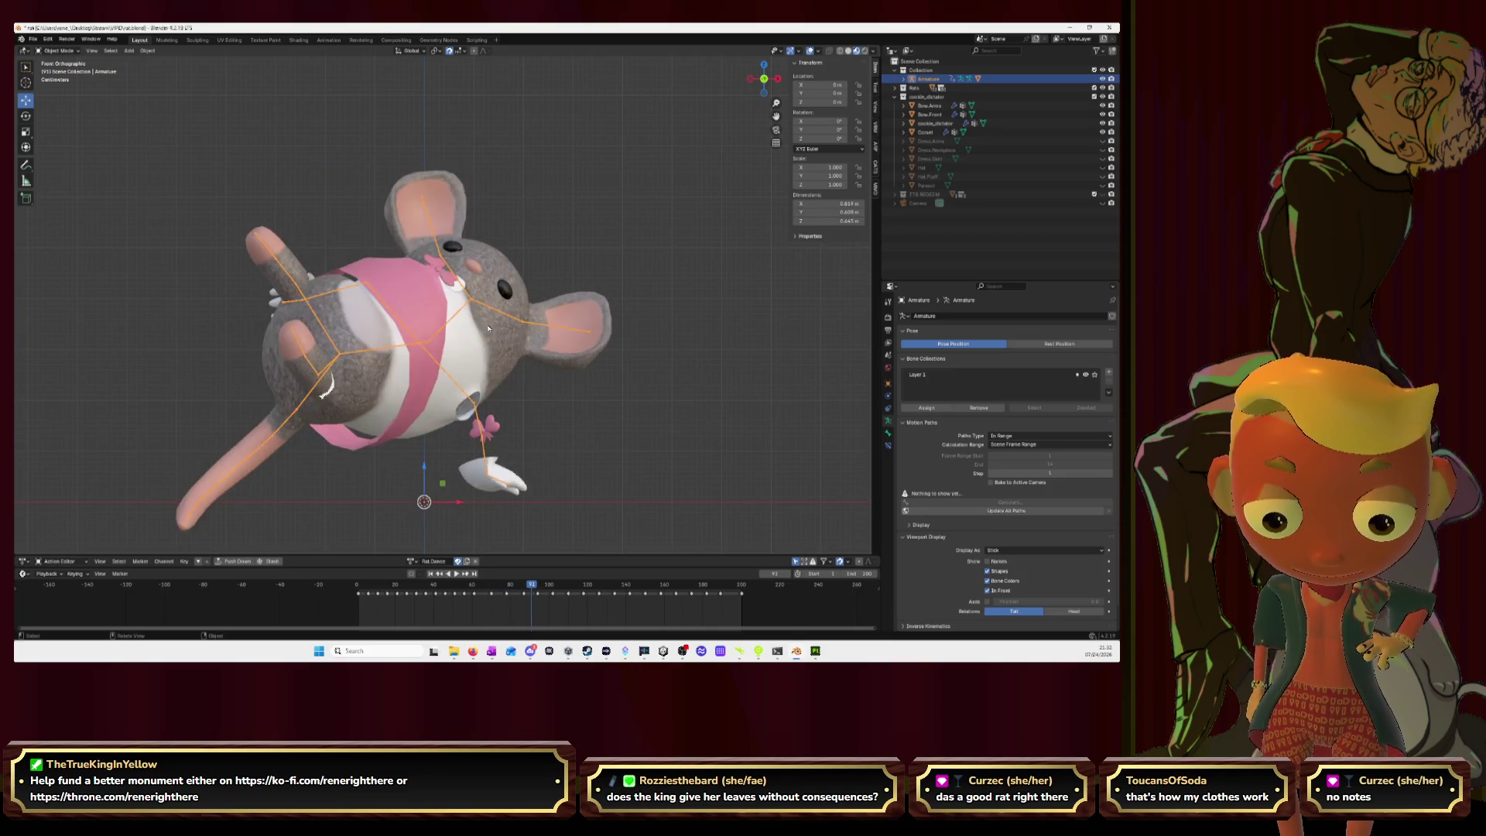
pyautogui.press('Left')
pyautogui.press('Left')
pyautogui.press('Left')
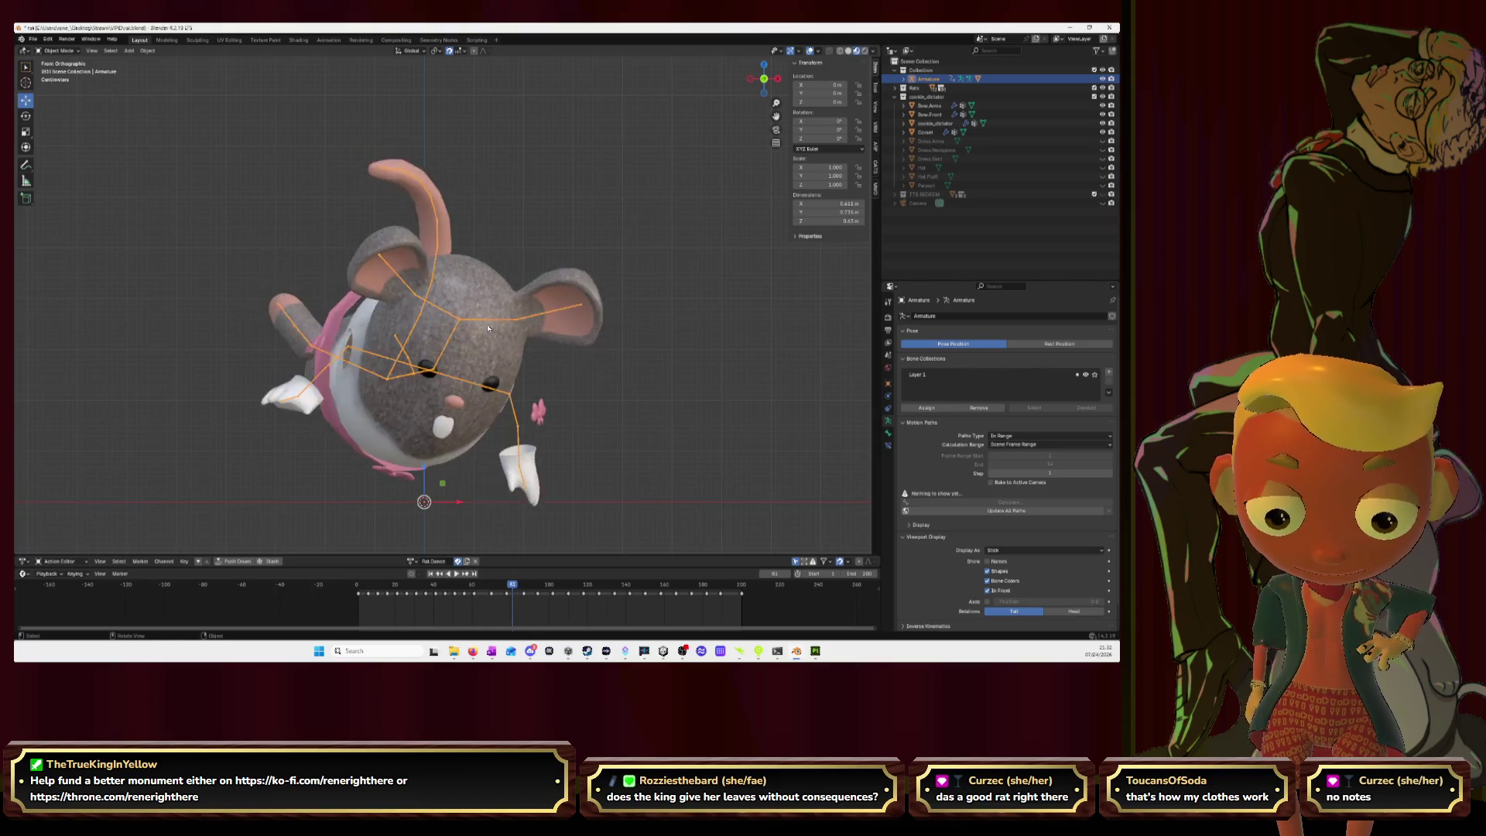
pyautogui.press('Left')
pyautogui.press('Left')
pyautogui.press('Left')
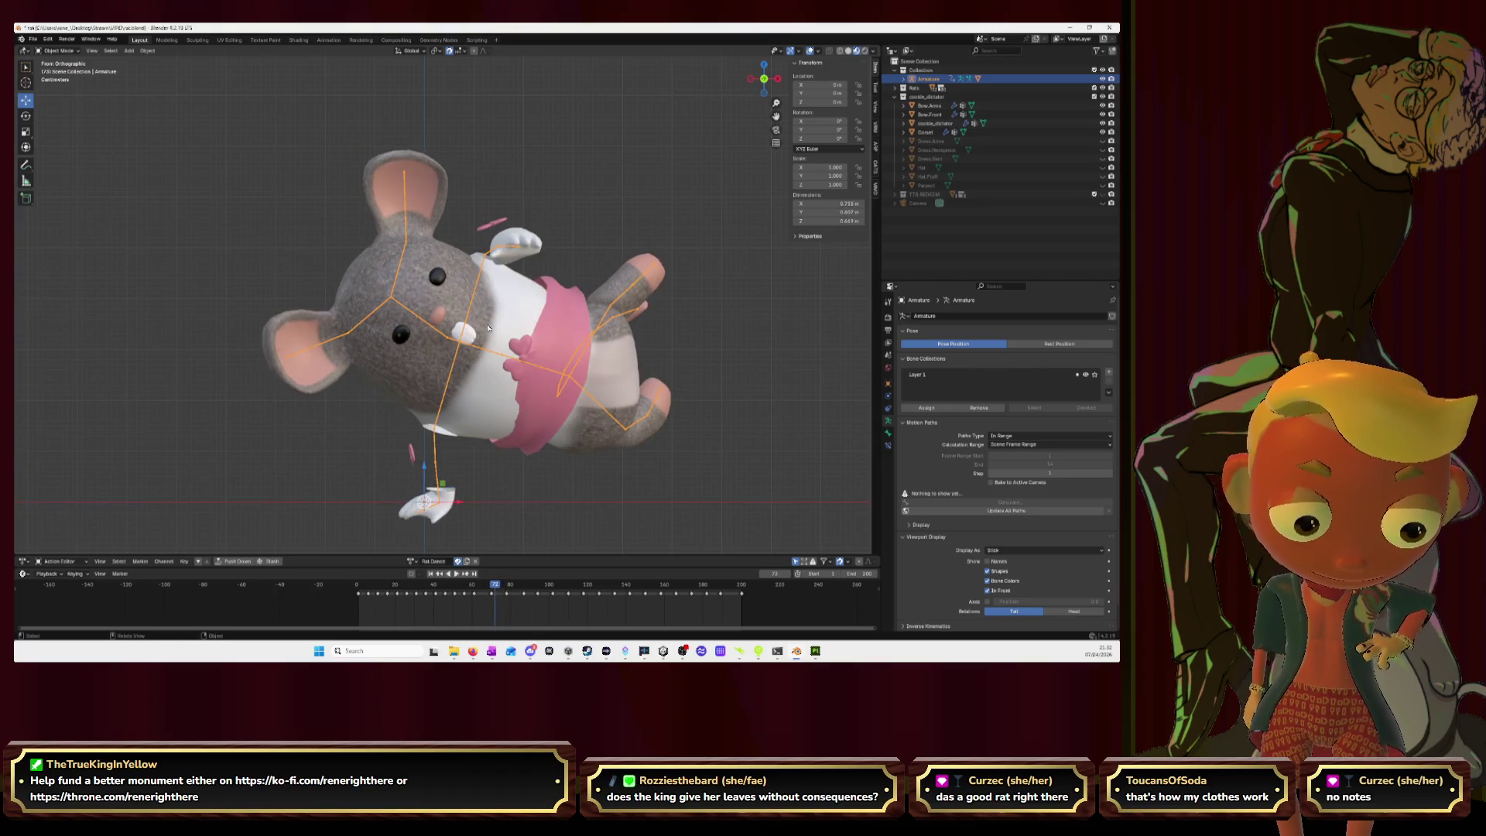
pyautogui.press('Left')
pyautogui.press('Left')
pyautogui.press('Left')
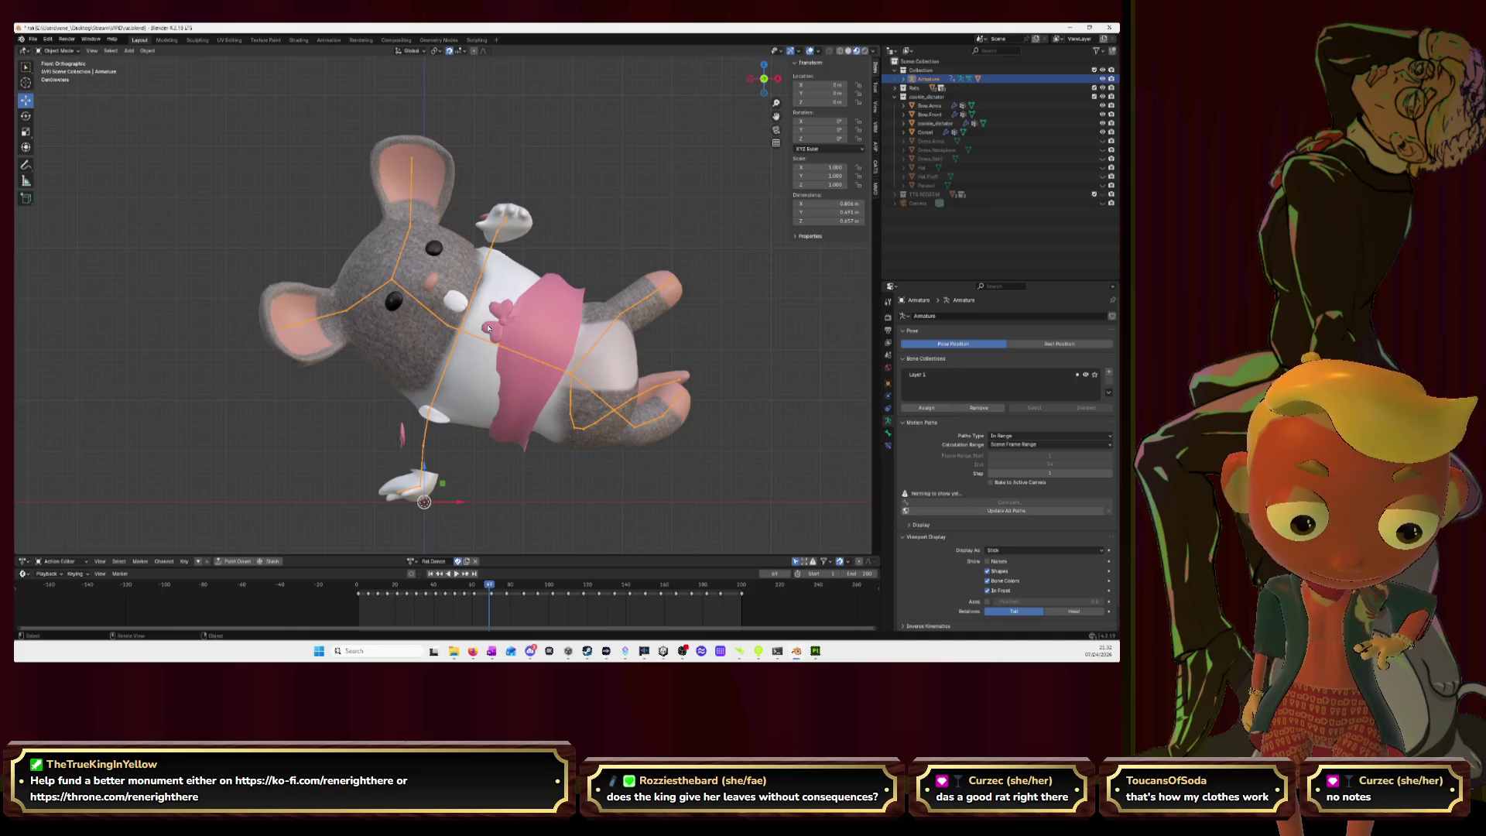
pyautogui.press('Right')
pyautogui.press('Right')
pyautogui.press('Right')
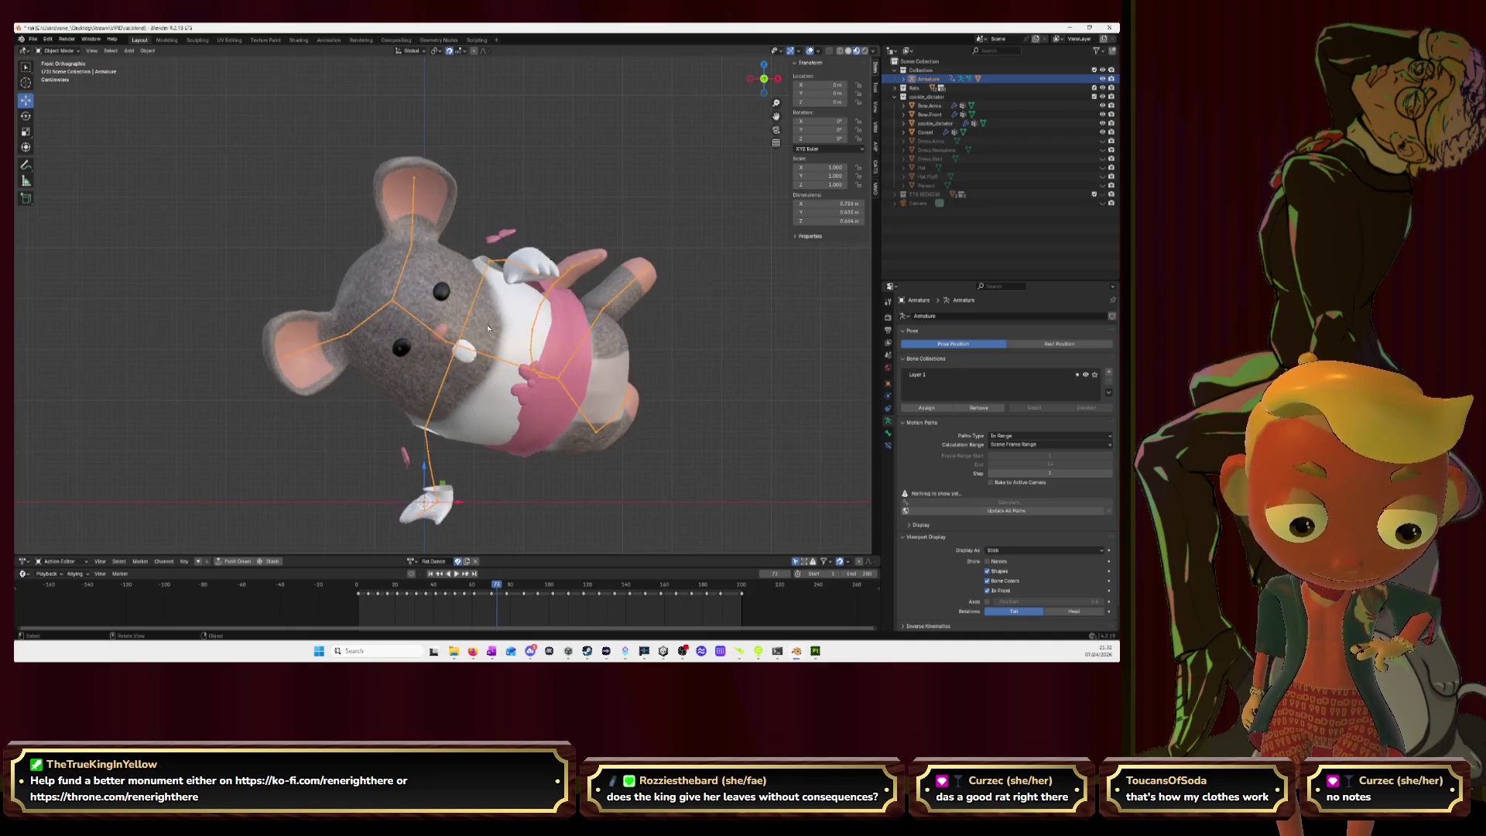
pyautogui.press('Left')
pyautogui.press('Left')
pyautogui.press('Left')
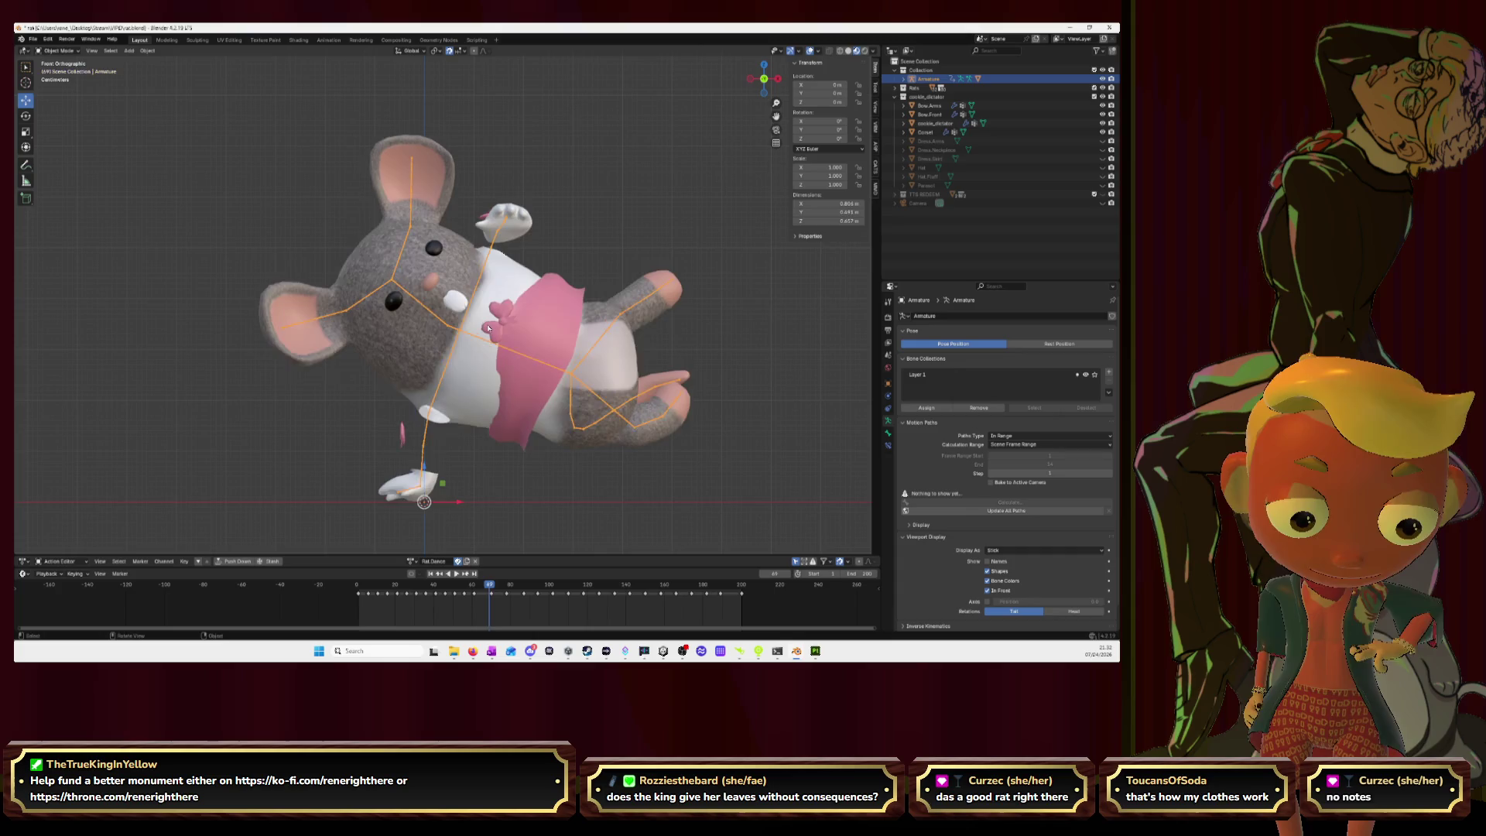
pyautogui.press('Left')
pyautogui.press('Left')
pyautogui.press('Left')
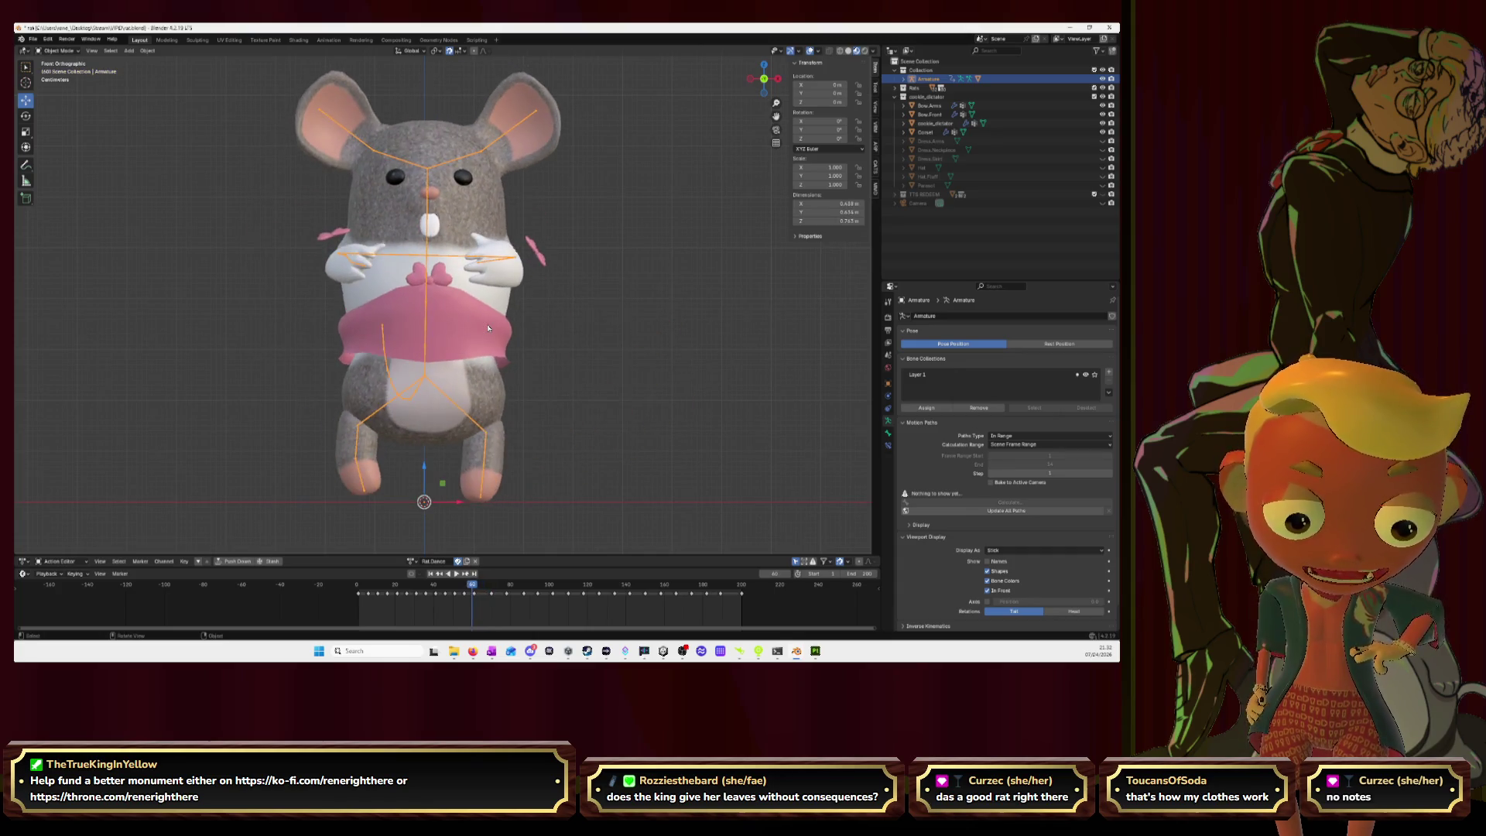
pyautogui.press('Left')
pyautogui.press('Left')
pyautogui.press('Left')
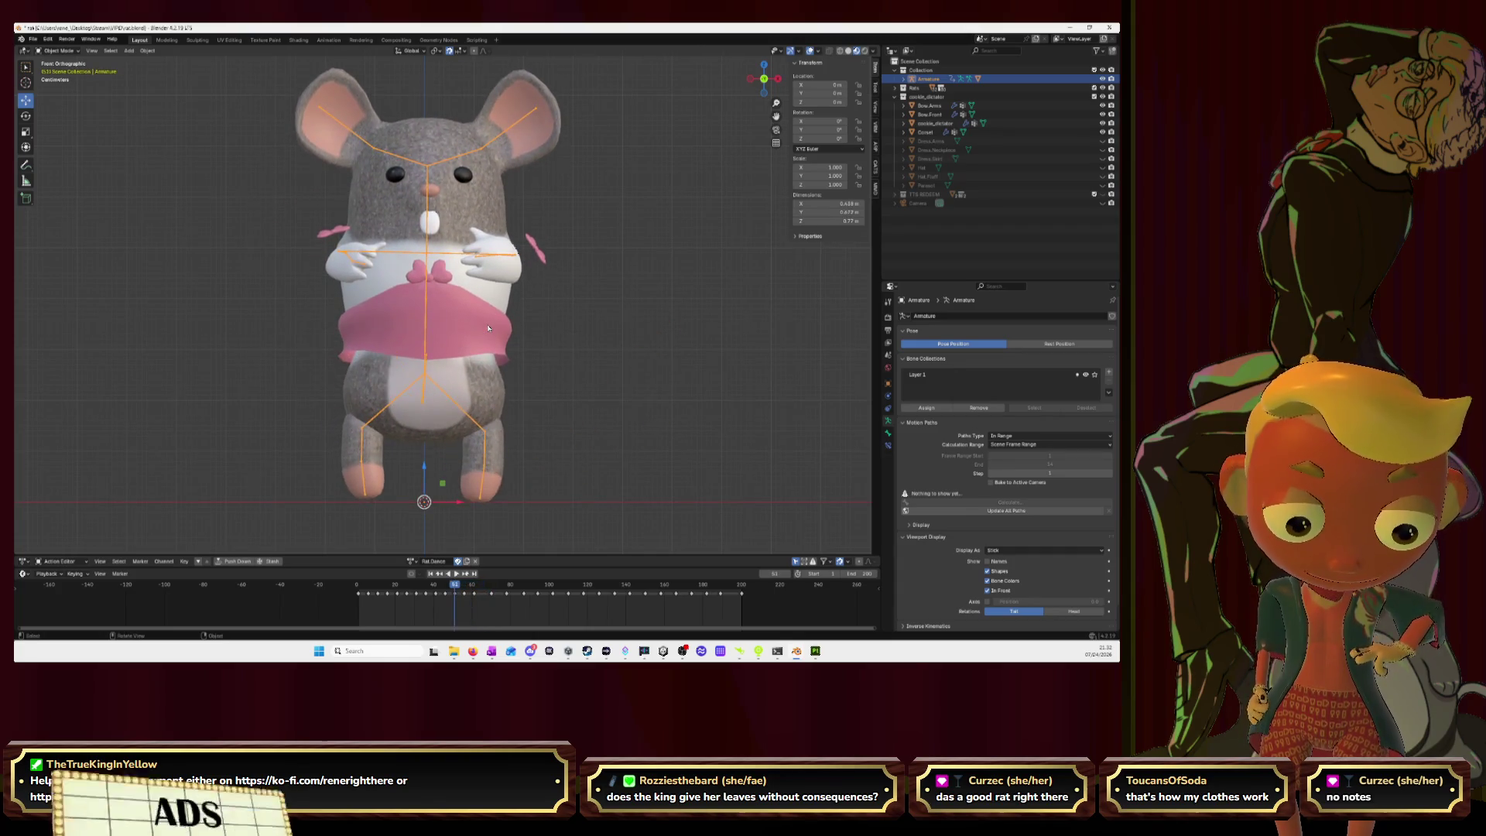
pyautogui.press('Left')
pyautogui.press('Left')
pyautogui.press('Left')
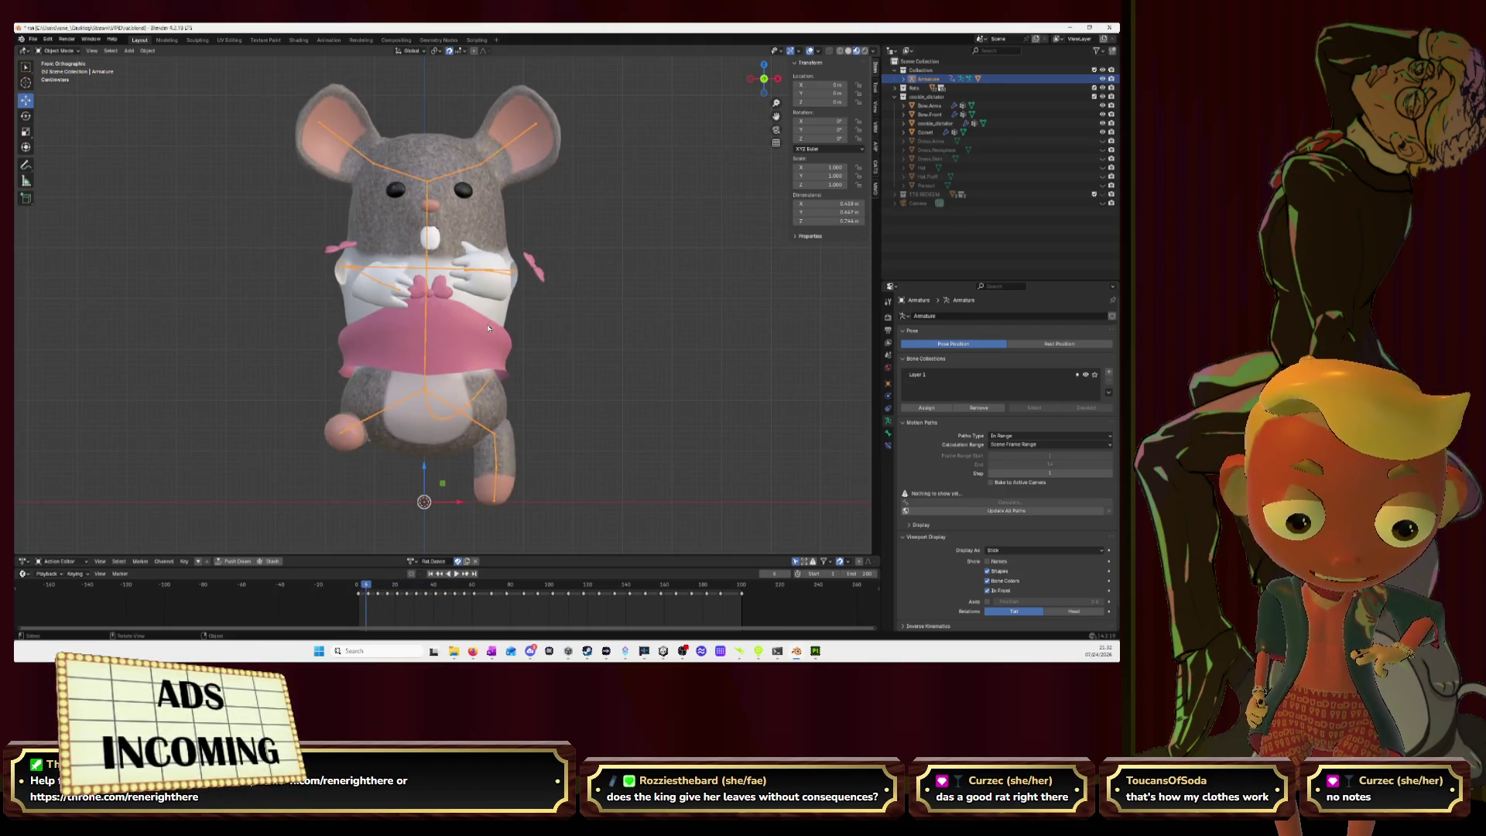
pyautogui.press('Left')
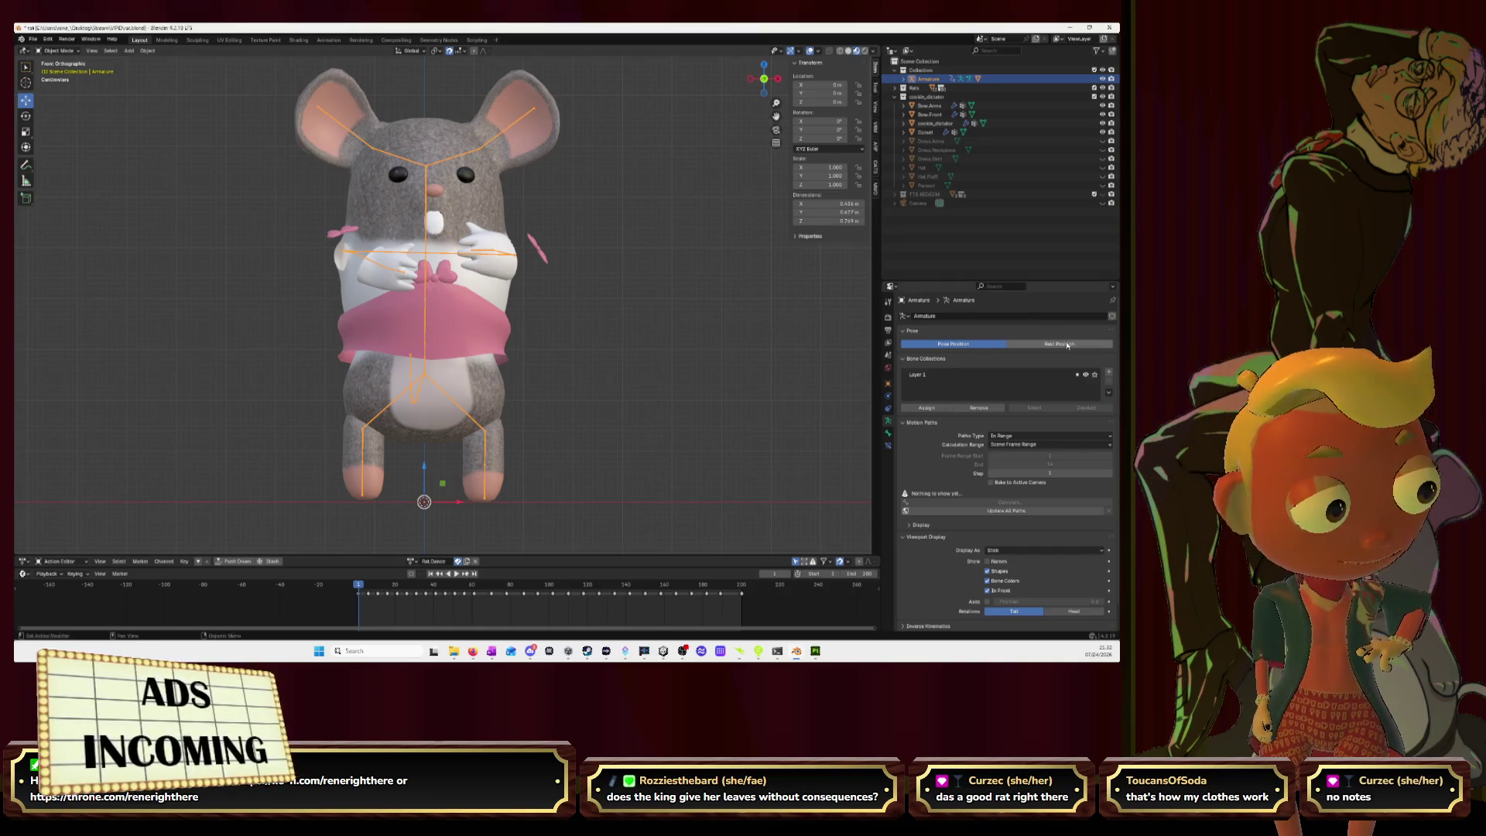
pyautogui.click(1039, 342)
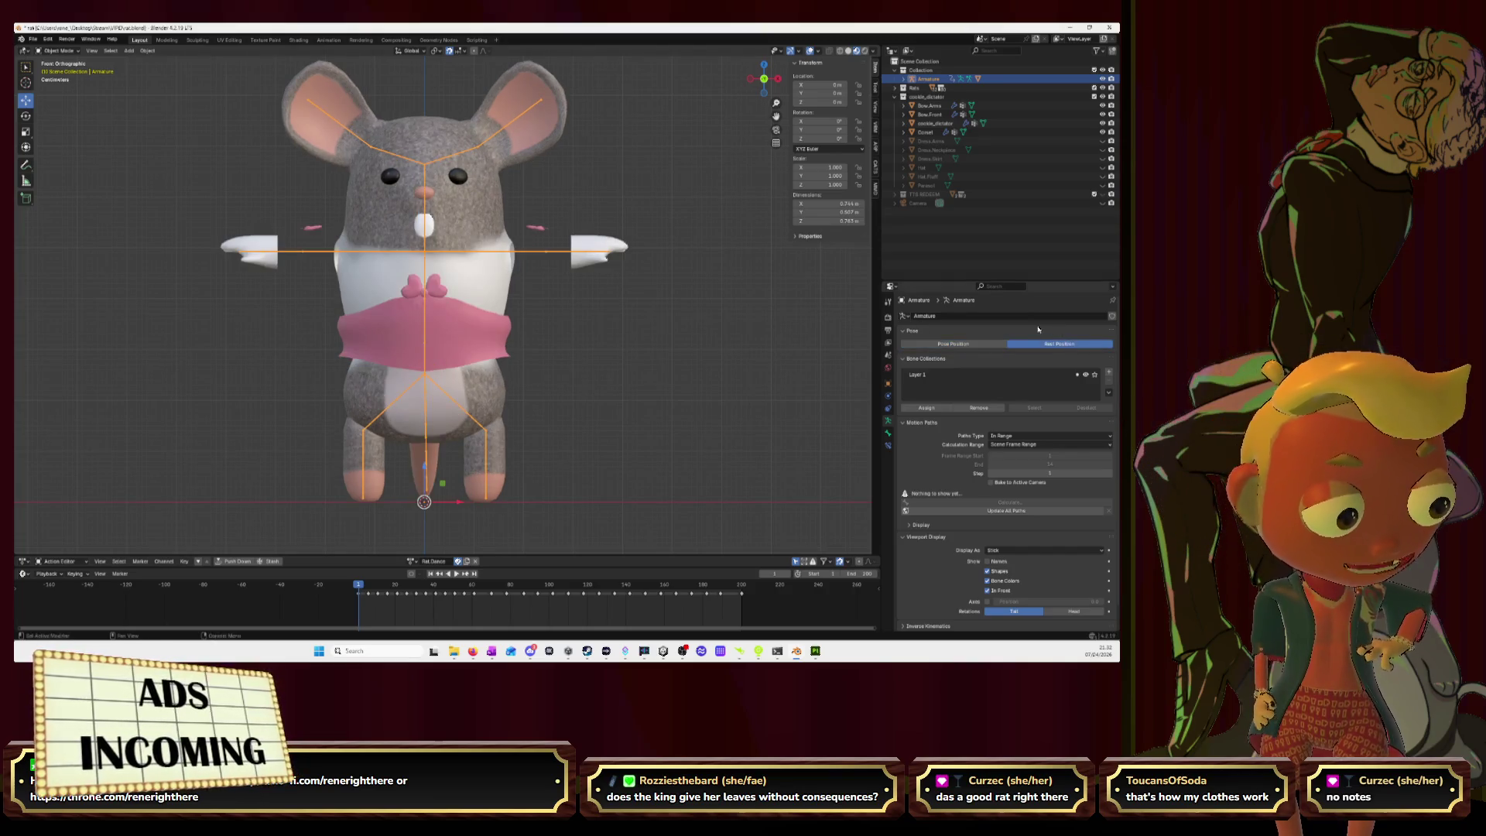
# Step: Unhide Dress.Arms in the Outliner and select the Dress.Arms sleeve mesh
pyautogui.click(1102, 140)
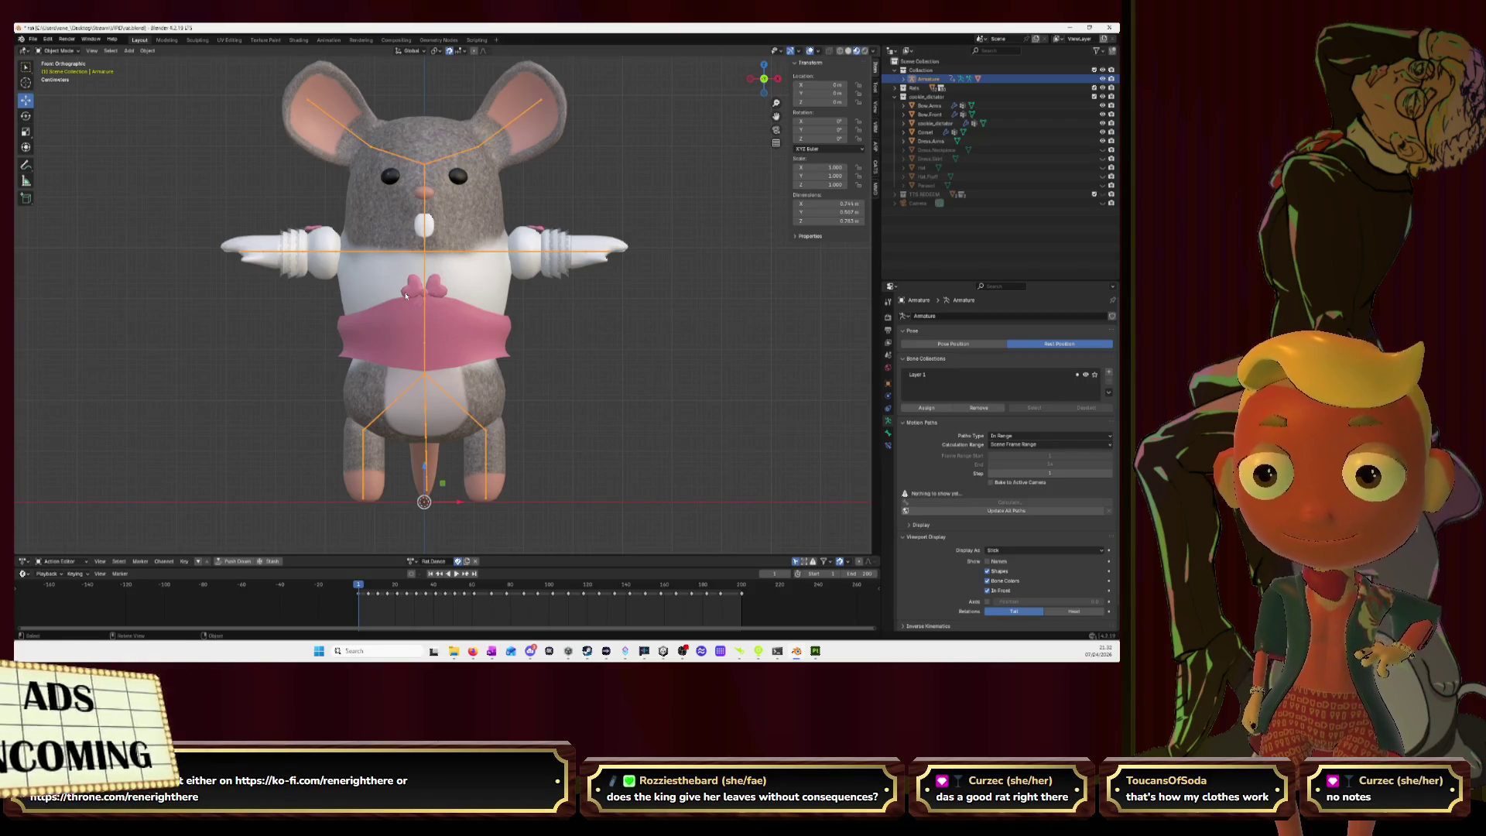
pyautogui.scroll(3, 401, 276)
pyautogui.press('Tab')
pyautogui.press('Tab')
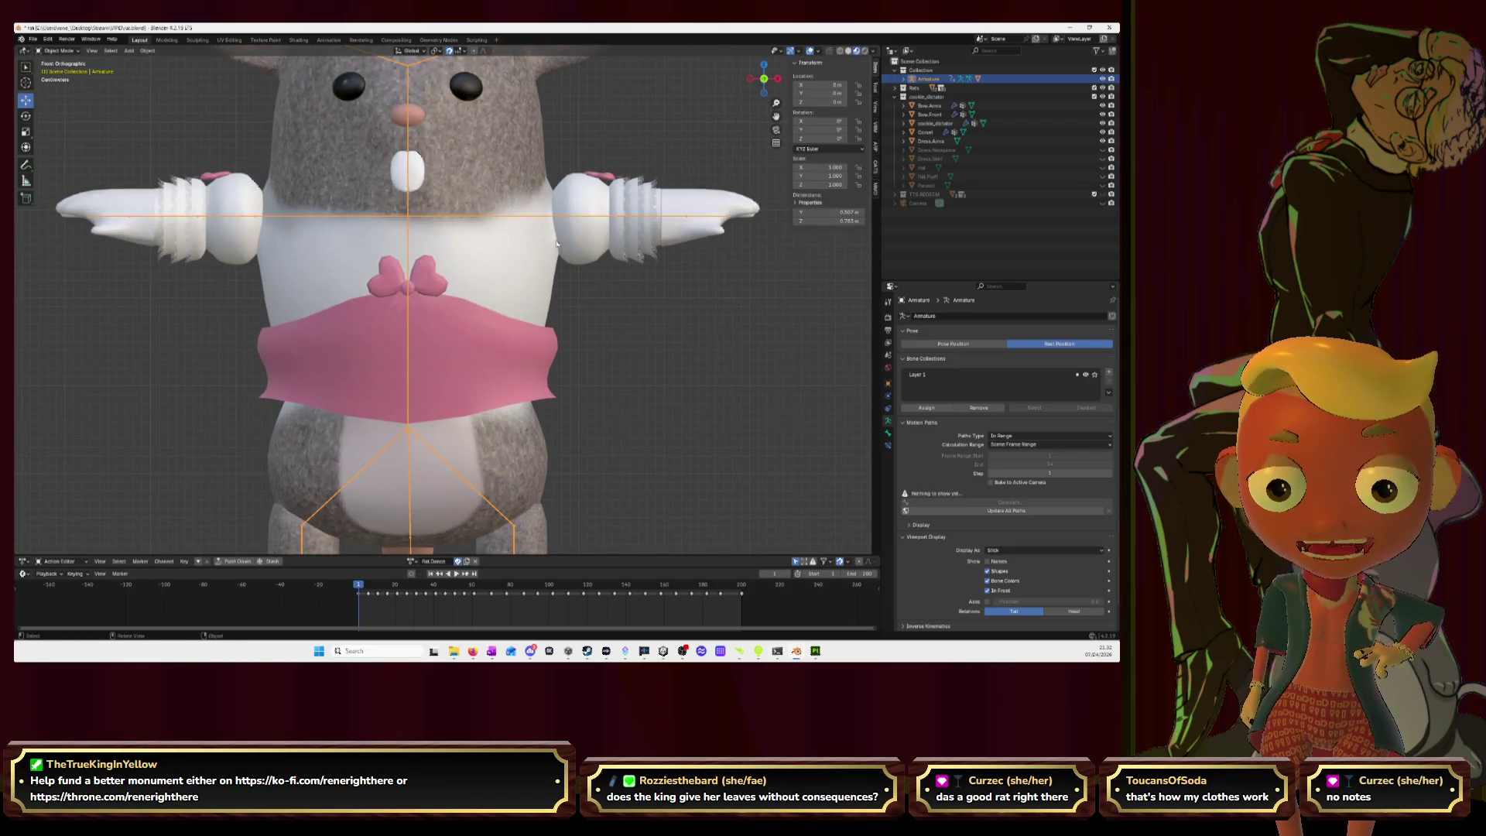
pyautogui.click(929, 141)
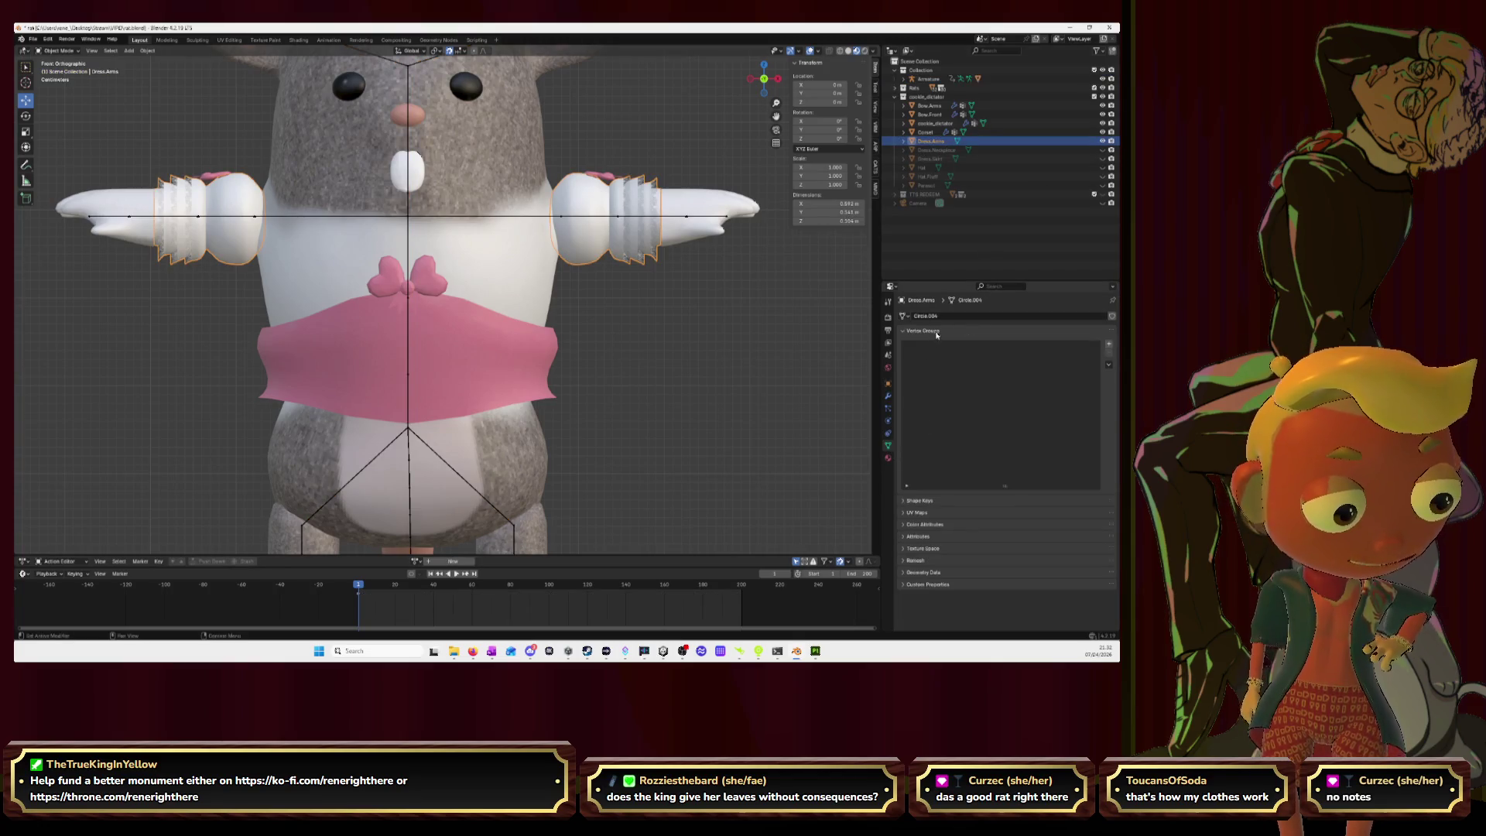
# Step: Add an Armature modifier to Dress.Arms, select the armature too, and enter Weight Paint mode
pyautogui.click(887, 395)
pyautogui.click(947, 317)
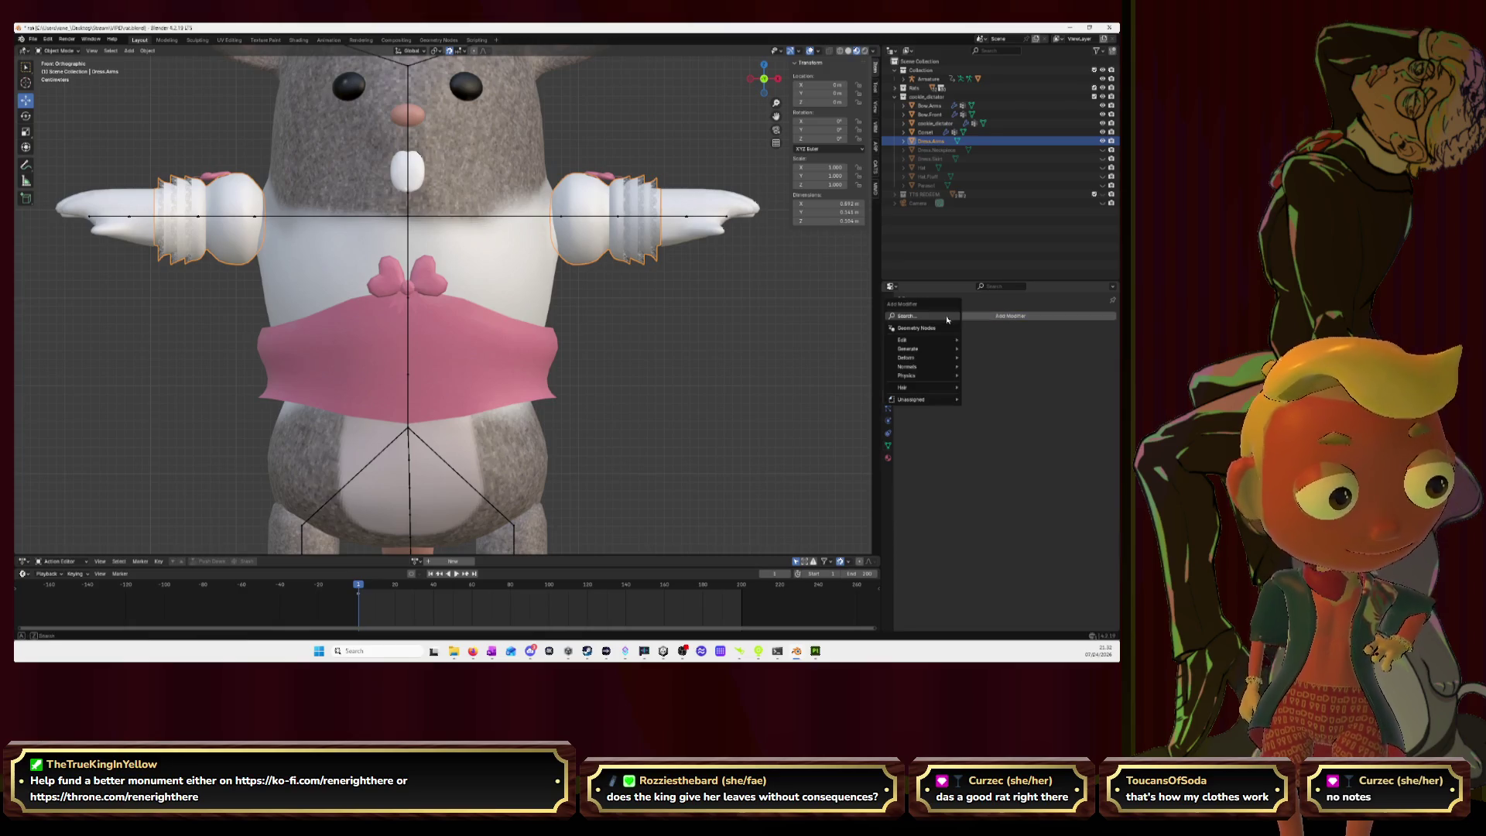
pyautogui.write('arma')
pyautogui.press('Return')
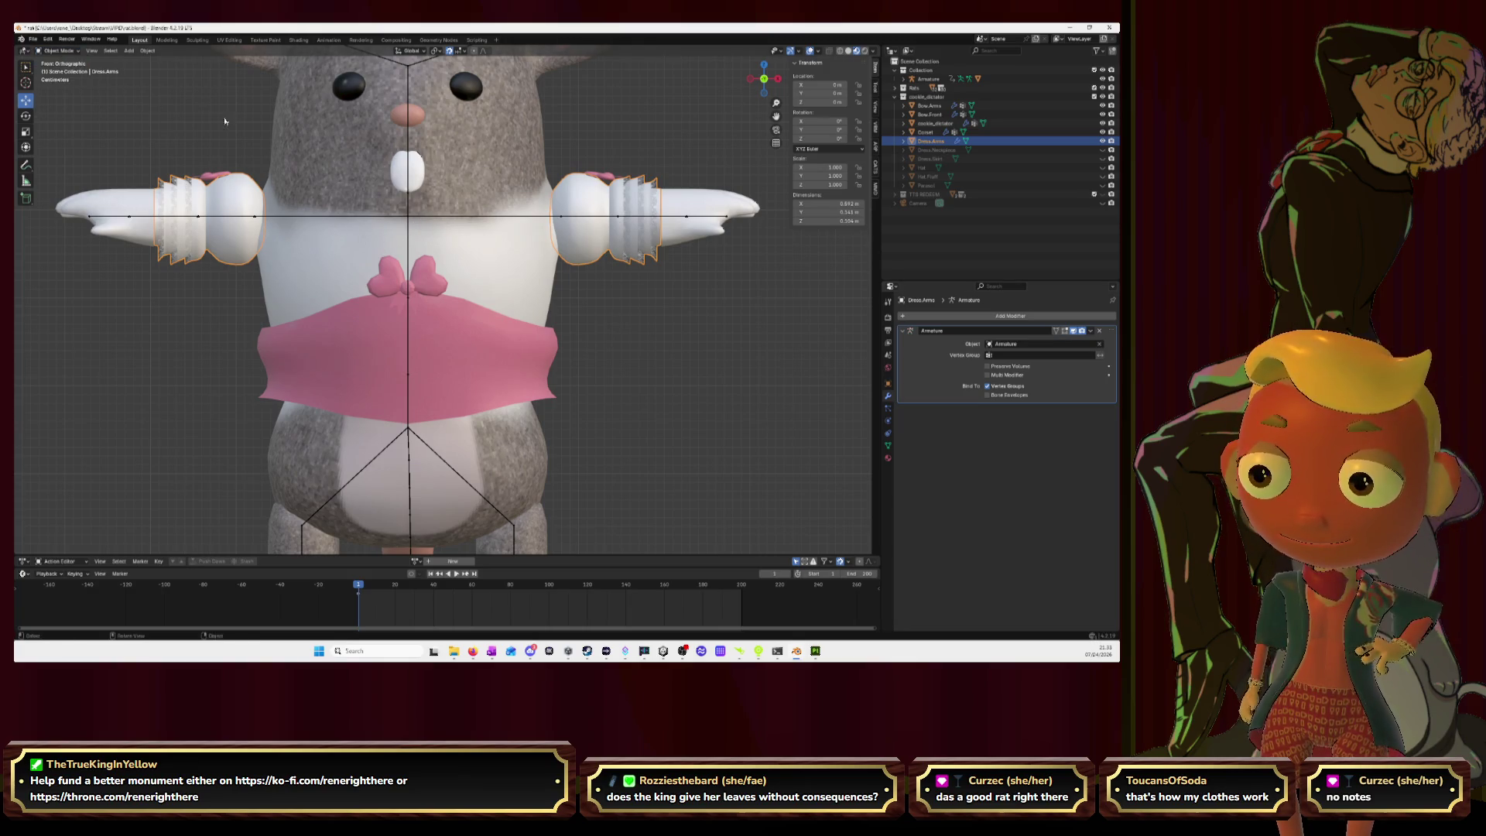
pyautogui.keyDown('shift'); pyautogui.click(476, 218); pyautogui.keyUp('shift')
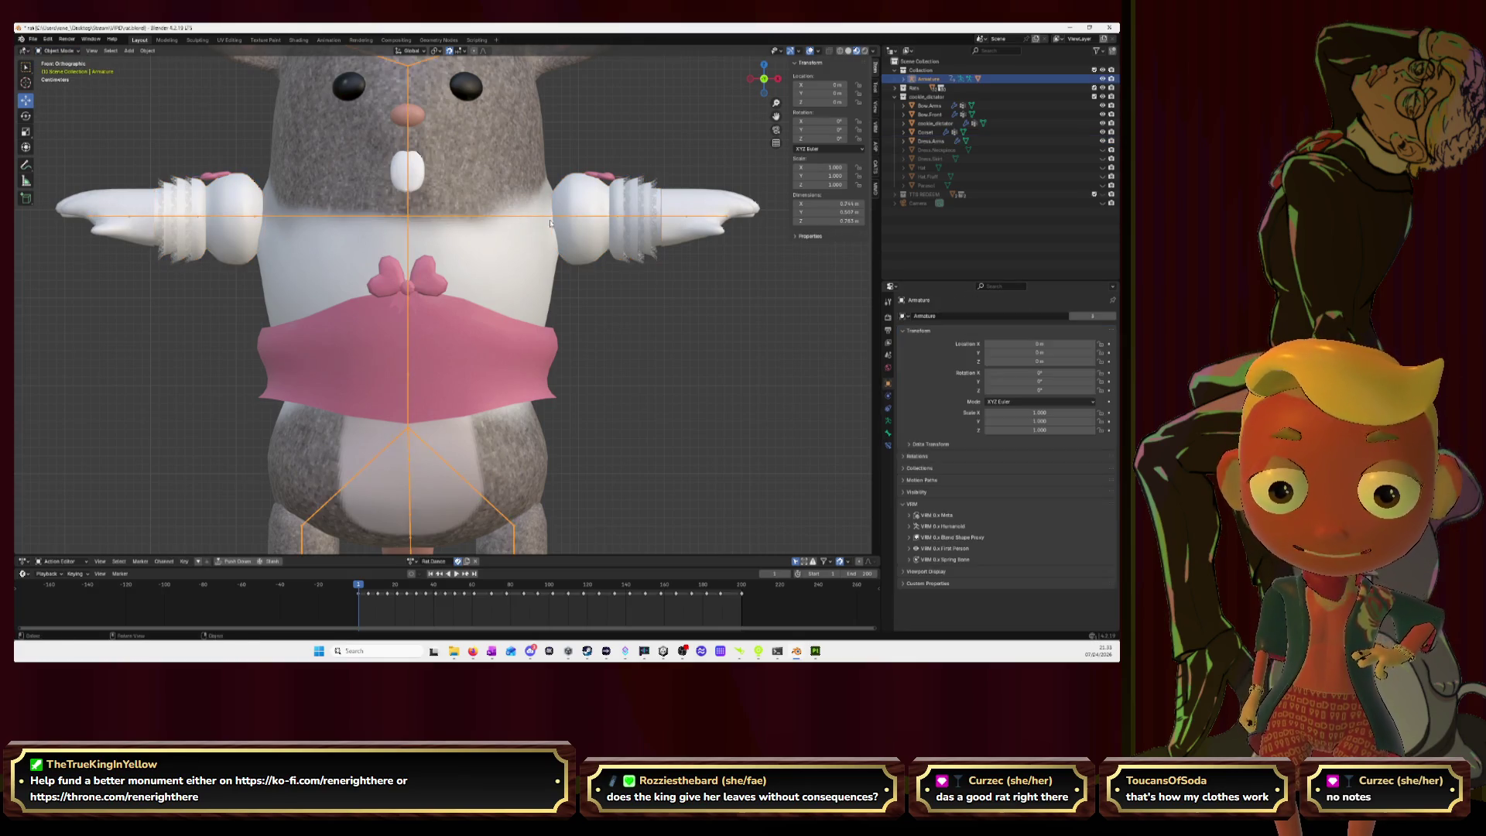
pyautogui.click(60, 53)
pyautogui.click(60, 100)
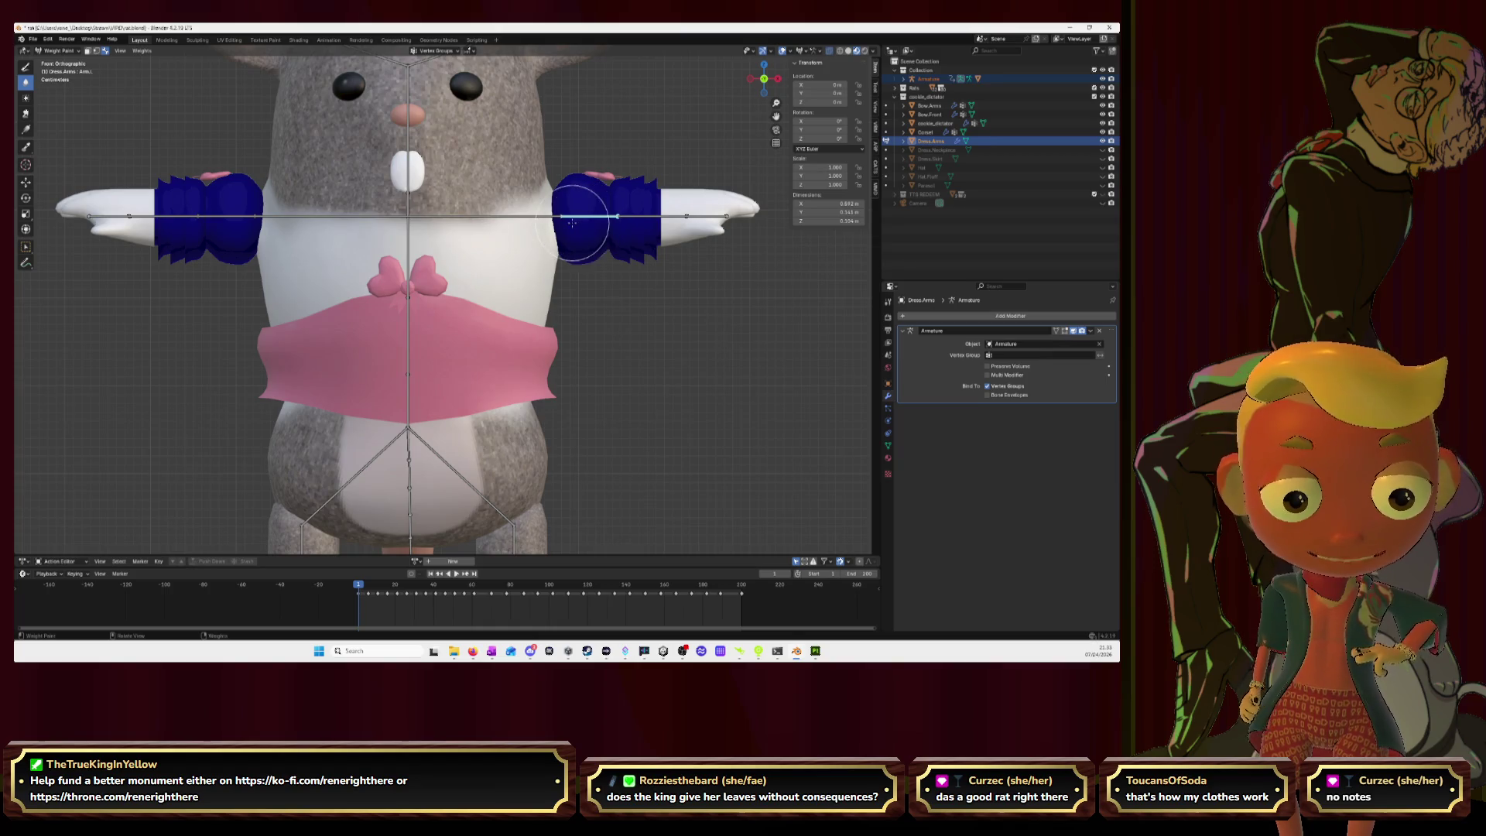
# Step: Paint weight over the right sleeve, hiding the rat's body and the Bow.Arms piece
pyautogui.moveTo(567, 208)
pyautogui.mouseDown()
pyautogui.moveTo(569, 189)
pyautogui.moveTo(587, 198)
pyautogui.mouseUp()
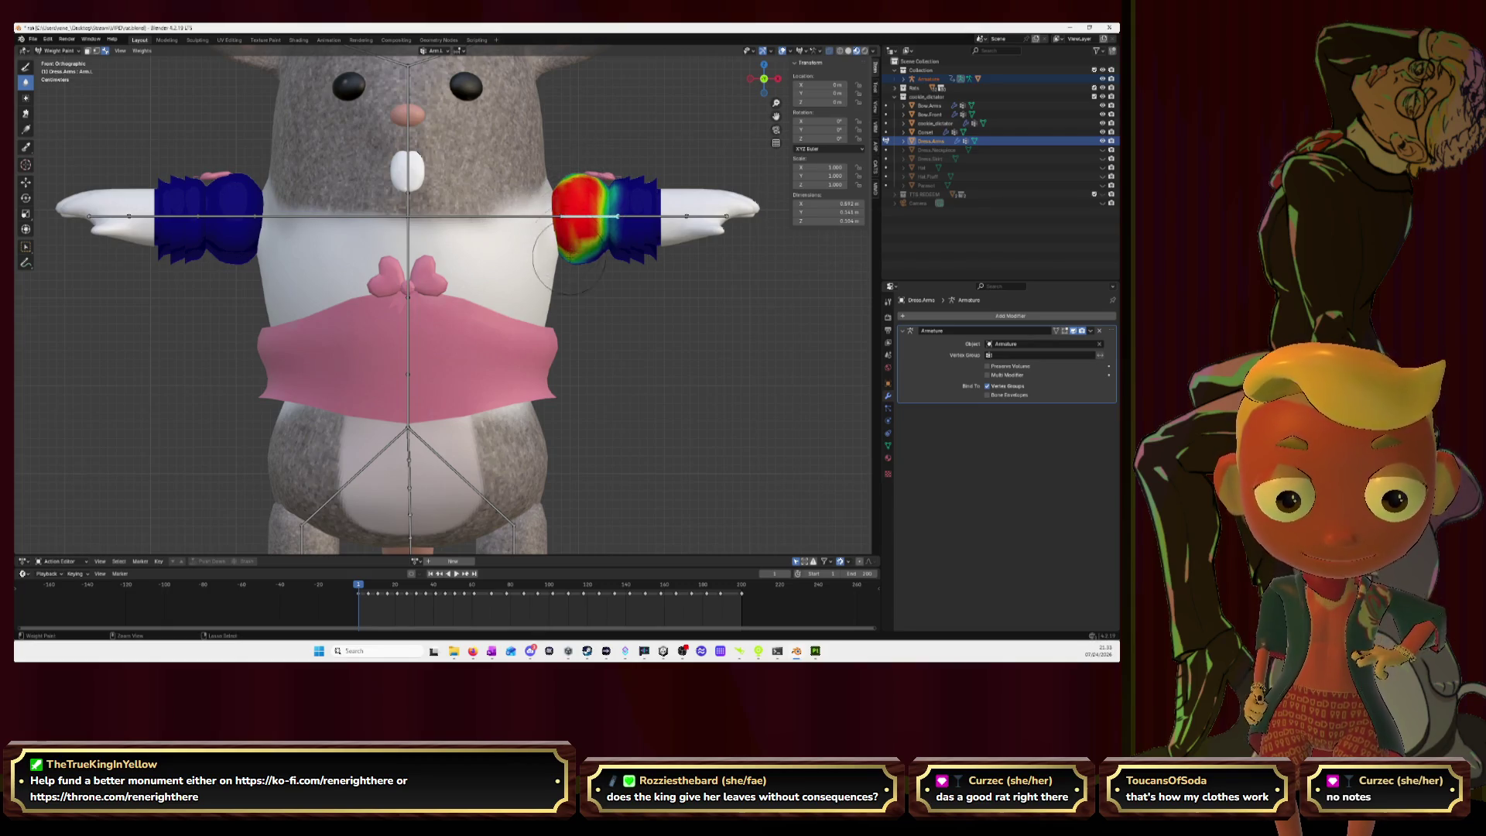
pyautogui.click(1102, 123)
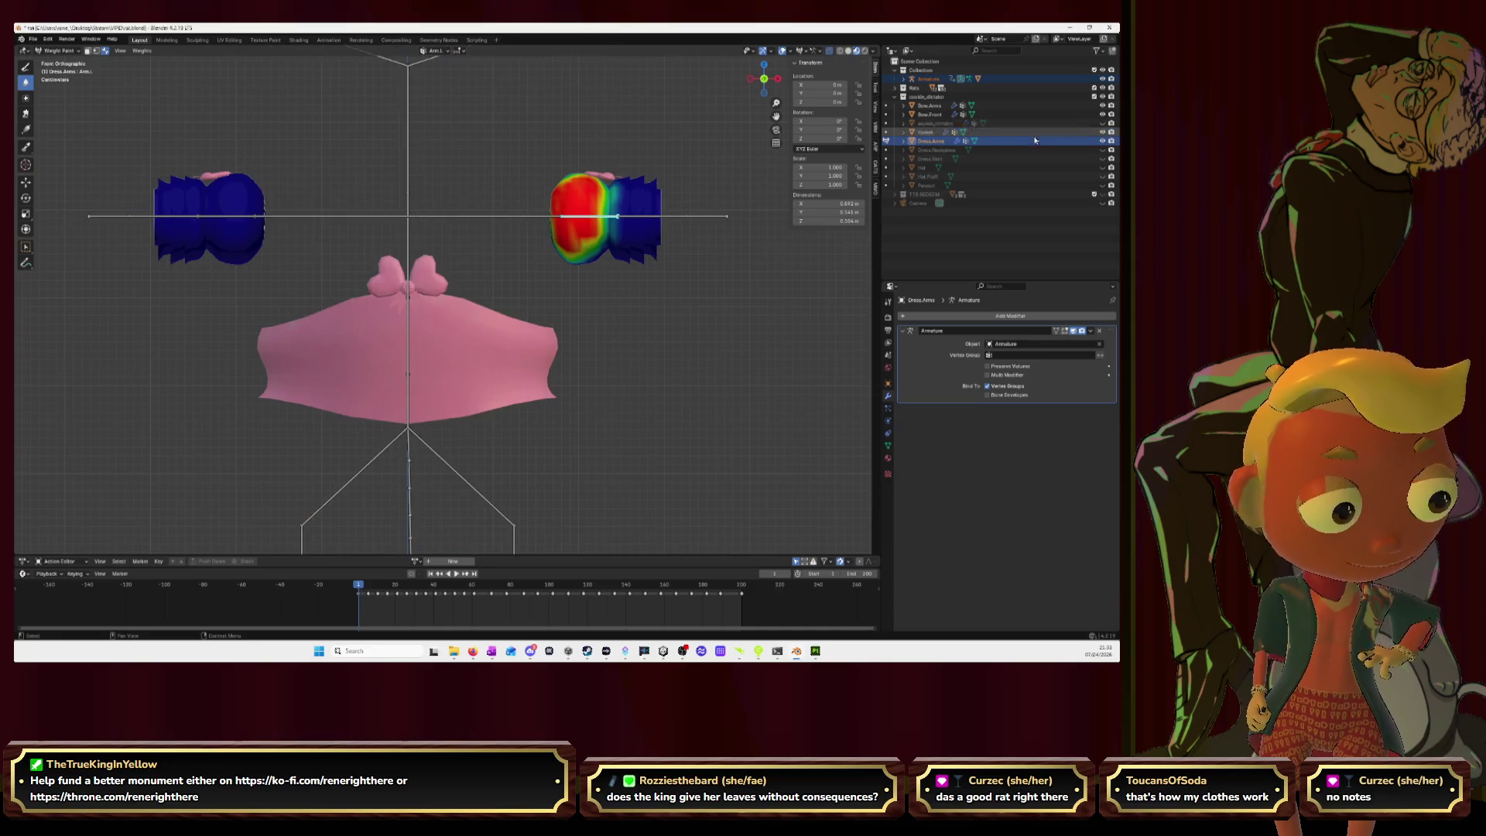
pyautogui.click(580, 189)
pyautogui.moveTo(559, 236)
pyautogui.mouseDown()
pyautogui.moveTo(565, 246)
pyautogui.moveTo(571, 225)
pyautogui.moveTo(571, 249)
pyautogui.moveTo(568, 217)
pyautogui.mouseUp()
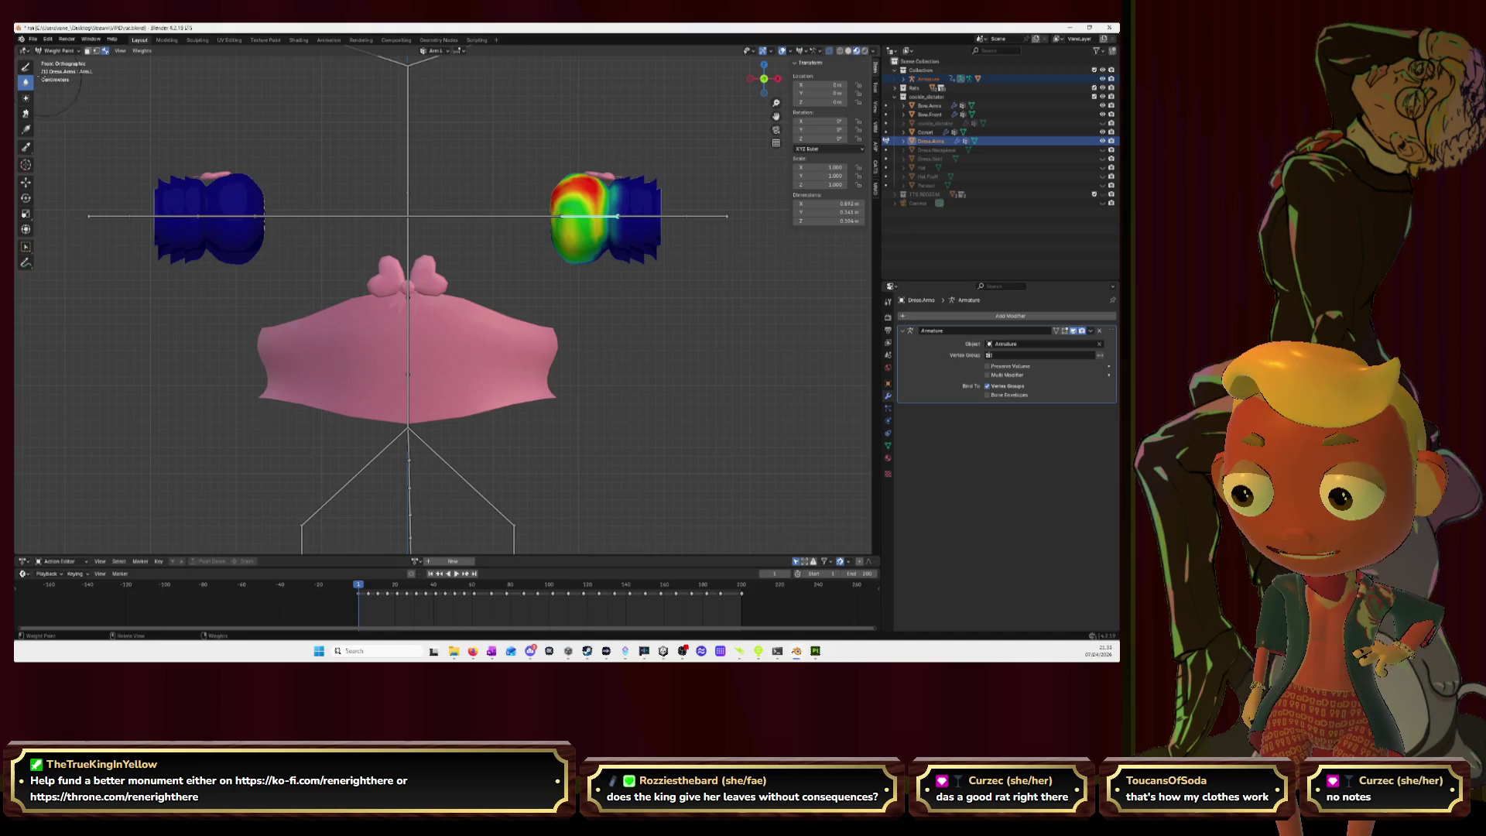
pyautogui.moveTo(562, 211)
pyautogui.mouseDown()
pyautogui.moveTo(574, 246)
pyautogui.moveTo(552, 220)
pyautogui.moveTo(576, 226)
pyautogui.moveTo(577, 209)
pyautogui.mouseUp()
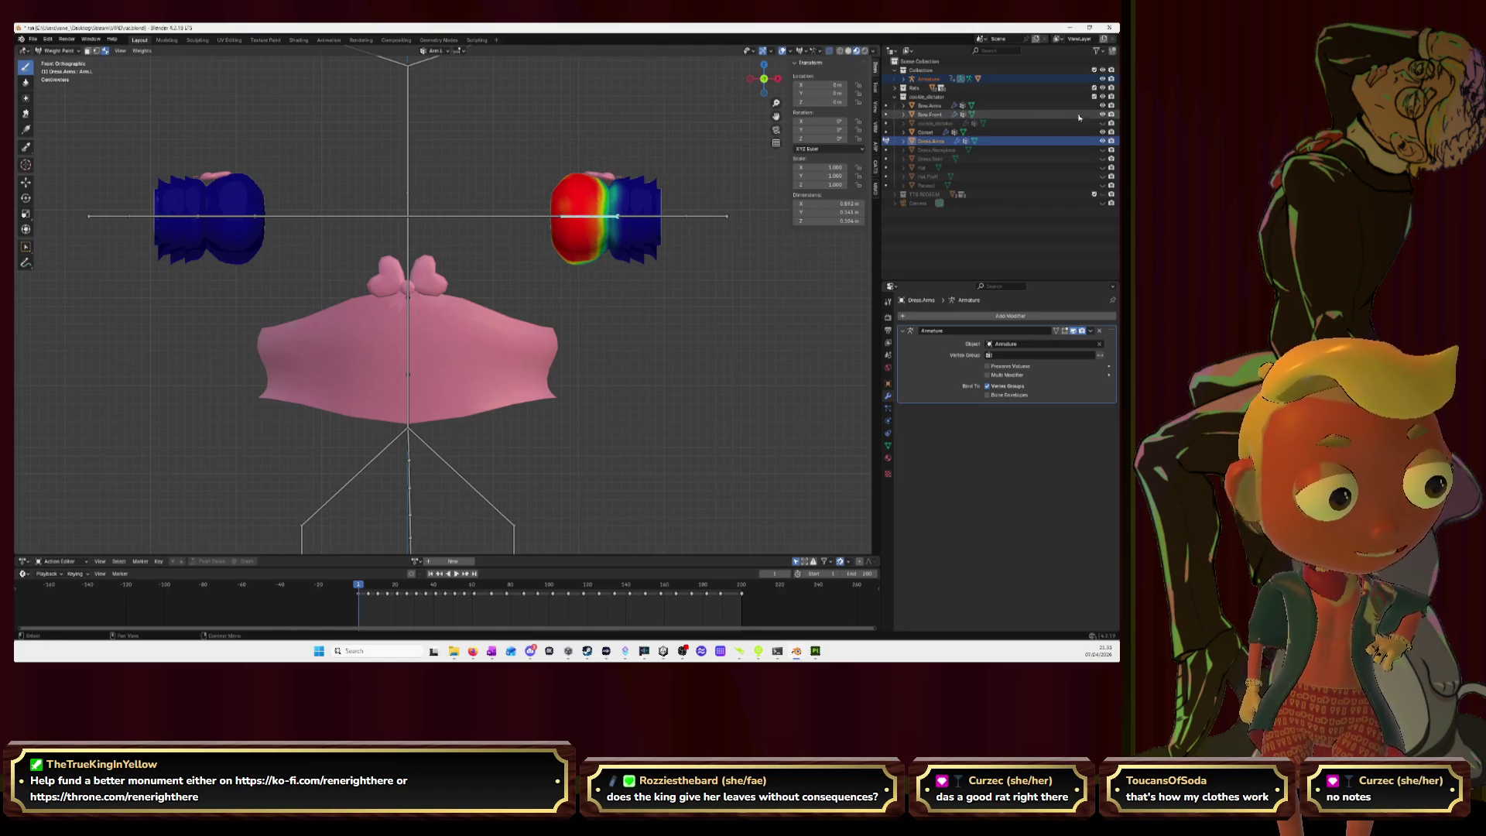
pyautogui.click(1110, 105)
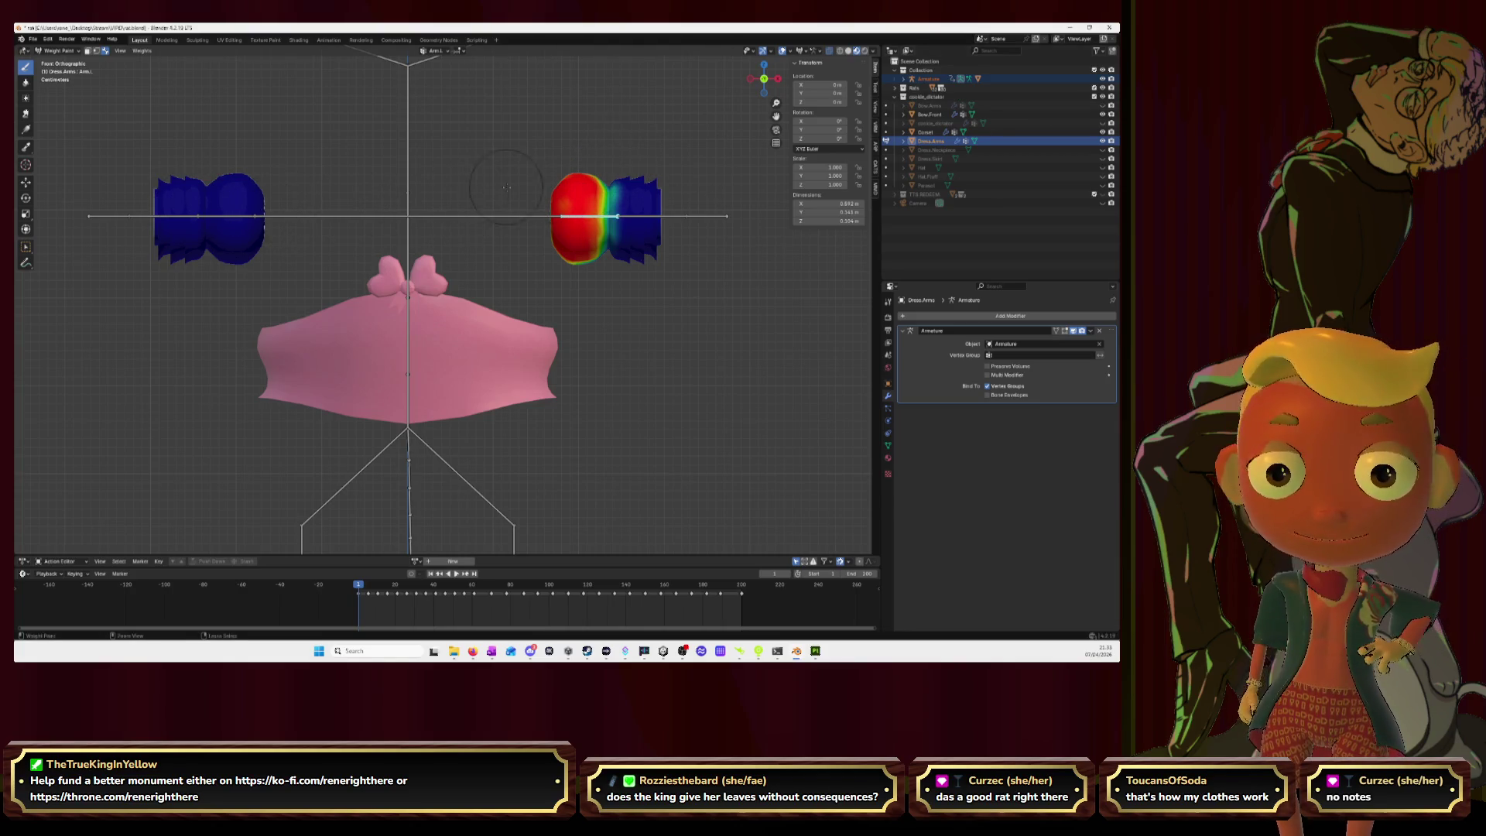
pyautogui.moveTo(464, 232)
pyautogui.mouseDown(button='middle')
pyautogui.moveTo(479, 202)
pyautogui.moveTo(439, 239)
pyautogui.moveTo(402, 240)
pyautogui.mouseUp(button='middle')
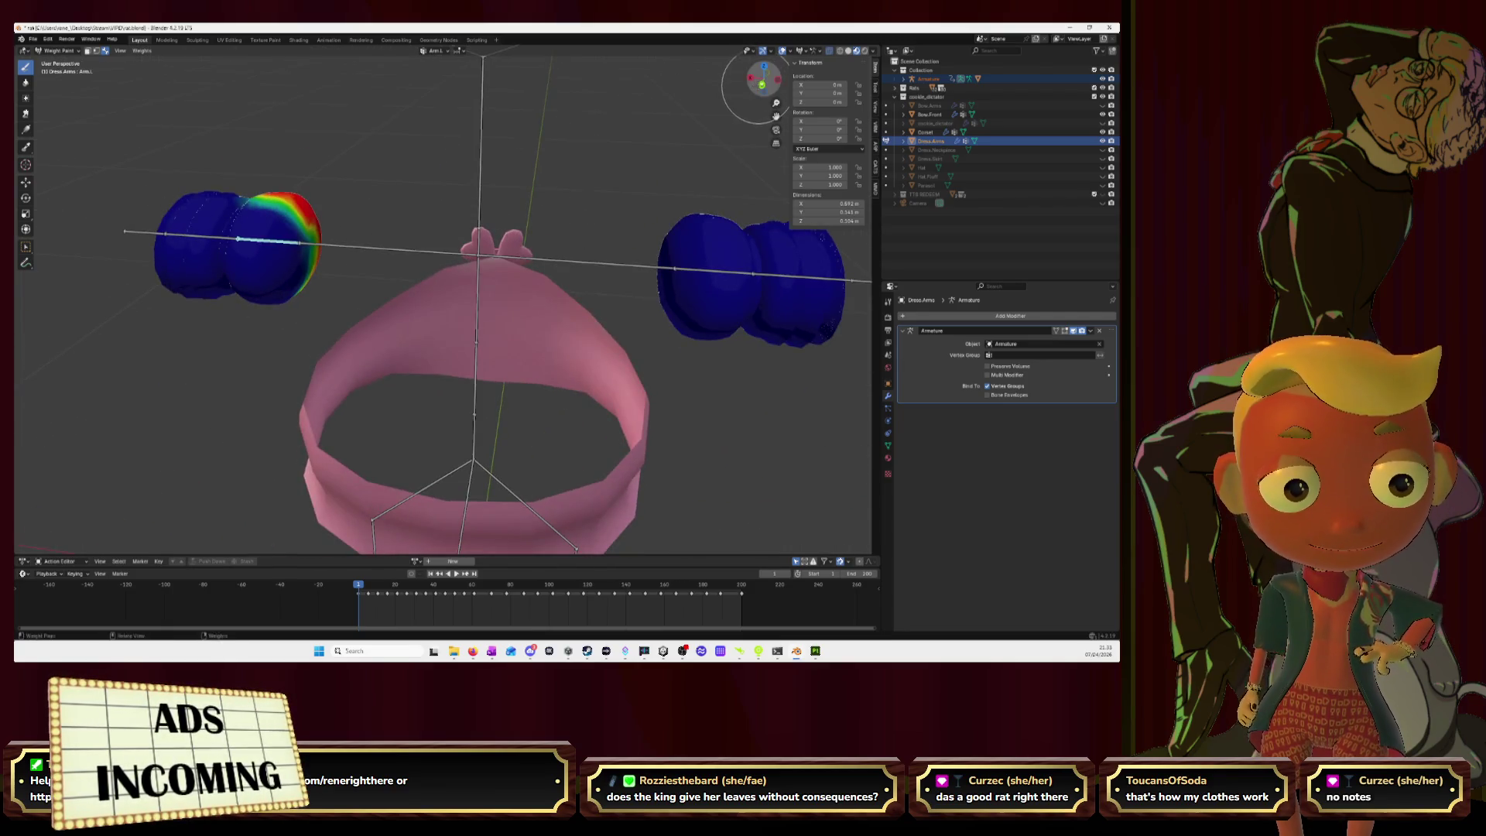
# Step: Paint full weight over the left sleeve's band and down the right sleeve from back, front and below
pyautogui.press('ctrl+KP_1')
pyautogui.moveTo(318, 234)
pyautogui.mouseDown()
pyautogui.moveTo(331, 229)
pyautogui.moveTo(317, 256)
pyautogui.moveTo(298, 207)
pyautogui.moveTo(333, 190)
pyautogui.moveTo(304, 225)
pyautogui.mouseUp()
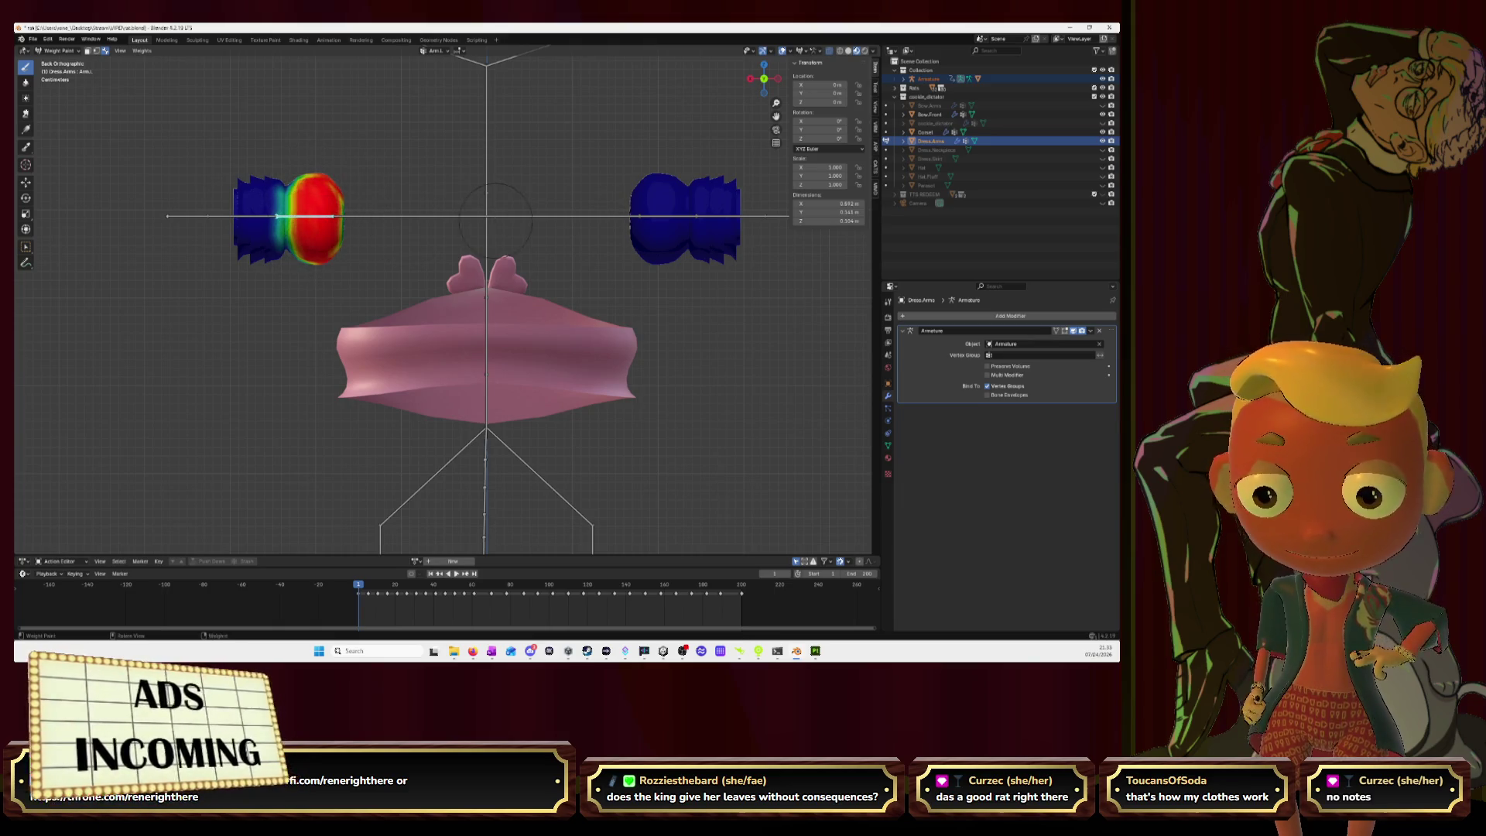
pyautogui.moveTo(304, 225)
pyautogui.mouseDown(button='middle')
pyautogui.moveTo(450, 247)
pyautogui.moveTo(333, 232)
pyautogui.mouseUp(button='middle')
pyautogui.moveTo(306, 224)
pyautogui.mouseDown()
pyautogui.moveTo(301, 209)
pyautogui.moveTo(294, 232)
pyautogui.moveTo(312, 230)
pyautogui.mouseUp()
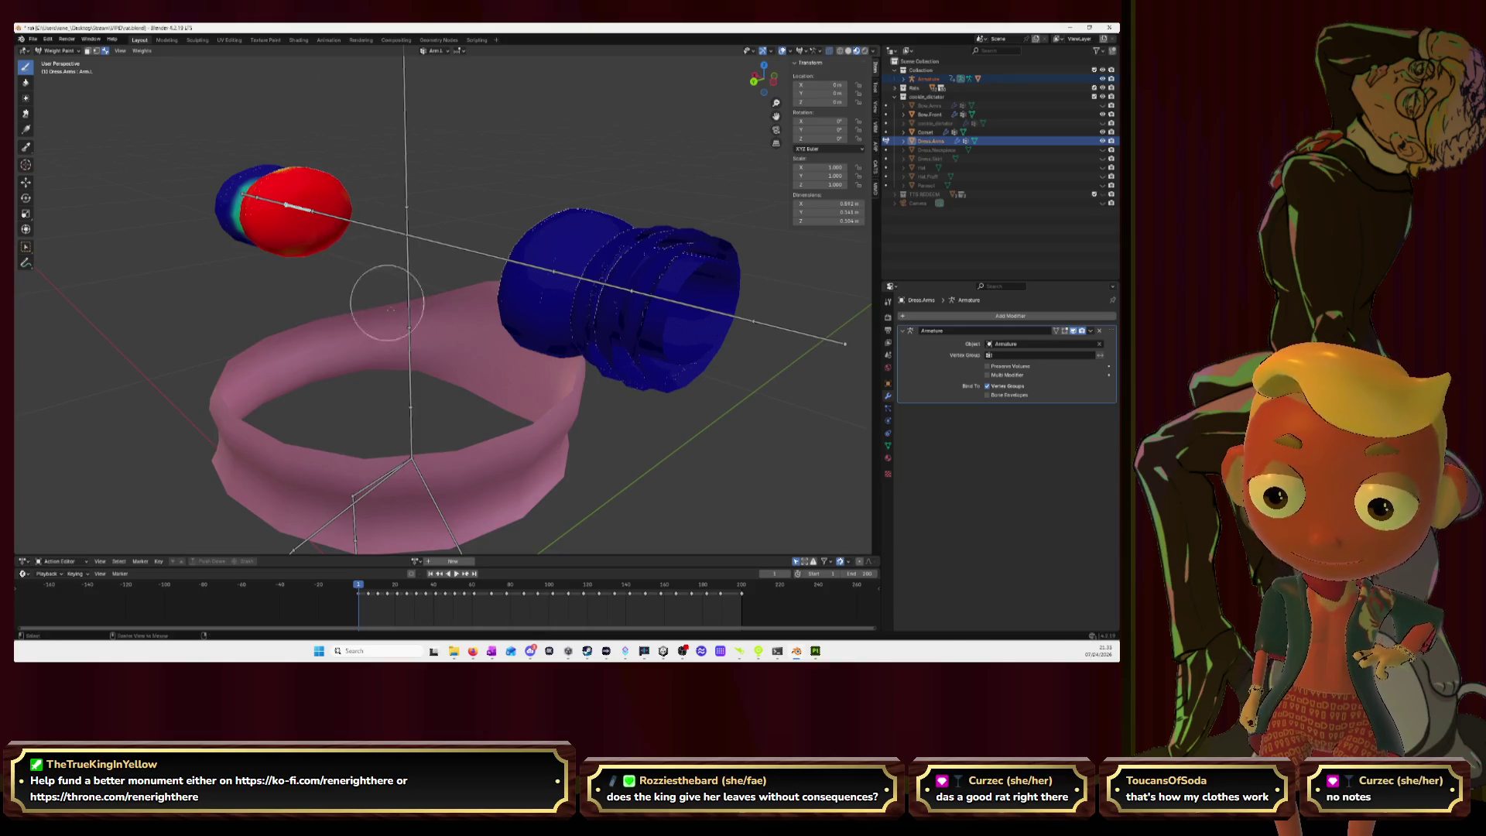
pyautogui.moveTo(382, 239); pyautogui.dragTo(383, 323, button='middle')
pyautogui.moveTo(271, 372)
pyautogui.mouseDown()
pyautogui.moveTo(283, 403)
pyautogui.moveTo(275, 383)
pyautogui.moveTo(264, 398)
pyautogui.mouseUp()
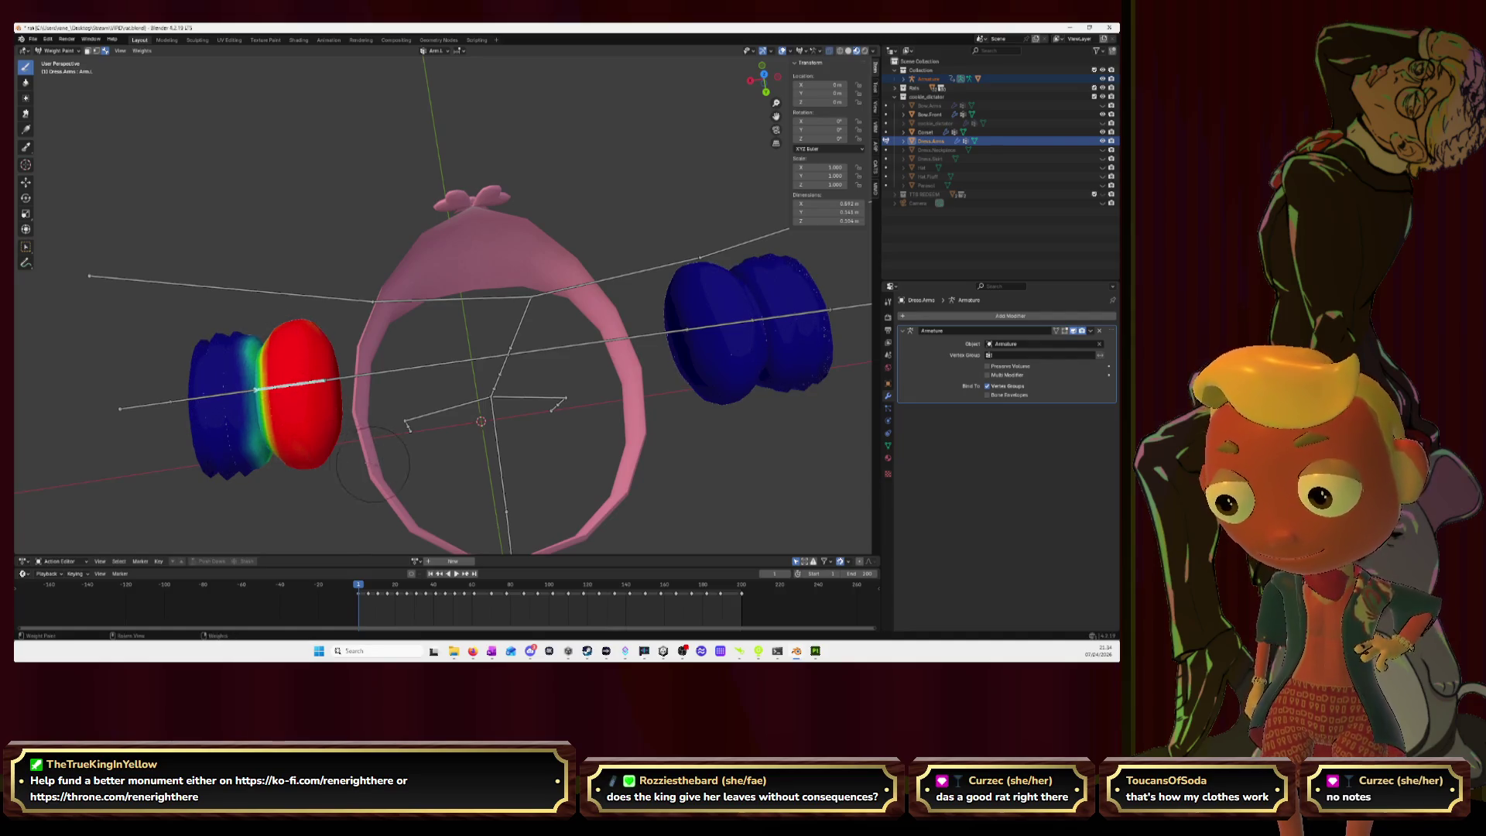
pyautogui.moveTo(410, 448); pyautogui.dragTo(376, 253, button='middle')
pyautogui.moveTo(355, 141)
pyautogui.mouseDown()
pyautogui.moveTo(375, 124)
pyautogui.moveTo(364, 135)
pyautogui.moveTo(358, 108)
pyautogui.moveTo(352, 147)
pyautogui.mouseUp()
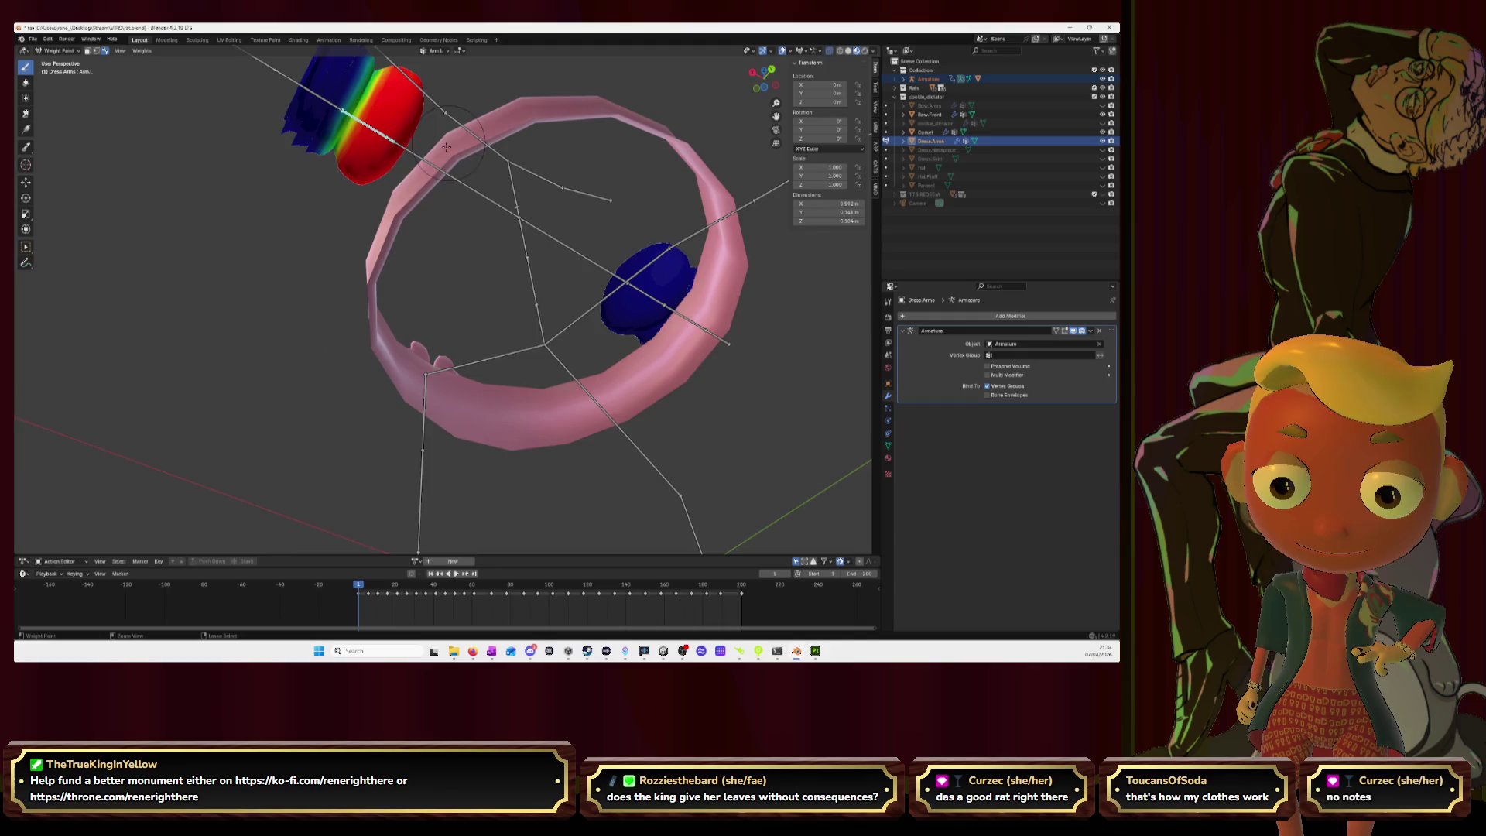
pyautogui.moveTo(431, 174)
pyautogui.mouseDown(button='middle')
pyautogui.moveTo(416, 184)
pyautogui.moveTo(474, 190)
pyautogui.moveTo(628, 262)
pyautogui.moveTo(626, 288)
pyautogui.mouseUp(button='middle')
pyautogui.moveTo(644, 221); pyautogui.dragTo(641, 314)
# Step: From a low front view, select bone Arm.L.001 and paint its weight onto the cuff ruffles
pyautogui.moveTo(623, 295); pyautogui.dragTo(602, 233, button='middle')
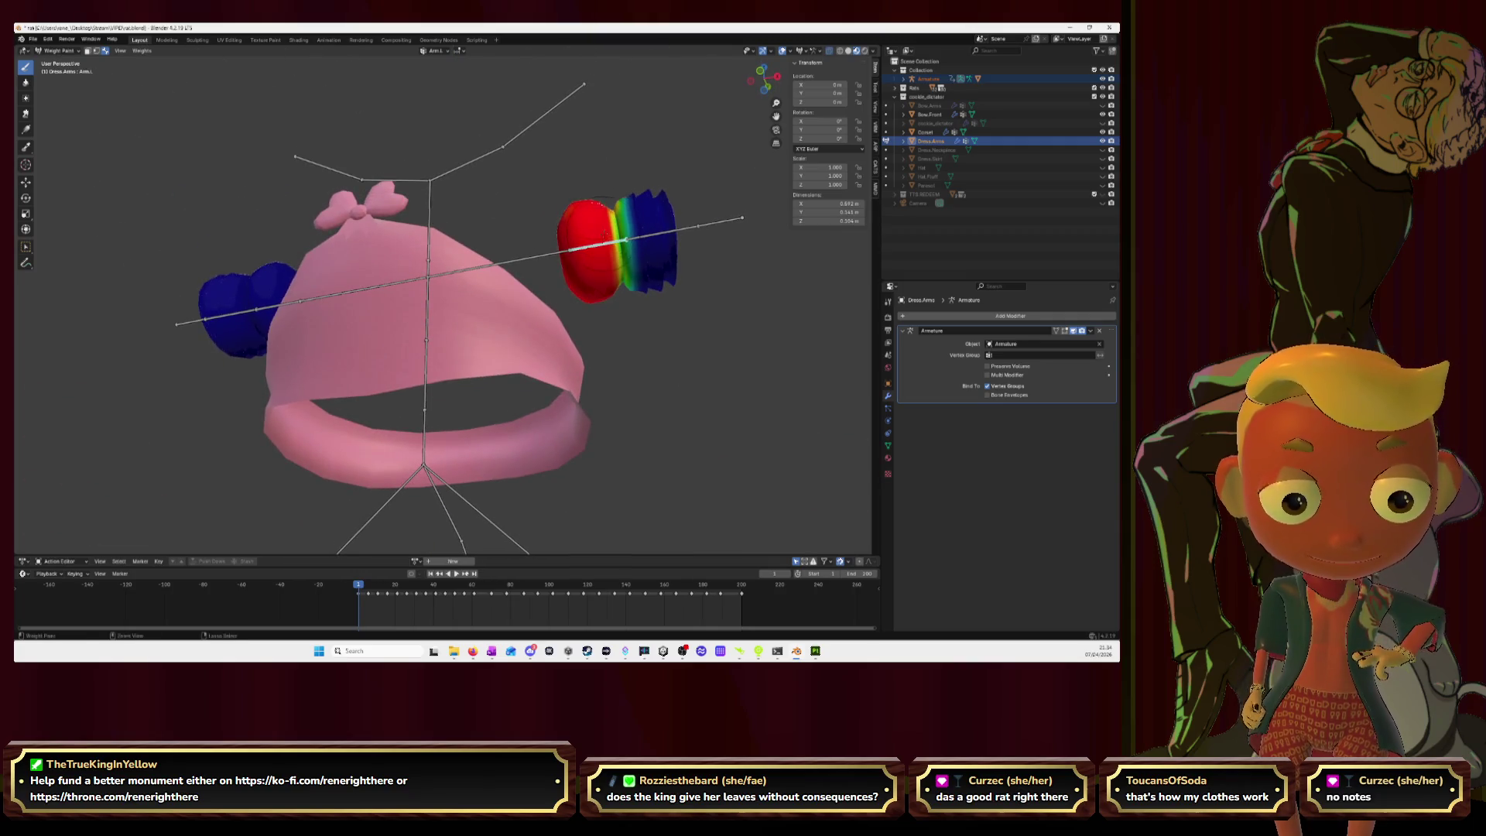
pyautogui.moveTo(585, 322); pyautogui.dragTo(354, 341, button='middle')
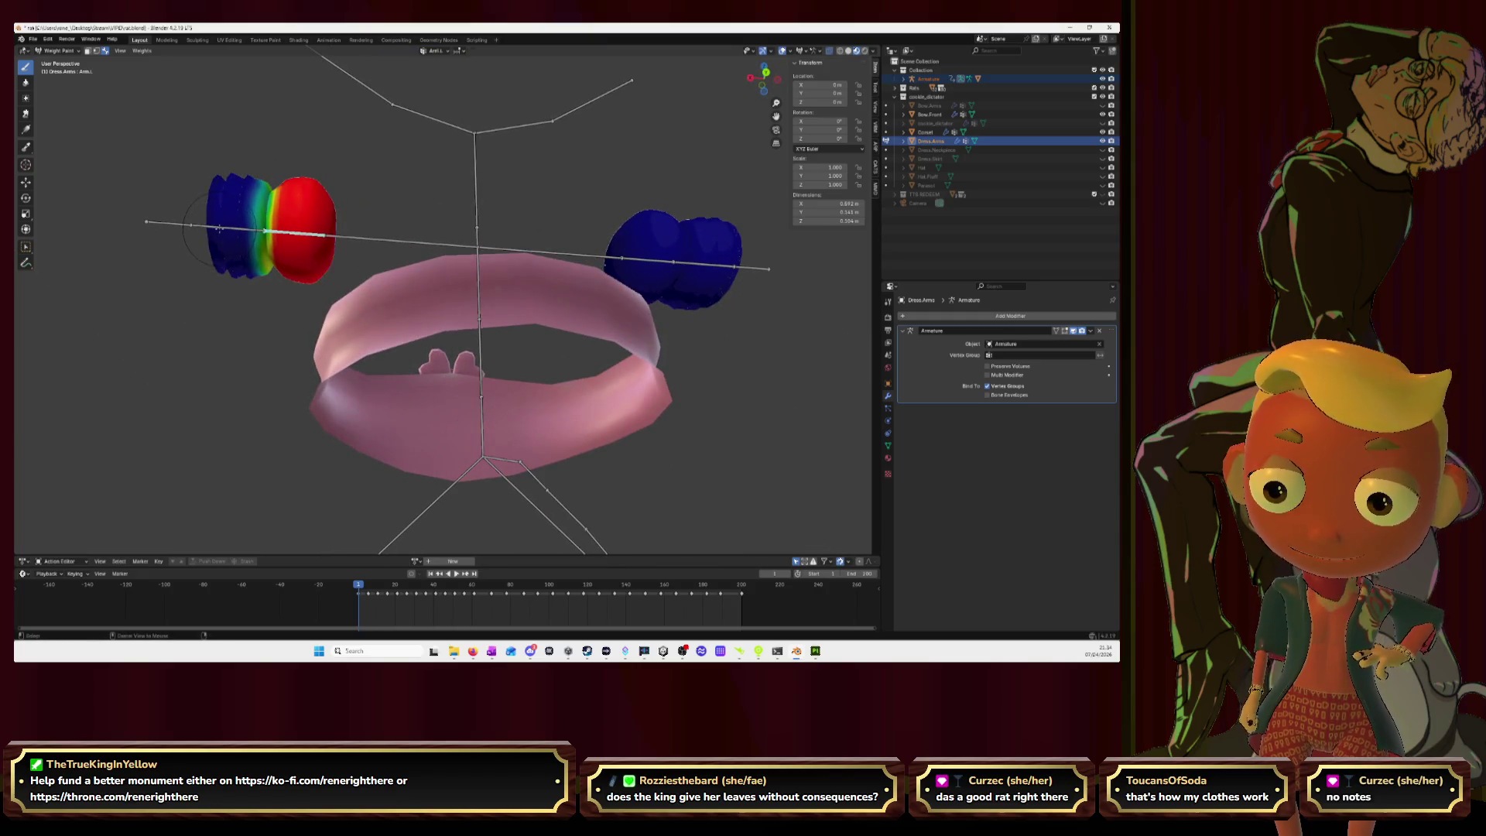
pyautogui.keyDown('ctrl'); pyautogui.click(219, 228); pyautogui.keyUp('ctrl')
pyautogui.moveTo(226, 234)
pyautogui.mouseDown()
pyautogui.moveTo(223, 194)
pyautogui.moveTo(210, 199)
pyautogui.moveTo(234, 274)
pyautogui.mouseUp()
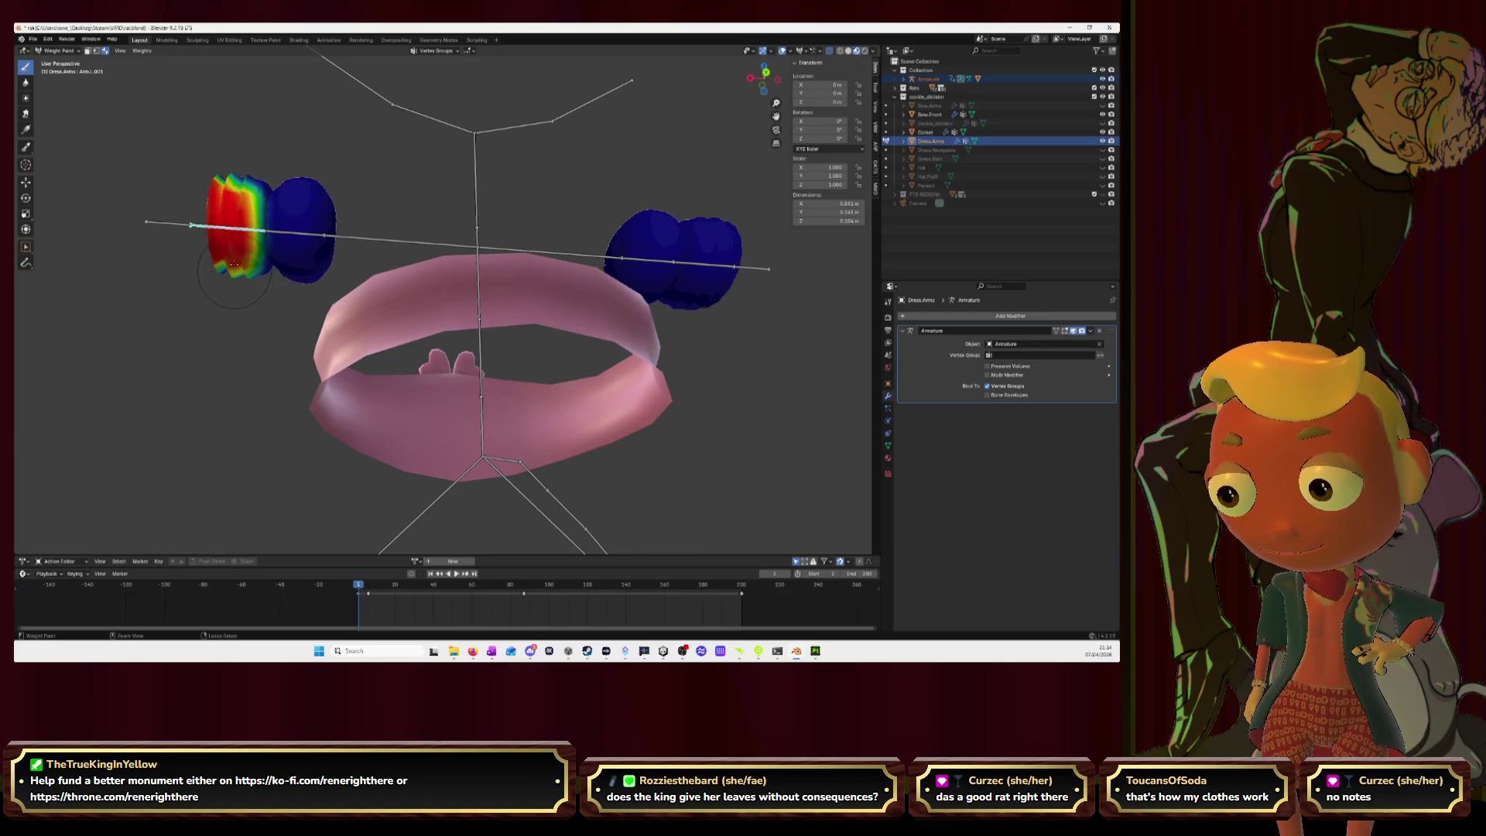
# Step: In zoomed front orthographic view, paint Arm.L.001 weight 1.0 across the cuff's outer ruffles
pyautogui.moveTo(223, 288); pyautogui.dragTo(255, 170, button='middle')
pyautogui.moveTo(478, 246); pyautogui.dragTo(603, 264, button='middle')
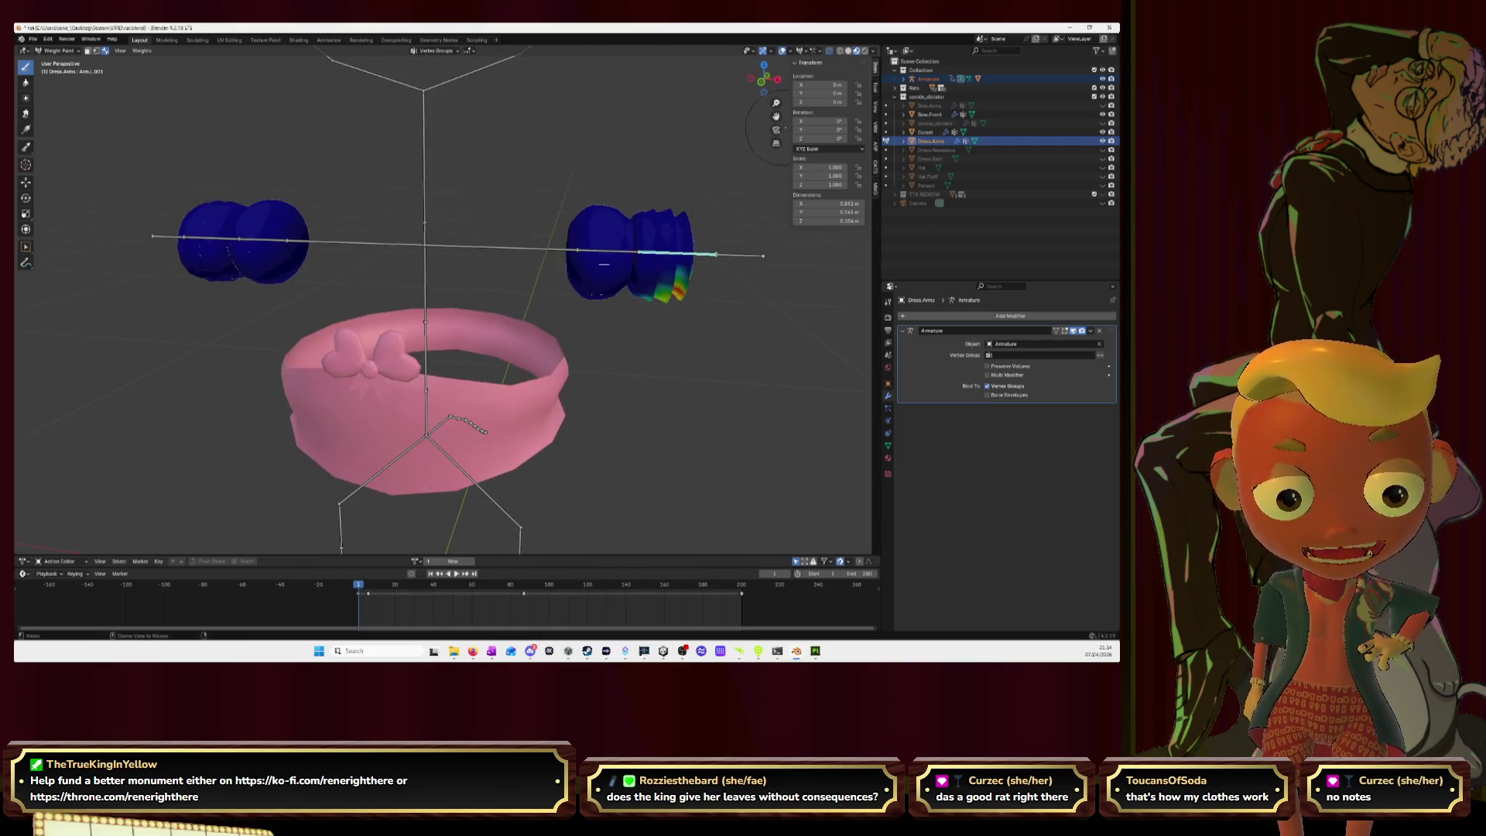
pyautogui.scroll(6, 596, 269)
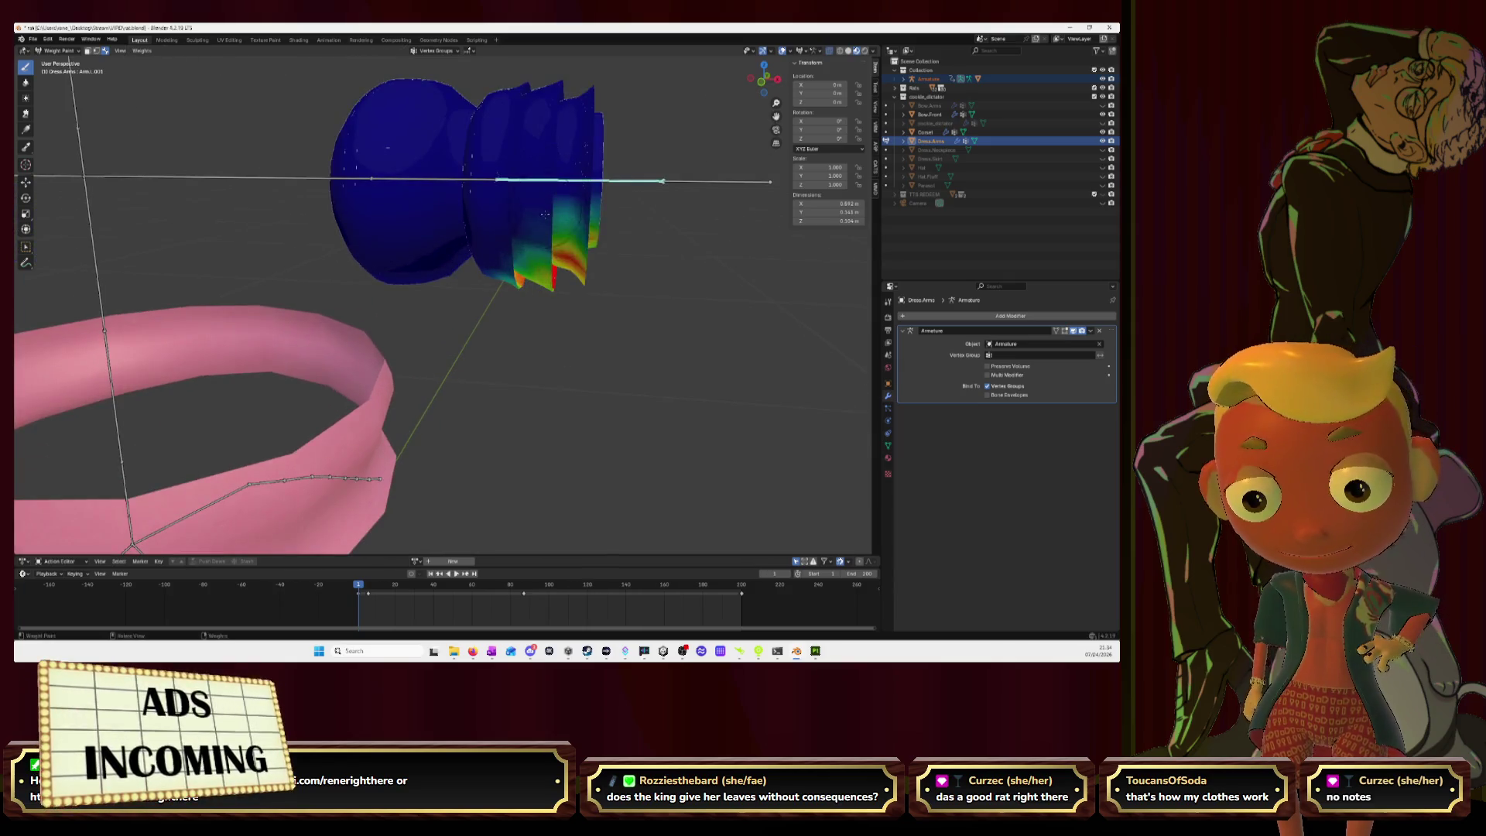
pyautogui.moveTo(587, 272)
pyautogui.mouseDown(button='middle')
pyautogui.moveTo(559, 291)
pyautogui.moveTo(556, 256)
pyautogui.mouseUp(button='middle')
pyautogui.scroll(-3, 560, 291)
pyautogui.press('KP_1')
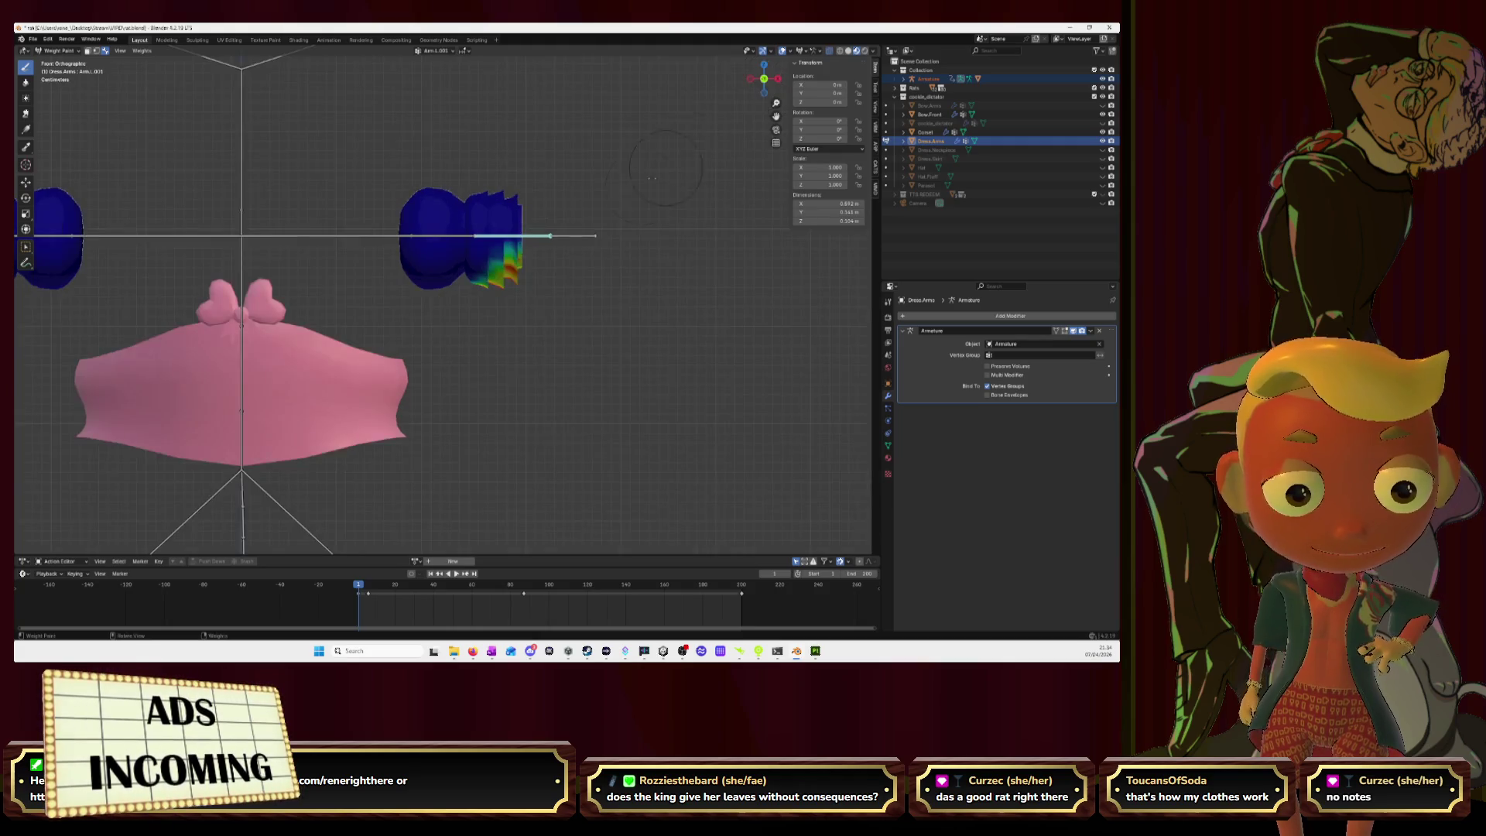
pyautogui.scroll(5, 555, 249)
pyautogui.moveTo(555, 249)
pyautogui.mouseDown()
pyautogui.moveTo(541, 139)
pyautogui.moveTo(527, 194)
pyautogui.moveTo(511, 154)
pyautogui.moveTo(511, 203)
pyautogui.moveTo(526, 108)
pyautogui.moveTo(503, 154)
pyautogui.moveTo(542, 100)
pyautogui.moveTo(565, 116)
pyautogui.moveTo(528, 116)
pyautogui.mouseUp()
pyautogui.moveTo(529, 184)
pyautogui.mouseDown()
pyautogui.moveTo(564, 155)
pyautogui.moveTo(577, 201)
pyautogui.moveTo(594, 75)
pyautogui.moveTo(563, 225)
pyautogui.mouseUp()
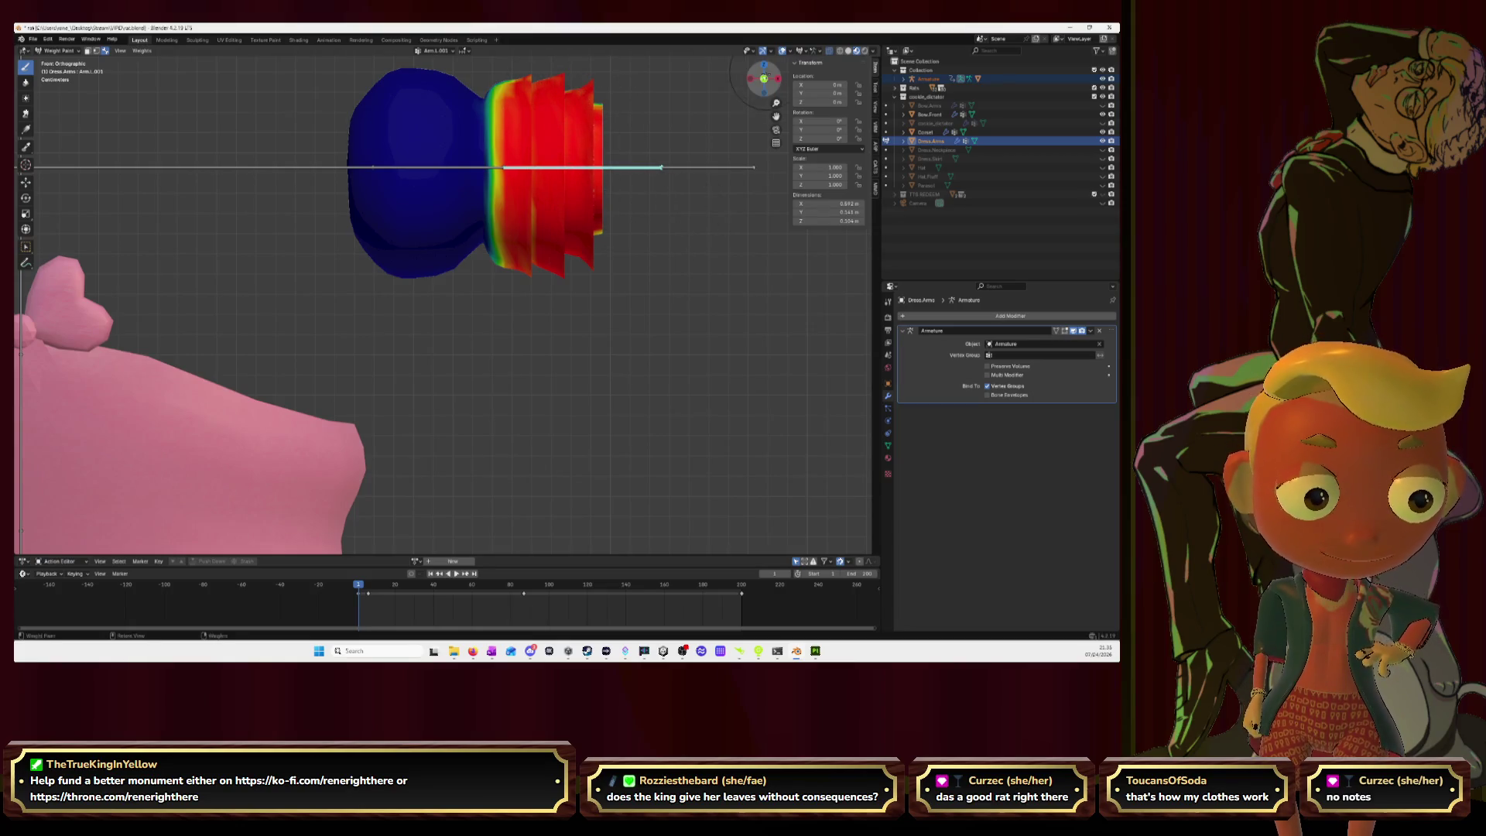
# Step: From the back view, paint full Arm.L.001 weight over the cuff ruffles and middle bands
pyautogui.click(764, 79)
pyautogui.moveTo(313, 166)
pyautogui.mouseDown()
pyautogui.moveTo(325, 147)
pyautogui.moveTo(302, 194)
pyautogui.moveTo(337, 124)
pyautogui.moveTo(360, 139)
pyautogui.moveTo(359, 205)
pyautogui.mouseUp()
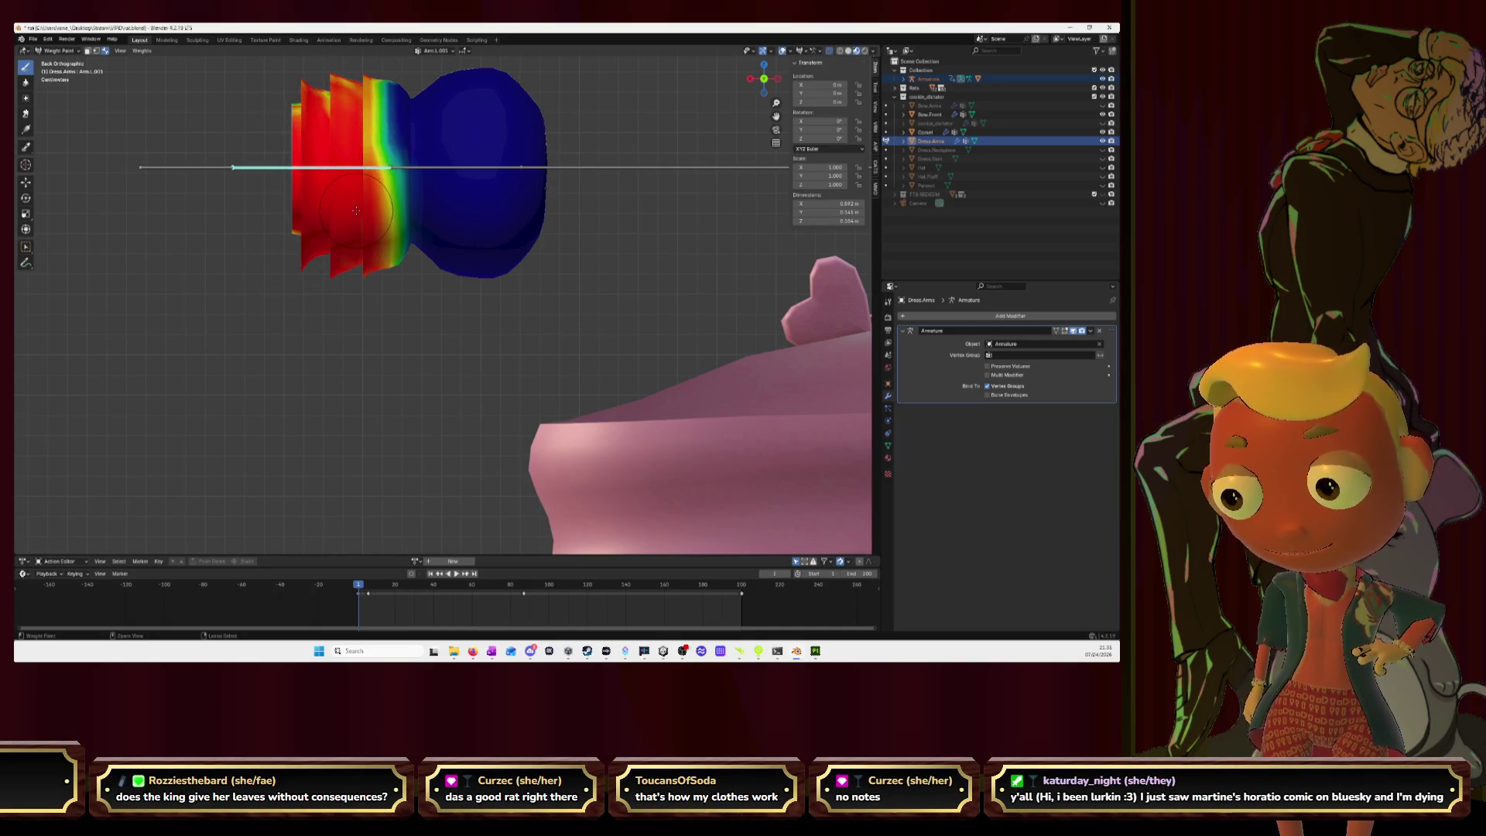
pyautogui.moveTo(379, 207)
pyautogui.mouseDown()
pyautogui.moveTo(383, 89)
pyautogui.moveTo(363, 93)
pyautogui.moveTo(370, 158)
pyautogui.moveTo(327, 75)
pyautogui.mouseUp()
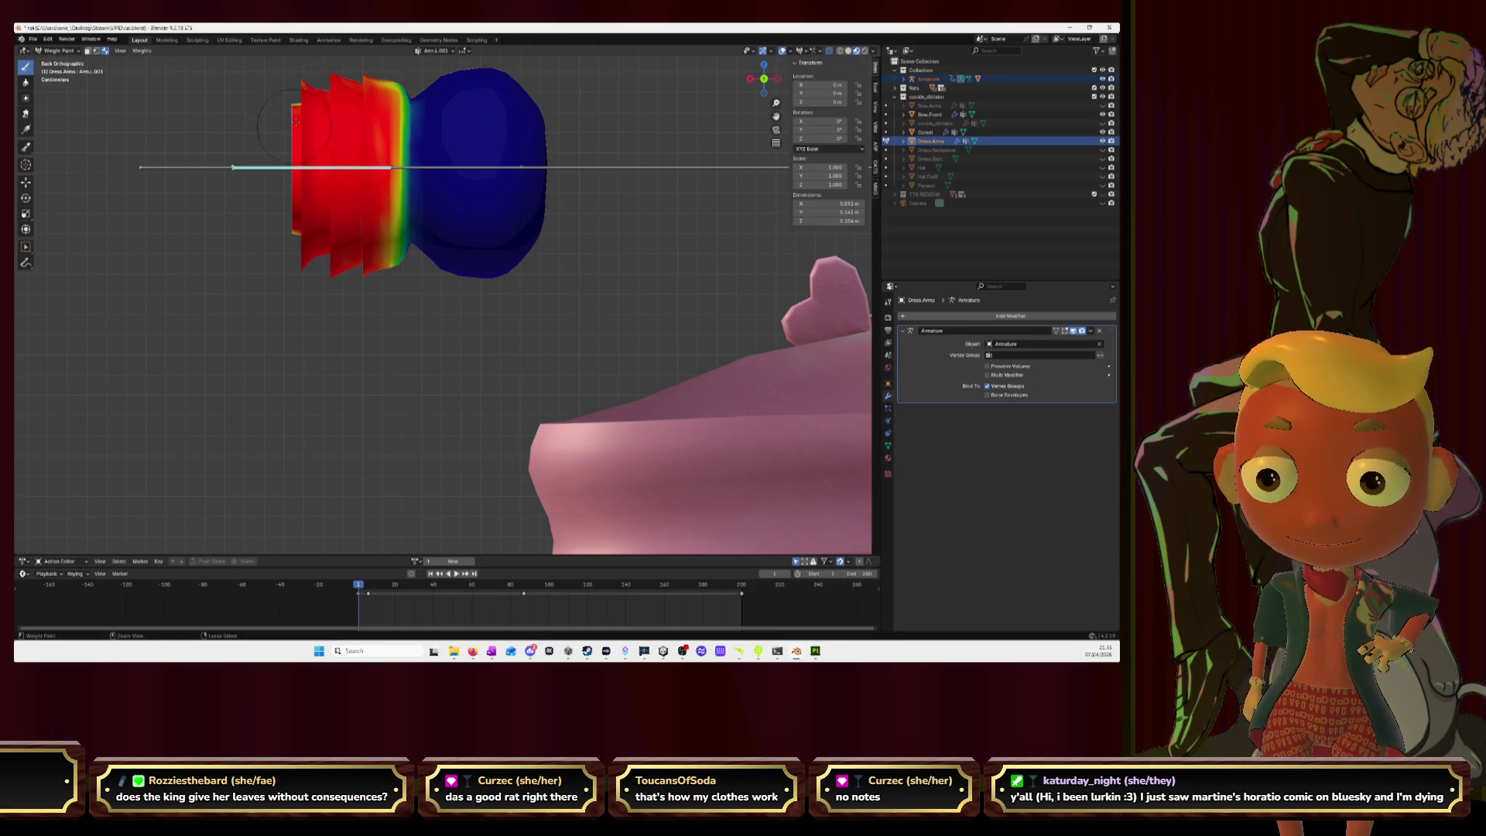
pyautogui.moveTo(378, 259)
pyautogui.mouseDown()
pyautogui.moveTo(393, 276)
pyautogui.moveTo(394, 93)
pyautogui.mouseUp()
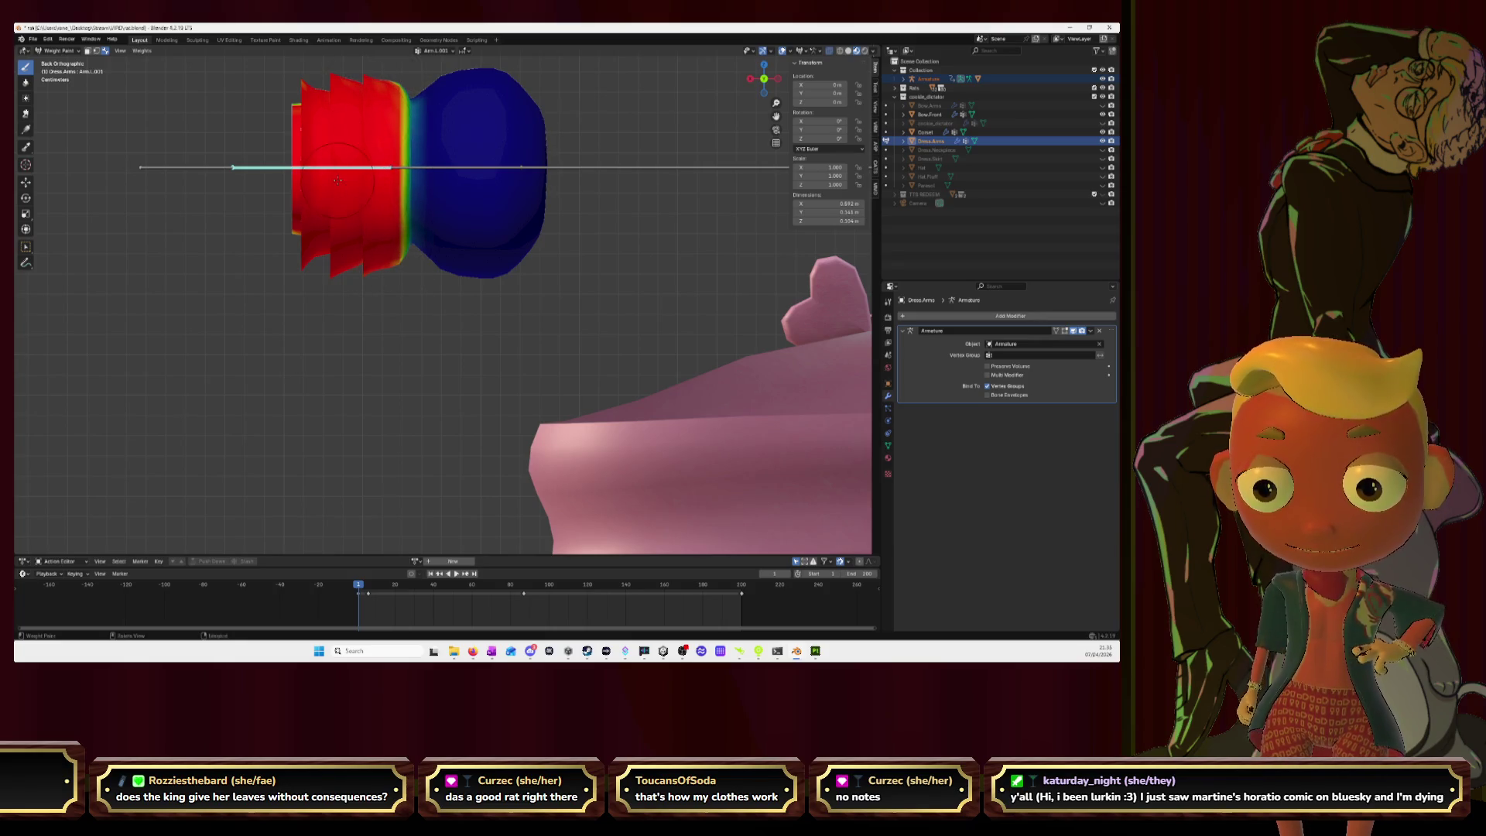
# Step: In perspective, paint the cuff's inner ring and interior full red weight
pyautogui.moveTo(302, 246); pyautogui.dragTo(353, 283, button='middle')
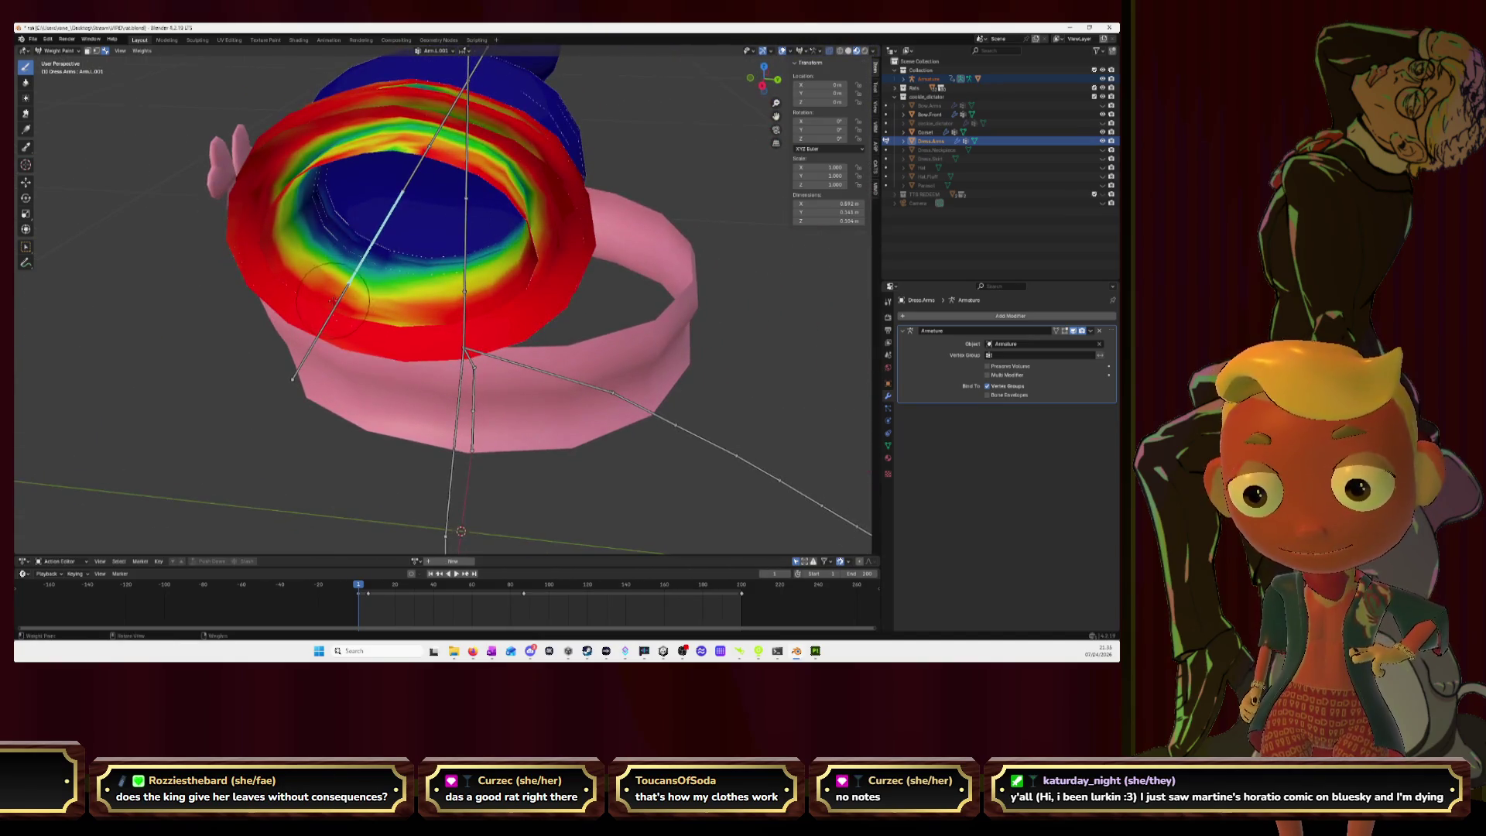
pyautogui.moveTo(356, 286)
pyautogui.mouseDown()
pyautogui.moveTo(346, 301)
pyautogui.moveTo(403, 318)
pyautogui.moveTo(472, 286)
pyautogui.moveTo(464, 232)
pyautogui.moveTo(418, 255)
pyautogui.mouseUp()
pyautogui.moveTo(421, 261)
pyautogui.mouseDown(button='middle')
pyautogui.moveTo(306, 240)
pyautogui.moveTo(366, 223)
pyautogui.moveTo(399, 287)
pyautogui.moveTo(408, 259)
pyautogui.mouseUp(button='middle')
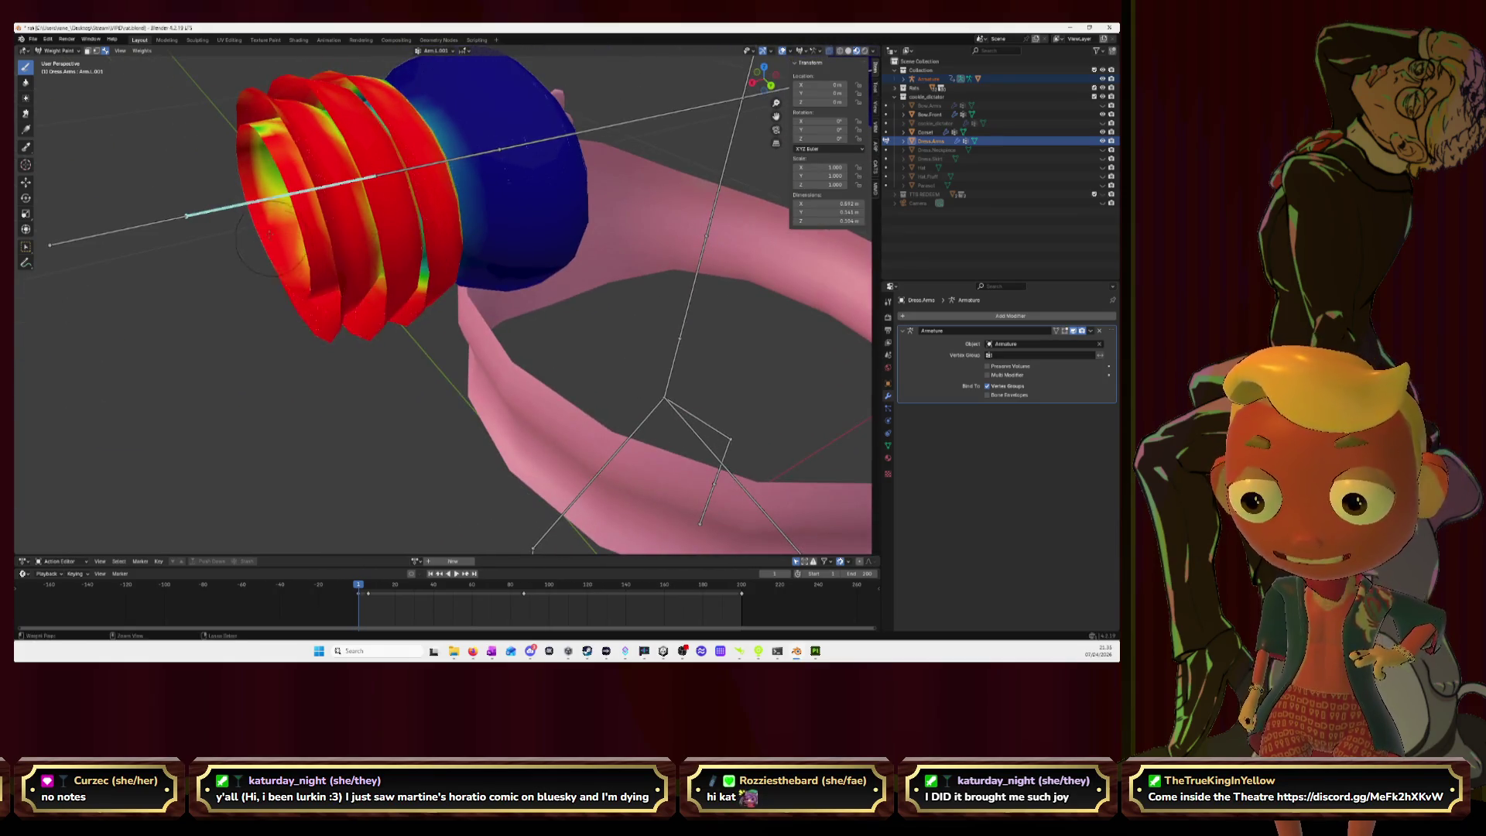
pyautogui.moveTo(261, 128); pyautogui.dragTo(290, 172, button='middle')
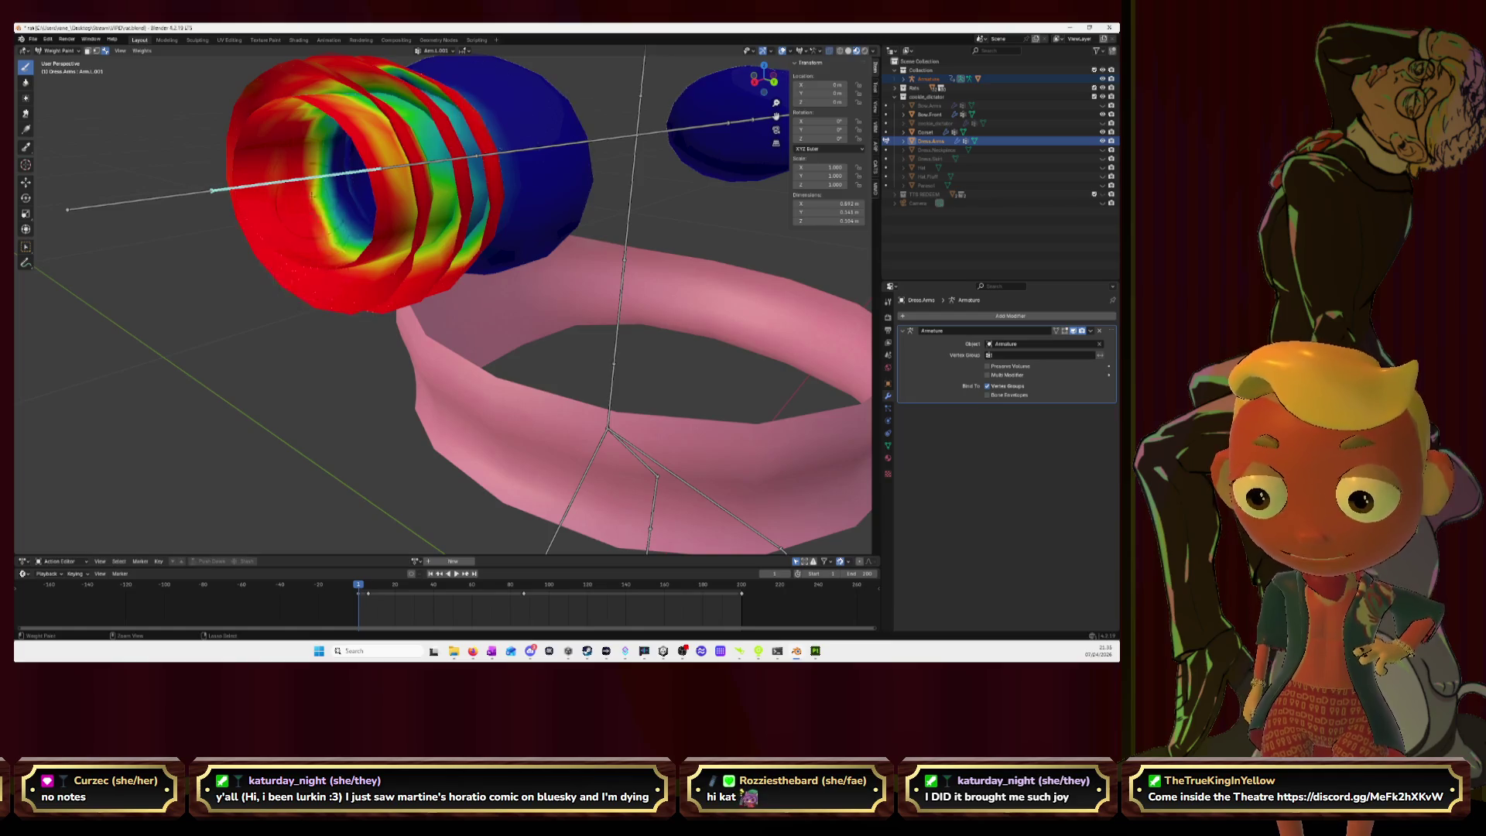
pyautogui.moveTo(302, 257); pyautogui.dragTo(521, 301, button='middle')
pyautogui.moveTo(522, 301)
pyautogui.mouseDown()
pyautogui.moveTo(588, 205)
pyautogui.moveTo(591, 163)
pyautogui.mouseUp()
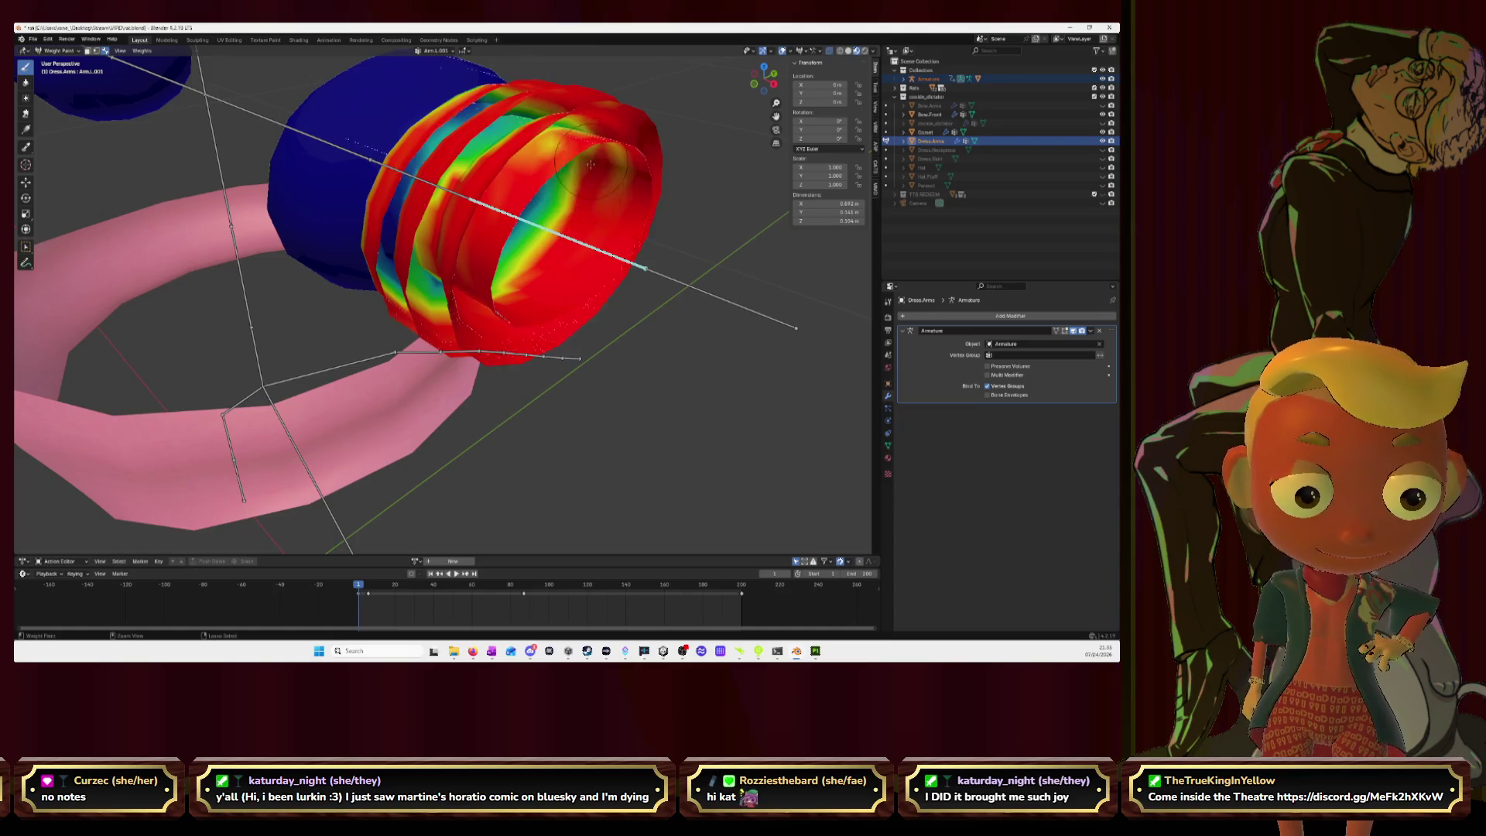
pyautogui.moveTo(525, 311)
pyautogui.mouseDown(button='middle')
pyautogui.moveTo(540, 279)
pyautogui.moveTo(483, 256)
pyautogui.moveTo(490, 267)
pyautogui.mouseUp(button='middle')
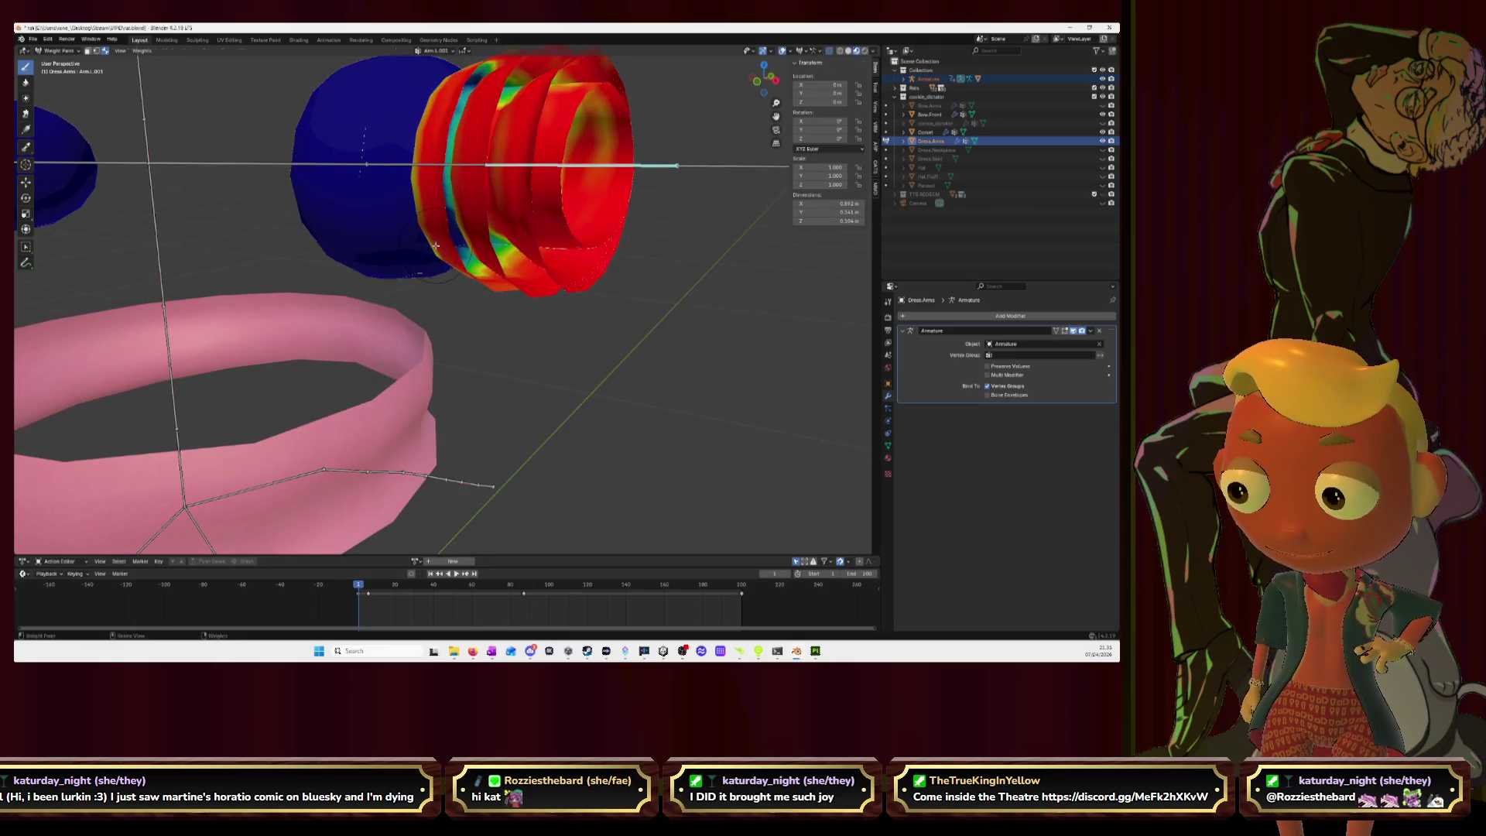
# Step: Hide the sleeve puff in Edit Mode with L and H, then return to weight painting
pyautogui.press('Tab')
pyautogui.press('l')
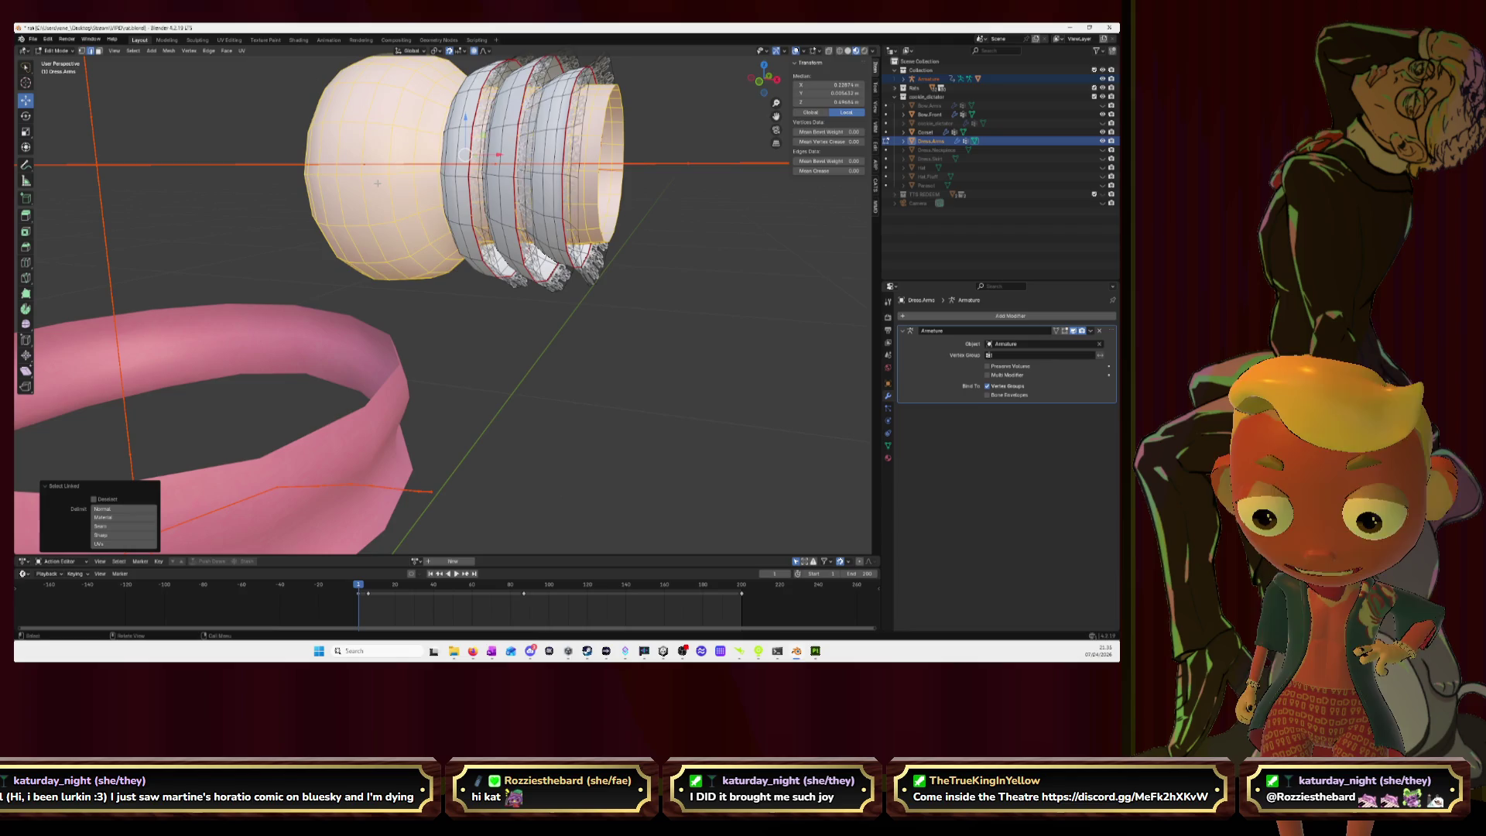
pyautogui.press('h')
pyautogui.press('Tab')
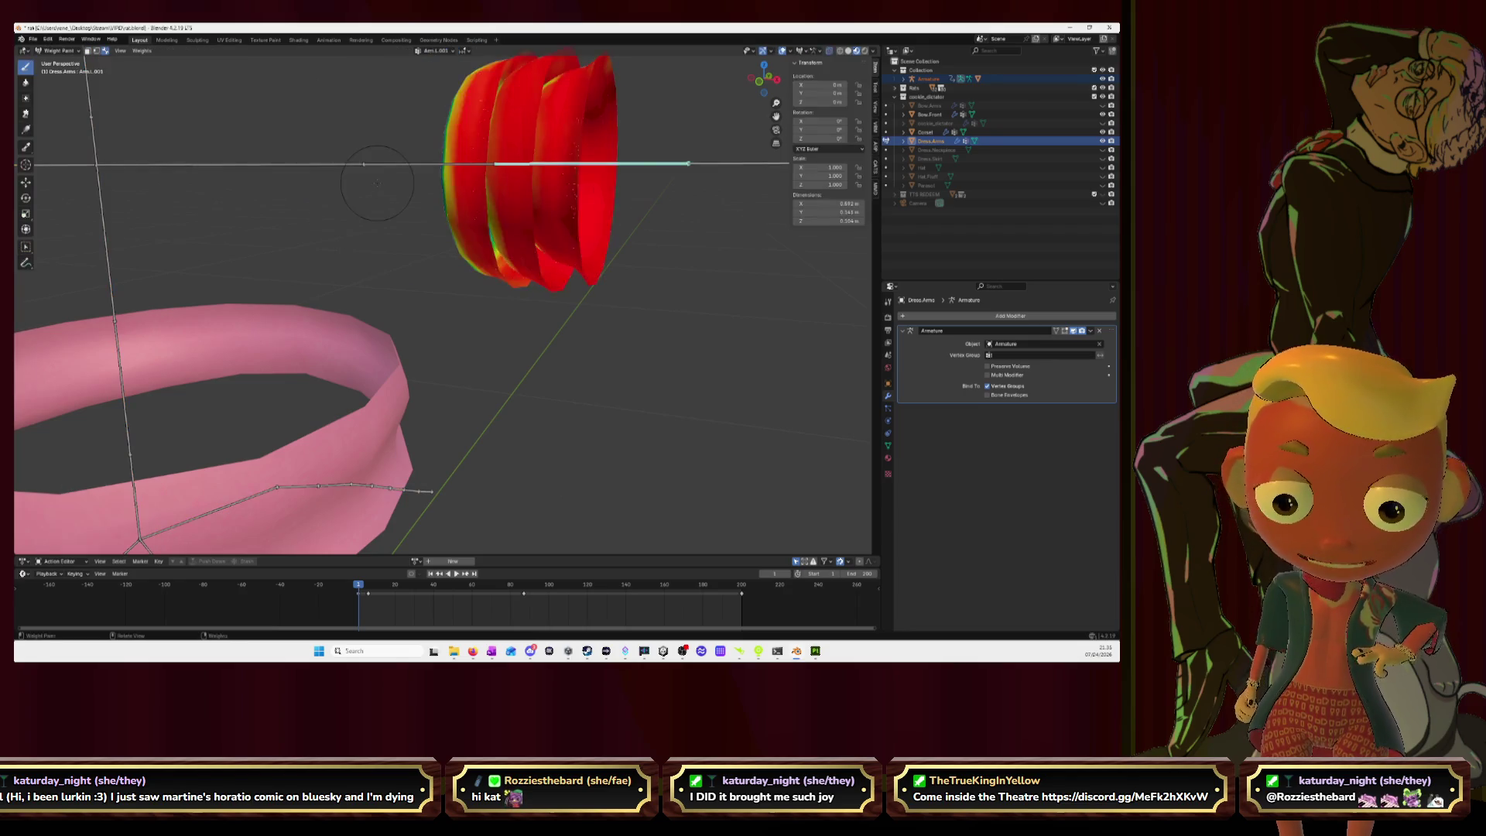
# Step: Paint the cuff's remaining orange patches and inner stripes full red, then go back to Edit Mode
pyautogui.moveTo(388, 187); pyautogui.dragTo(530, 229, button='middle')
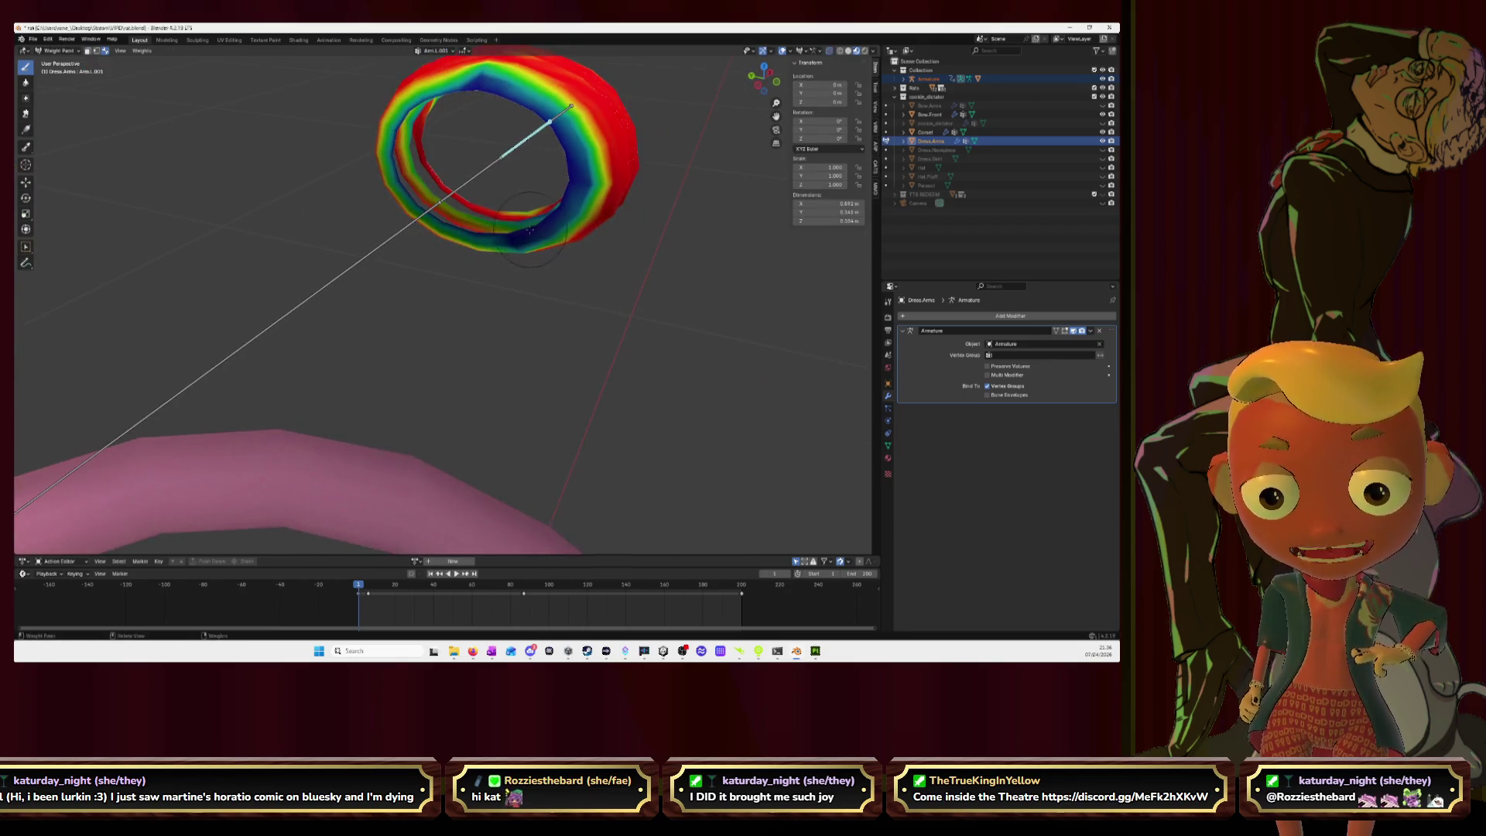
pyautogui.moveTo(504, 242)
pyautogui.mouseDown()
pyautogui.moveTo(584, 193)
pyautogui.moveTo(588, 139)
pyautogui.moveTo(541, 97)
pyautogui.moveTo(458, 141)
pyautogui.moveTo(429, 87)
pyautogui.moveTo(398, 131)
pyautogui.moveTo(402, 190)
pyautogui.moveTo(414, 182)
pyautogui.moveTo(492, 251)
pyautogui.mouseUp()
pyautogui.moveTo(588, 194)
pyautogui.mouseDown()
pyautogui.moveTo(576, 104)
pyautogui.moveTo(551, 118)
pyautogui.mouseUp()
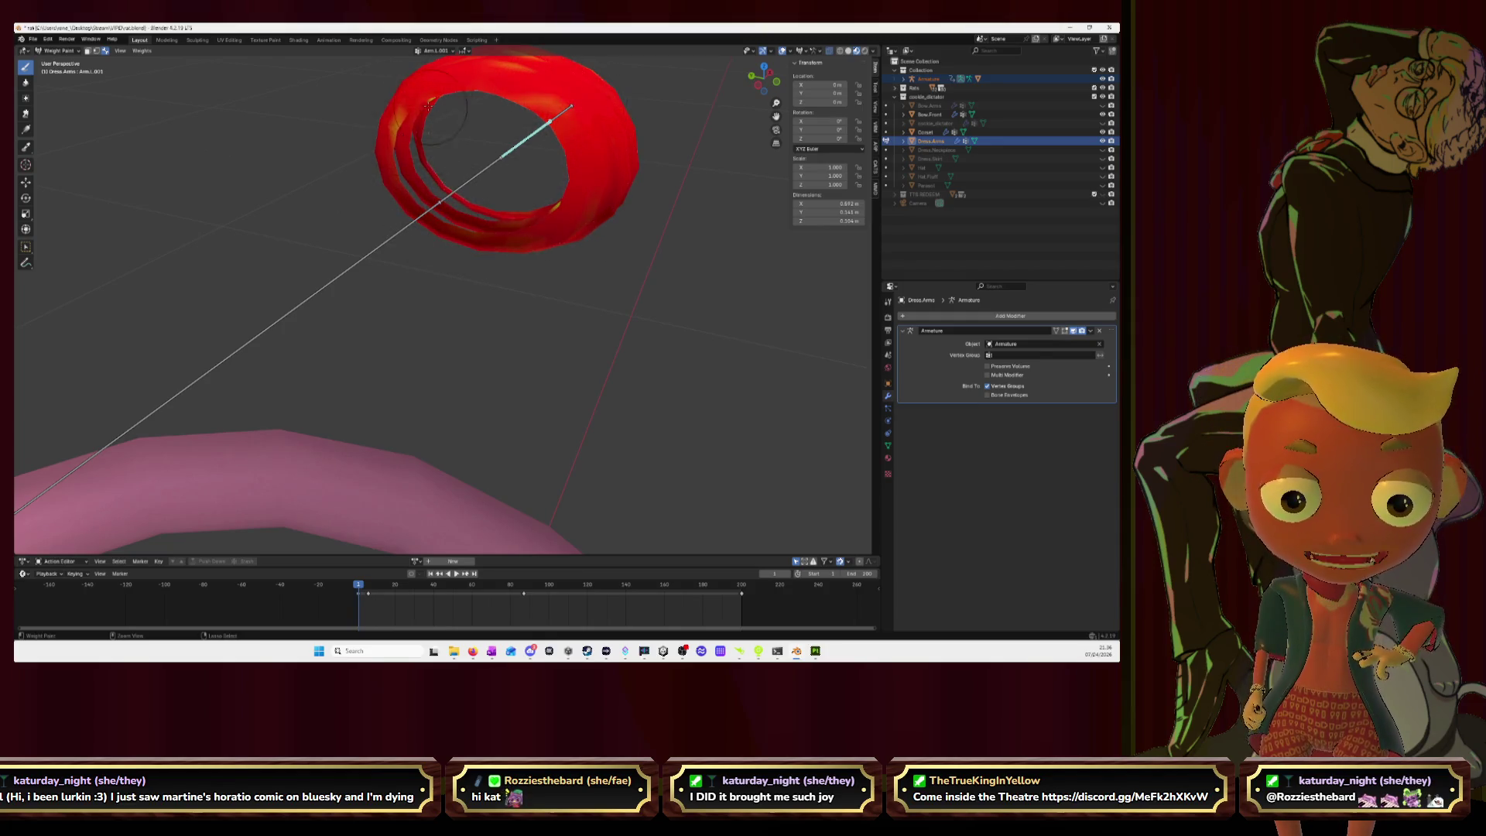
pyautogui.moveTo(448, 101); pyautogui.dragTo(657, 232, button='middle')
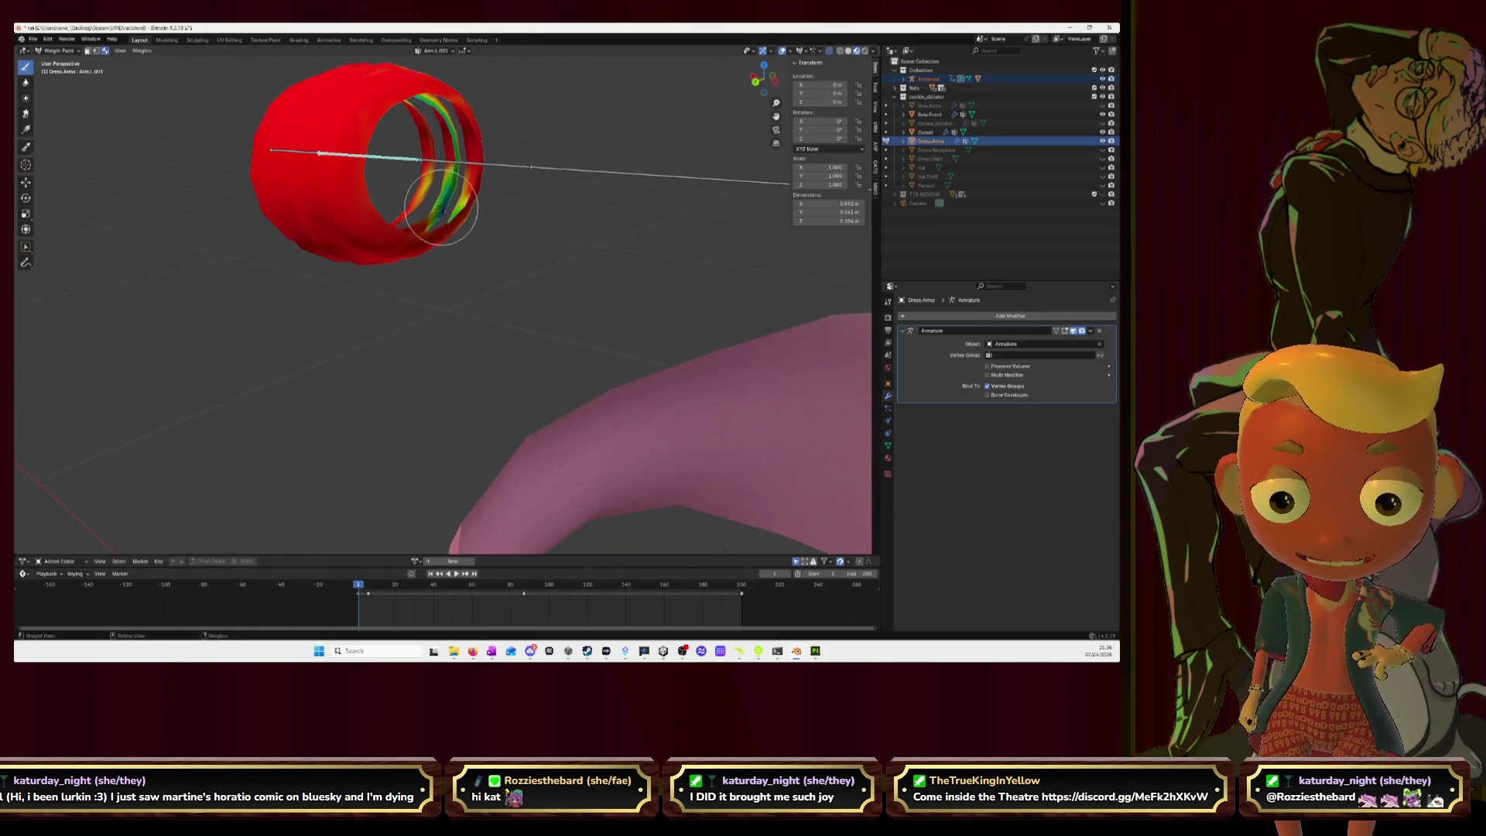
pyautogui.moveTo(440, 240); pyautogui.dragTo(460, 112)
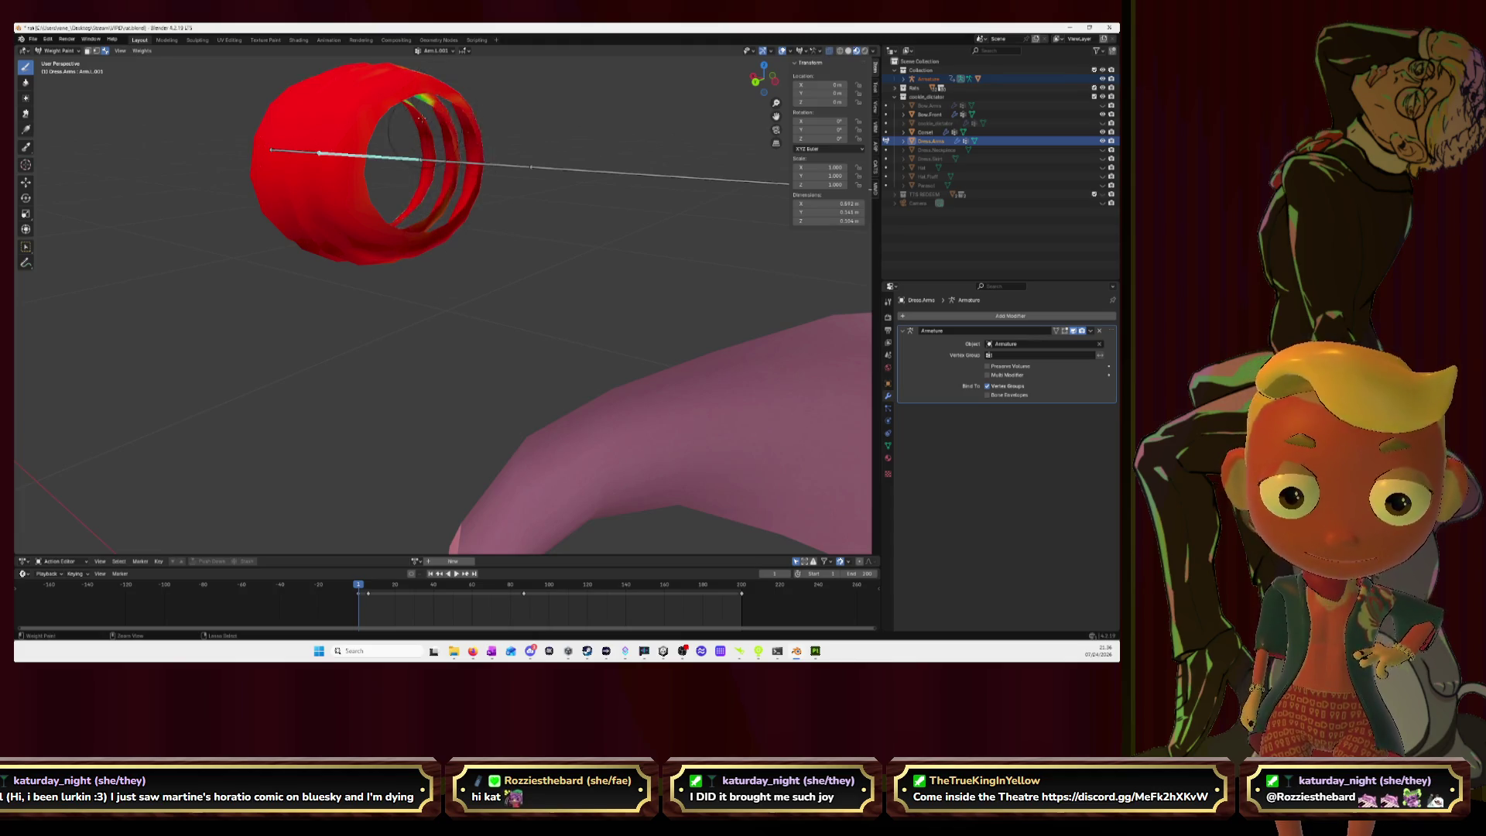
pyautogui.moveTo(401, 93)
pyautogui.mouseDown(button='middle')
pyautogui.moveTo(407, 179)
pyautogui.moveTo(542, 131)
pyautogui.mouseUp(button='middle')
pyautogui.moveTo(602, 190); pyautogui.dragTo(572, 201, button='middle')
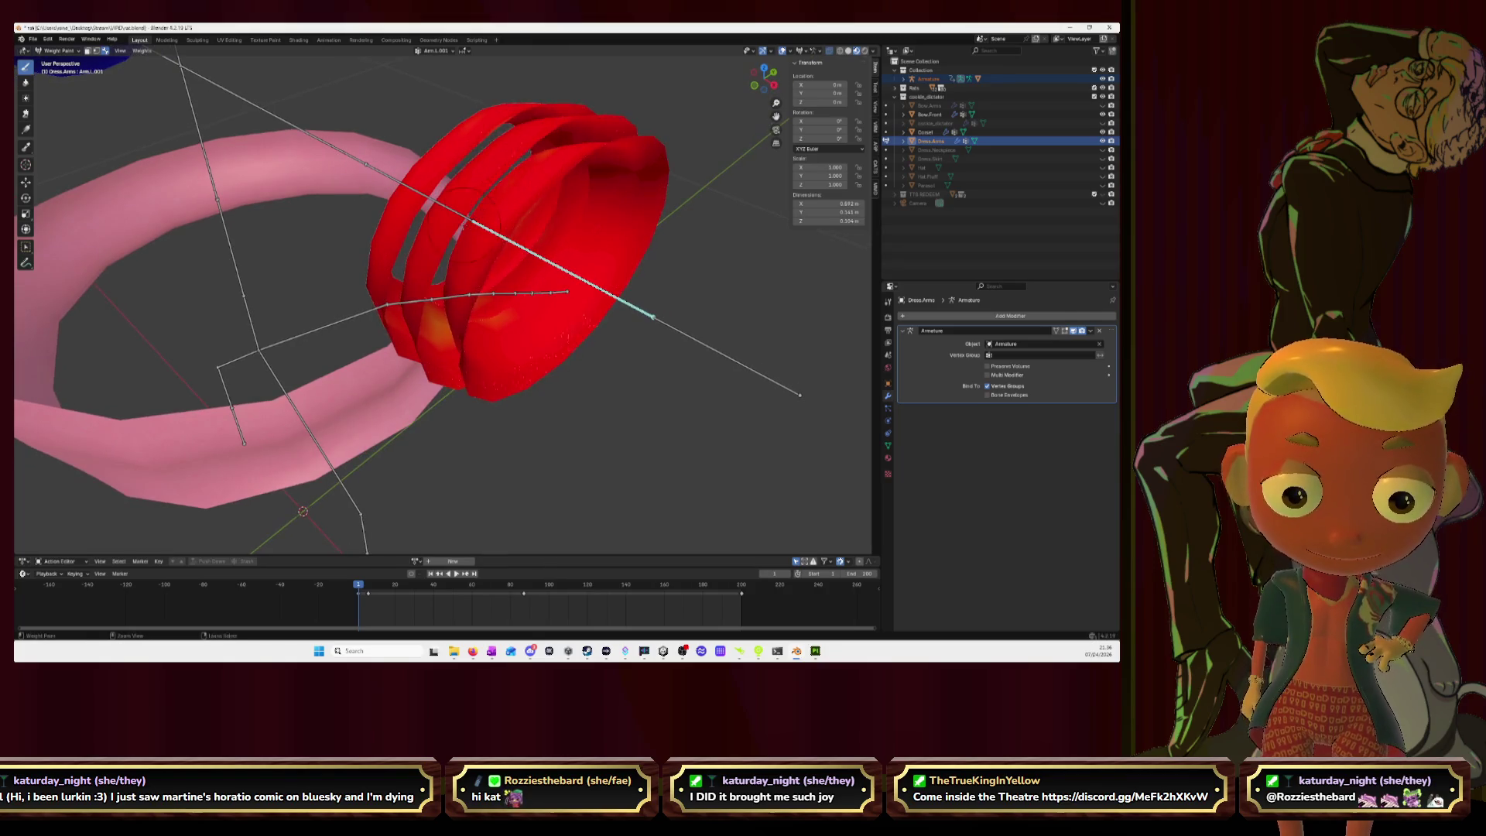
pyautogui.moveTo(437, 325); pyautogui.dragTo(496, 256)
pyautogui.moveTo(519, 273)
pyautogui.mouseDown(button='middle')
pyautogui.moveTo(571, 279)
pyautogui.moveTo(521, 281)
pyautogui.mouseUp(button='middle')
pyautogui.press('Tab')
pyautogui.scroll(5, 569, 278)
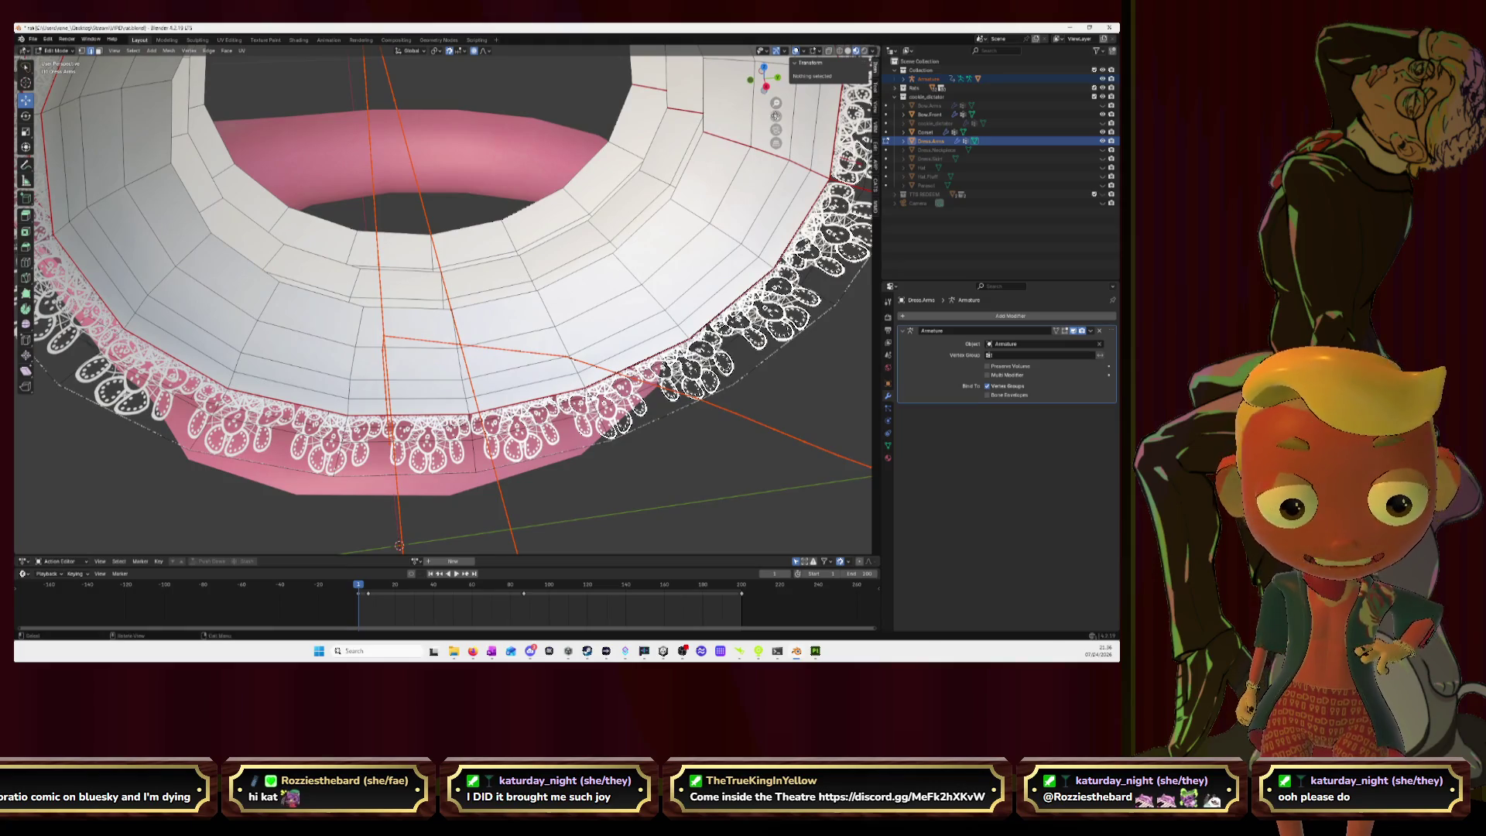
# Step: Zoom in on the lace skirt hem and step the view around it with numpad 8 and 2
pyautogui.scroll(6, 522, 281)
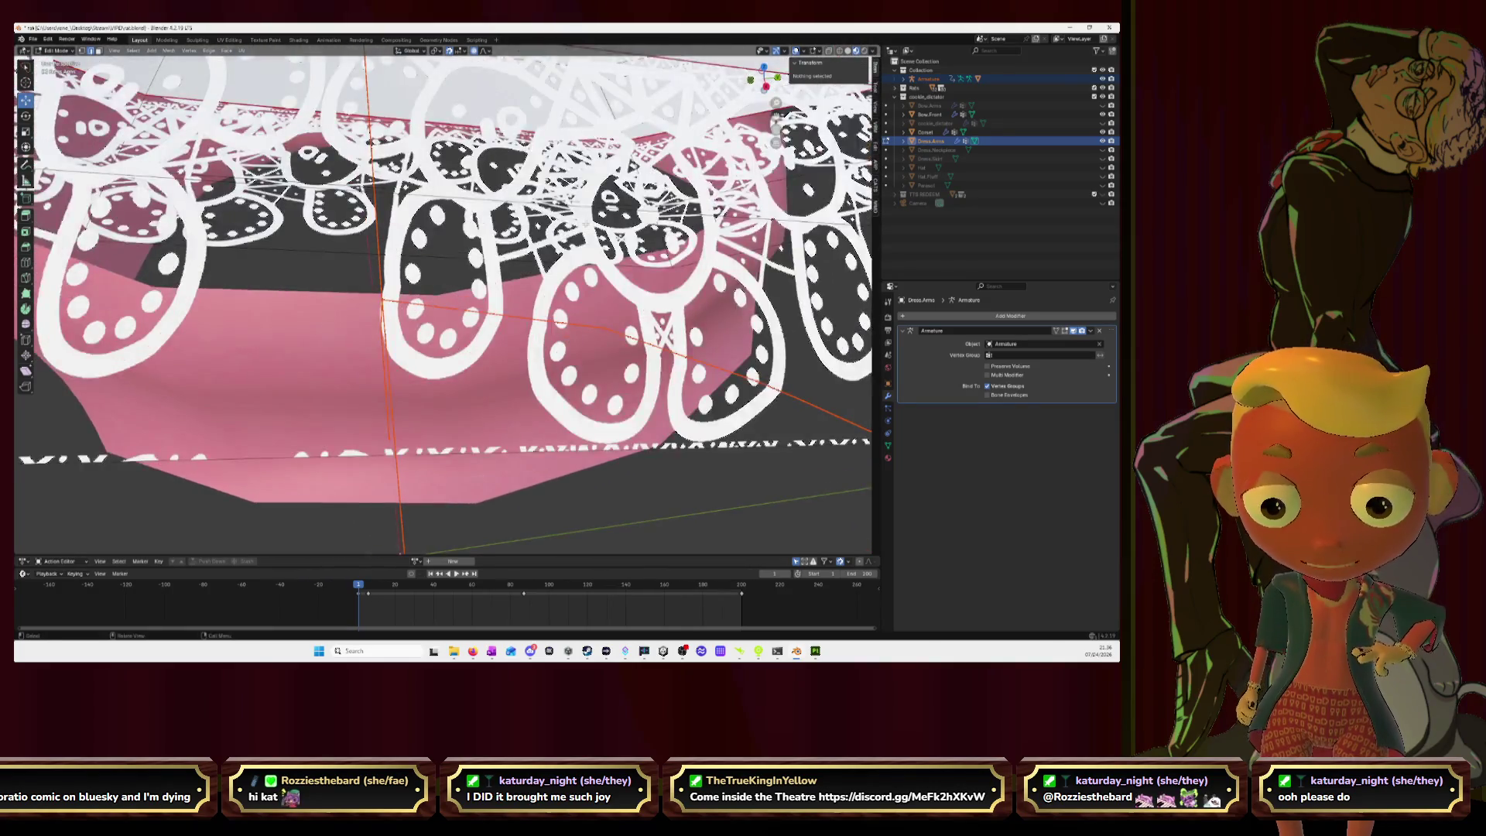
pyautogui.moveTo(522, 280); pyautogui.dragTo(534, 279, button='middle')
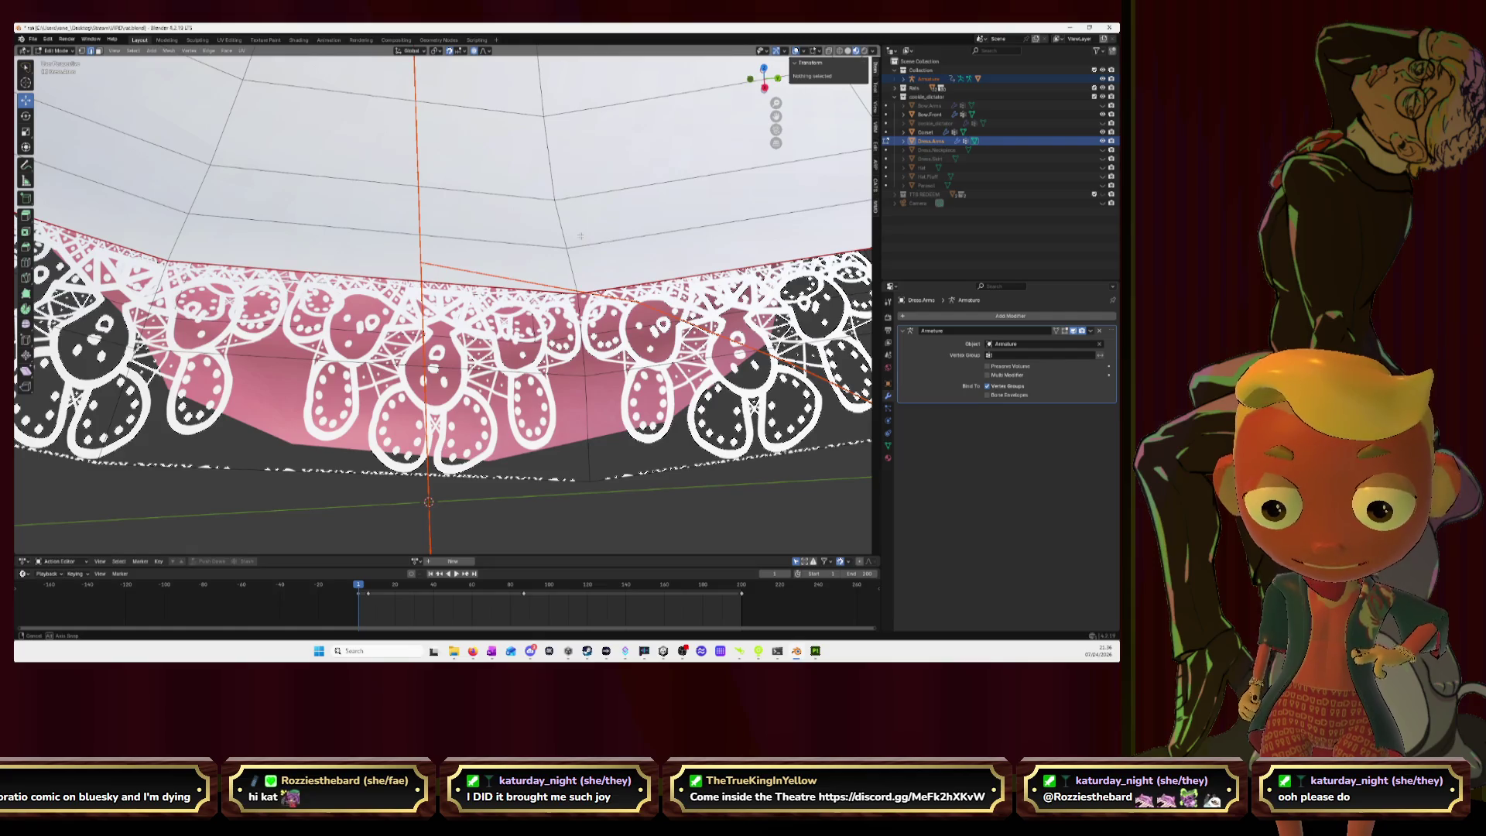
pyautogui.press('KP_8')
pyautogui.press('KP_8')
pyautogui.press('KP_8')
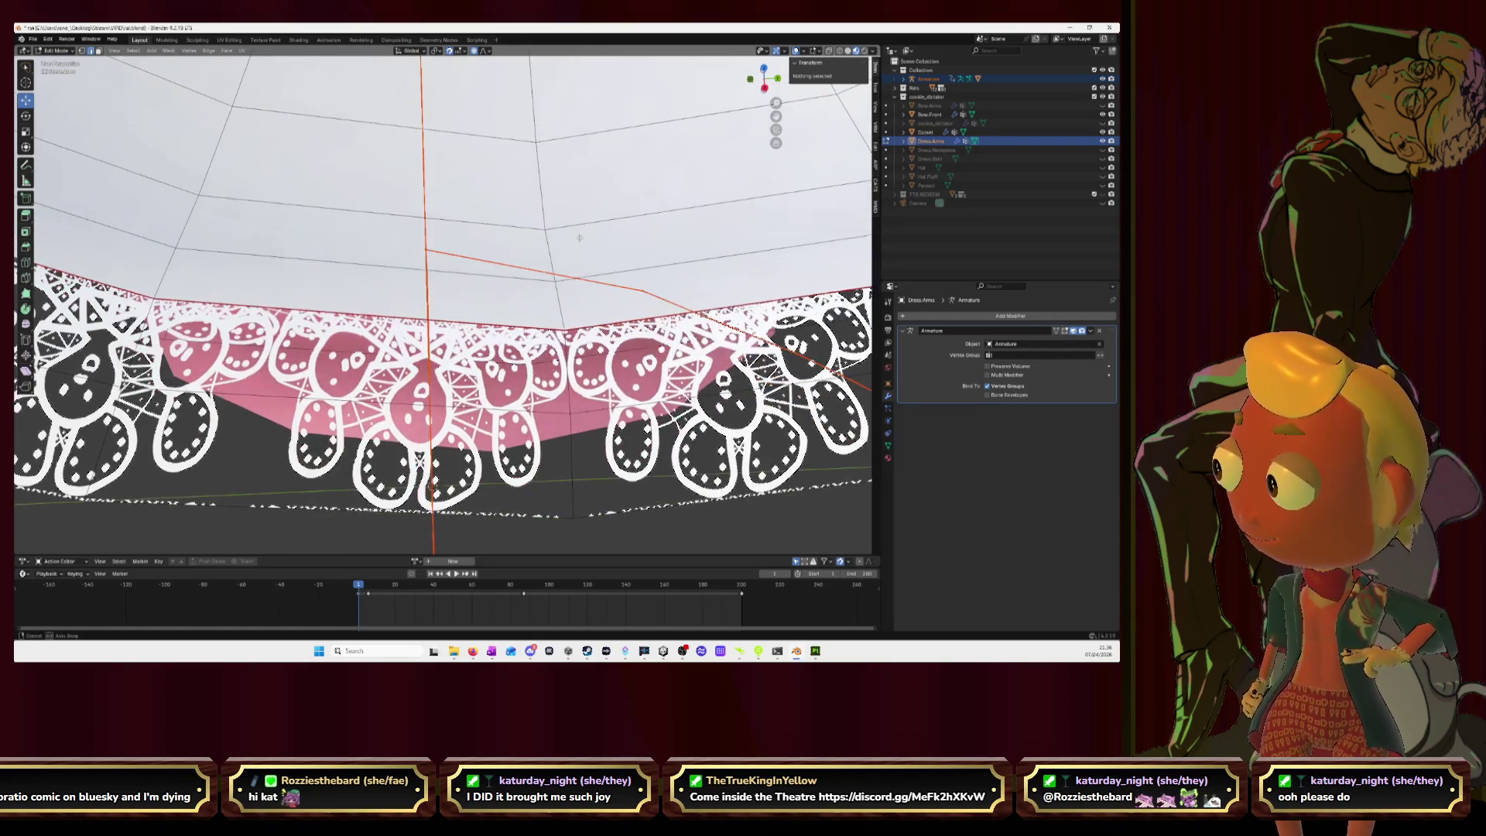
pyautogui.press('KP_2')
pyautogui.press('KP_2')
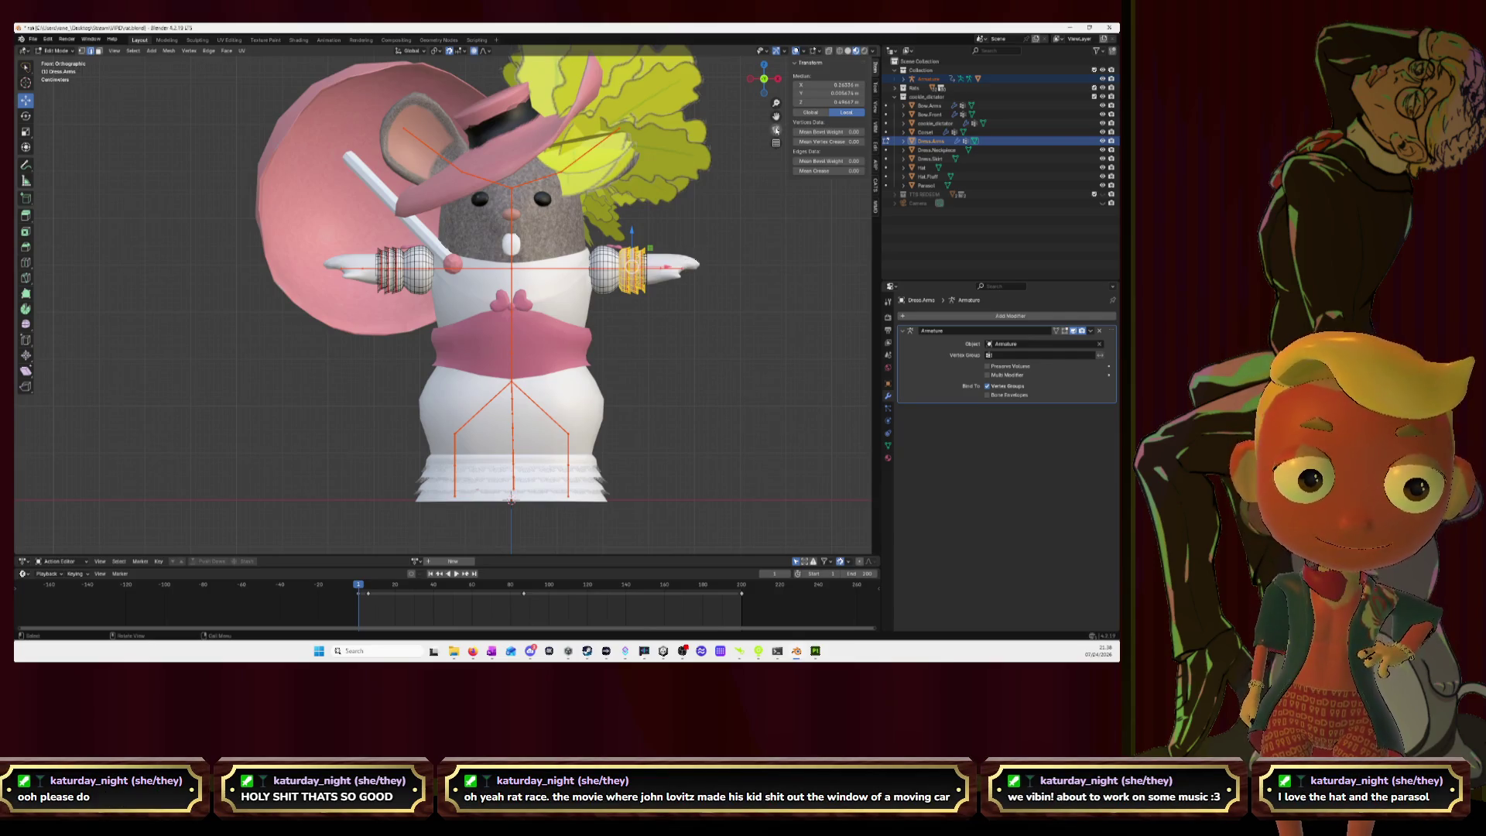
# Step: Return to Object Mode, select the armature then Dress.Arms, and enter Weight Paint mode
pyautogui.scroll(3, 732, 144)
pyautogui.scroll(-2, 732, 144)
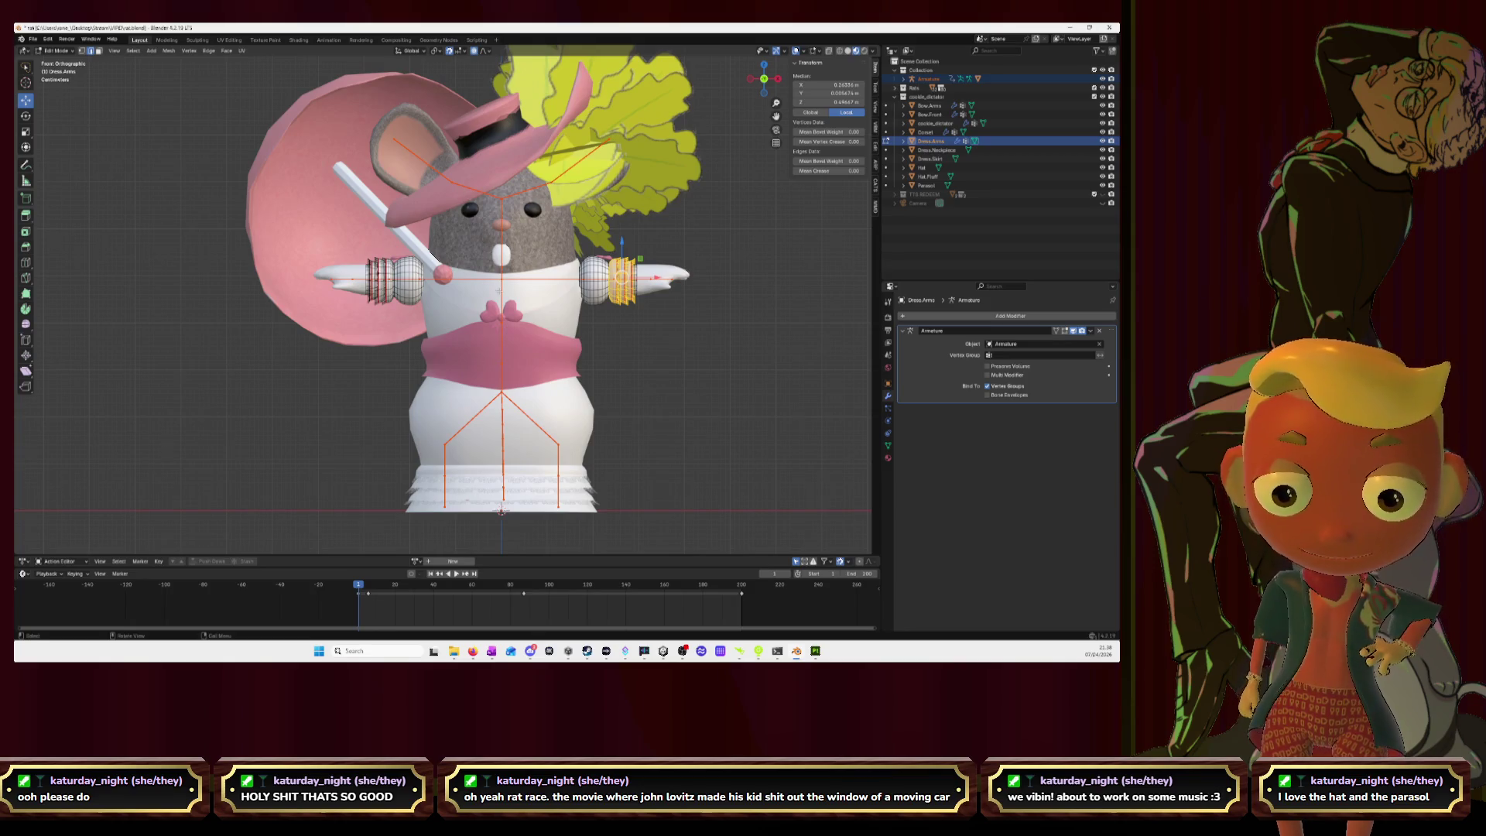
pyautogui.scroll(3, 498, 292)
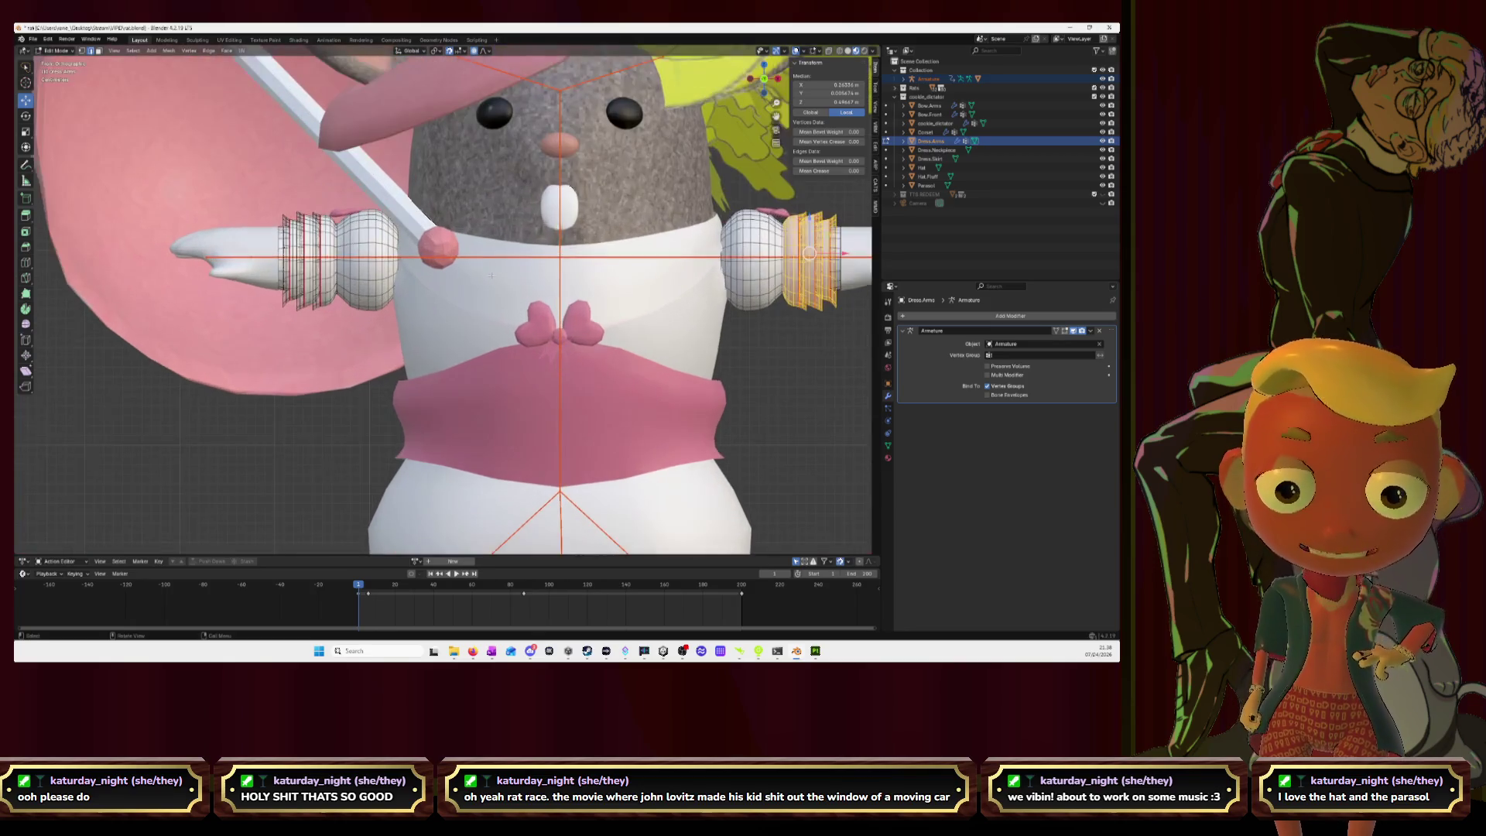
pyautogui.click(56, 50)
pyautogui.click(55, 61)
pyautogui.click(284, 445)
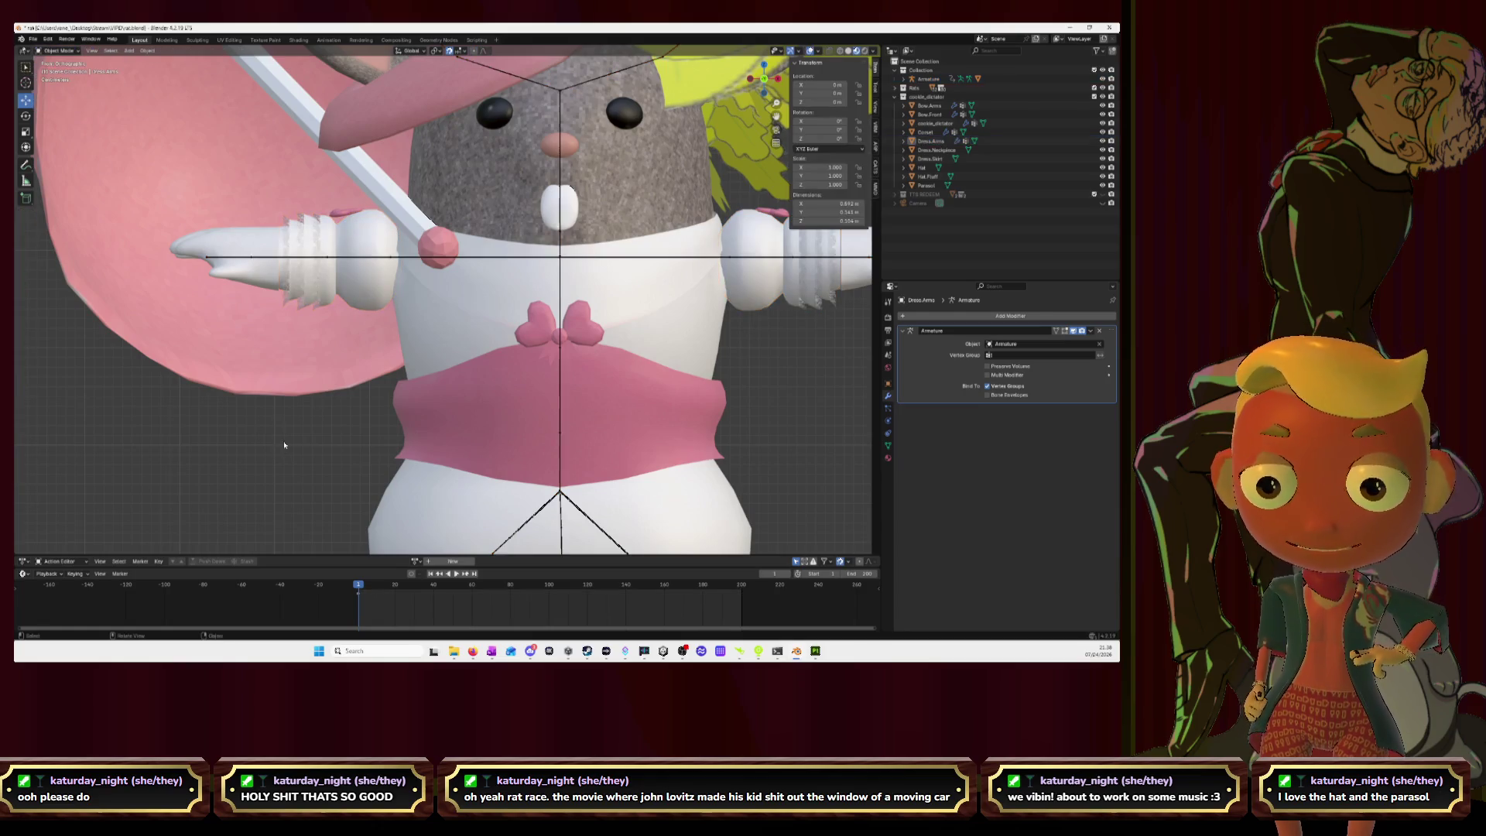
pyautogui.click(368, 257)
pyautogui.keyDown('shift'); pyautogui.click(364, 242); pyautogui.keyUp('shift')
pyautogui.click(62, 51)
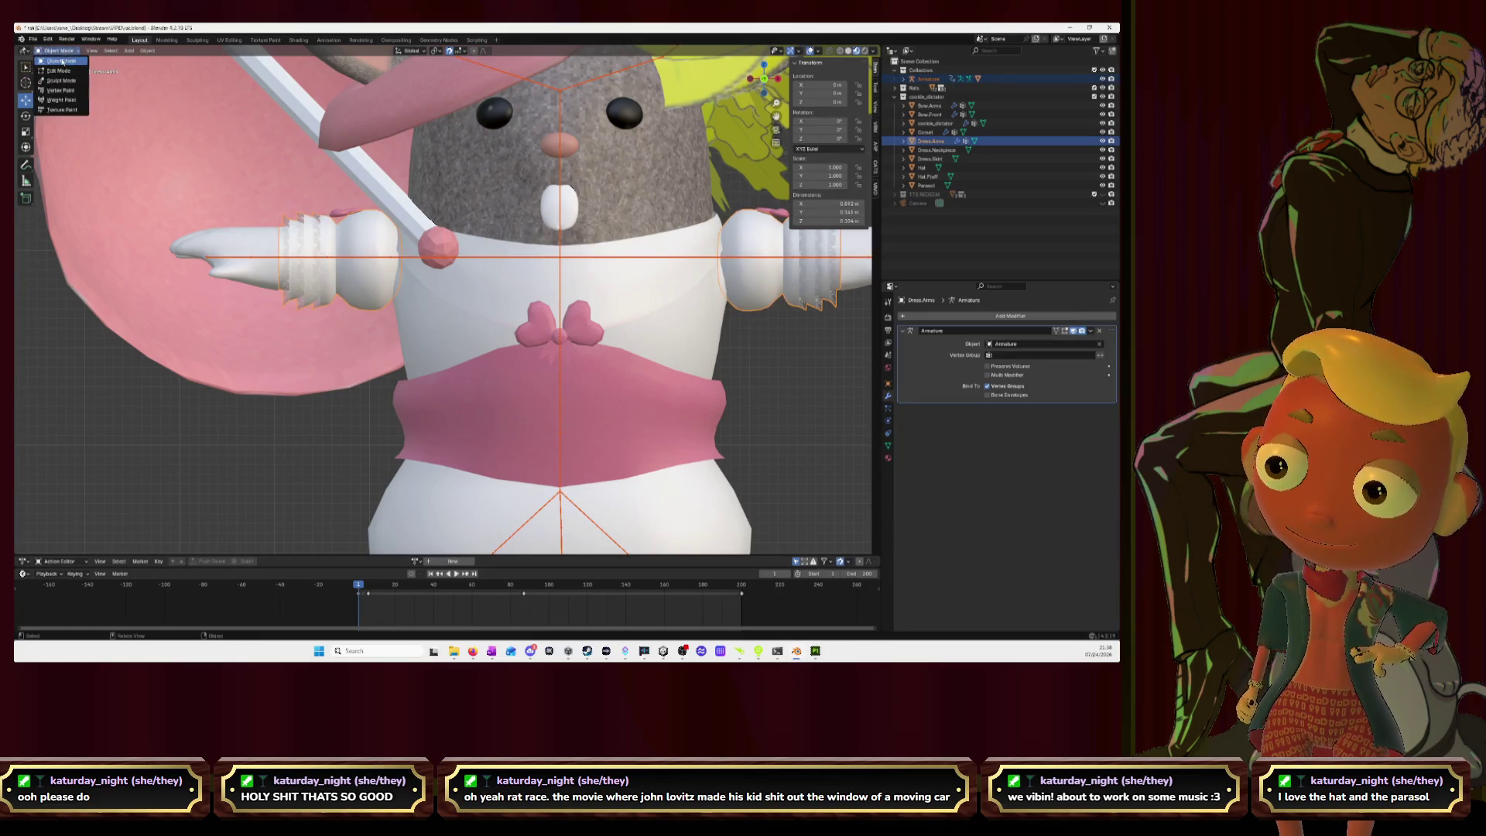
pyautogui.click(59, 96)
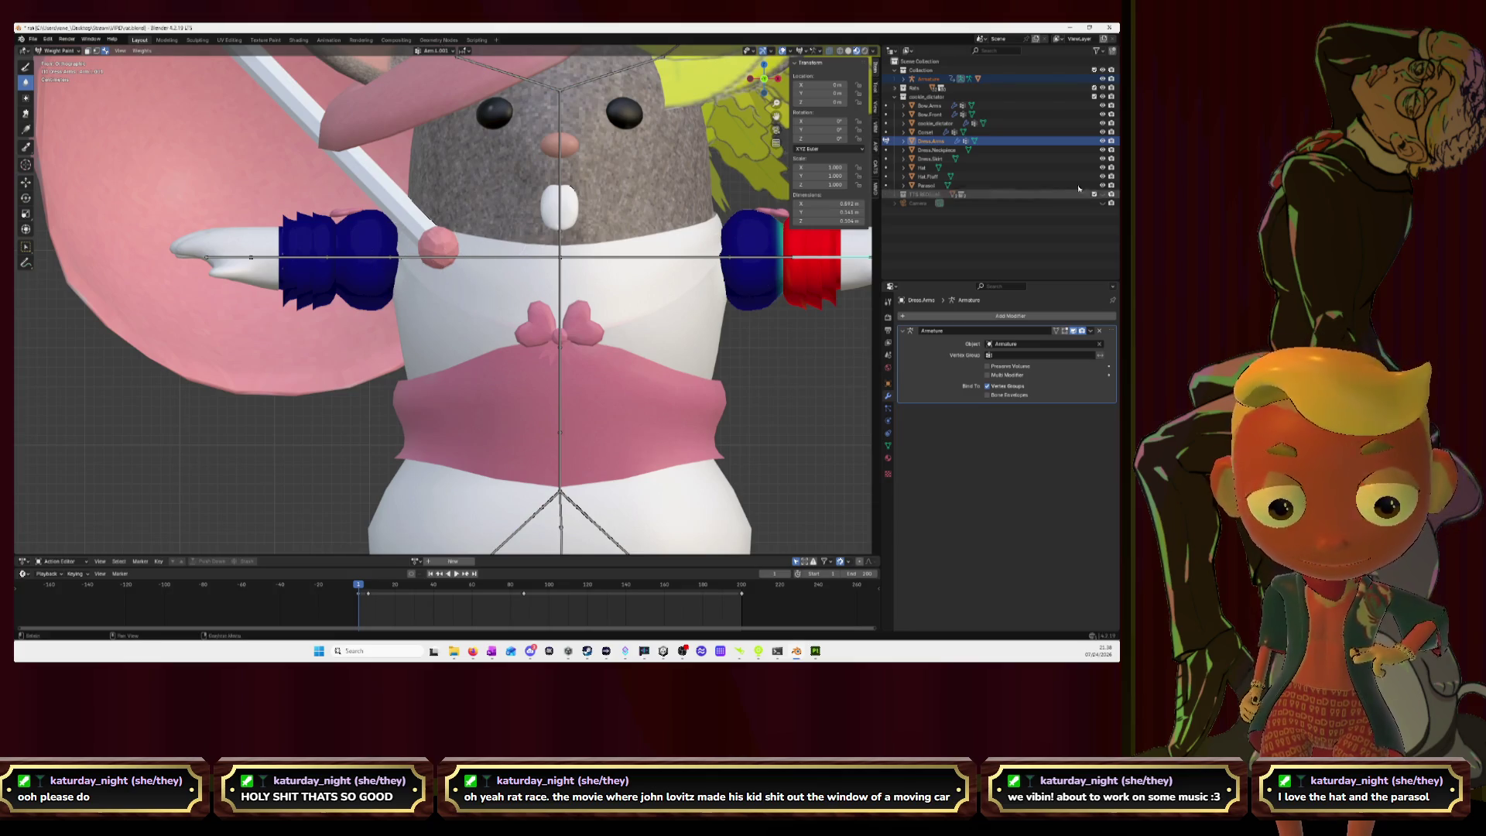
# Step: Hide the bows, corset and other overlapping pieces, and pick the Arm.R bone
pyautogui.moveTo(1103, 107)
pyautogui.mouseDown()
pyautogui.moveTo(1103, 186)
pyautogui.moveTo(1057, 208)
pyautogui.mouseUp()
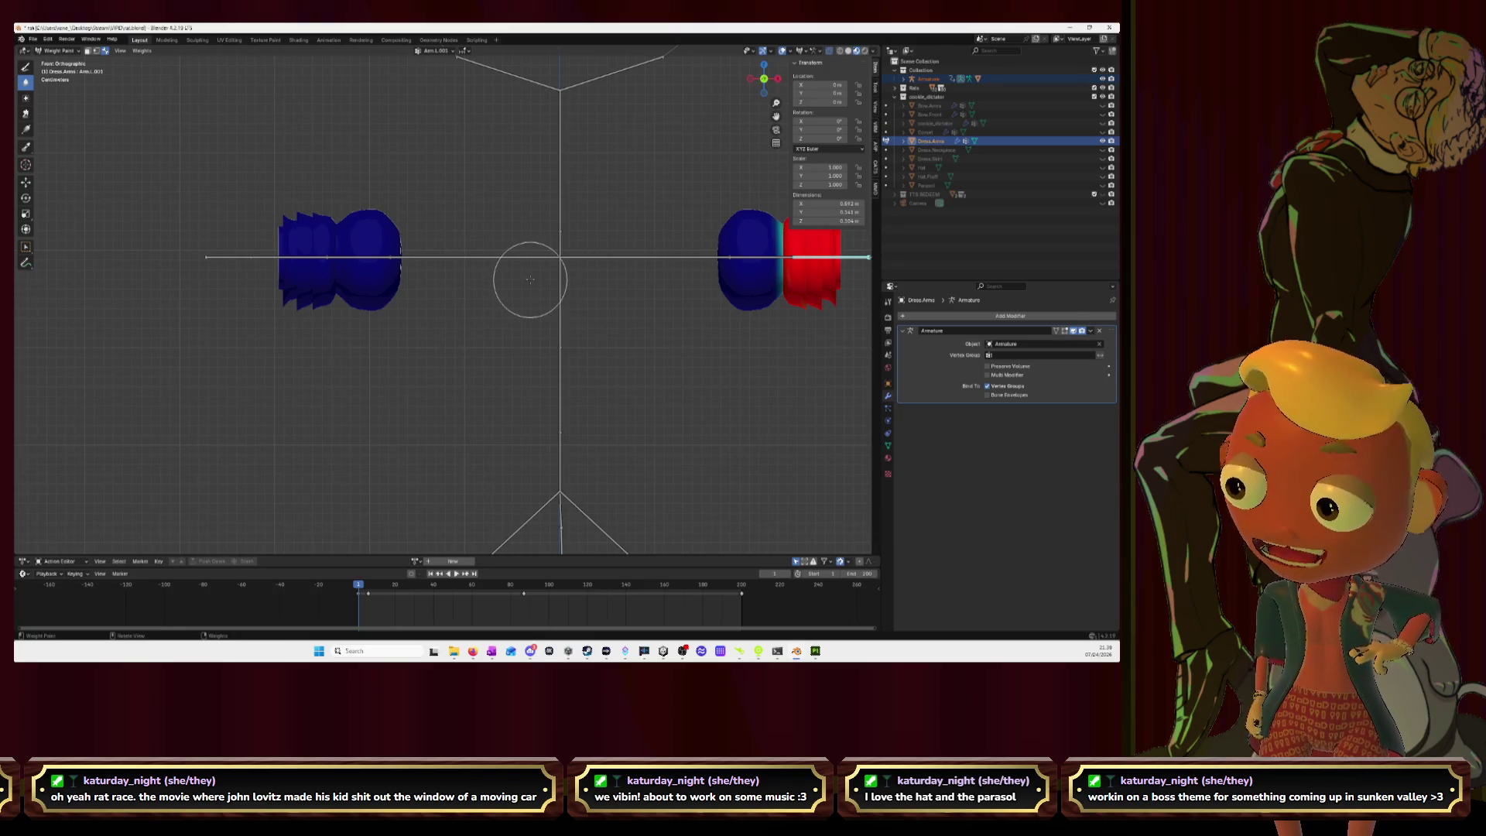
pyautogui.scroll(1, 400, 257)
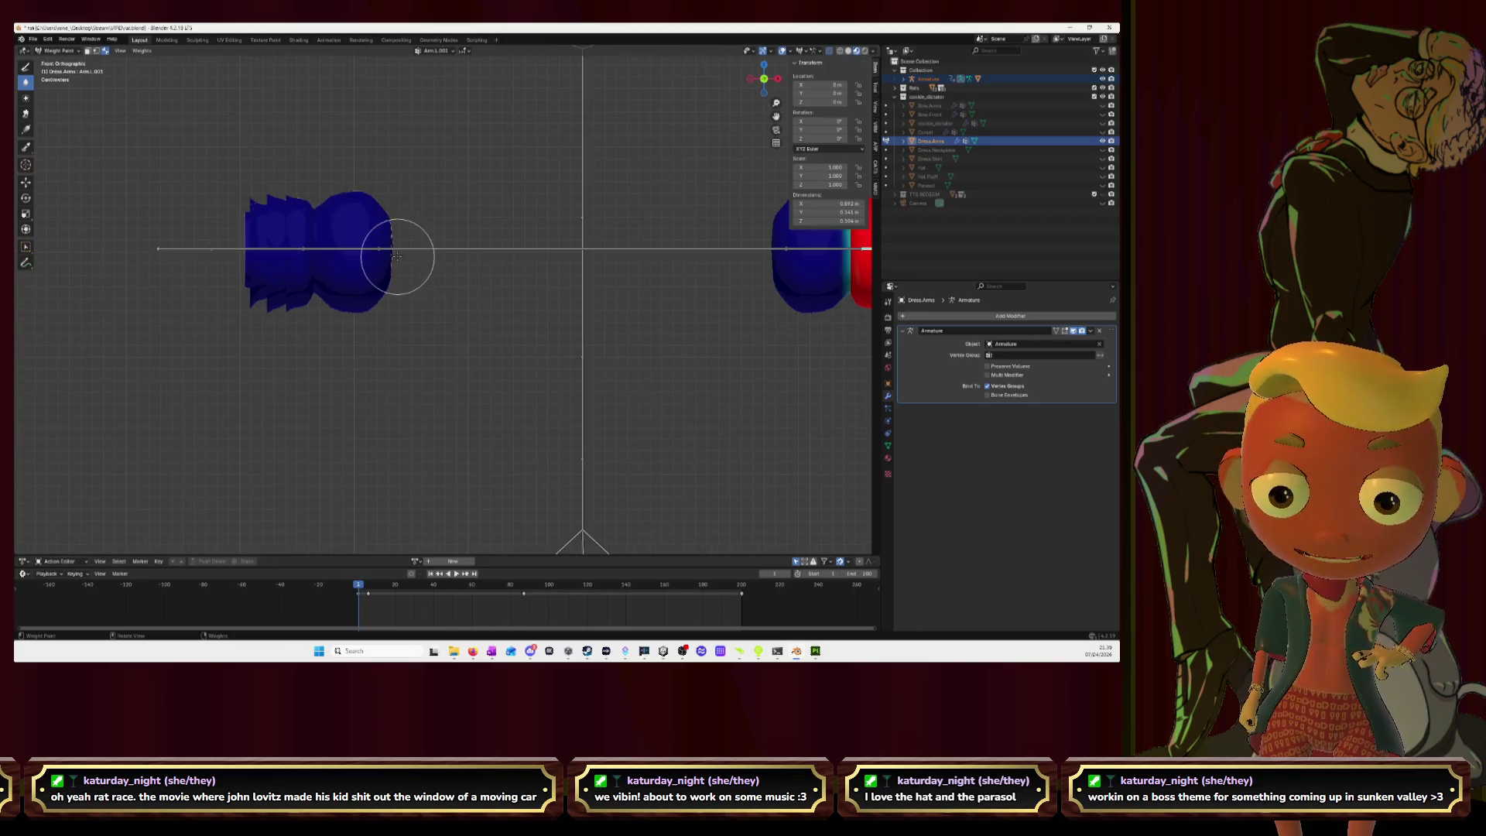
pyautogui.keyDown('ctrl'); pyautogui.click(360, 249); pyautogui.keyUp('ctrl')
pyautogui.moveTo(764, 80); pyautogui.dragTo(631, 256)
pyautogui.scroll(4, 588, 286)
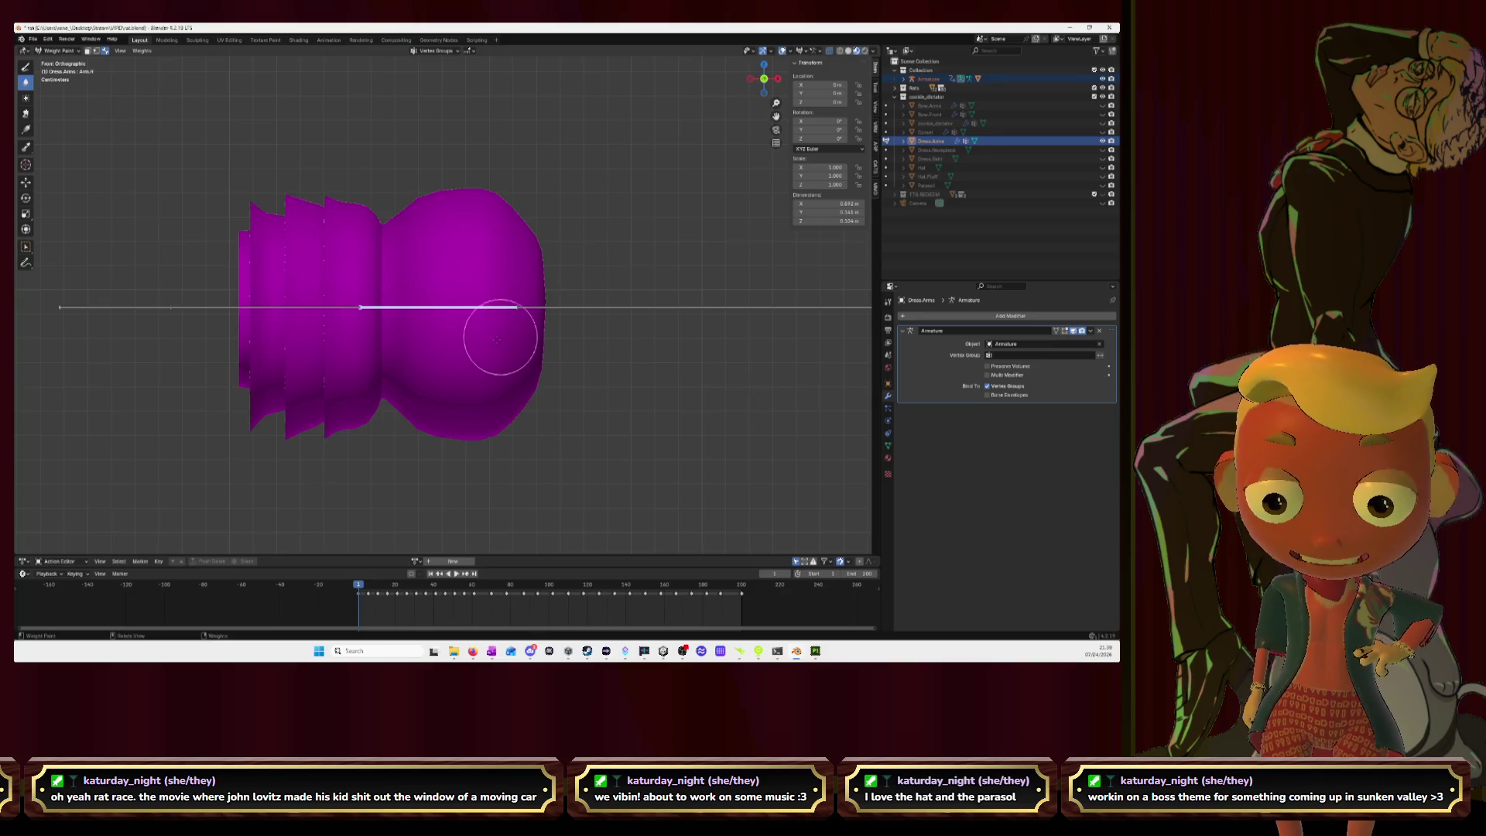
# Step: Hide the three ragged loops on the arm mesh's left, then resume painting with Arm.R active
pyautogui.press('Tab')
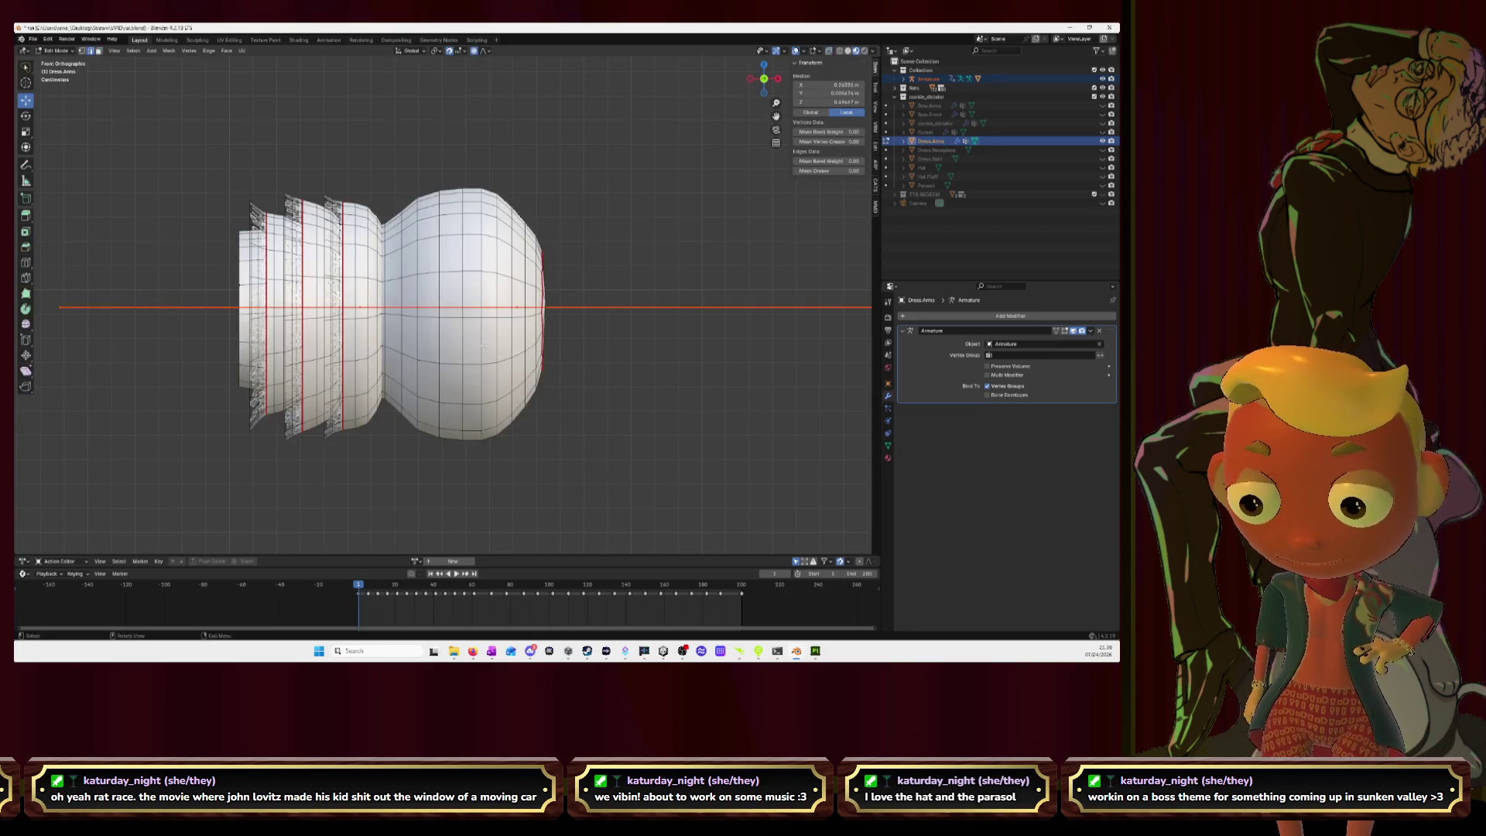
pyautogui.keyDown('alt'); pyautogui.click(357, 286); pyautogui.keyUp('alt')
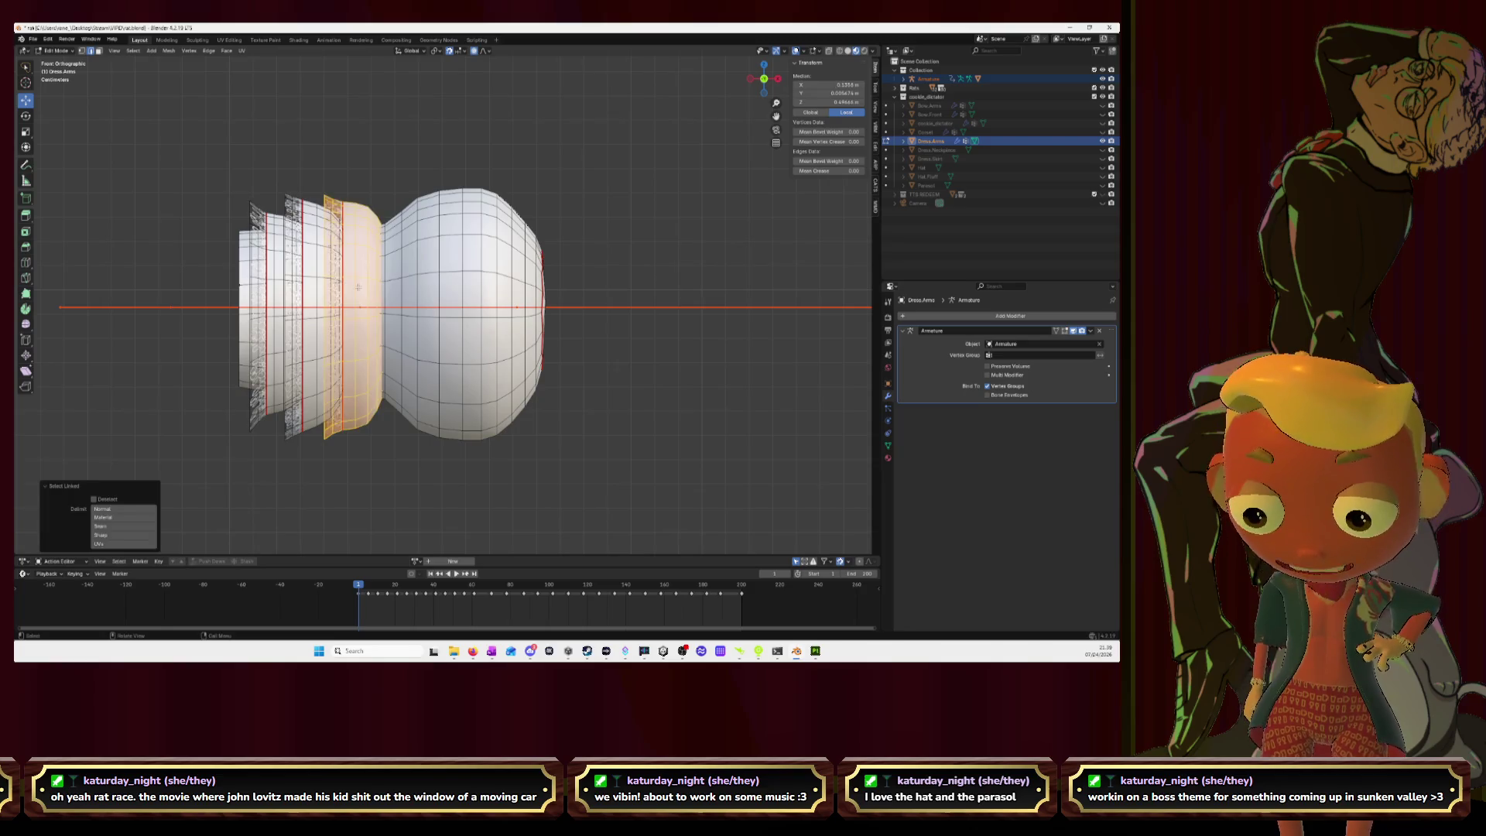
pyautogui.press('h')
pyautogui.keyDown('alt'); pyautogui.click(317, 286); pyautogui.keyUp('alt')
pyautogui.press('h')
pyautogui.keyDown('alt'); pyautogui.click(281, 284); pyautogui.keyUp('alt')
pyautogui.press('h')
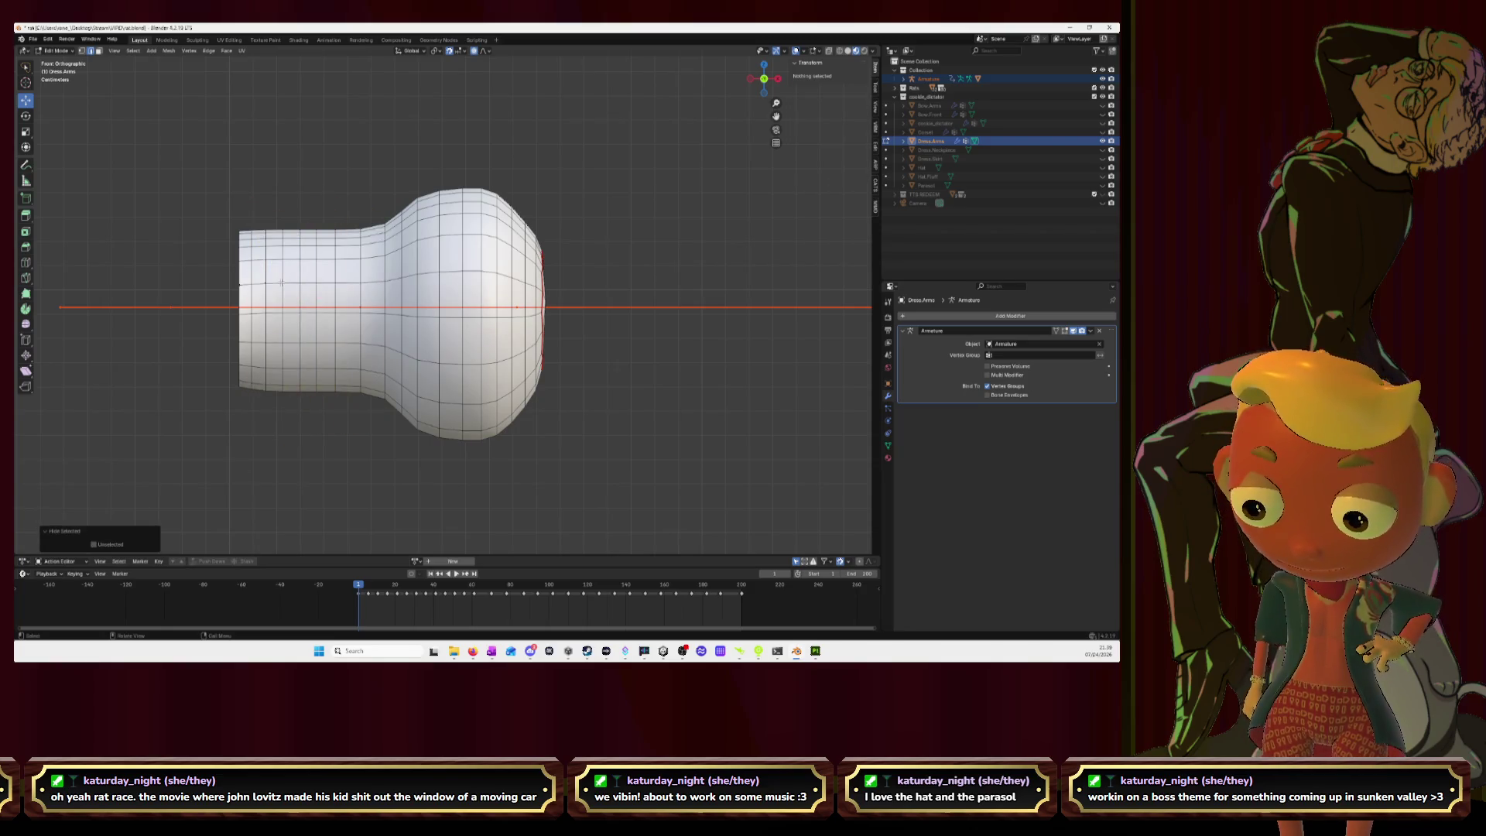
pyautogui.press('Tab')
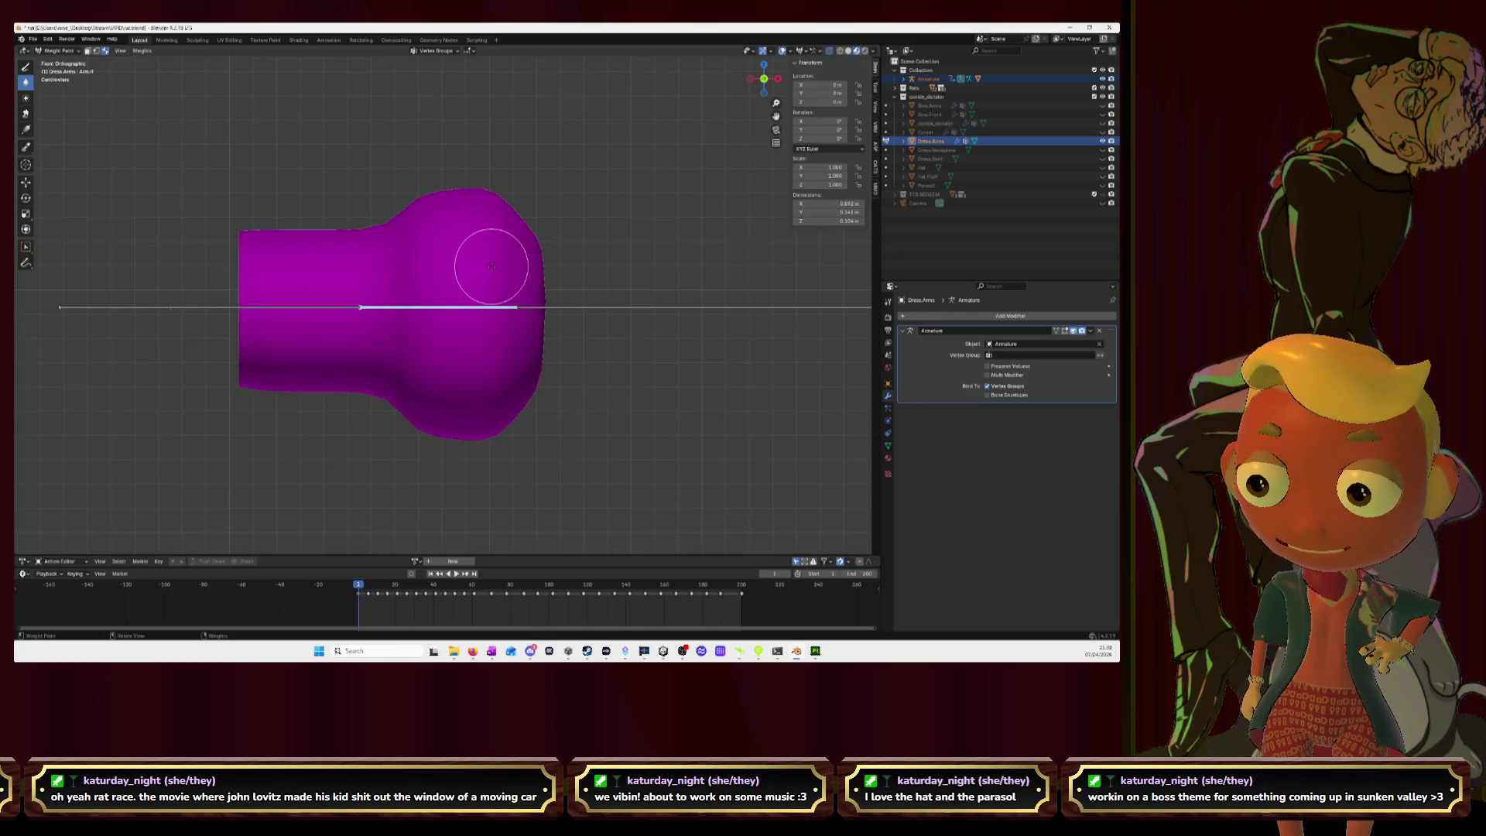
pyautogui.keyDown('ctrl'); pyautogui.click(480, 271); pyautogui.keyUp('ctrl')
# Step: With the Draw brush, paint the sleeve's bulb end full Arm.R weight from front and back views
pyautogui.moveTo(459, 304)
pyautogui.mouseDown()
pyautogui.moveTo(457, 212)
pyautogui.moveTo(465, 418)
pyautogui.moveTo(491, 421)
pyautogui.moveTo(507, 198)
pyautogui.moveTo(519, 410)
pyautogui.moveTo(534, 255)
pyautogui.moveTo(526, 302)
pyautogui.moveTo(480, 355)
pyautogui.moveTo(497, 302)
pyautogui.moveTo(495, 417)
pyautogui.moveTo(483, 199)
pyautogui.moveTo(468, 236)
pyautogui.moveTo(464, 205)
pyautogui.moveTo(545, 295)
pyautogui.mouseUp()
pyautogui.hotkey('shift', 'space')
pyautogui.moveTo(492, 422)
pyautogui.mouseDown()
pyautogui.moveTo(445, 349)
pyautogui.moveTo(449, 380)
pyautogui.moveTo(439, 239)
pyautogui.moveTo(422, 263)
pyautogui.moveTo(434, 205)
pyautogui.moveTo(426, 255)
pyautogui.moveTo(441, 240)
pyautogui.mouseUp()
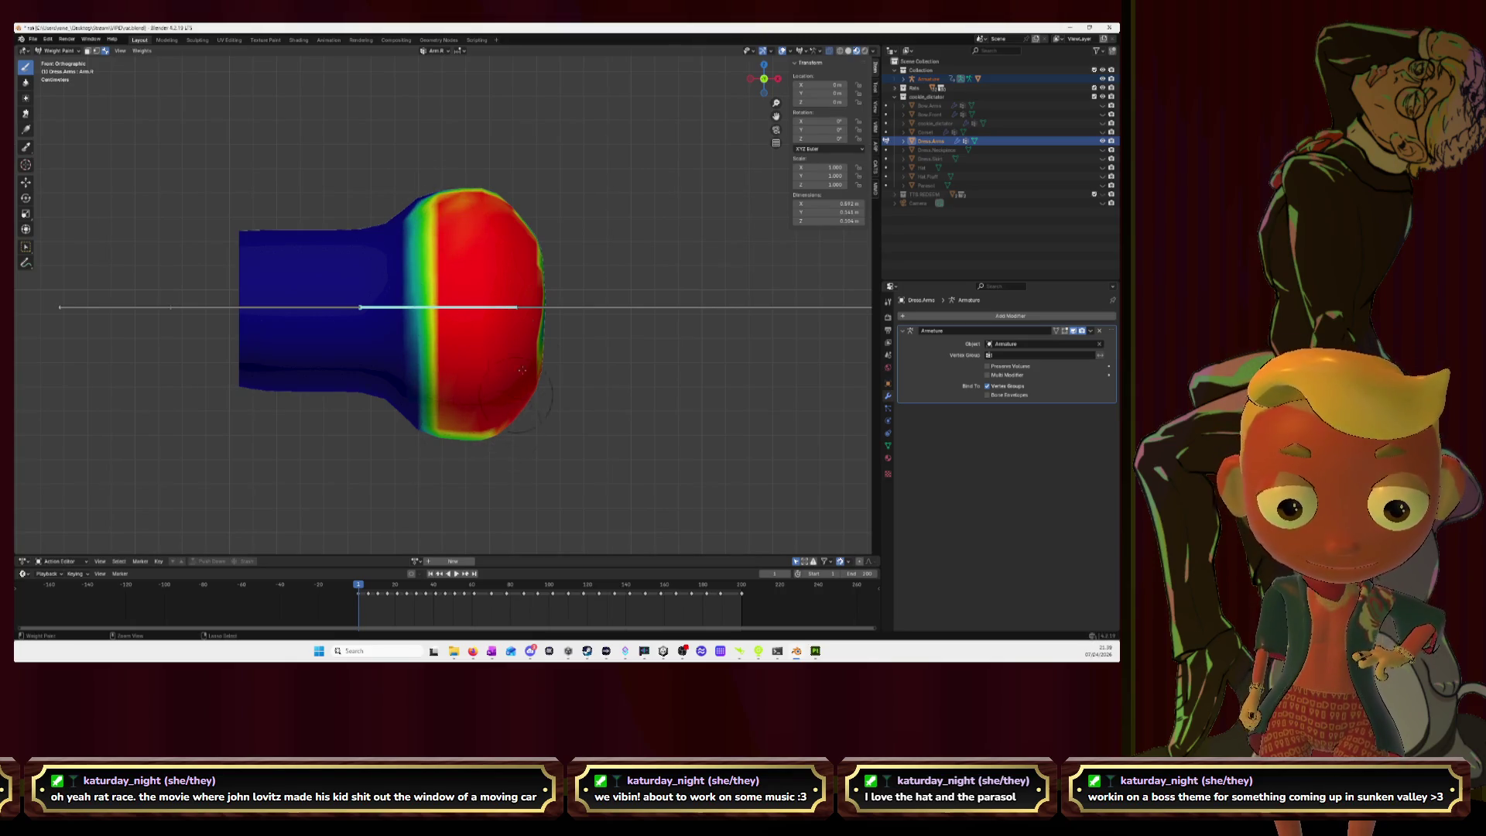
pyautogui.click(764, 79)
pyautogui.moveTo(426, 205)
pyautogui.mouseDown()
pyautogui.moveTo(391, 325)
pyautogui.moveTo(379, 232)
pyautogui.moveTo(364, 379)
pyautogui.moveTo(333, 236)
pyautogui.moveTo(354, 294)
pyautogui.moveTo(370, 232)
pyautogui.moveTo(390, 418)
pyautogui.moveTo(381, 402)
pyautogui.moveTo(445, 371)
pyautogui.moveTo(445, 198)
pyautogui.moveTo(495, 282)
pyautogui.moveTo(499, 403)
pyautogui.moveTo(463, 379)
pyautogui.moveTo(464, 240)
pyautogui.moveTo(373, 256)
pyautogui.moveTo(391, 219)
pyautogui.mouseUp()
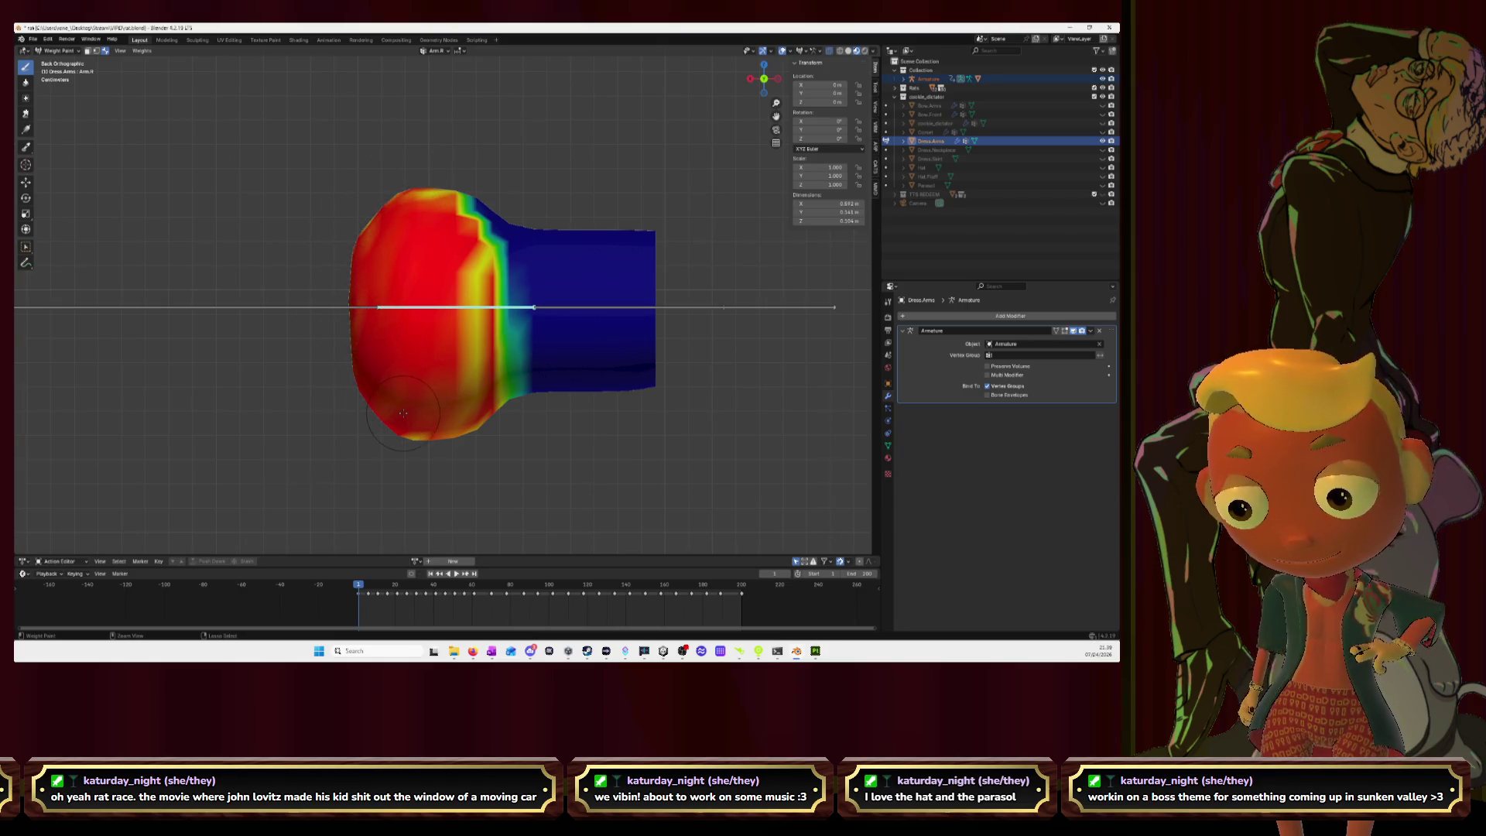
pyautogui.moveTo(451, 432)
pyautogui.mouseDown()
pyautogui.moveTo(474, 418)
pyautogui.moveTo(485, 201)
pyautogui.moveTo(409, 201)
pyautogui.mouseUp()
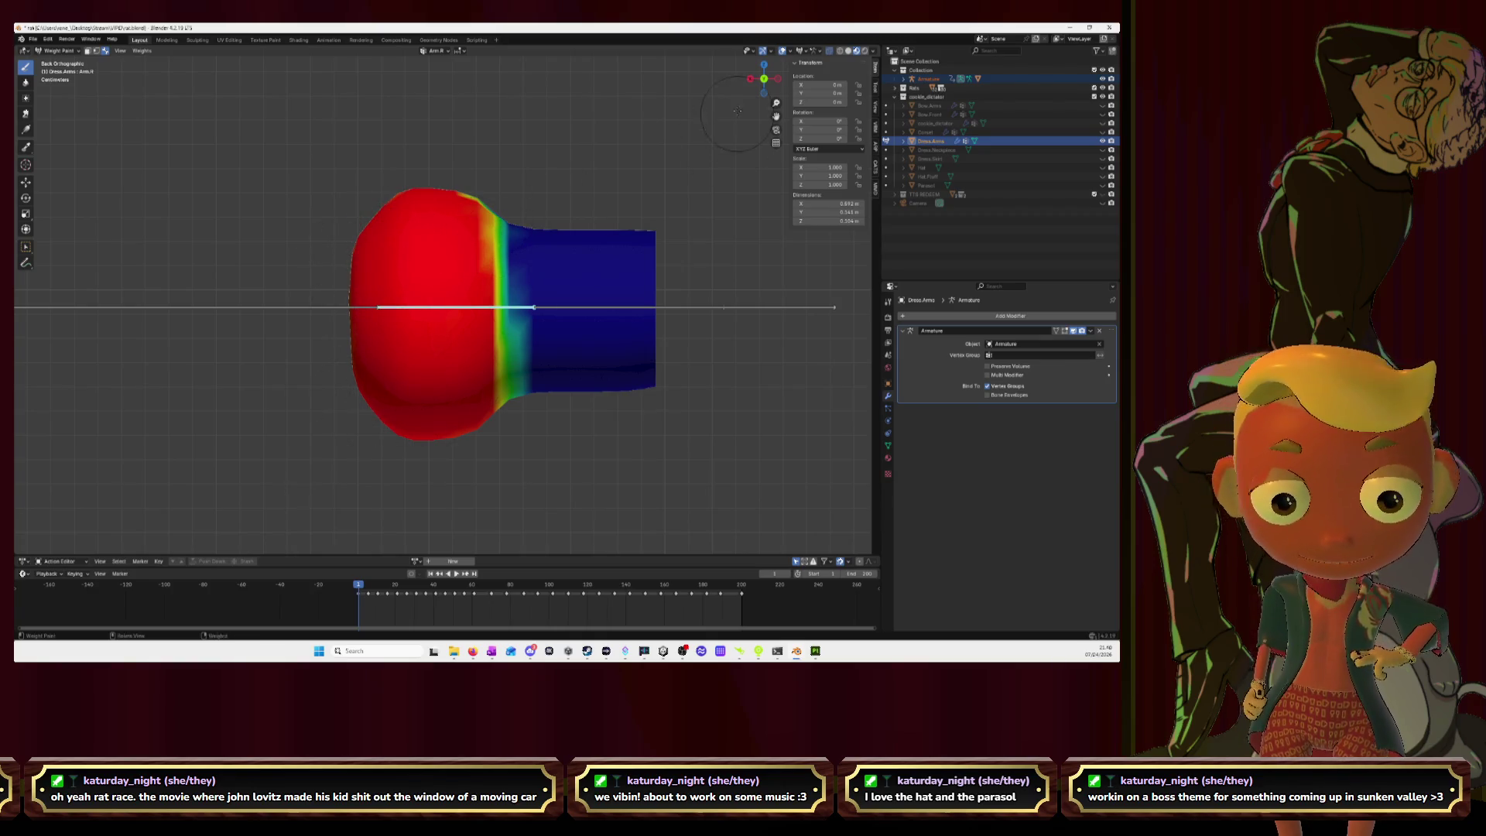
pyautogui.click(764, 64)
# Step: Fill the bulb's orange and yellow-green patches with full weight from top, end-on and front views
pyautogui.moveTo(436, 353)
pyautogui.mouseDown()
pyautogui.moveTo(399, 364)
pyautogui.moveTo(394, 232)
pyautogui.moveTo(414, 410)
pyautogui.moveTo(432, 424)
pyautogui.moveTo(476, 325)
pyautogui.moveTo(541, 318)
pyautogui.mouseUp()
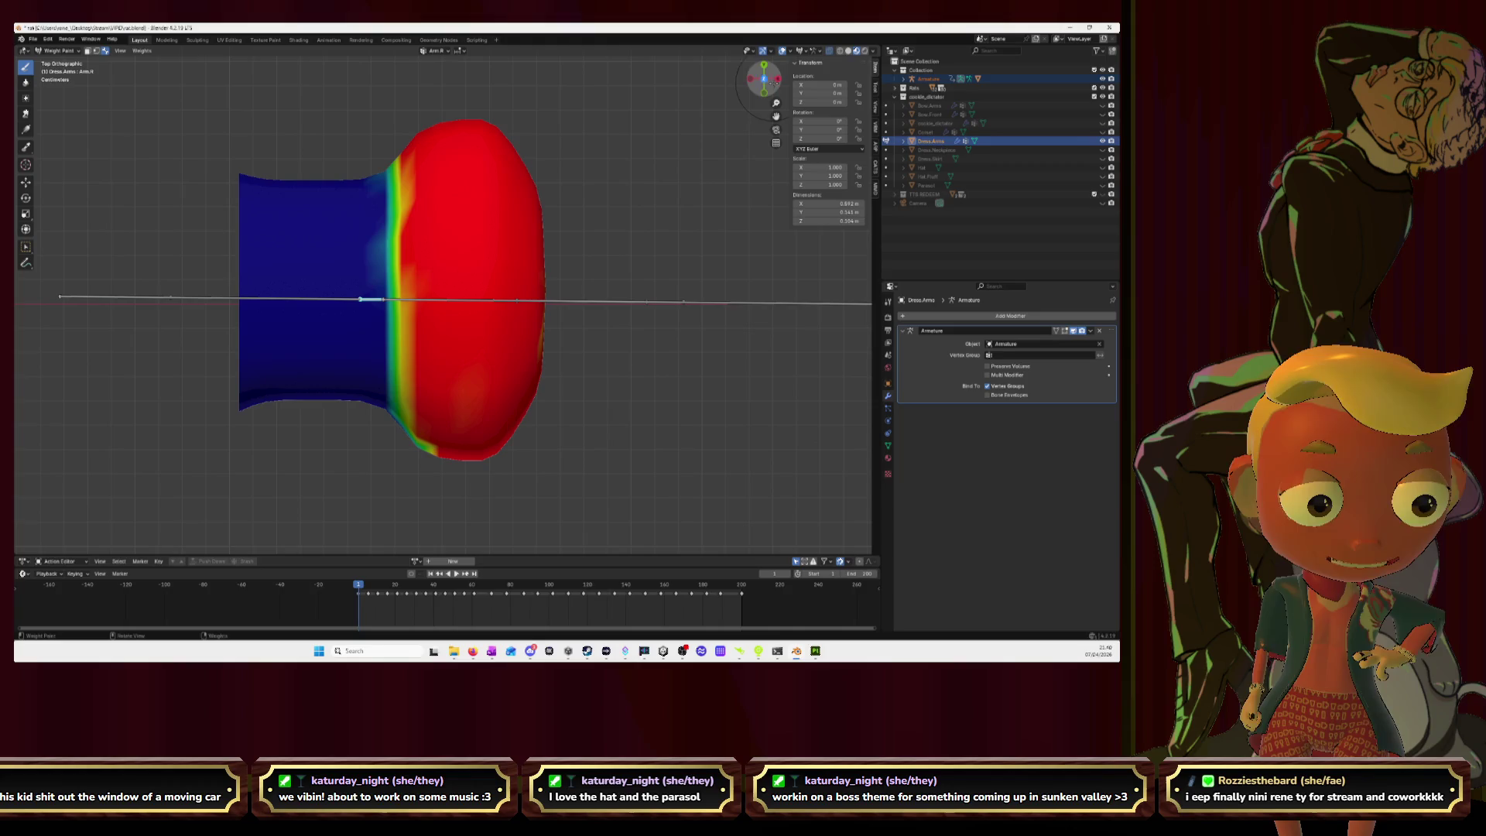
pyautogui.moveTo(770, 80); pyautogui.dragTo(743, 108)
pyautogui.moveTo(476, 364)
pyautogui.mouseDown()
pyautogui.moveTo(557, 349)
pyautogui.moveTo(505, 287)
pyautogui.mouseUp()
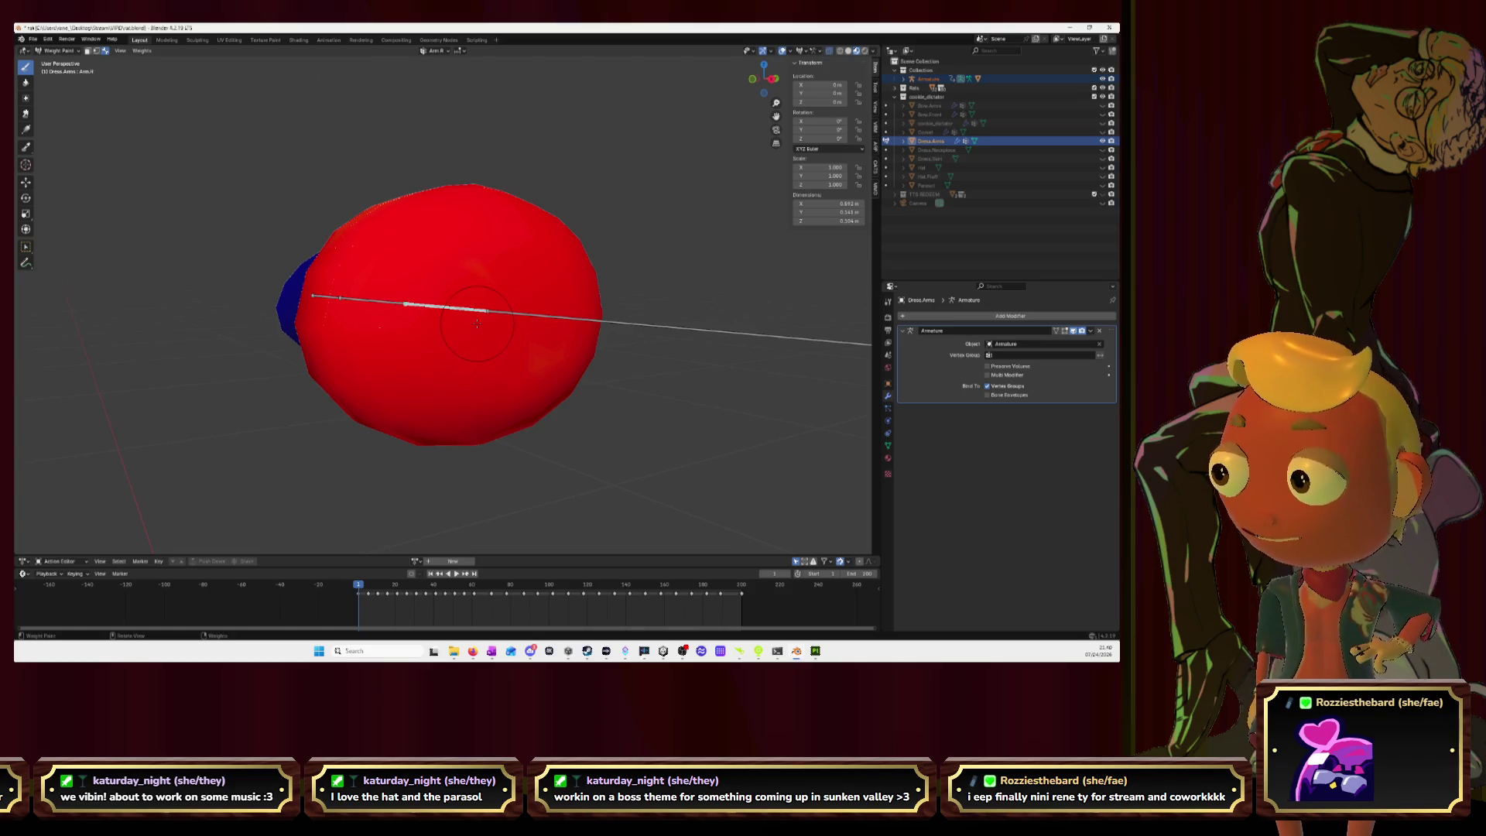
pyautogui.click(752, 79)
pyautogui.moveTo(438, 233)
pyautogui.mouseDown()
pyautogui.moveTo(422, 294)
pyautogui.moveTo(424, 423)
pyautogui.mouseUp()
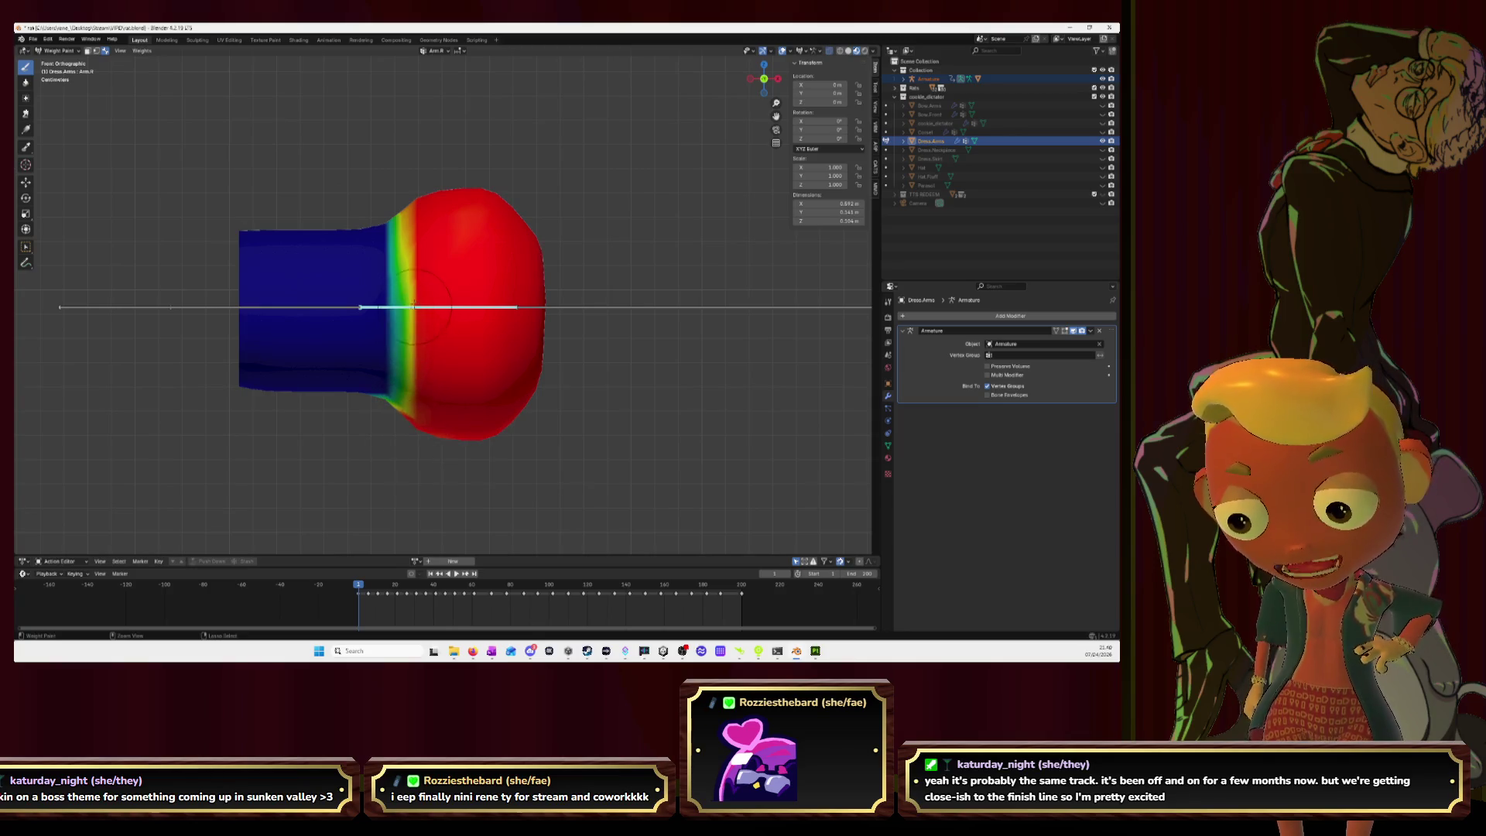
pyautogui.click(407, 403)
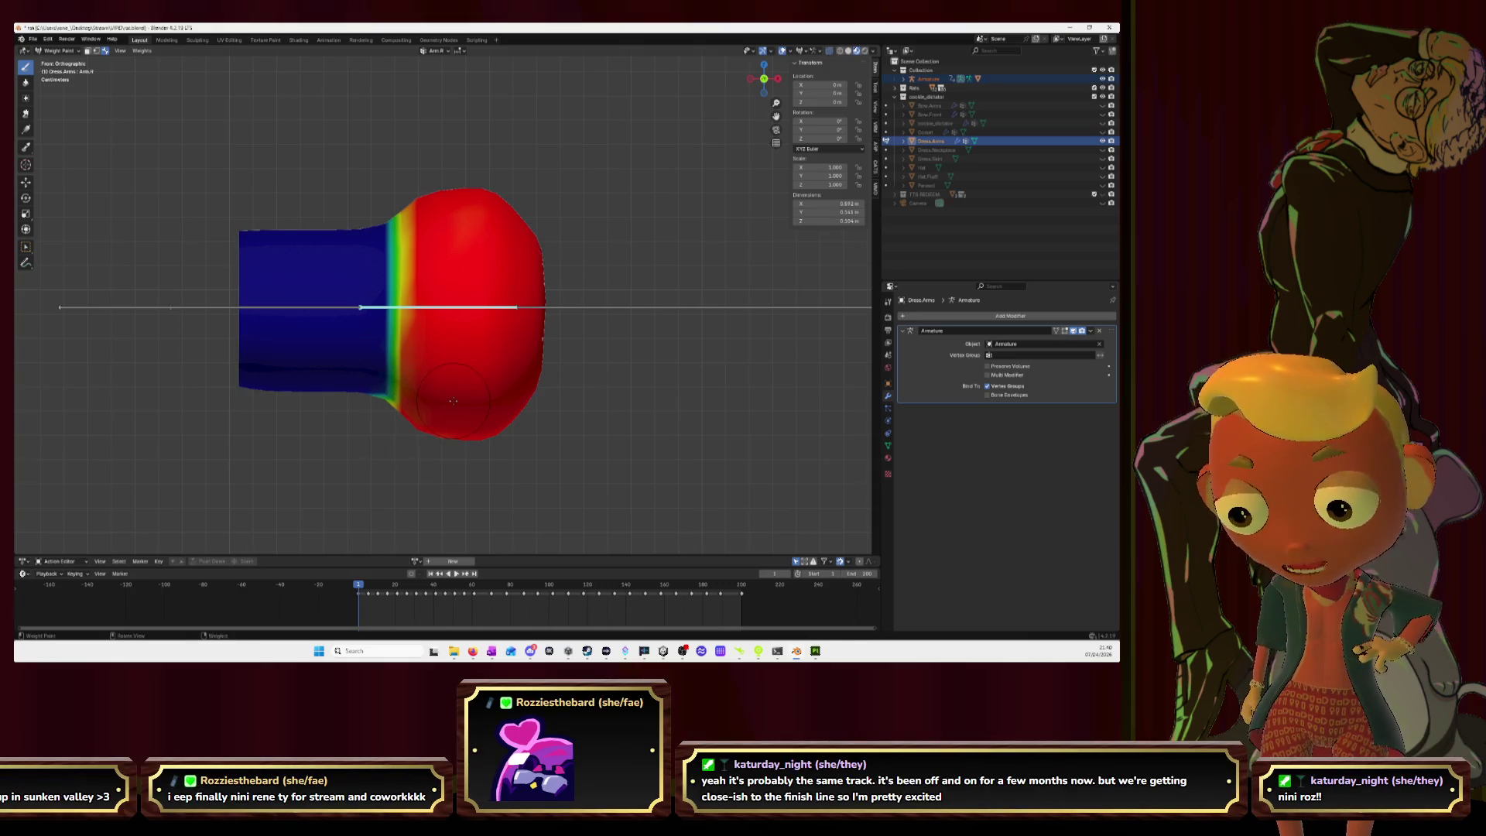
pyautogui.press('ctrl+KP_7')
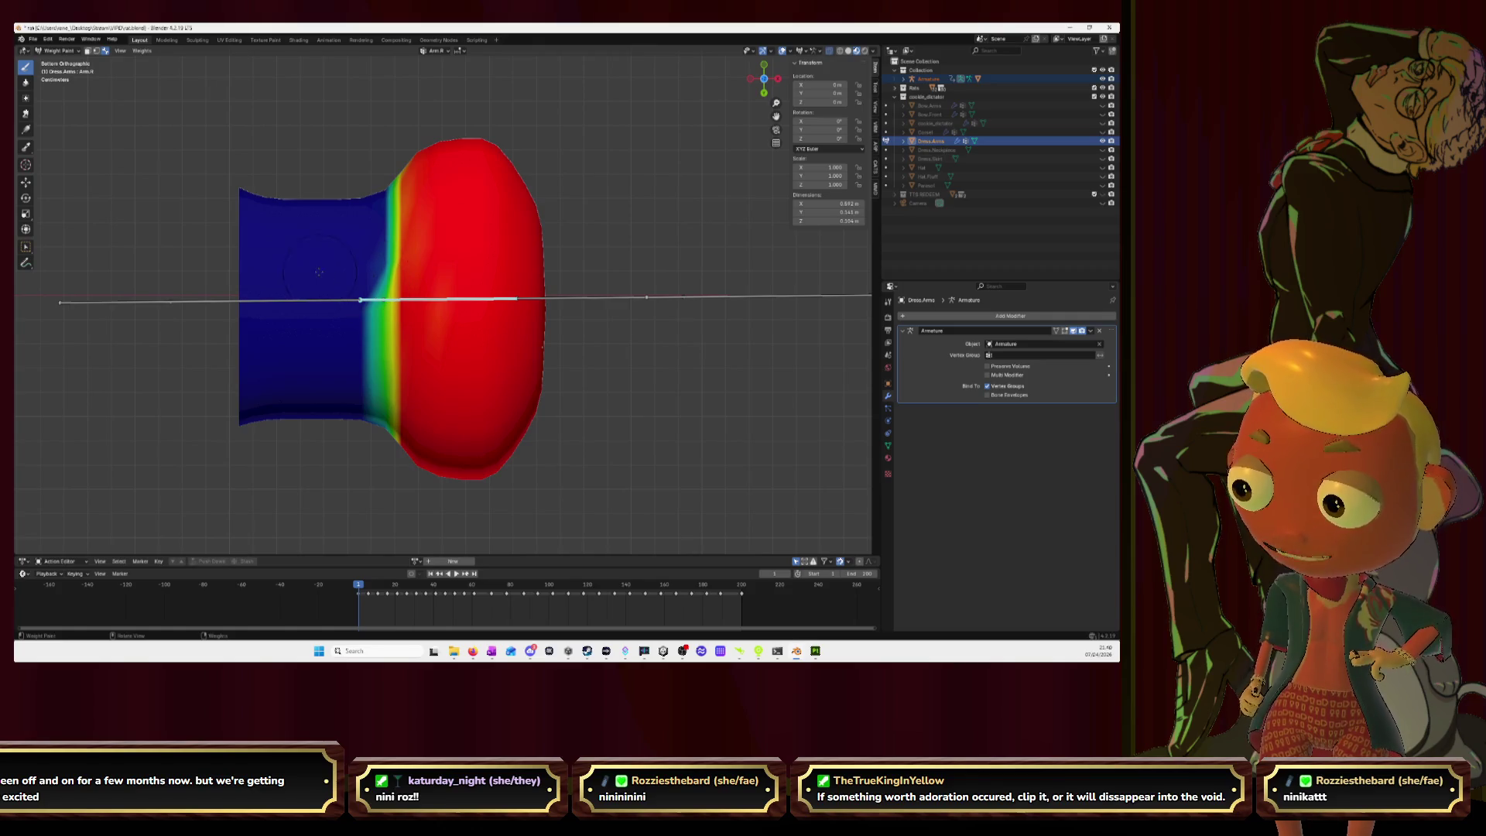
# Step: Smooth the seam between the red bulb and blue section with the Blur tool
pyautogui.click(24, 83)
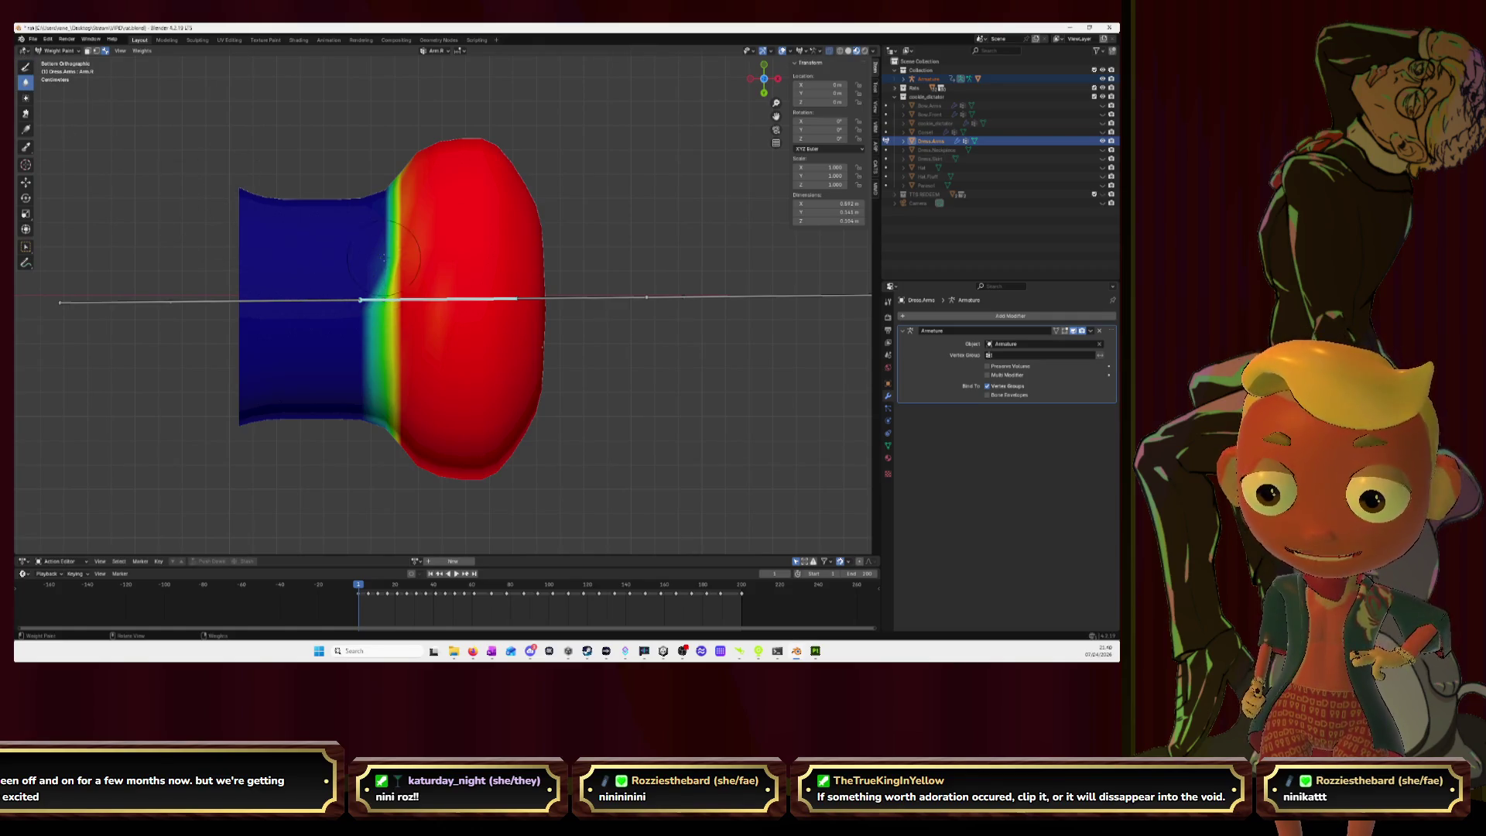
pyautogui.moveTo(381, 255)
pyautogui.mouseDown()
pyautogui.moveTo(387, 402)
pyautogui.moveTo(362, 332)
pyautogui.moveTo(365, 391)
pyautogui.moveTo(373, 206)
pyautogui.mouseUp()
pyautogui.hotkey('ctrl', 'z')
pyautogui.moveTo(364, 299)
pyautogui.mouseDown(button='middle')
pyautogui.moveTo(374, 210)
pyautogui.moveTo(359, 392)
pyautogui.mouseUp(button='middle')
pyautogui.moveTo(359, 392)
pyautogui.mouseDown()
pyautogui.moveTo(383, 213)
pyautogui.moveTo(383, 232)
pyautogui.moveTo(405, 192)
pyautogui.mouseUp()
pyautogui.moveTo(404, 191)
pyautogui.mouseDown(button='middle')
pyautogui.moveTo(496, 256)
pyautogui.moveTo(557, 224)
pyautogui.mouseUp(button='middle')
pyautogui.click(760, 80)
pyautogui.moveTo(515, 216)
pyautogui.mouseDown()
pyautogui.moveTo(504, 405)
pyautogui.moveTo(515, 221)
pyautogui.moveTo(518, 398)
pyautogui.mouseUp()
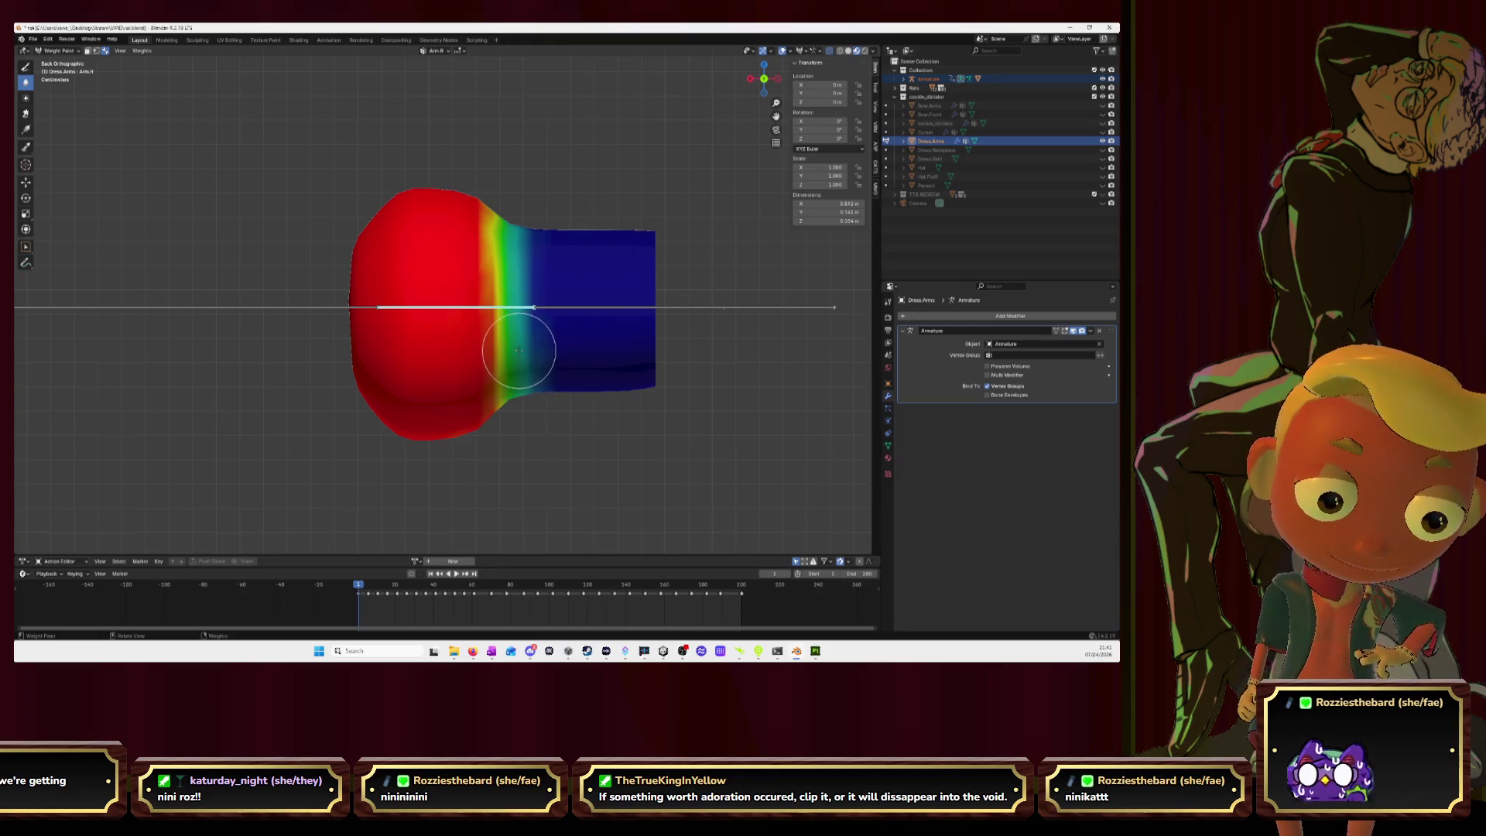
pyautogui.keyDown('alt'); pyautogui.click(553, 308); pyautogui.keyUp('alt')
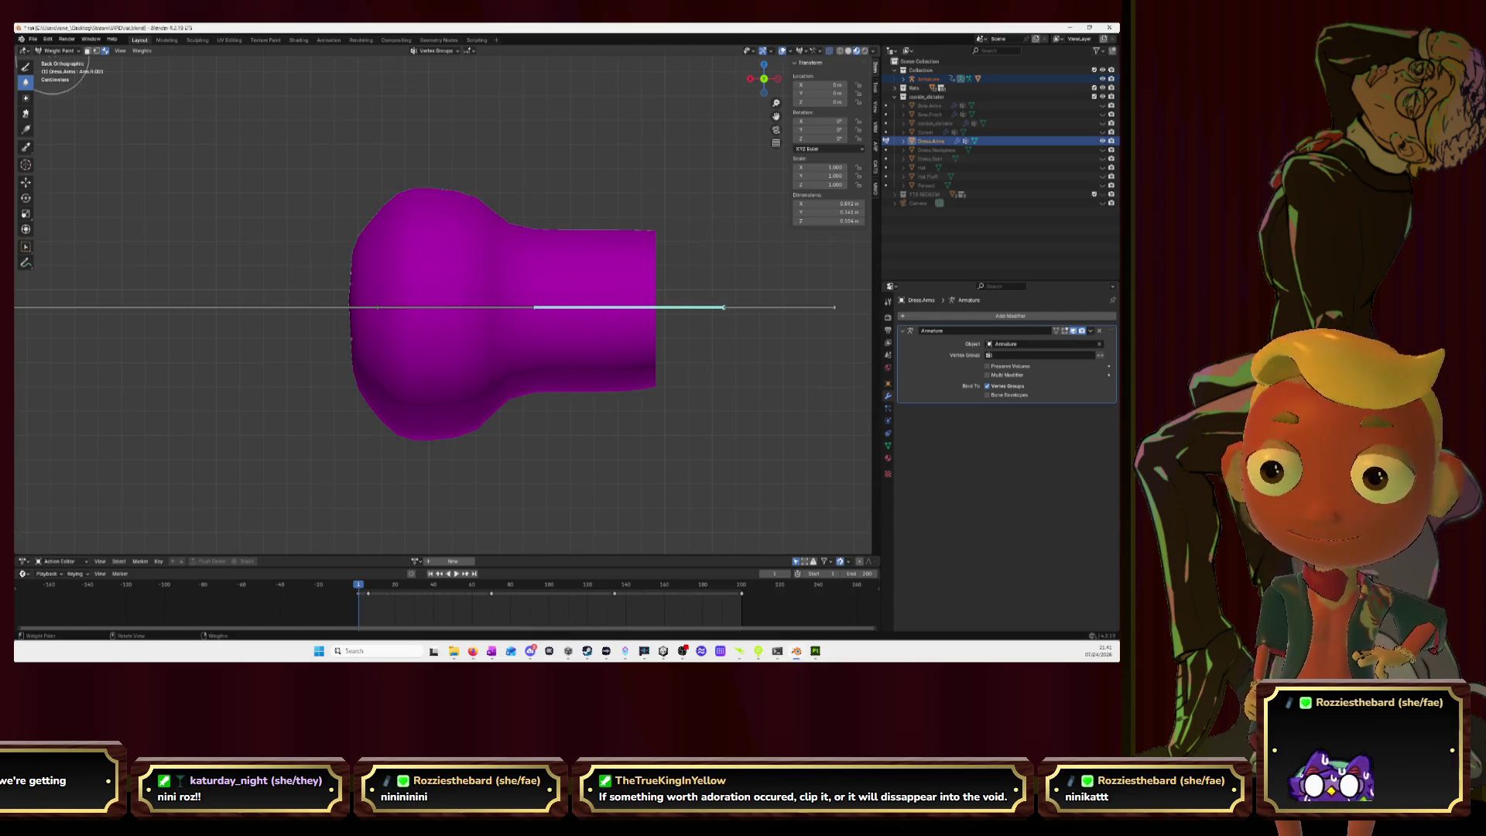
# Step: With the Draw brush, paint the arm's straight end and its edges full Arm.R.001 weight
pyautogui.click(26, 66)
pyautogui.moveTo(624, 332)
pyautogui.mouseDown()
pyautogui.moveTo(627, 372)
pyautogui.moveTo(639, 236)
pyautogui.moveTo(603, 333)
pyautogui.moveTo(581, 310)
pyautogui.moveTo(557, 325)
pyautogui.moveTo(555, 250)
pyautogui.moveTo(534, 372)
pyautogui.moveTo(550, 234)
pyautogui.mouseUp()
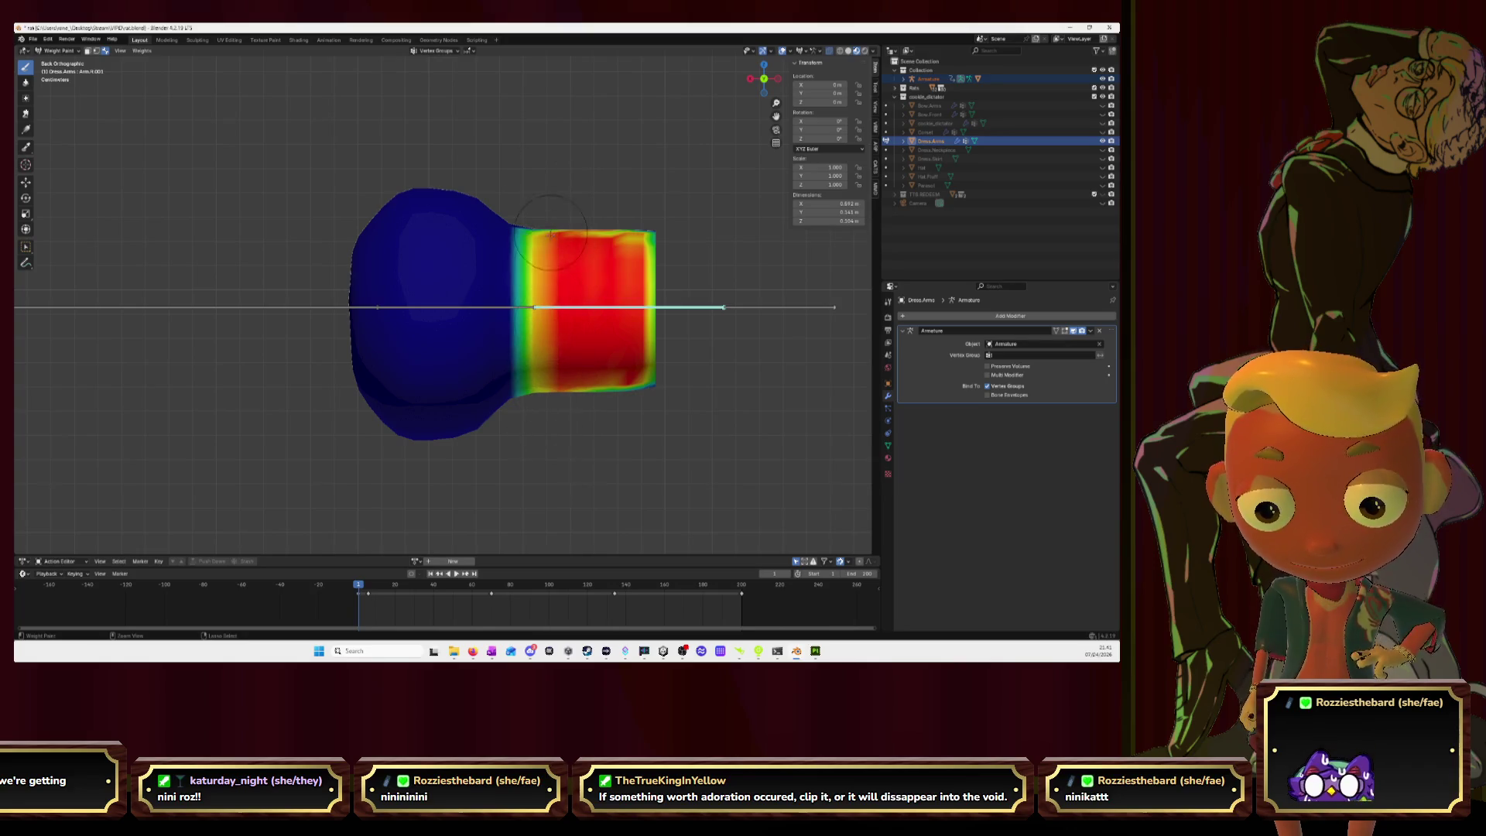
pyautogui.moveTo(617, 340); pyautogui.dragTo(656, 368)
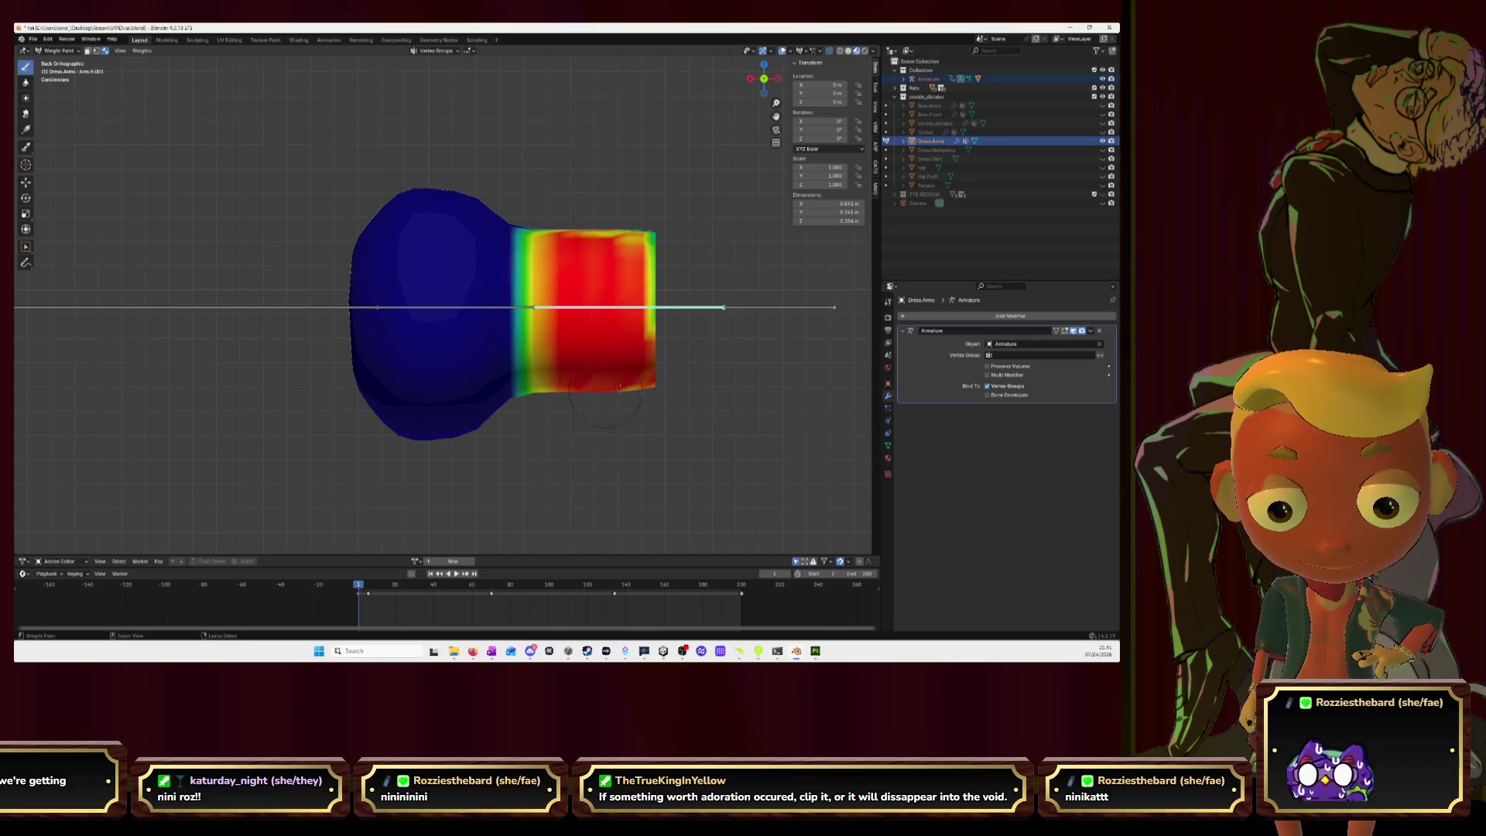
pyautogui.moveTo(658, 312)
pyautogui.mouseDown()
pyautogui.moveTo(645, 248)
pyautogui.moveTo(592, 245)
pyautogui.moveTo(651, 241)
pyautogui.mouseUp()
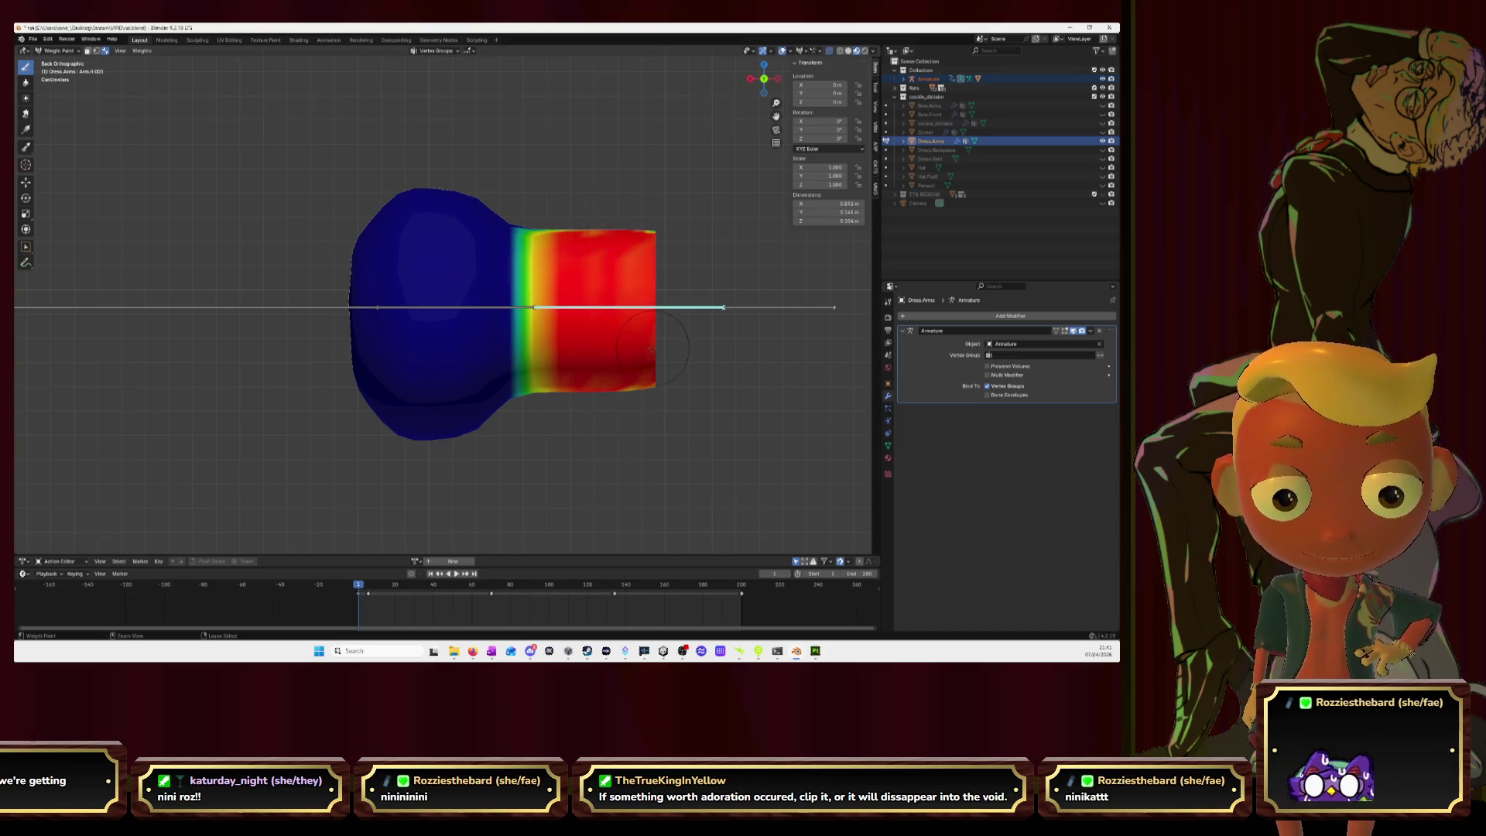
pyautogui.moveTo(599, 381); pyautogui.dragTo(596, 276)
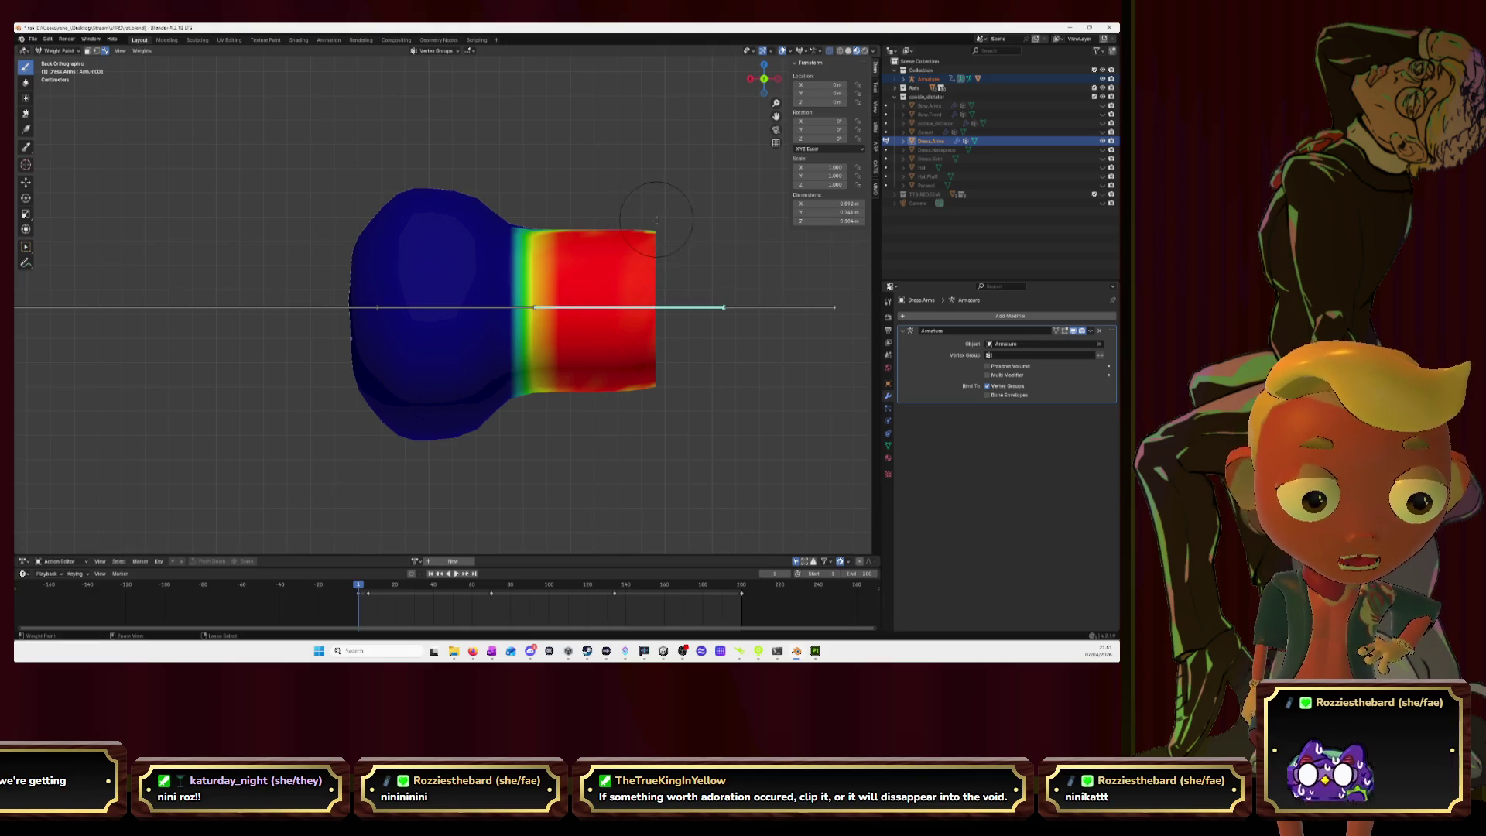
pyautogui.click(764, 78)
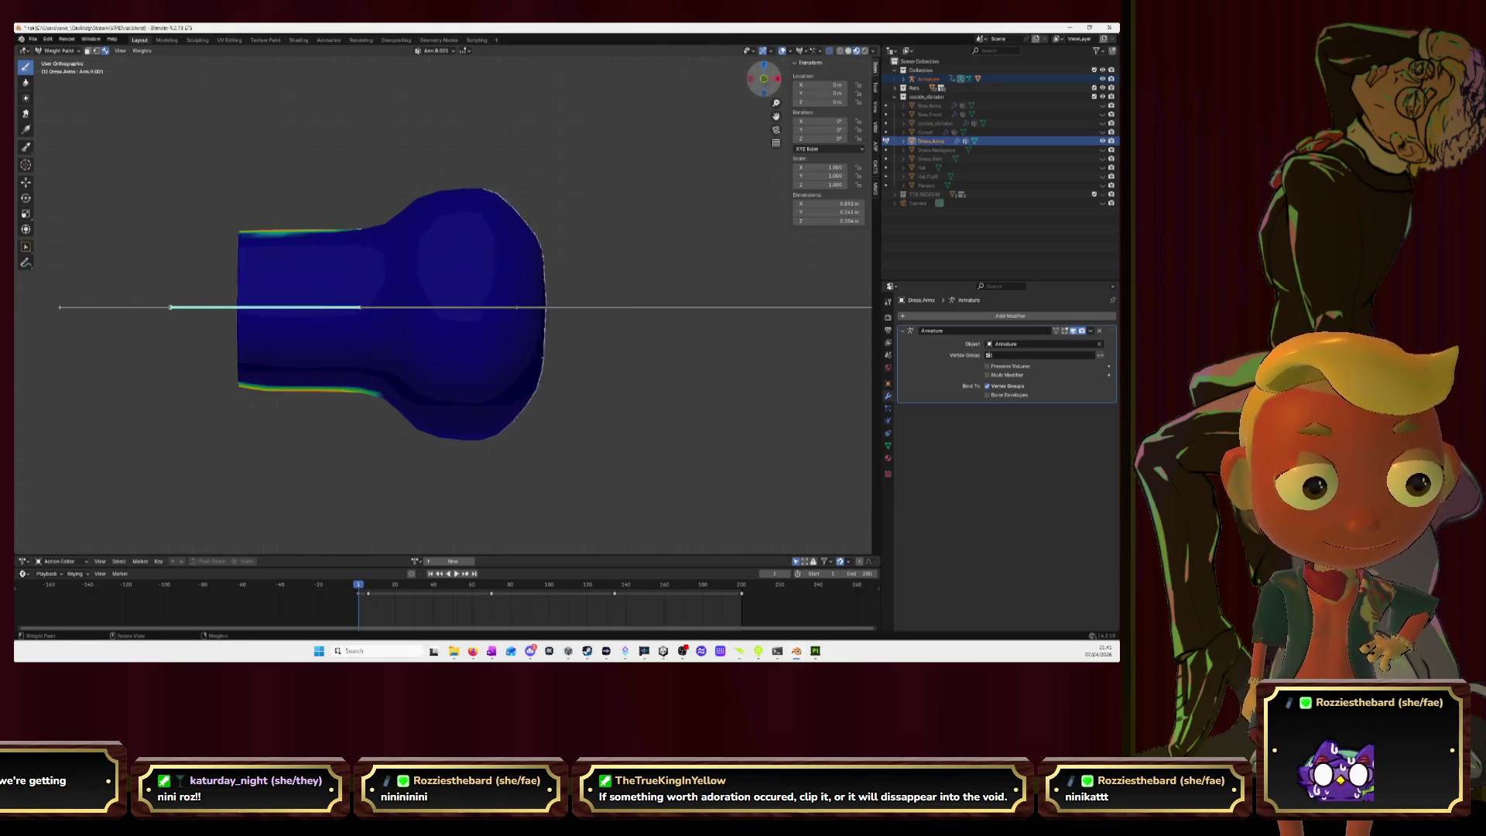
# Step: Paint the straight section solid red from front and top views, straightening the weight boundary
pyautogui.moveTo(247, 290)
pyautogui.mouseDown()
pyautogui.moveTo(321, 325)
pyautogui.moveTo(339, 374)
pyautogui.moveTo(363, 248)
pyautogui.mouseUp()
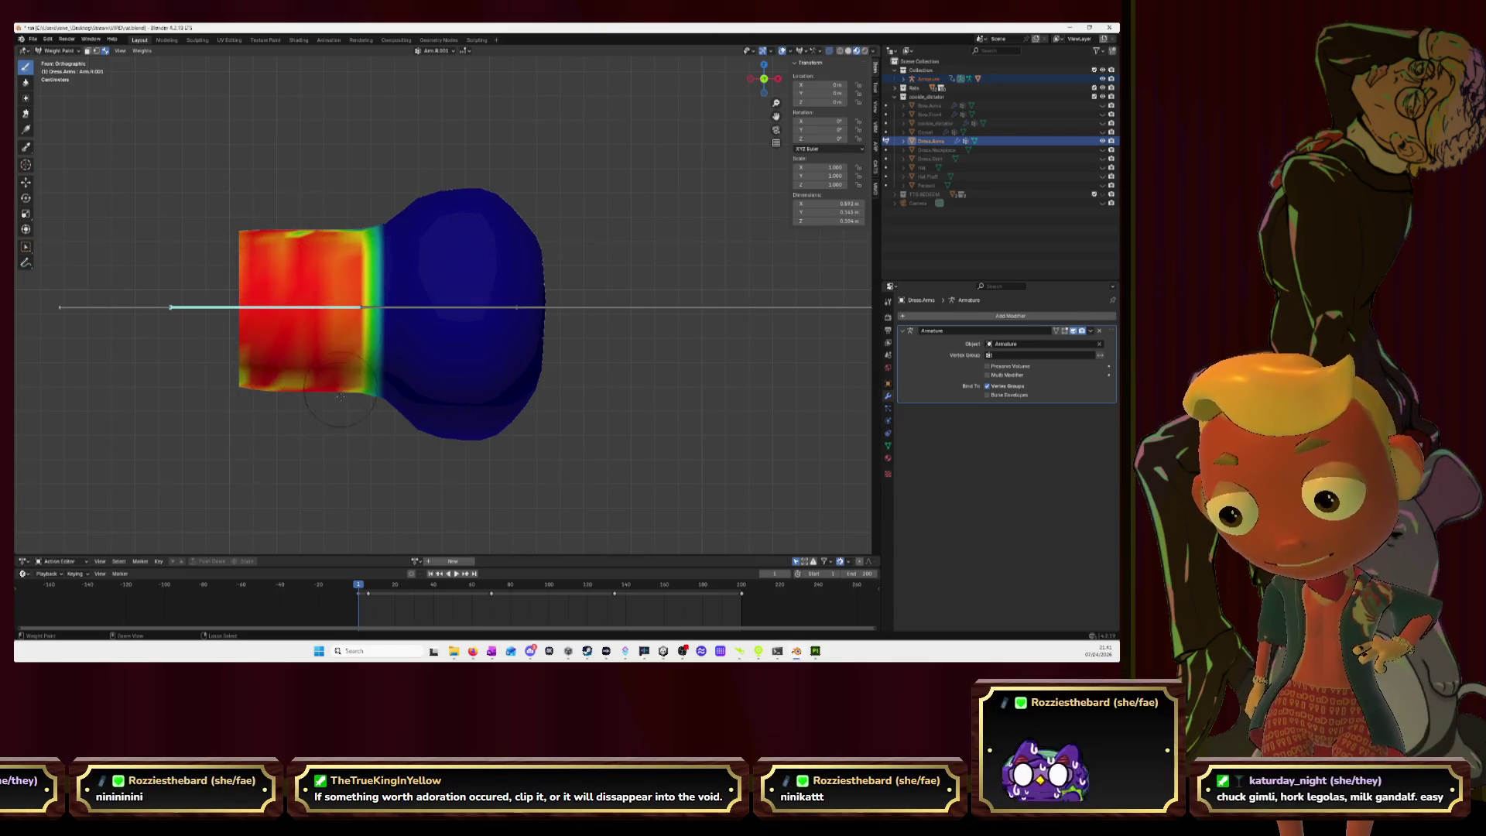
pyautogui.moveTo(288, 396); pyautogui.dragTo(275, 385)
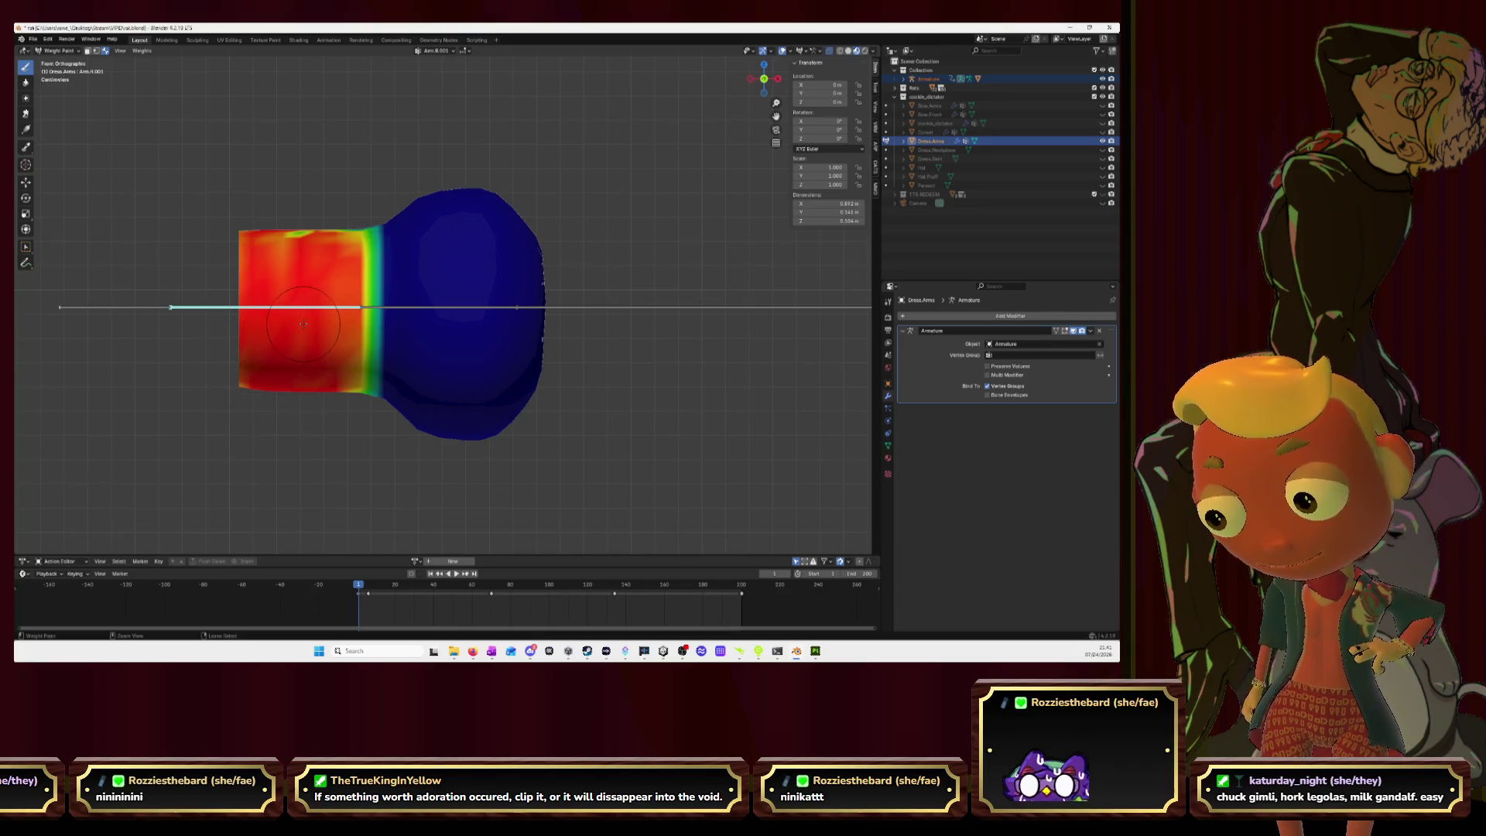
pyautogui.moveTo(317, 243); pyautogui.dragTo(316, 241)
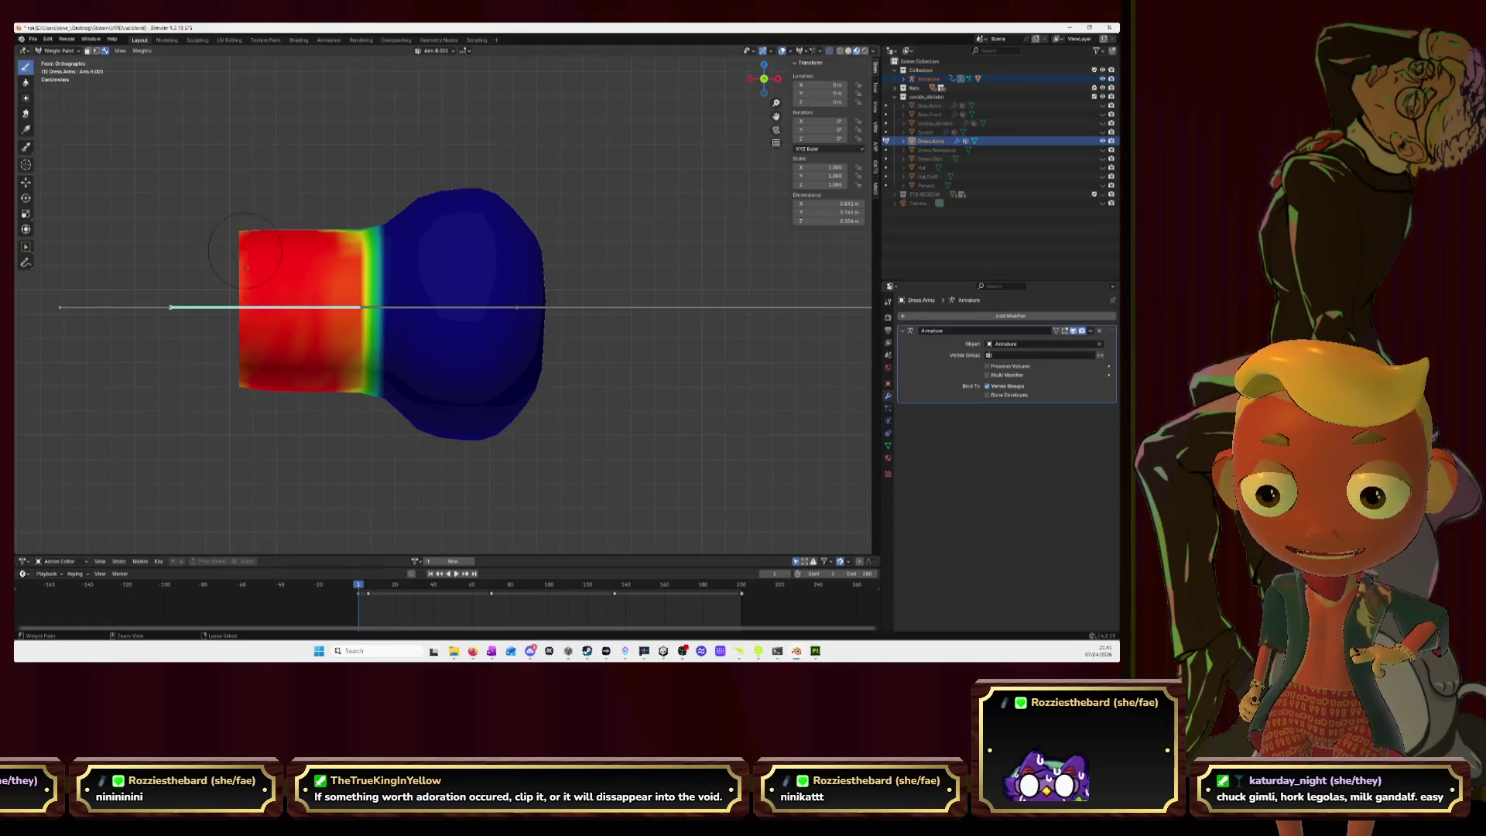
pyautogui.moveTo(248, 288)
pyautogui.mouseDown()
pyautogui.moveTo(265, 380)
pyautogui.moveTo(314, 368)
pyautogui.moveTo(345, 337)
pyautogui.moveTo(346, 375)
pyautogui.moveTo(345, 254)
pyautogui.mouseUp()
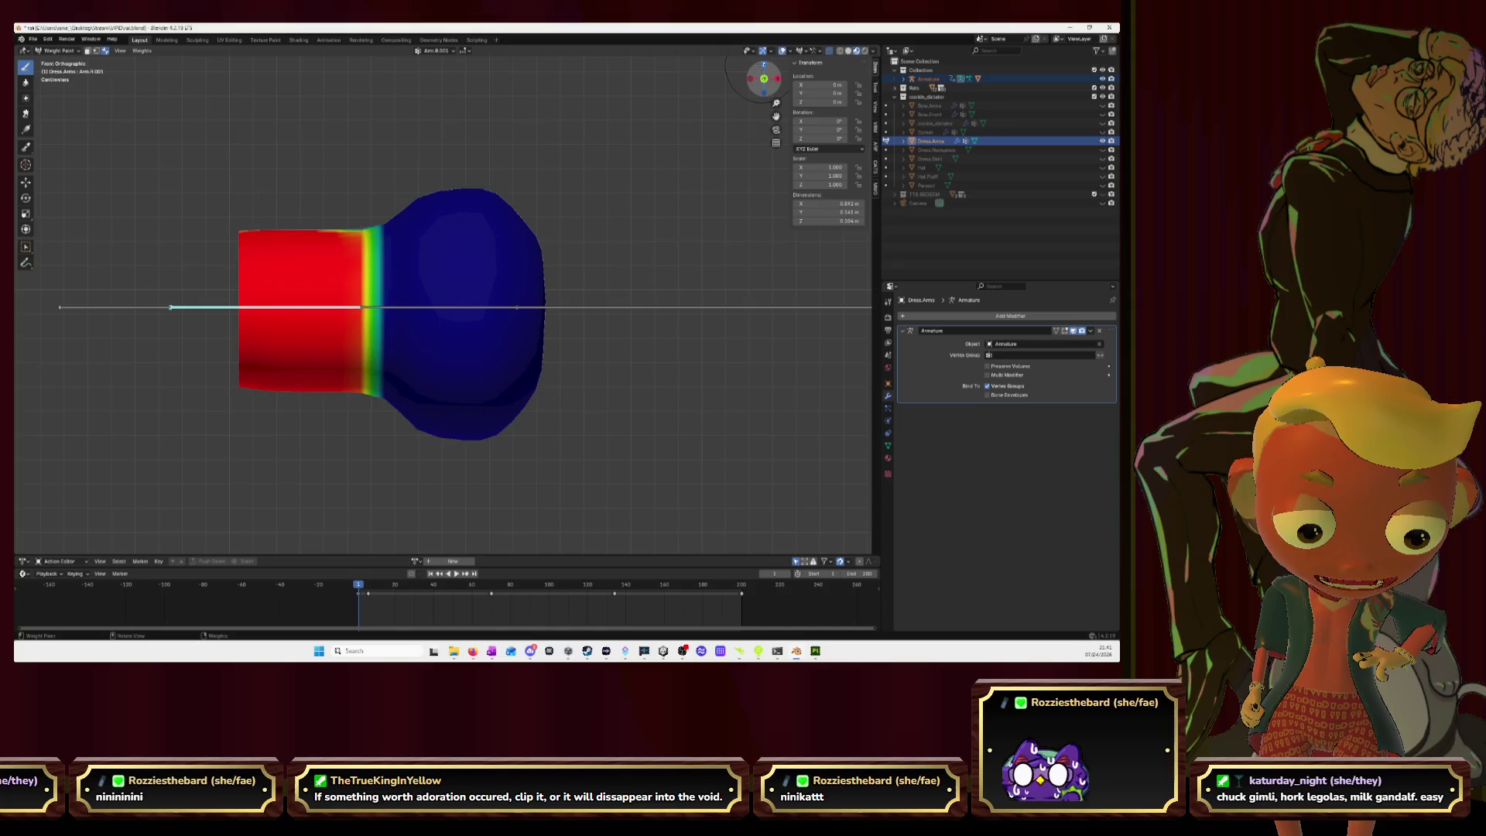
pyautogui.click(764, 65)
pyautogui.moveTo(333, 346)
pyautogui.mouseDown()
pyautogui.moveTo(352, 294)
pyautogui.moveTo(352, 197)
pyautogui.moveTo(243, 322)
pyautogui.mouseUp()
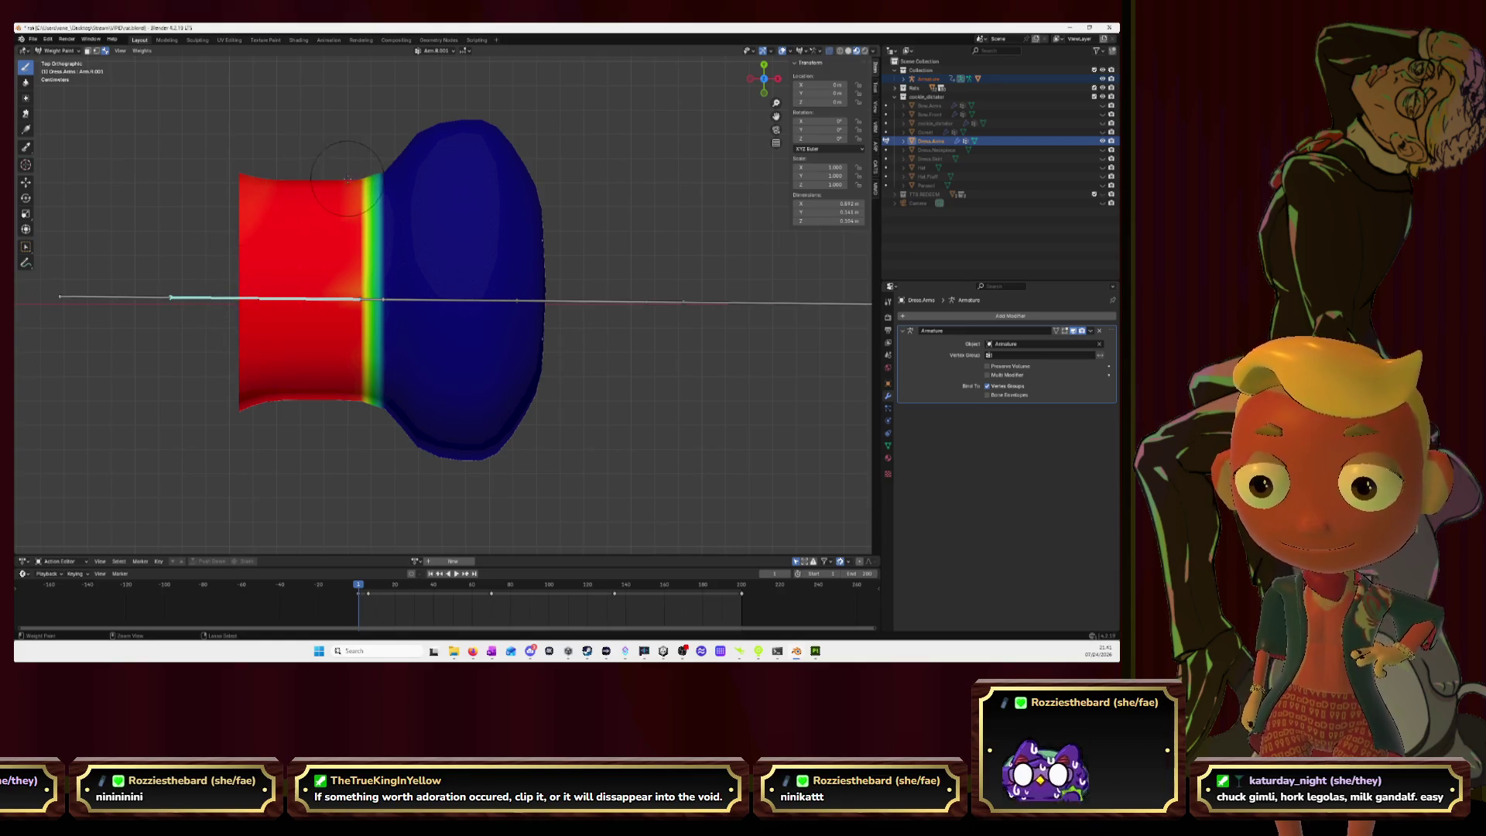
pyautogui.click(764, 65)
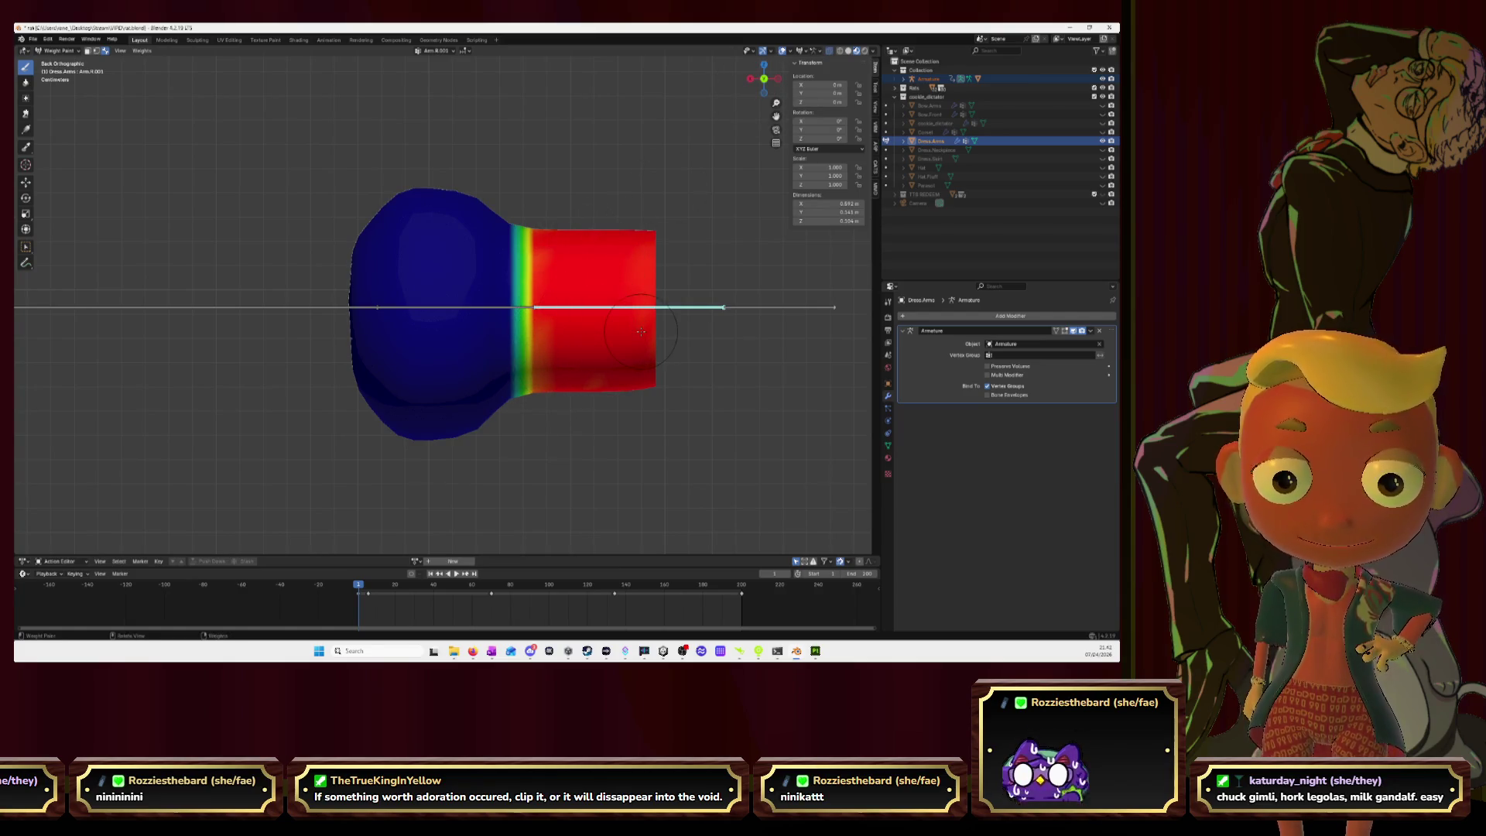
# Step: Blur the blue-to-red seam from back, underside, front and top views
pyautogui.click(25, 83)
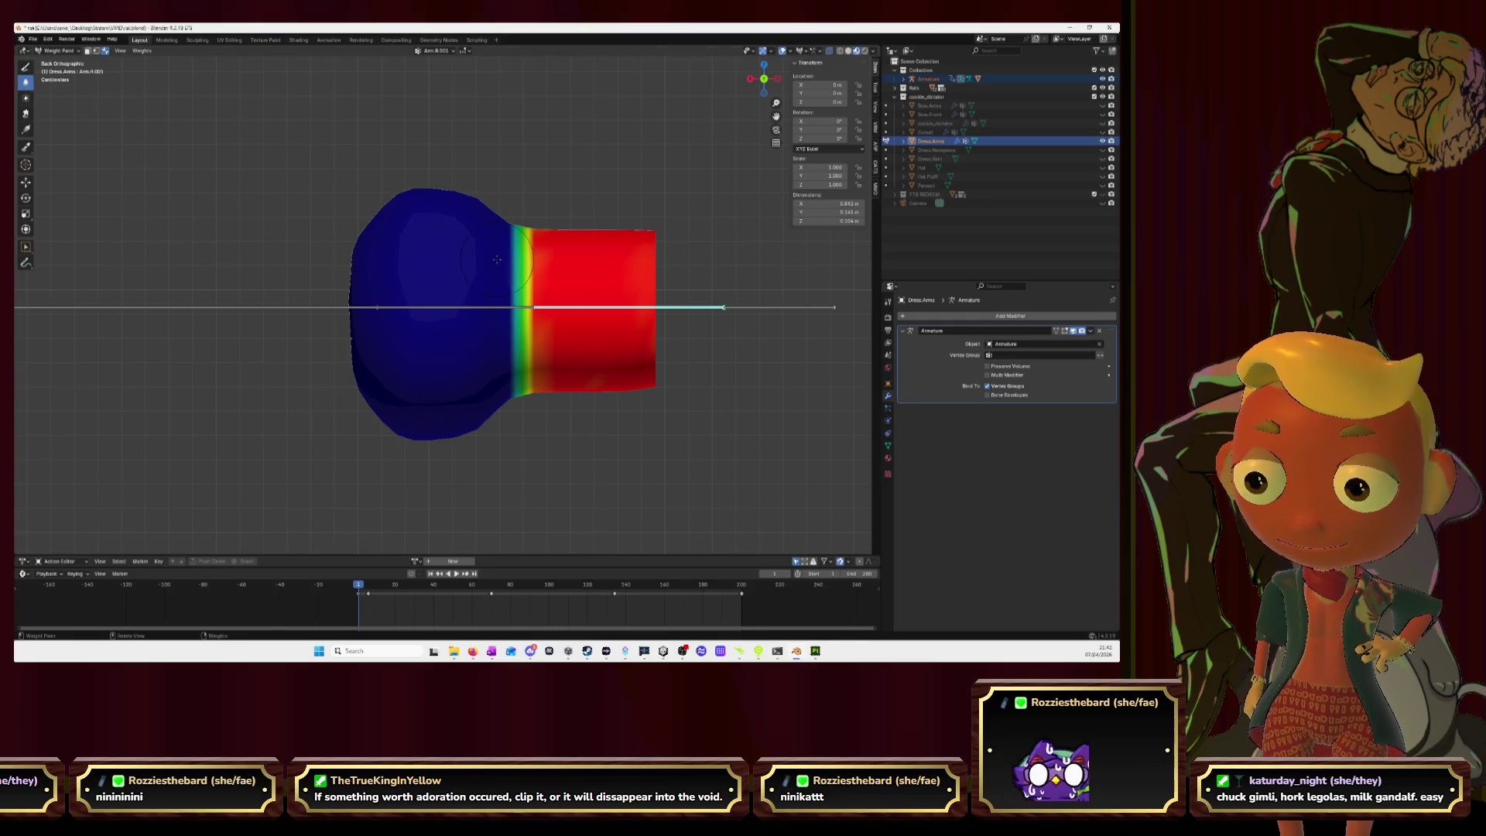
pyautogui.moveTo(517, 230); pyautogui.dragTo(520, 400)
pyautogui.moveTo(763, 77)
pyautogui.mouseDown()
pyautogui.moveTo(395, 308)
pyautogui.moveTo(392, 173)
pyautogui.moveTo(397, 331)
pyautogui.moveTo(375, 348)
pyautogui.moveTo(372, 219)
pyautogui.mouseUp()
pyautogui.click(764, 64)
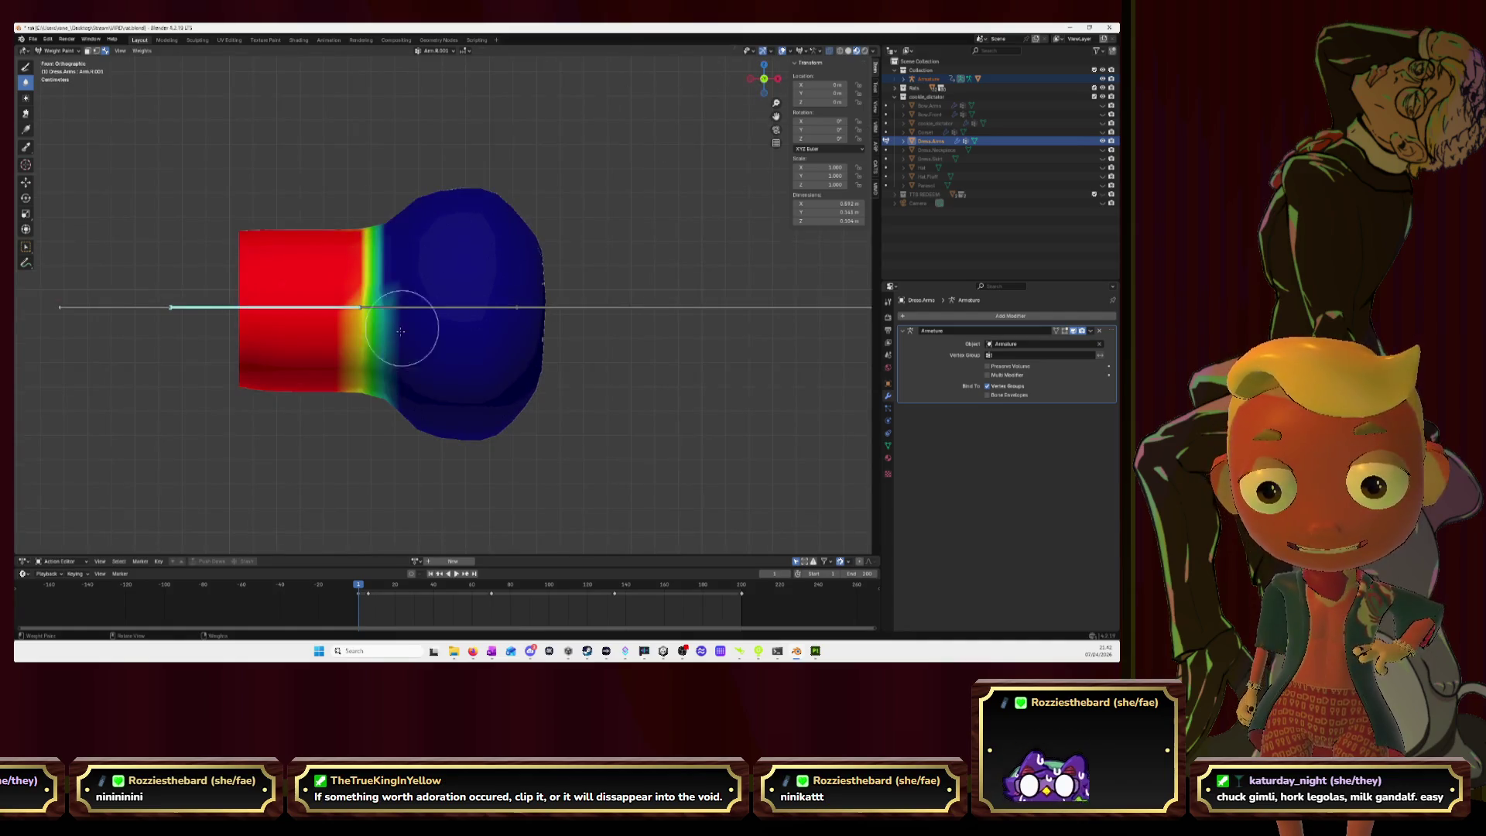
pyautogui.moveTo(369, 348)
pyautogui.mouseDown()
pyautogui.moveTo(371, 215)
pyautogui.moveTo(369, 233)
pyautogui.moveTo(399, 209)
pyautogui.mouseUp()
pyautogui.click(764, 64)
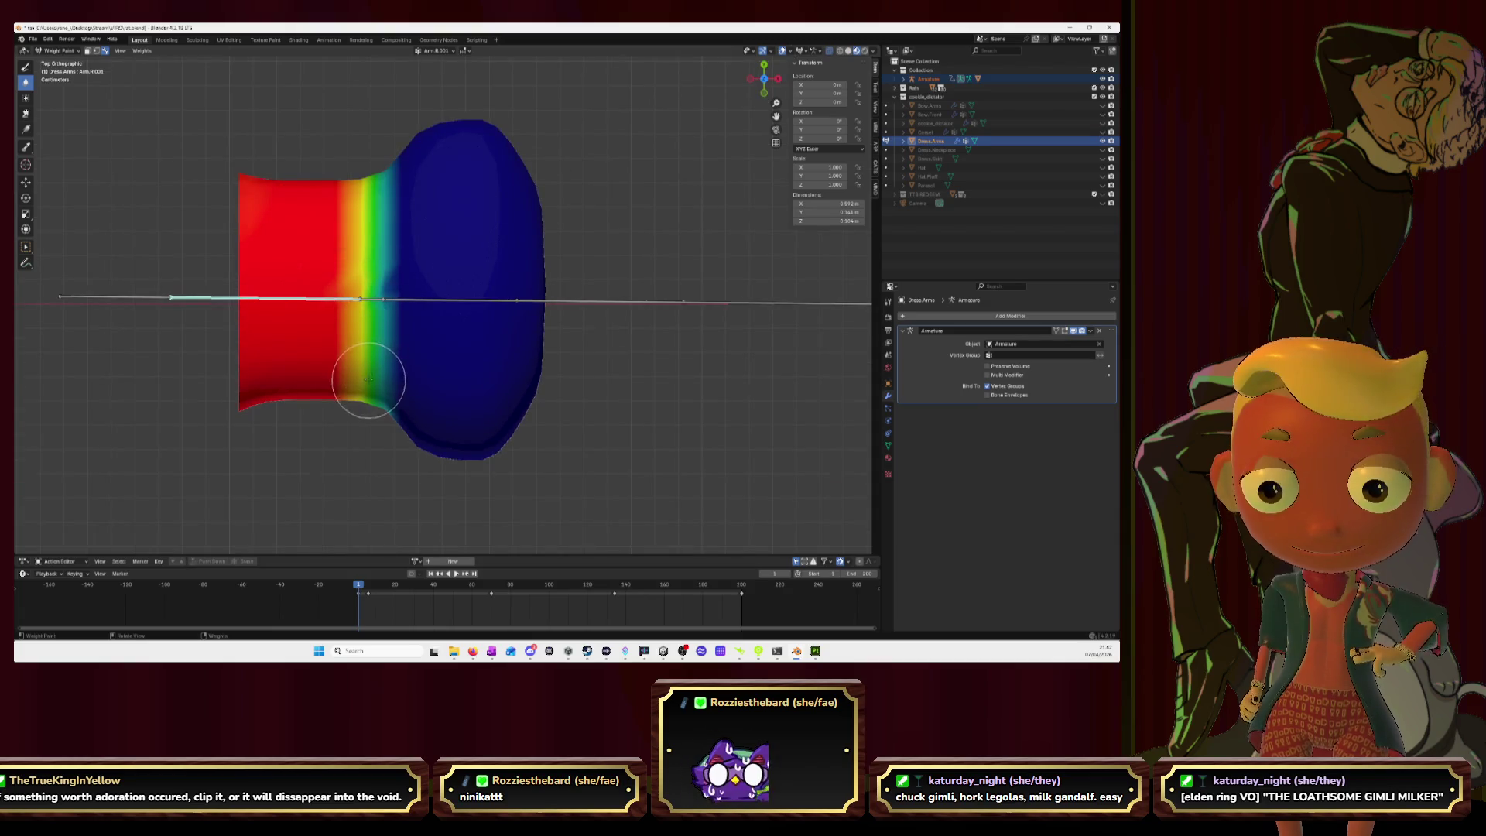
pyautogui.moveTo(373, 302)
pyautogui.mouseDown()
pyautogui.moveTo(375, 225)
pyautogui.moveTo(388, 385)
pyautogui.mouseUp()
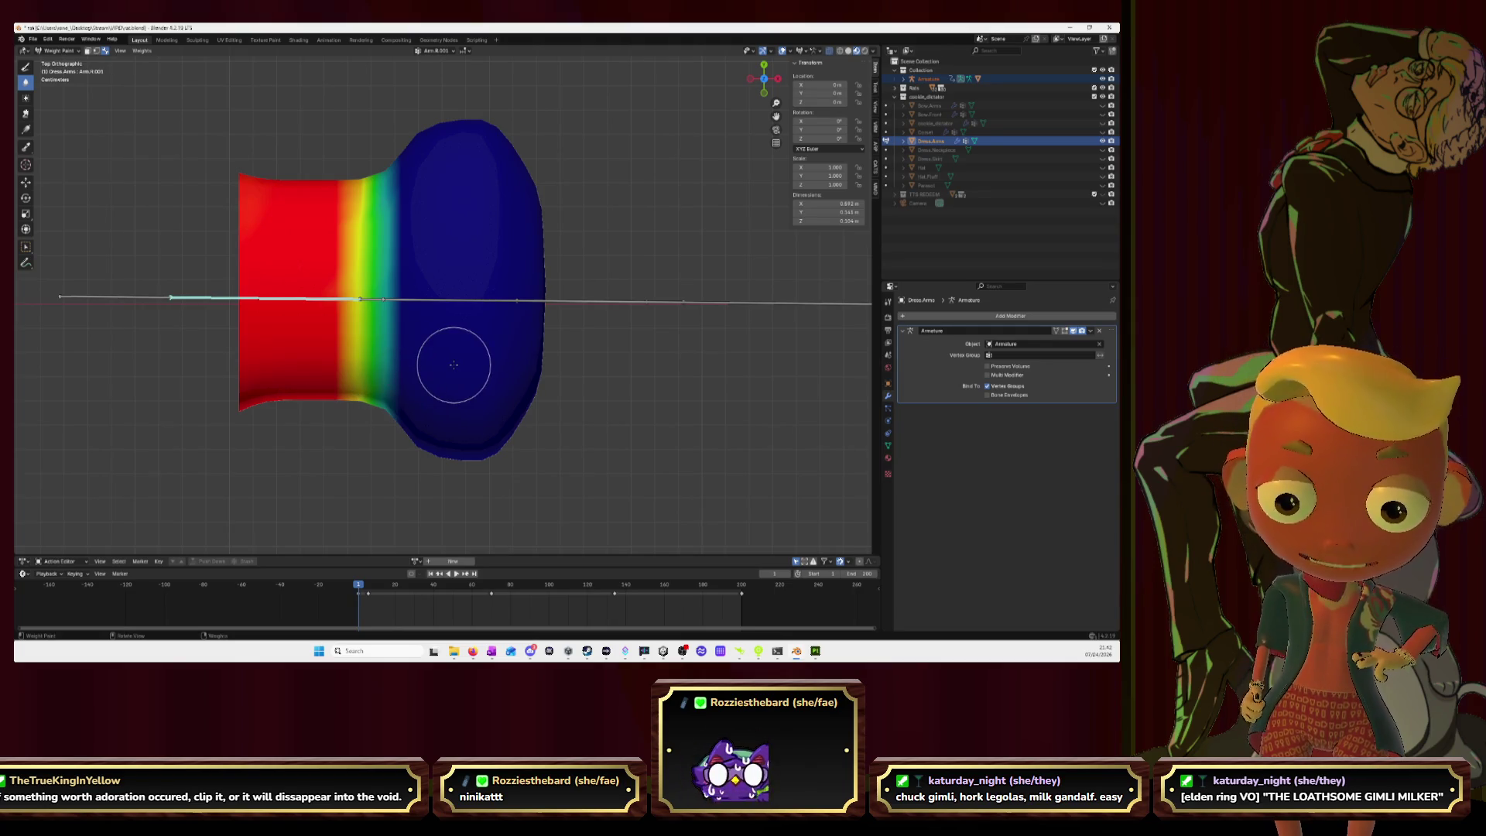
pyautogui.moveTo(477, 448); pyautogui.dragTo(492, 320, button='middle')
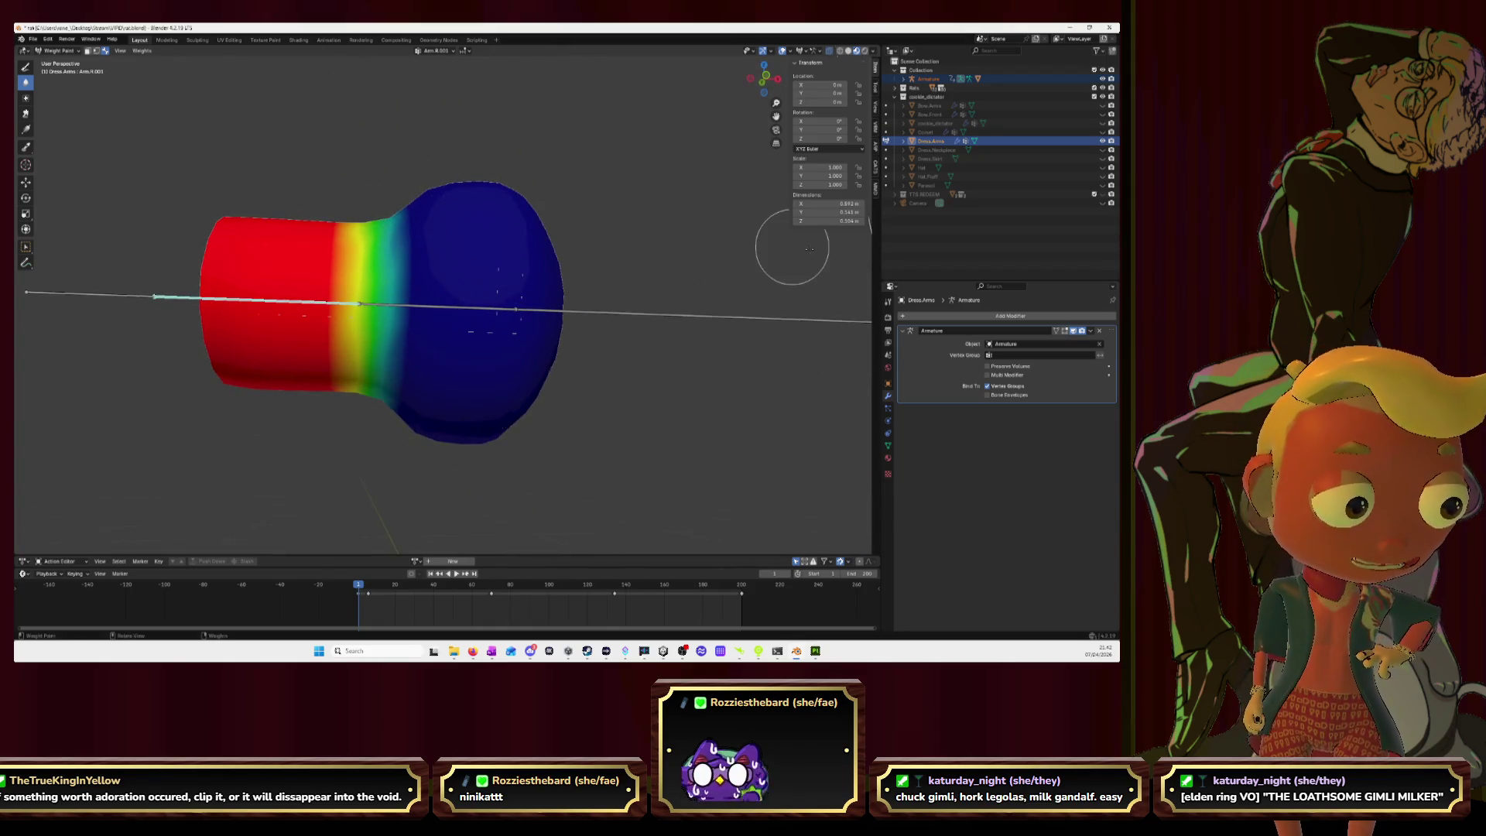
# Step: Reveal hidden geometry, hide the right bulb with L and H, and return to Weight Paint
pyautogui.press('Tab')
pyautogui.hotkey('alt', 'h')
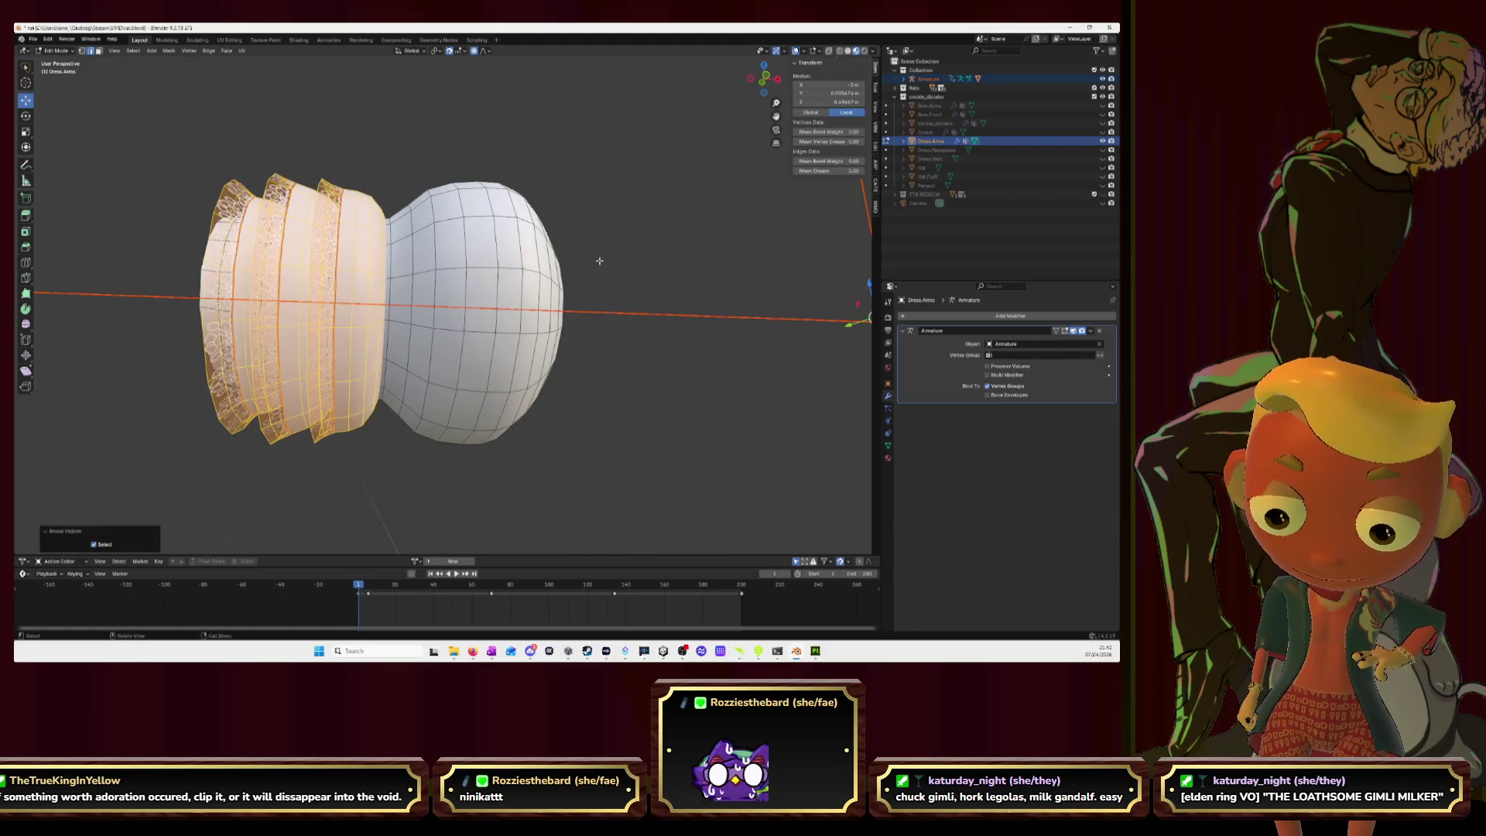
pyautogui.hotkey('alt', 'a')
pyautogui.press('l')
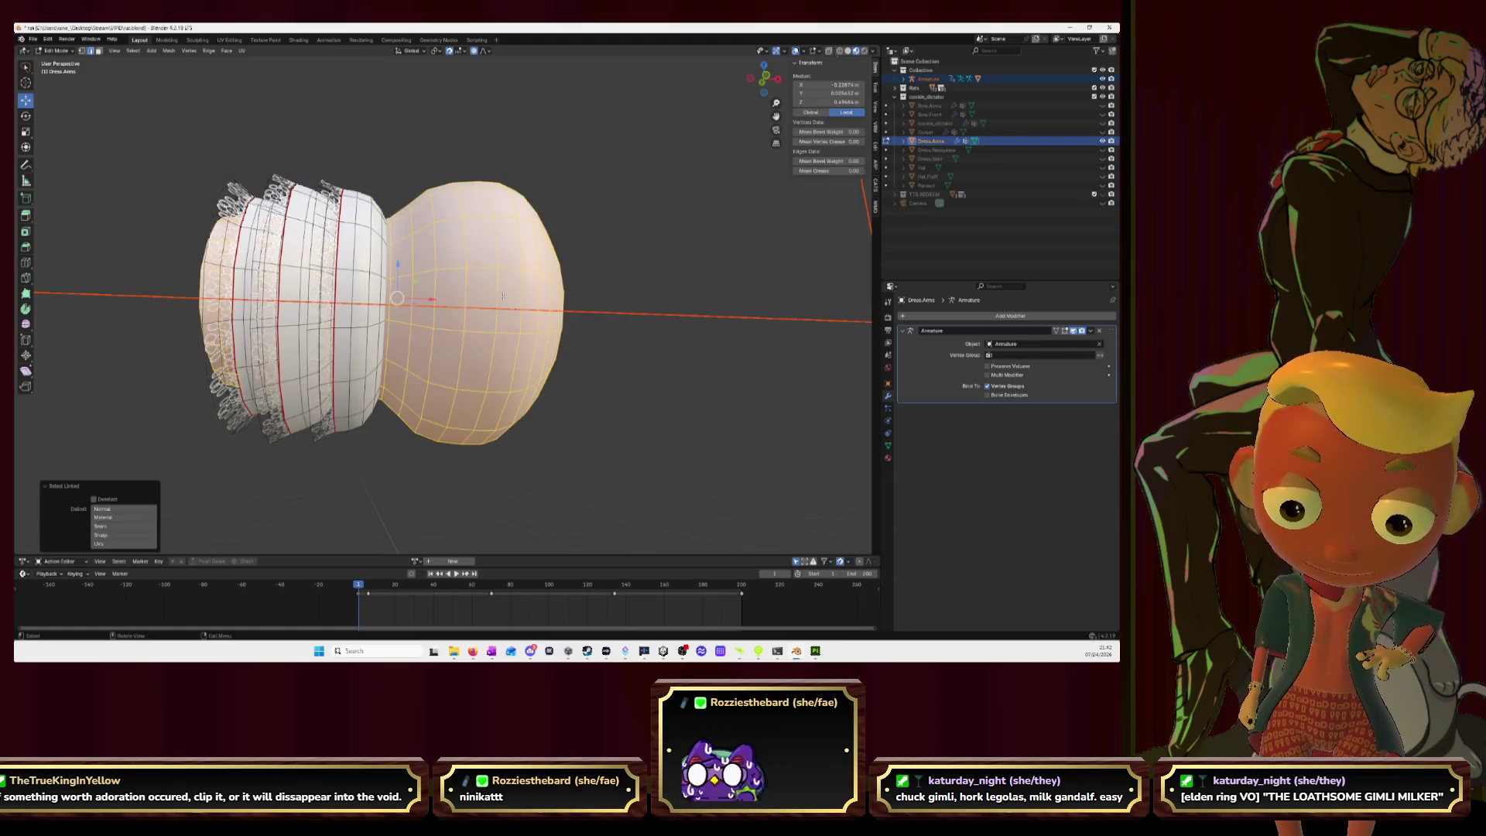
pyautogui.press('h')
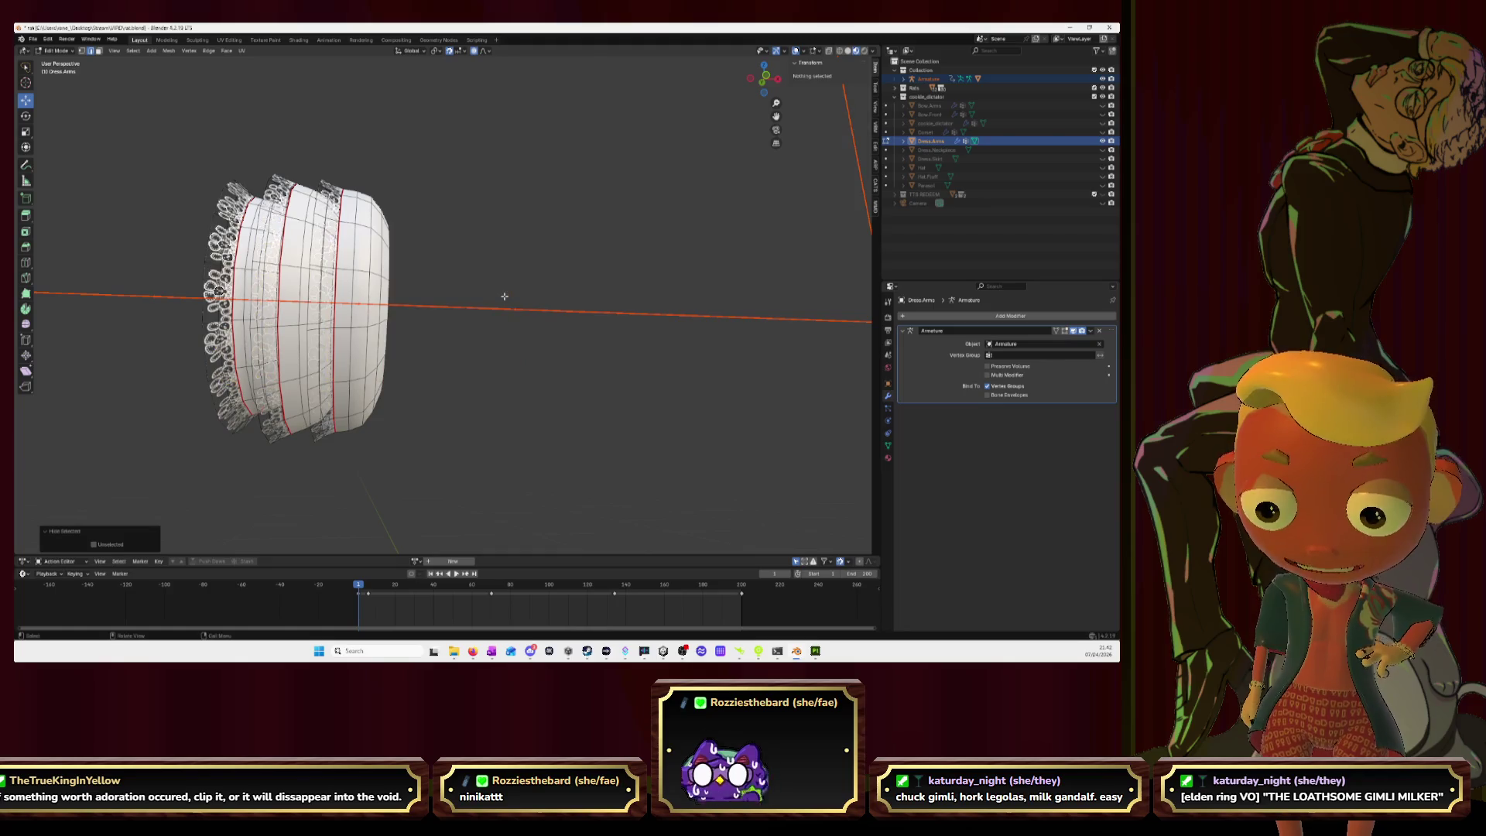
pyautogui.moveTo(525, 209)
pyautogui.mouseDown(button='middle')
pyautogui.moveTo(557, 232)
pyautogui.moveTo(498, 268)
pyautogui.mouseUp(button='middle')
pyautogui.hotkey('ctrl', 'Tab')
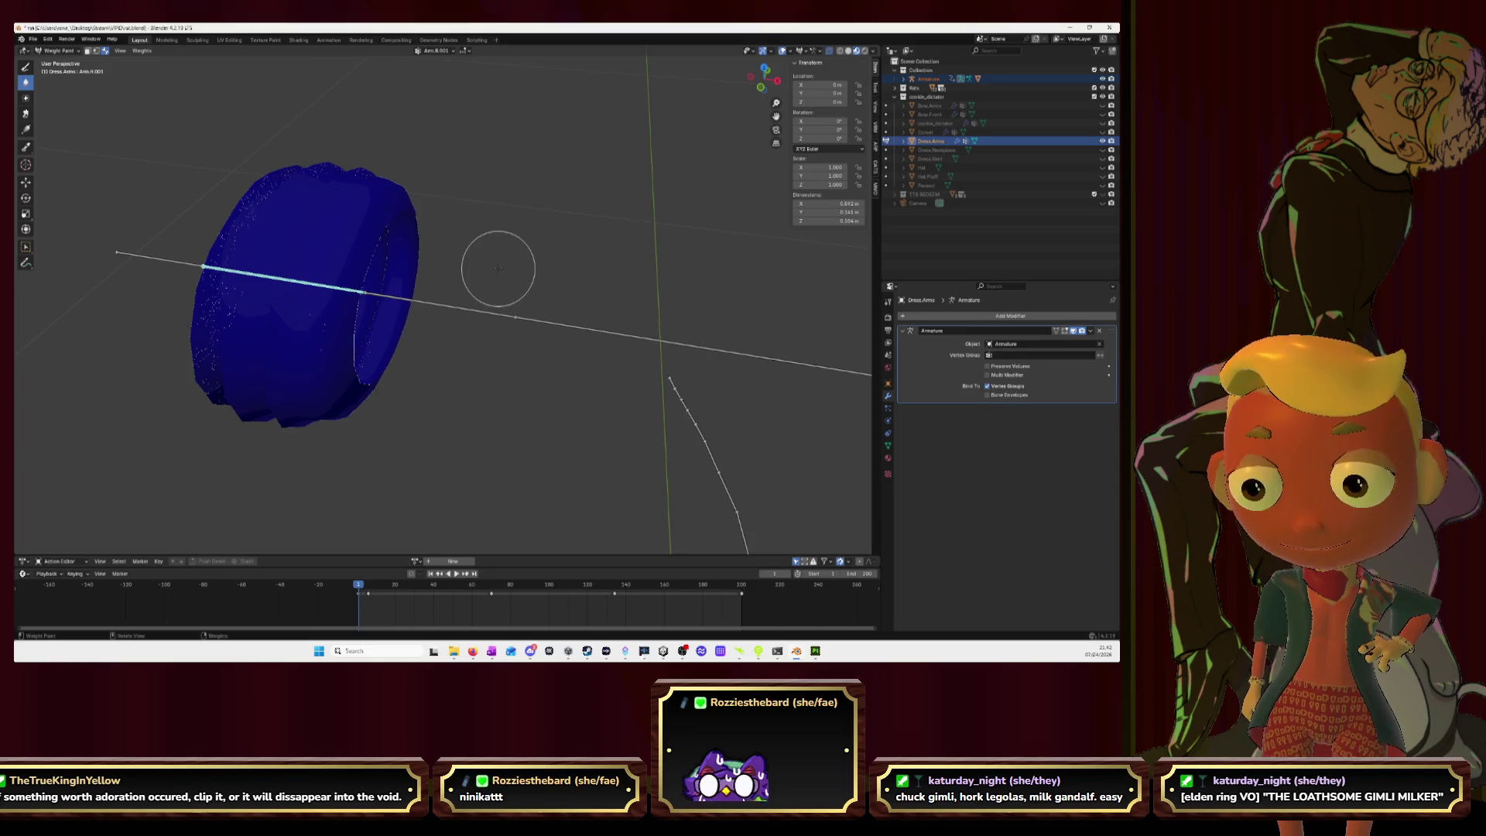
# Step: In Front view, paint the skirt ring's lower half, edges and middle to full red weight
pyautogui.click(761, 87)
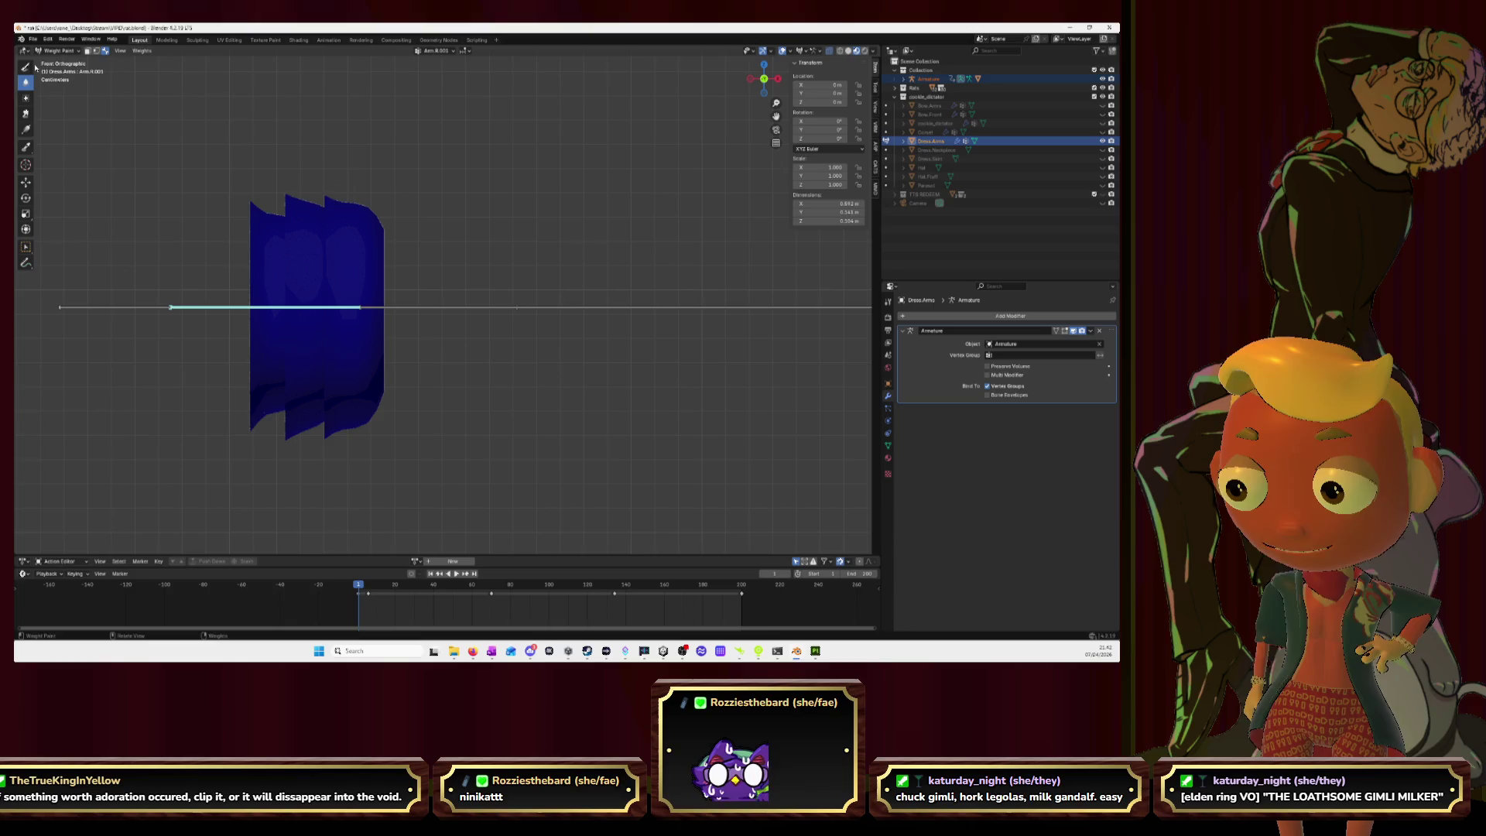
pyautogui.moveTo(225, 405)
pyautogui.mouseDown()
pyautogui.moveTo(153, 406)
pyautogui.moveTo(152, 433)
pyautogui.mouseUp()
pyautogui.moveTo(352, 422)
pyautogui.mouseDown()
pyautogui.moveTo(364, 341)
pyautogui.moveTo(310, 348)
pyautogui.moveTo(346, 326)
pyautogui.moveTo(305, 213)
pyautogui.moveTo(246, 418)
pyautogui.mouseUp()
pyautogui.moveTo(275, 358); pyautogui.dragTo(276, 203)
pyautogui.moveTo(261, 424); pyautogui.dragTo(244, 240)
pyautogui.moveTo(334, 246)
pyautogui.mouseDown()
pyautogui.moveTo(306, 279)
pyautogui.moveTo(294, 255)
pyautogui.moveTo(338, 381)
pyautogui.mouseUp()
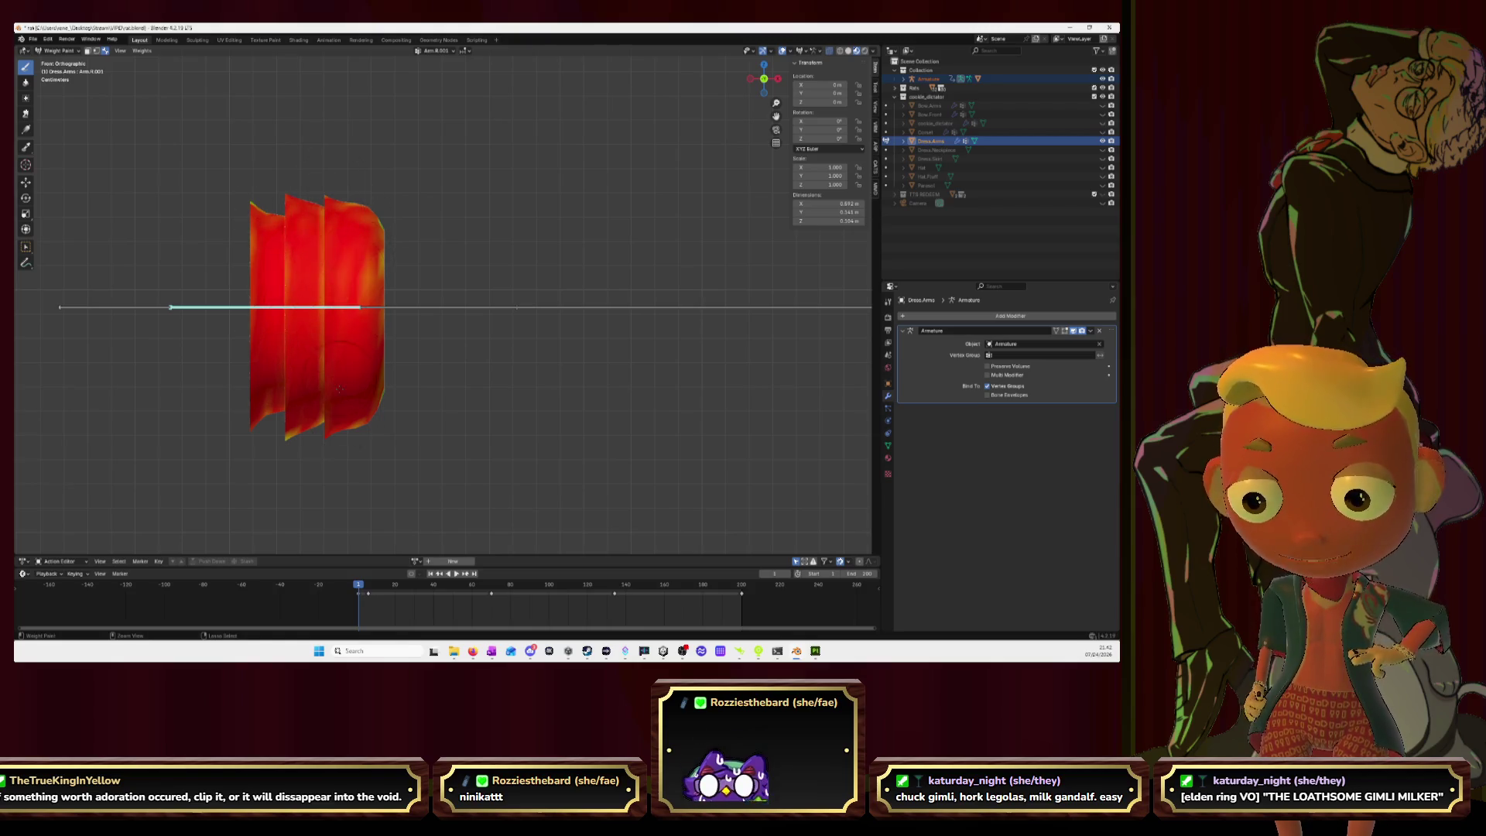
pyautogui.moveTo(369, 292); pyautogui.dragTo(377, 232)
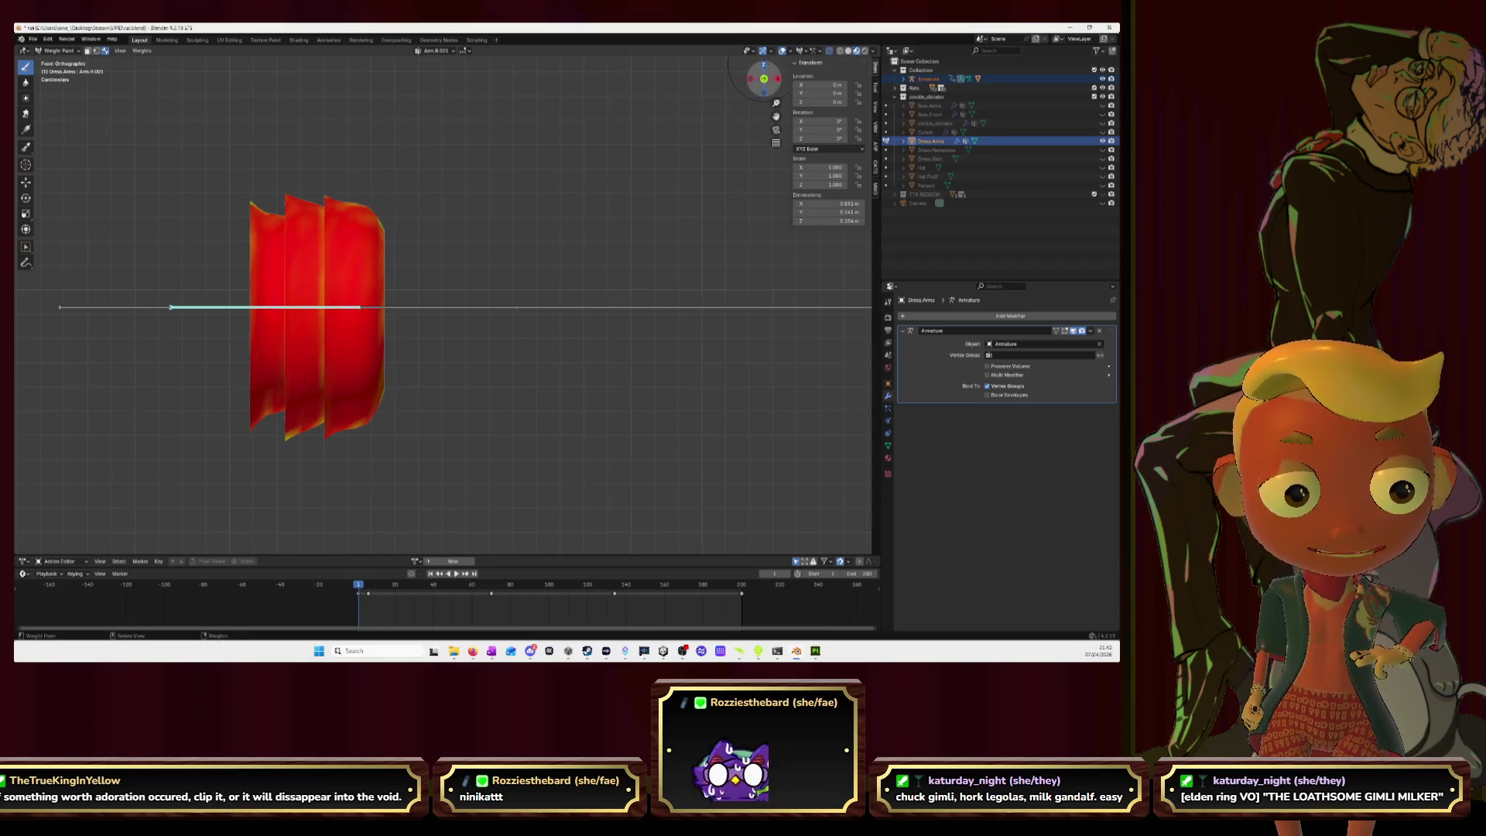
# Step: In Top view, paint the ring's upper part, fold strips and green patch solid red
pyautogui.click(764, 64)
pyautogui.moveTo(340, 193)
pyautogui.mouseDown()
pyautogui.moveTo(317, 263)
pyautogui.moveTo(298, 201)
pyautogui.moveTo(278, 232)
pyautogui.moveTo(259, 217)
pyautogui.moveTo(233, 271)
pyautogui.moveTo(286, 216)
pyautogui.moveTo(258, 232)
pyautogui.mouseUp()
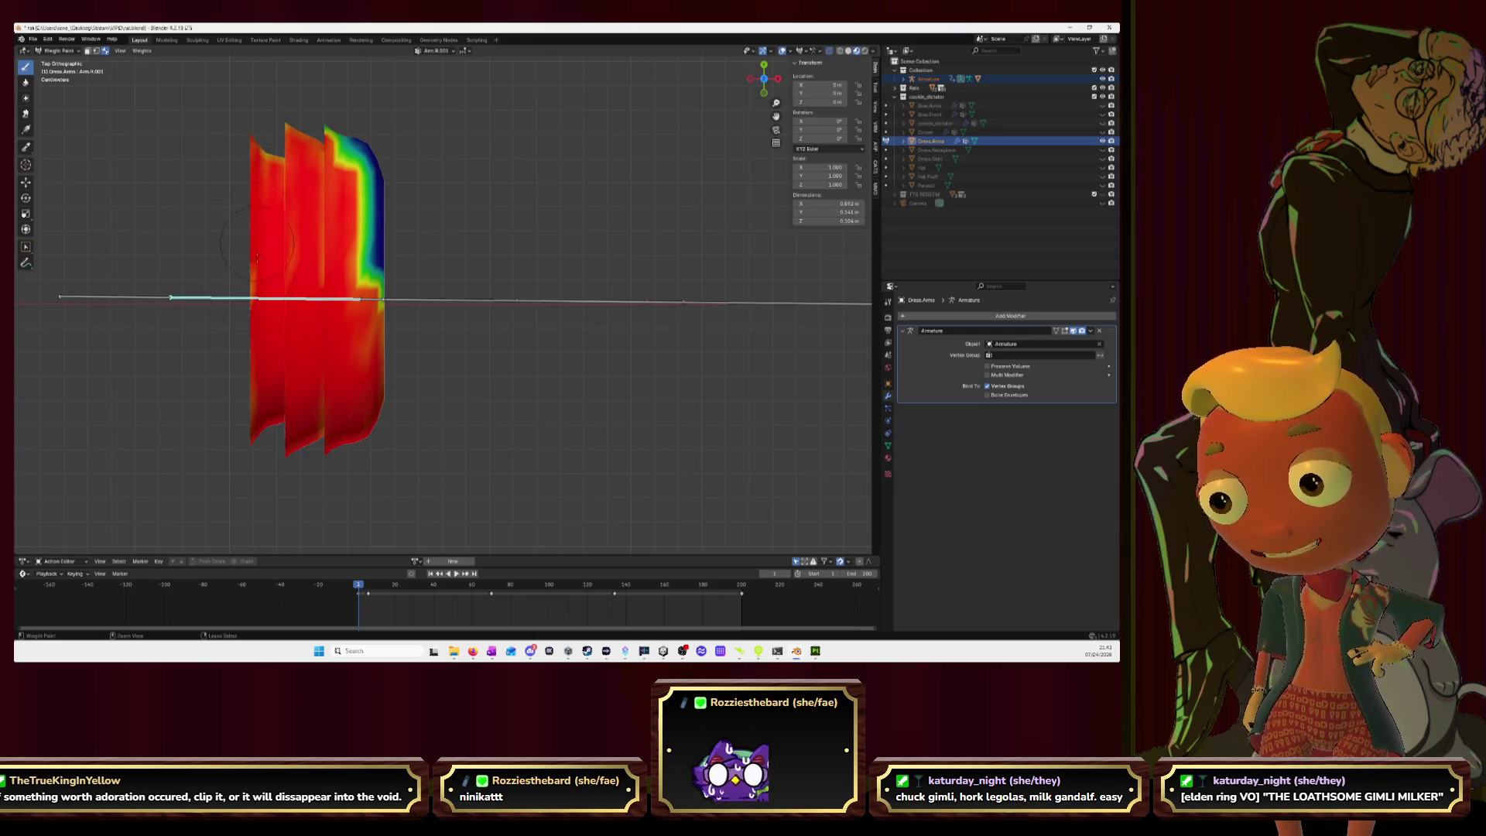
pyautogui.moveTo(254, 430); pyautogui.dragTo(302, 269)
pyautogui.moveTo(321, 148)
pyautogui.mouseDown()
pyautogui.moveTo(375, 232)
pyautogui.moveTo(379, 193)
pyautogui.moveTo(338, 285)
pyautogui.mouseUp()
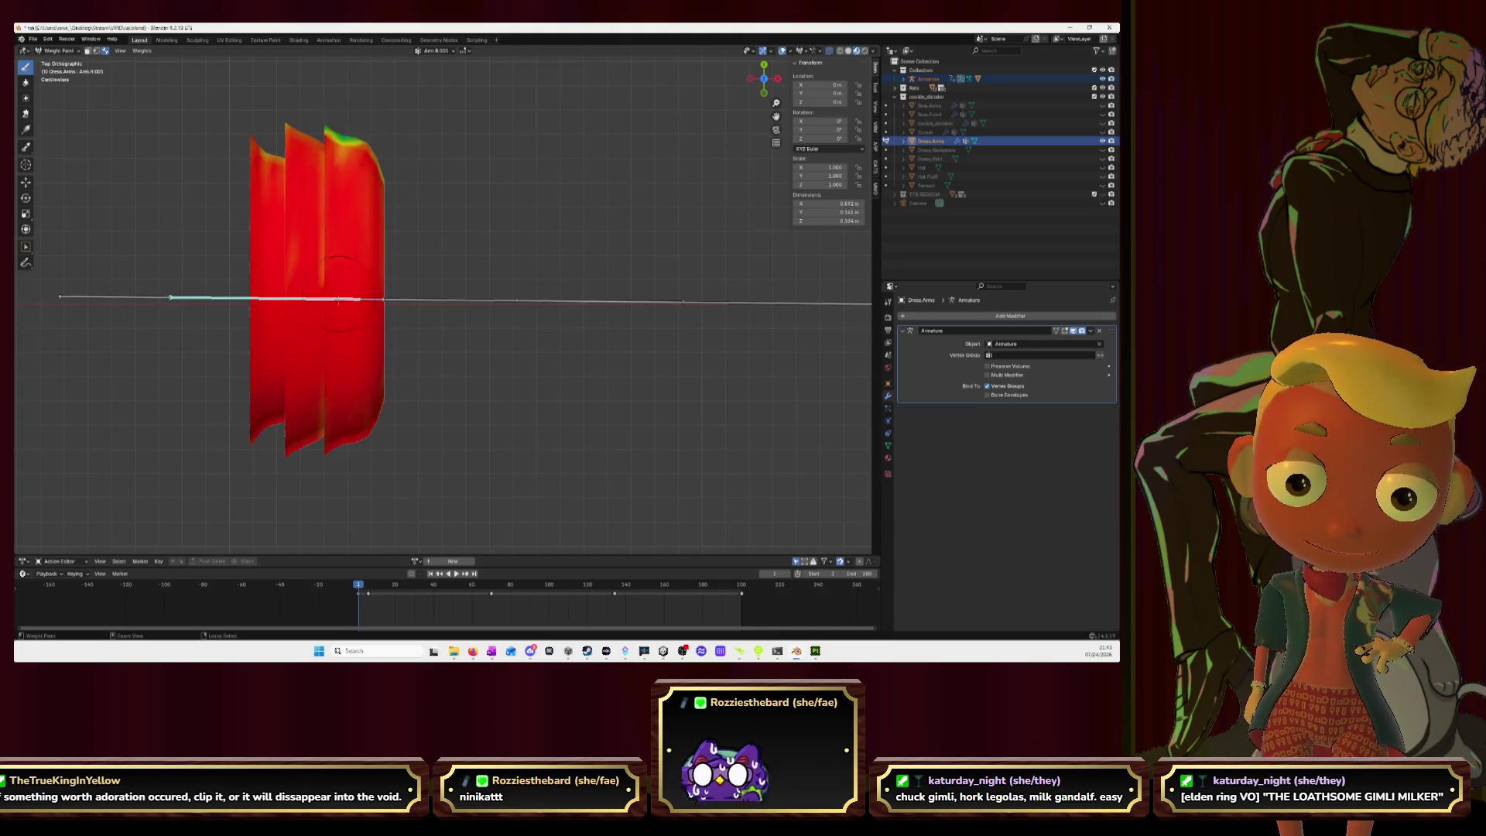
pyautogui.moveTo(339, 116); pyautogui.dragTo(292, 136)
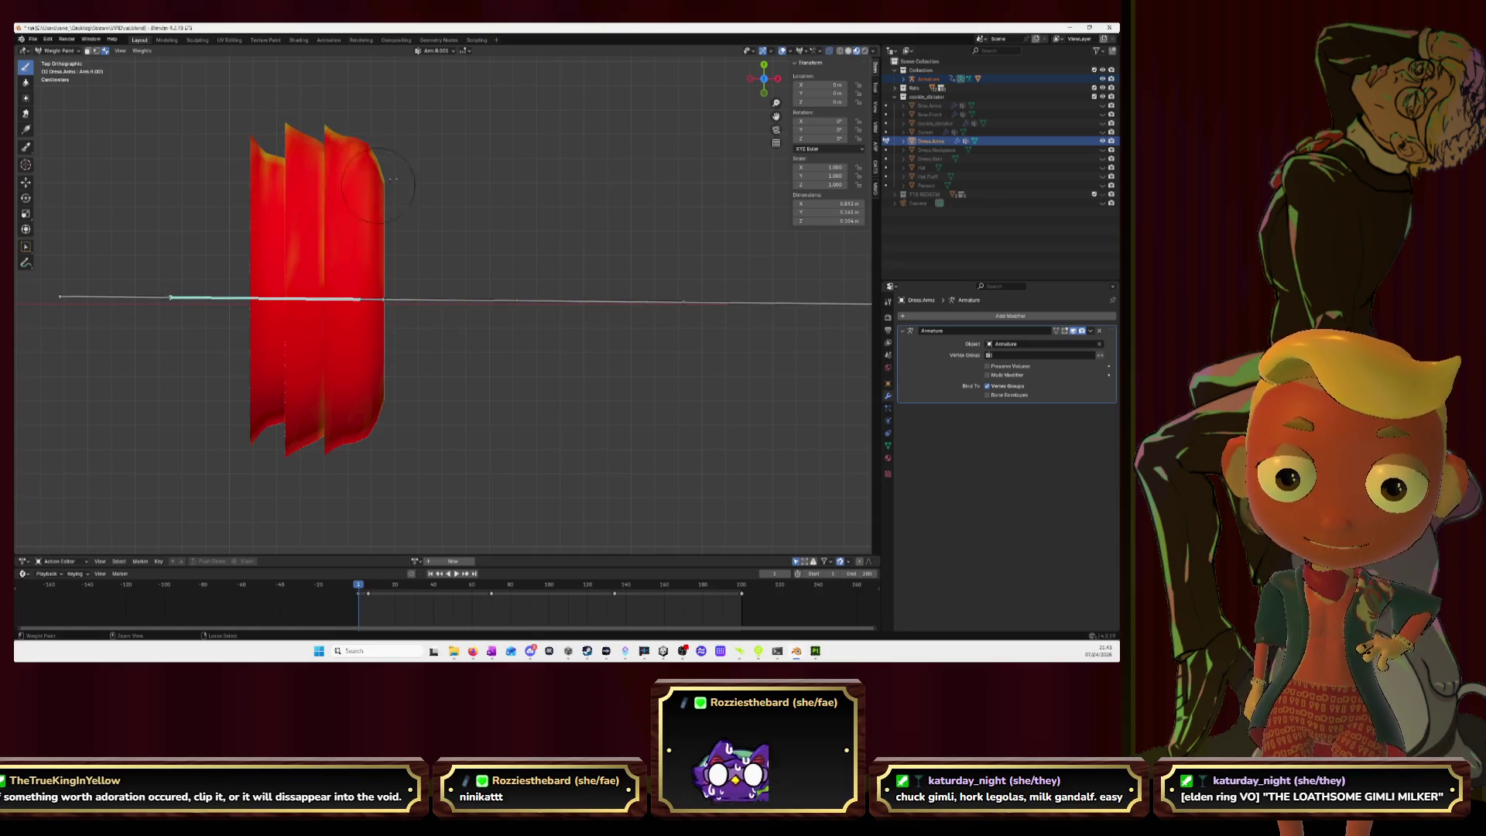
pyautogui.click(764, 65)
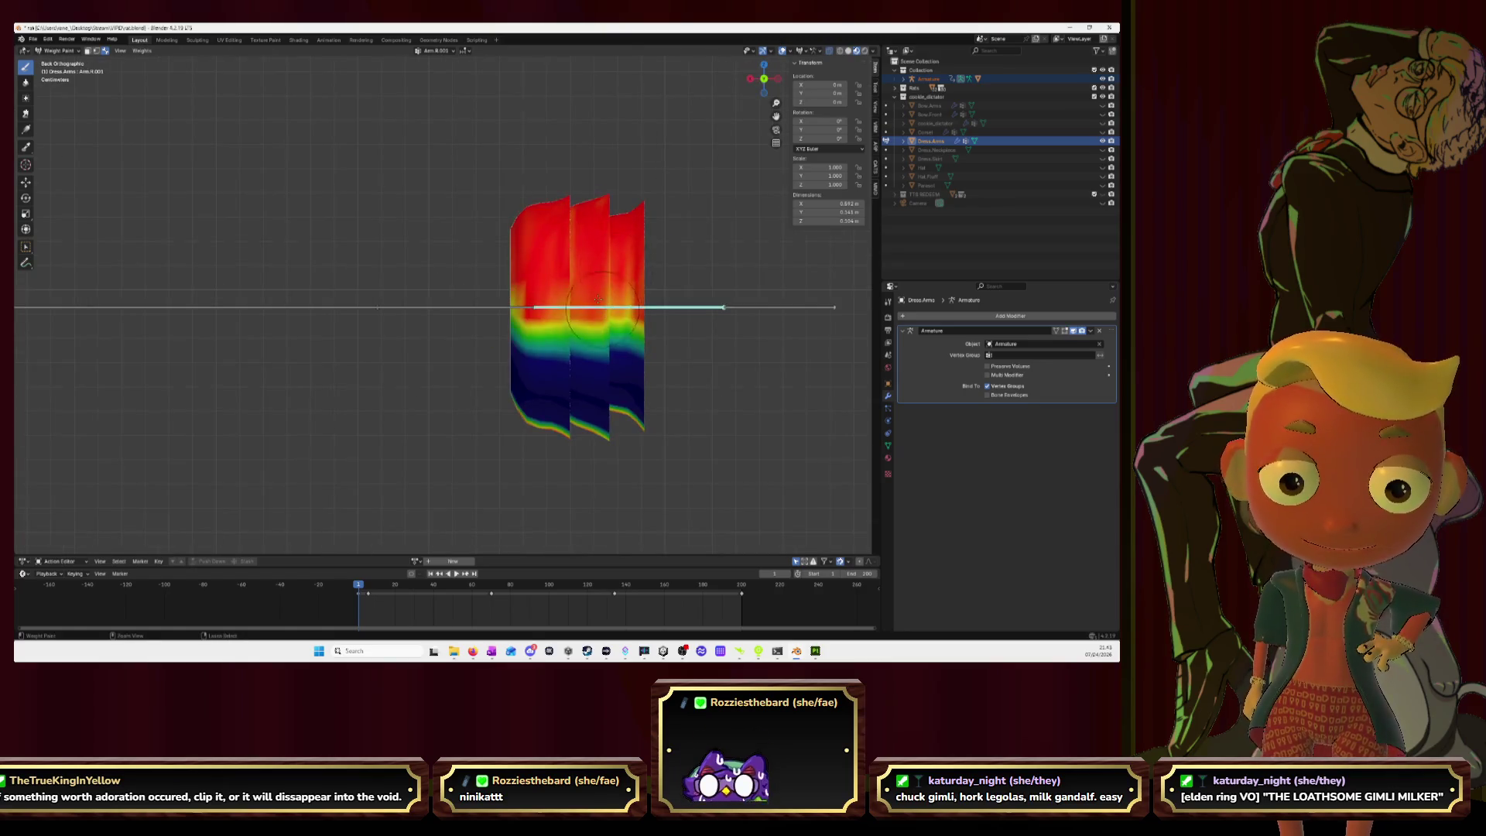
# Step: From the Back and Bottom views, repaint the left edge, centre and right-edge streaks to full weight
pyautogui.moveTo(504, 289)
pyautogui.mouseDown()
pyautogui.moveTo(520, 404)
pyautogui.moveTo(565, 363)
pyautogui.moveTo(594, 372)
pyautogui.moveTo(638, 422)
pyautogui.moveTo(638, 329)
pyautogui.moveTo(636, 410)
pyautogui.moveTo(594, 283)
pyautogui.mouseUp()
pyautogui.moveTo(567, 433)
pyautogui.mouseDown()
pyautogui.moveTo(576, 267)
pyautogui.moveTo(554, 229)
pyautogui.mouseUp()
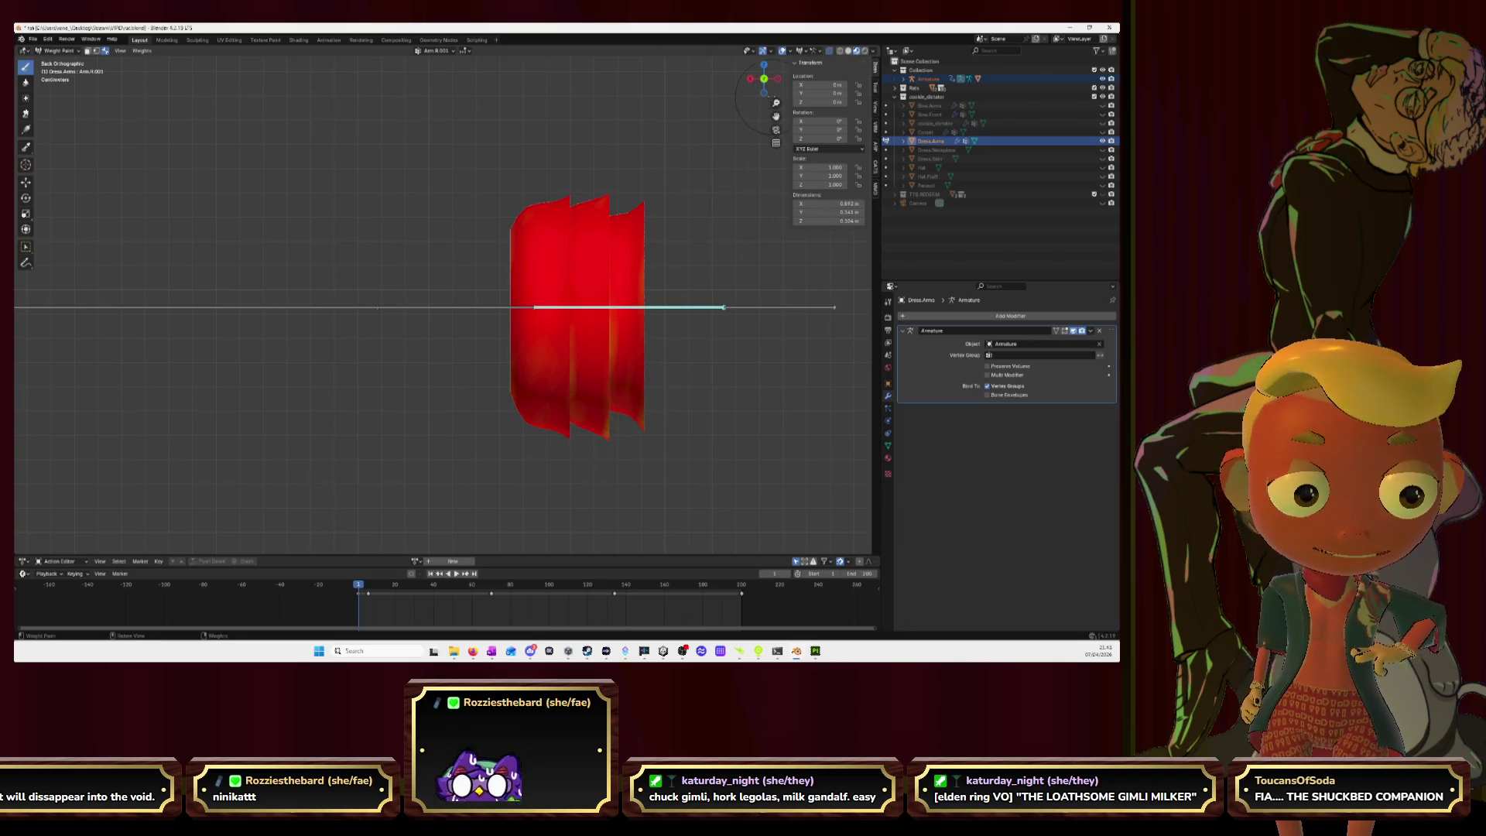
pyautogui.click(764, 92)
pyautogui.moveTo(285, 429)
pyautogui.mouseDown()
pyautogui.moveTo(272, 209)
pyautogui.moveTo(290, 434)
pyautogui.moveTo(253, 325)
pyautogui.moveTo(317, 422)
pyautogui.mouseUp()
pyautogui.moveTo(353, 287); pyautogui.dragTo(379, 194)
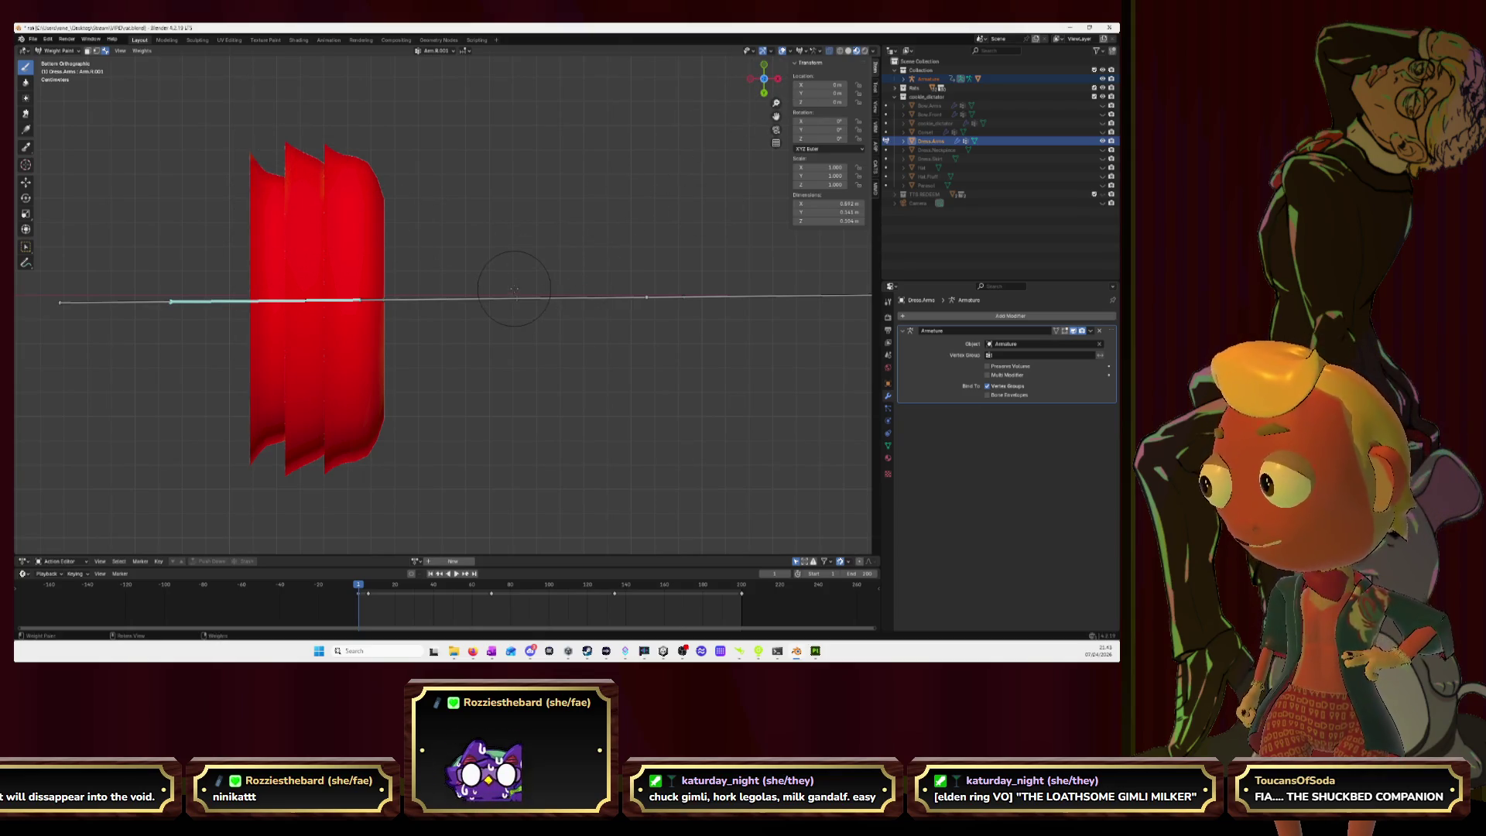
# Step: In perspective, paint the ring's inner lower, left, right and upper edge gradients solid red
pyautogui.moveTo(631, 211)
pyautogui.mouseDown(button='middle')
pyautogui.moveTo(485, 341)
pyautogui.moveTo(476, 325)
pyautogui.mouseUp(button='middle')
pyautogui.moveTo(464, 341)
pyautogui.mouseDown()
pyautogui.moveTo(526, 360)
pyautogui.moveTo(495, 321)
pyautogui.mouseUp()
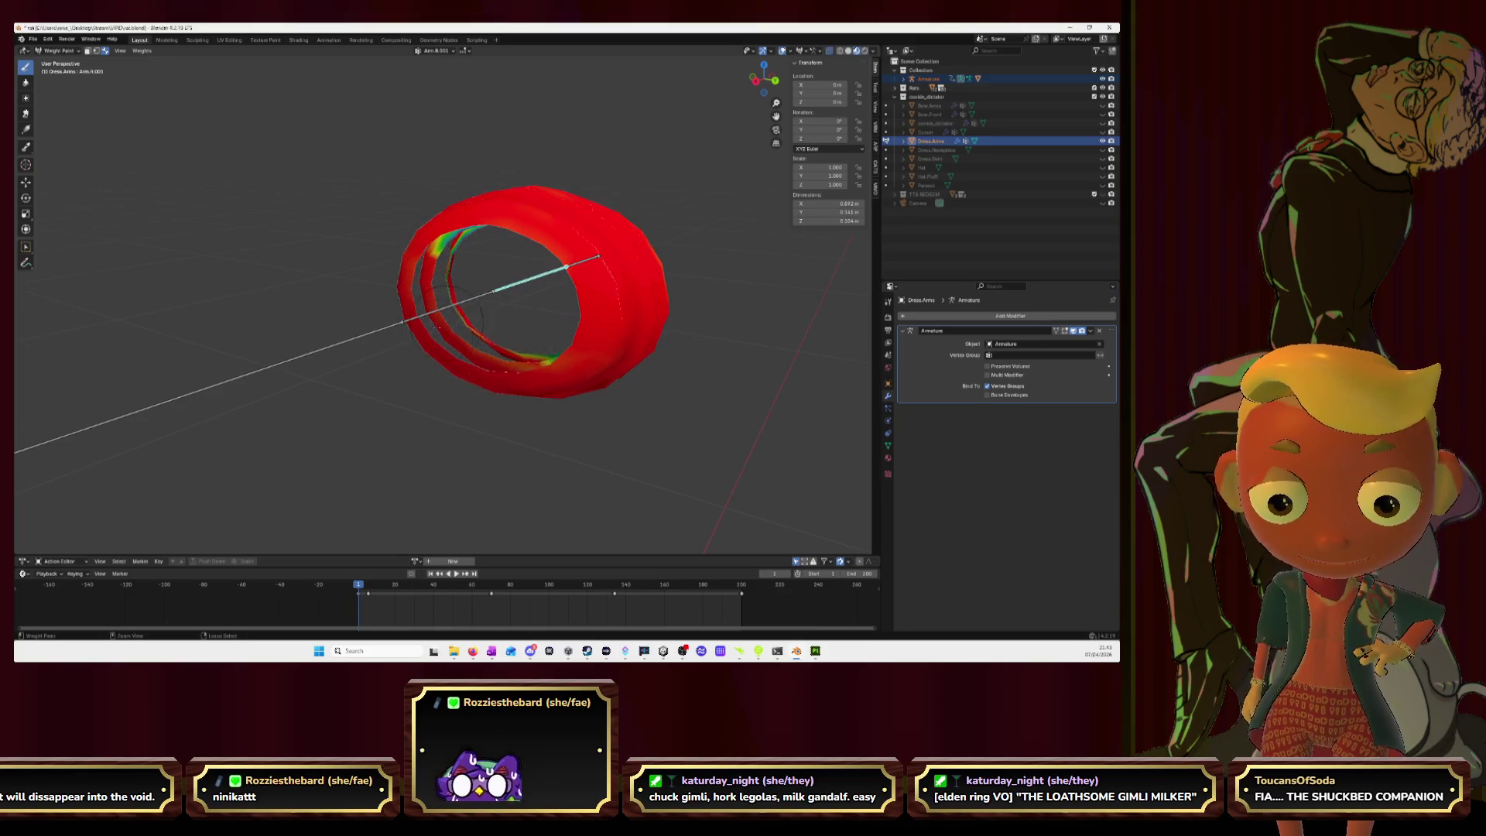
pyautogui.moveTo(470, 249); pyautogui.dragTo(410, 348, button='middle')
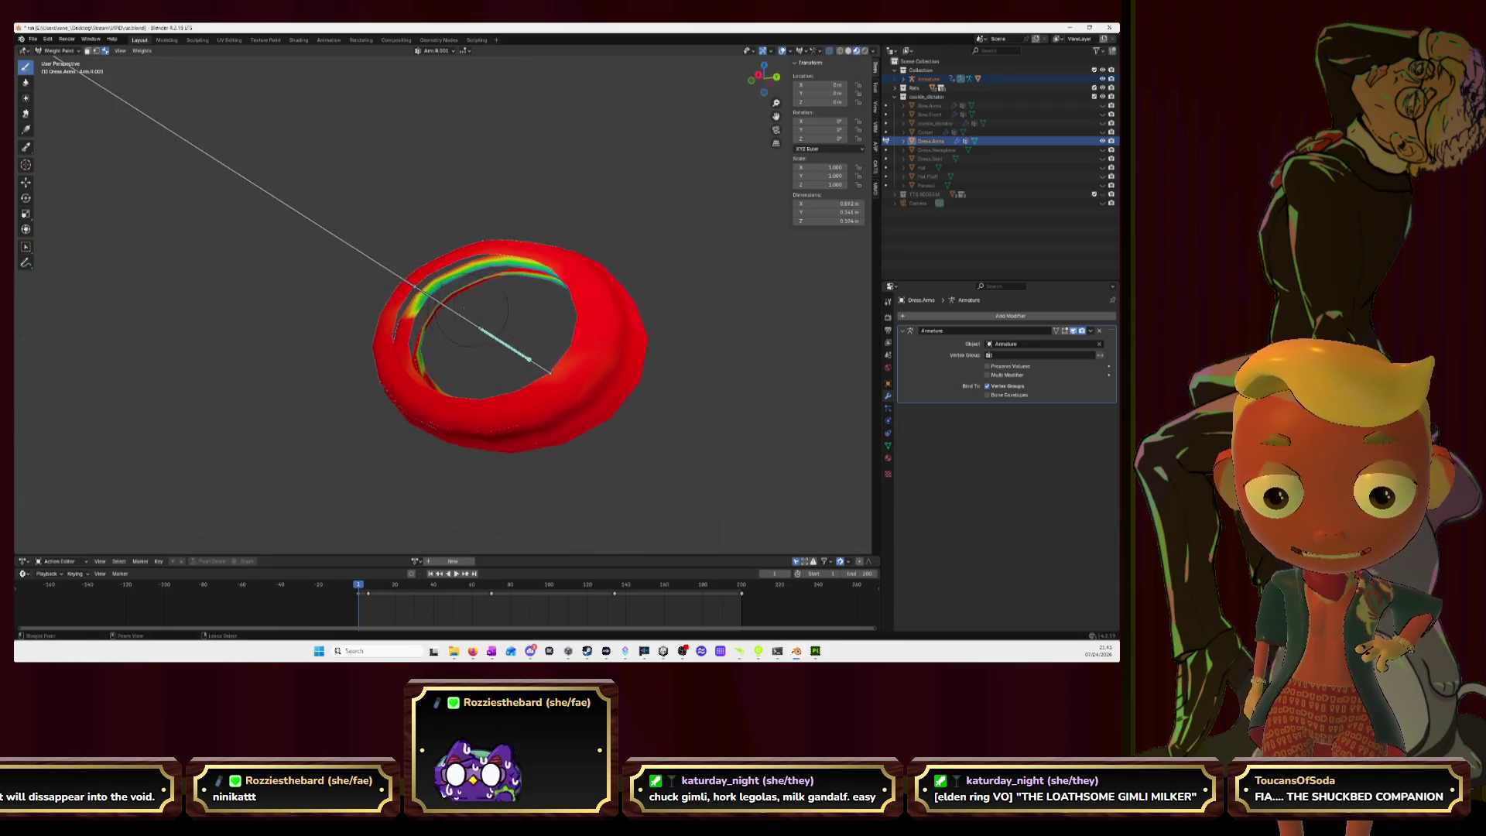
pyautogui.moveTo(401, 361); pyautogui.dragTo(436, 353)
pyautogui.moveTo(457, 311)
pyautogui.mouseDown(button='middle')
pyautogui.moveTo(434, 294)
pyautogui.moveTo(449, 283)
pyautogui.mouseUp(button='middle')
pyautogui.moveTo(468, 305)
pyautogui.mouseDown()
pyautogui.moveTo(492, 356)
pyautogui.moveTo(468, 352)
pyautogui.mouseUp()
pyautogui.moveTo(489, 410)
pyautogui.mouseDown(button='middle')
pyautogui.moveTo(455, 279)
pyautogui.moveTo(586, 314)
pyautogui.mouseUp(button='middle')
pyautogui.moveTo(403, 272)
pyautogui.mouseDown()
pyautogui.moveTo(484, 252)
pyautogui.moveTo(534, 263)
pyautogui.moveTo(504, 375)
pyautogui.mouseUp()
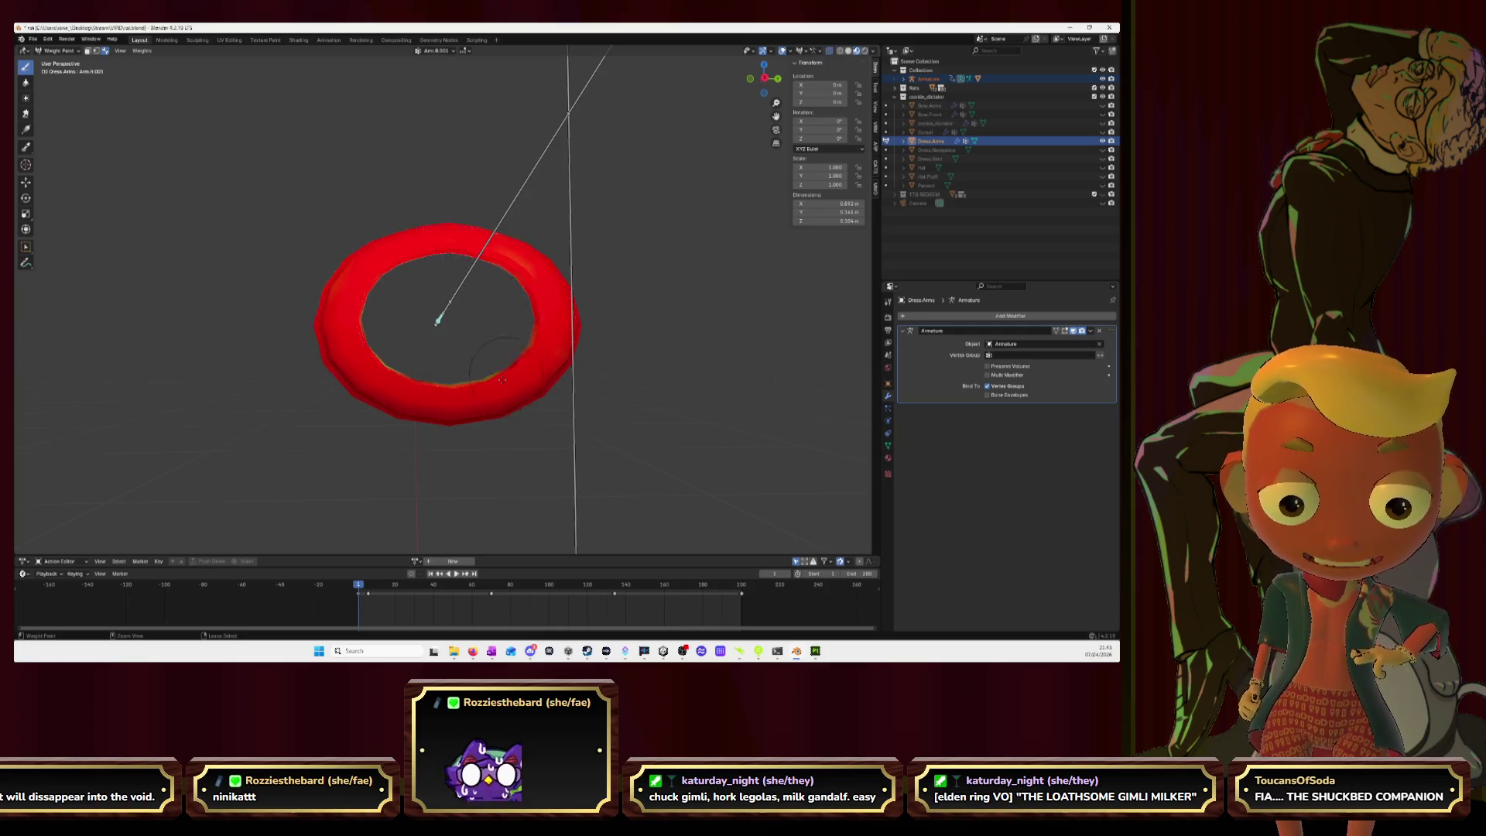
pyautogui.moveTo(383, 364)
pyautogui.mouseDown(button='middle')
pyautogui.moveTo(503, 362)
pyautogui.moveTo(446, 353)
pyautogui.mouseUp(button='middle')
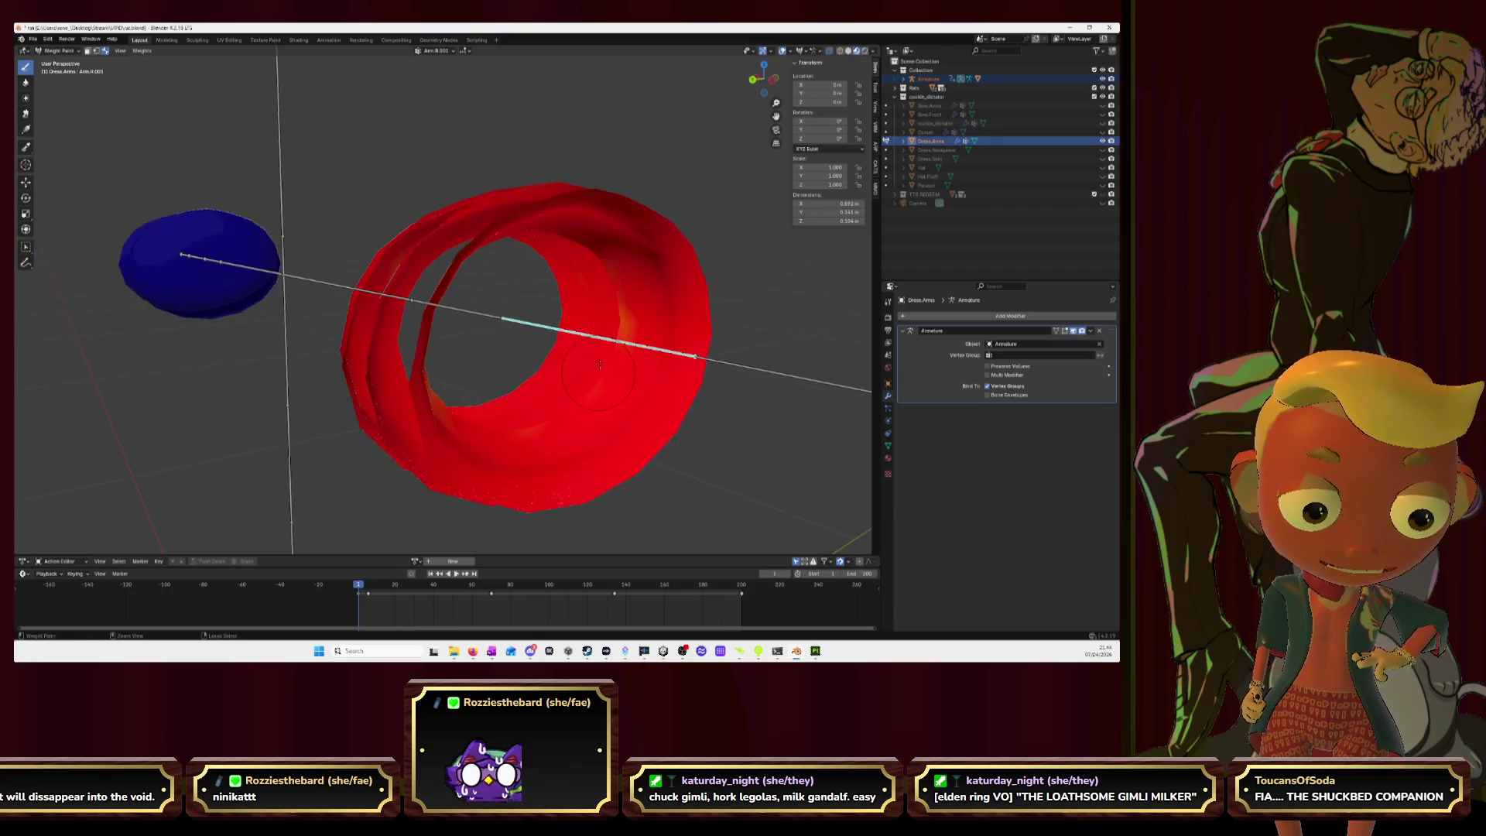
pyautogui.moveTo(598, 373); pyautogui.dragTo(249, 326, button='middle')
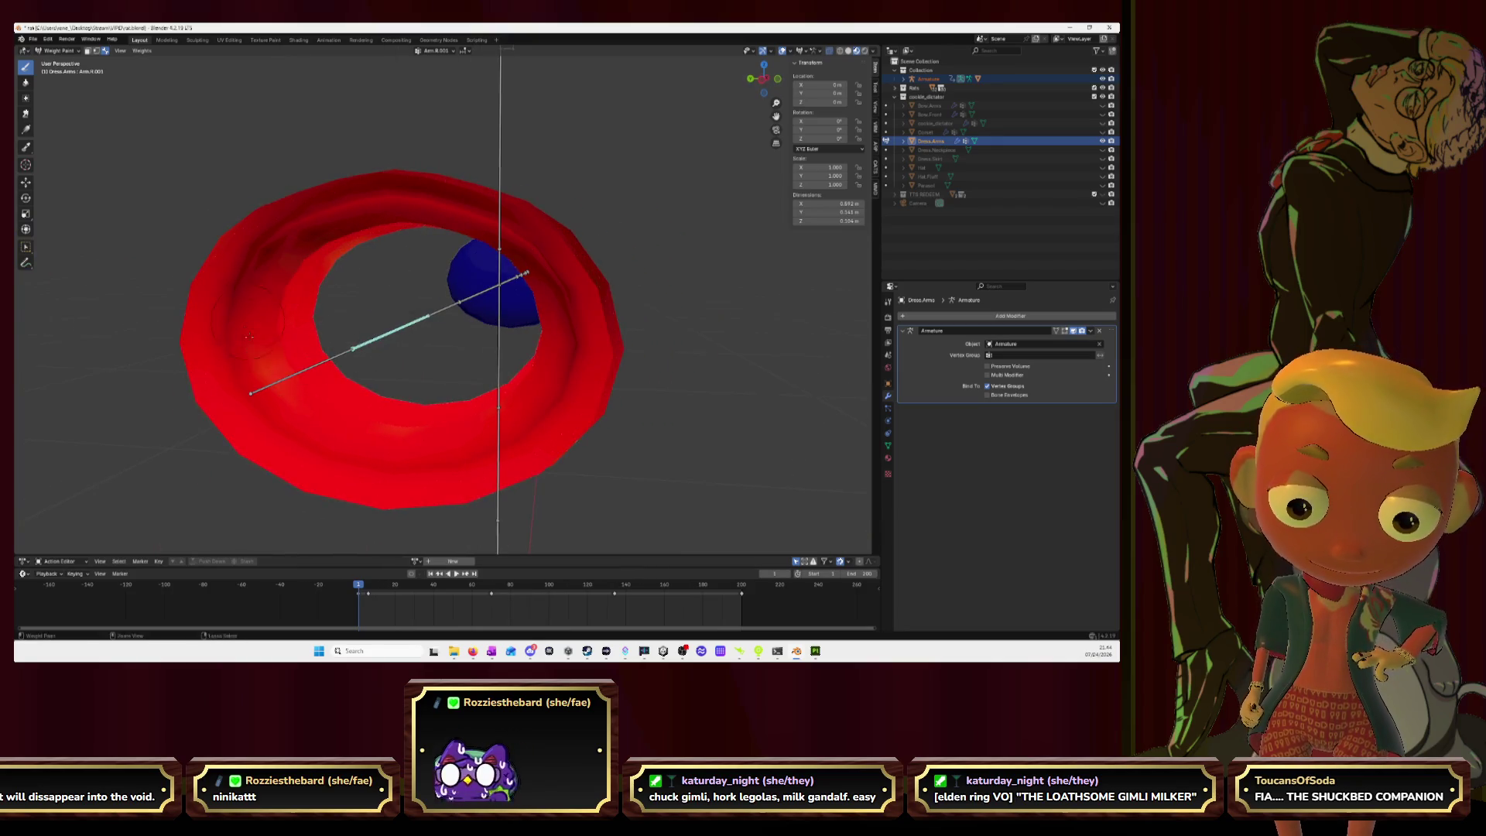
pyautogui.moveTo(414, 381); pyautogui.dragTo(536, 332, button='middle')
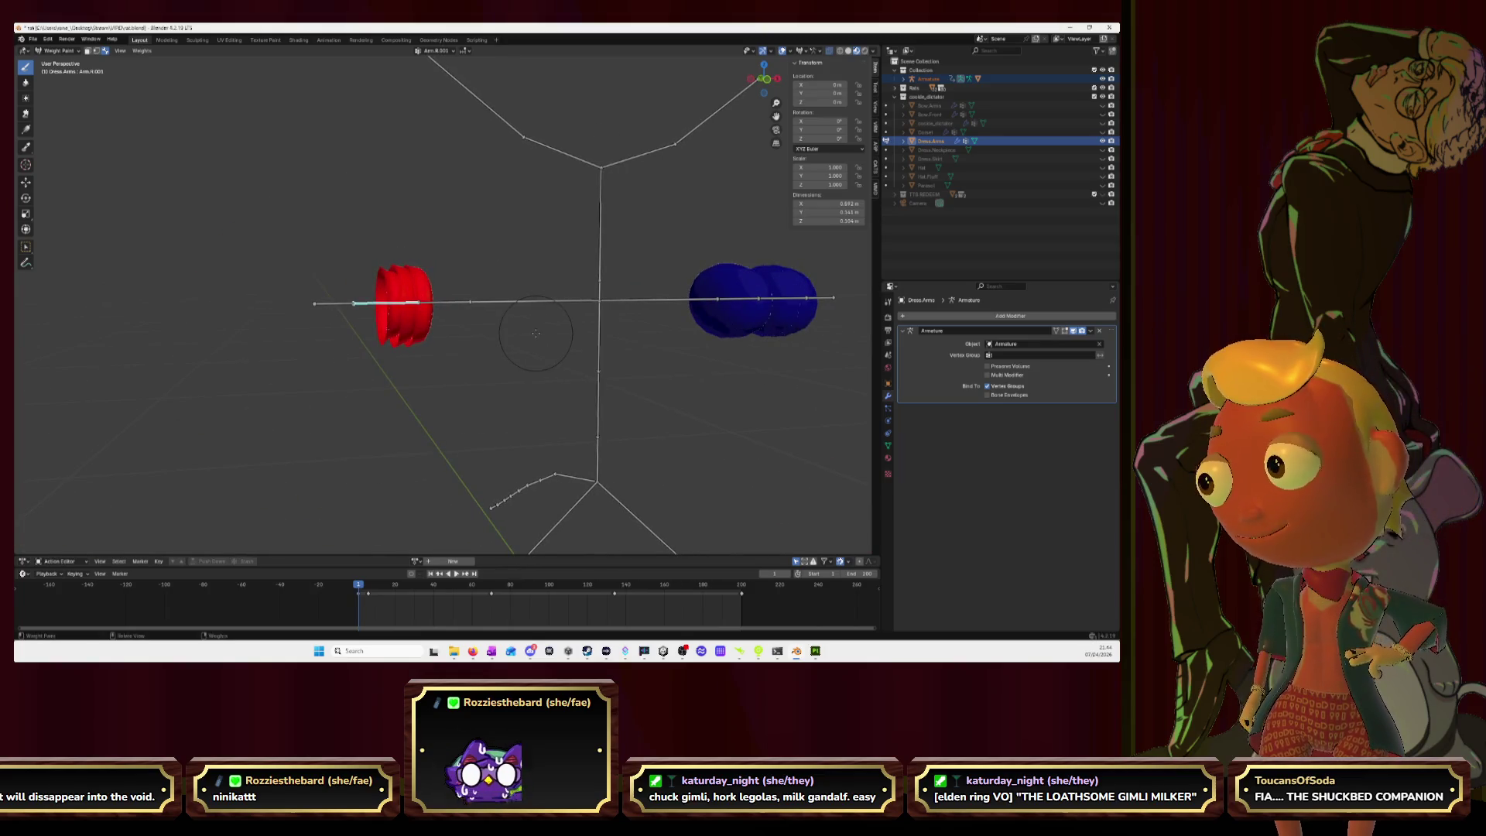
# Step: Reveal all hidden dress geometry in Edit Mode, then switch to Object Mode and deselect everything
pyautogui.scroll(-5, 535, 333)
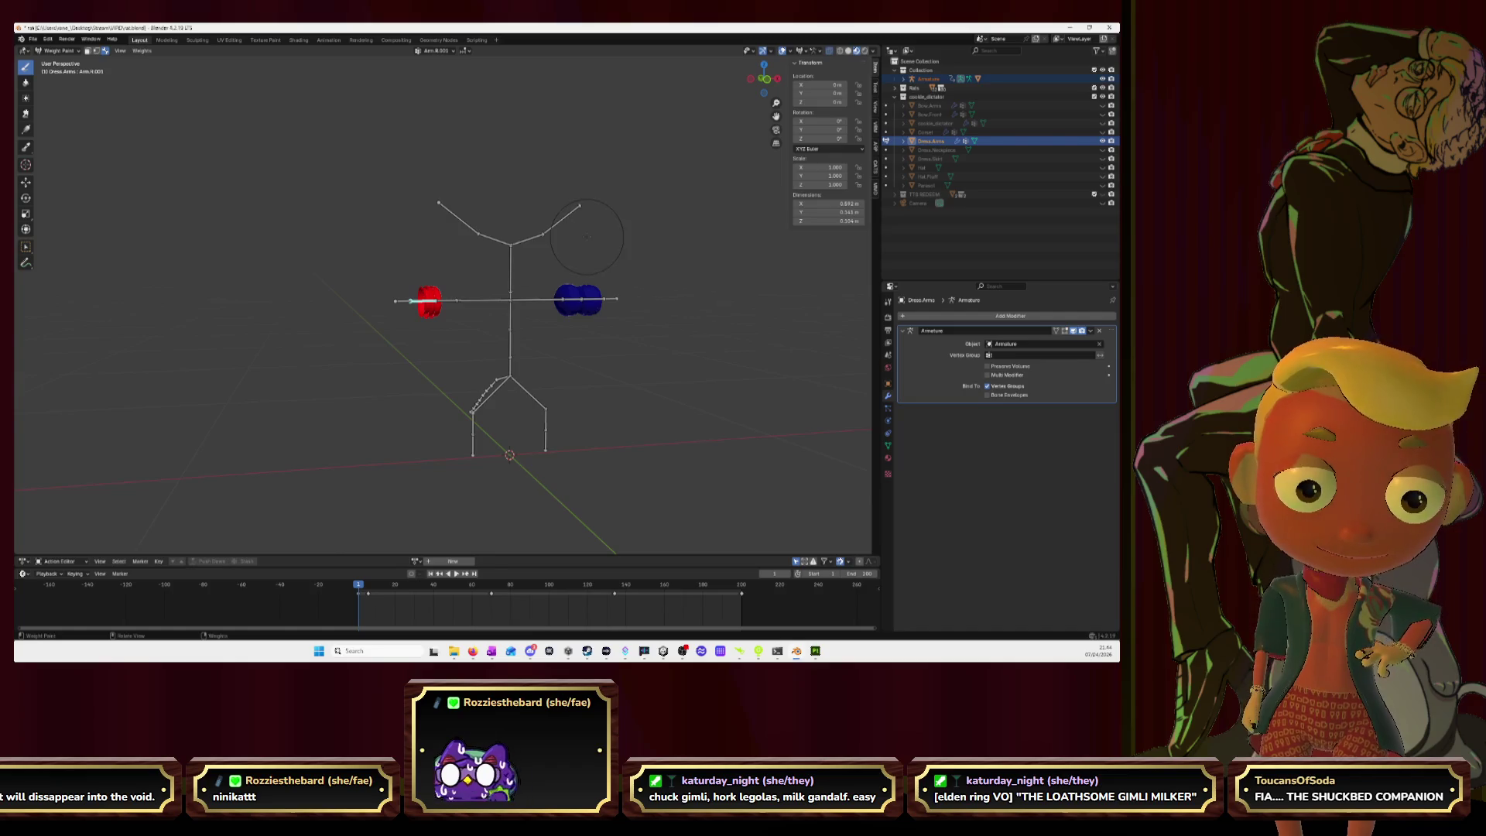
pyautogui.press('Tab')
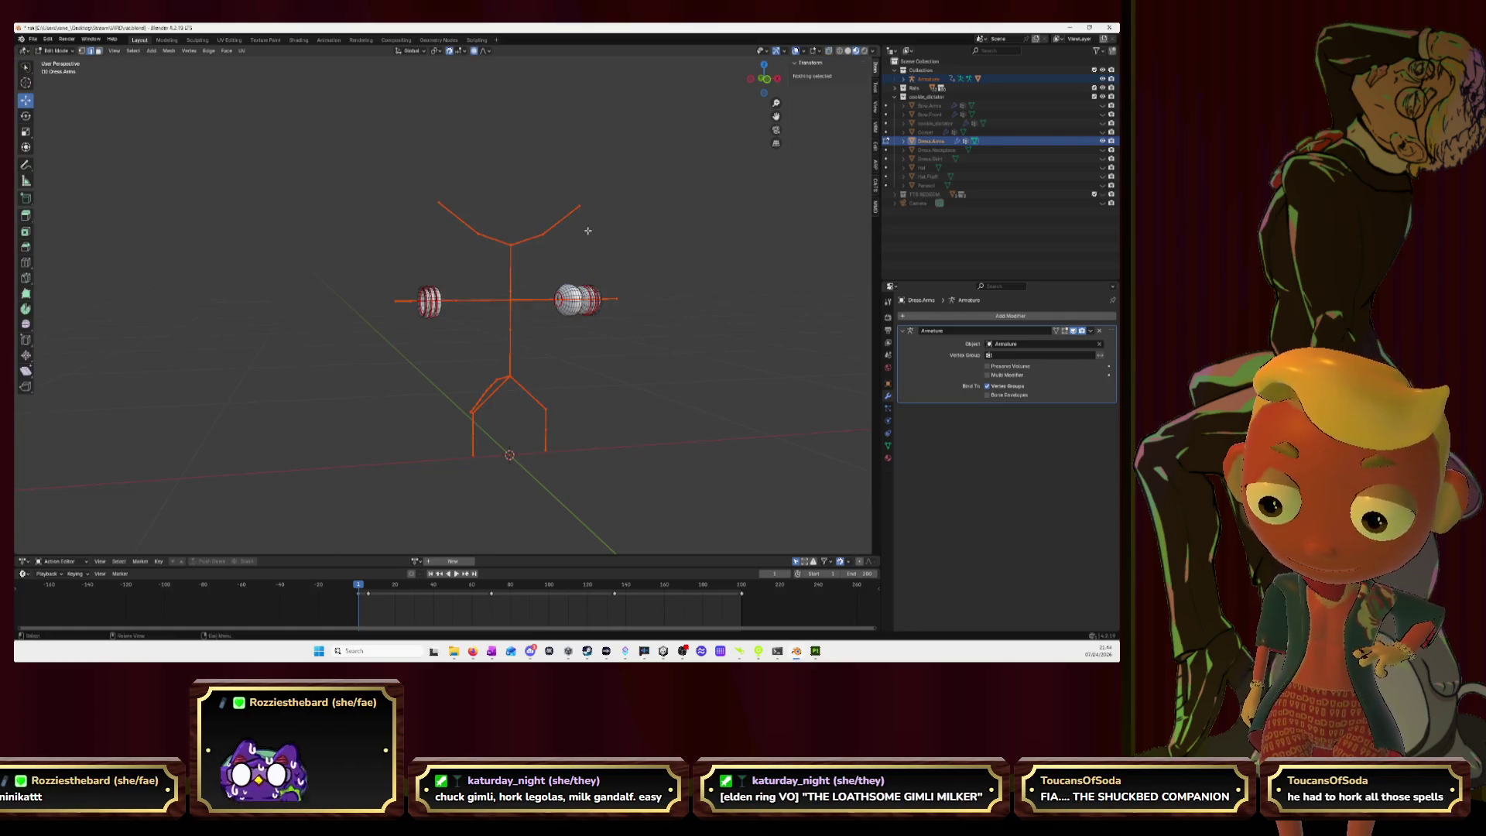
pyautogui.press('Tab')
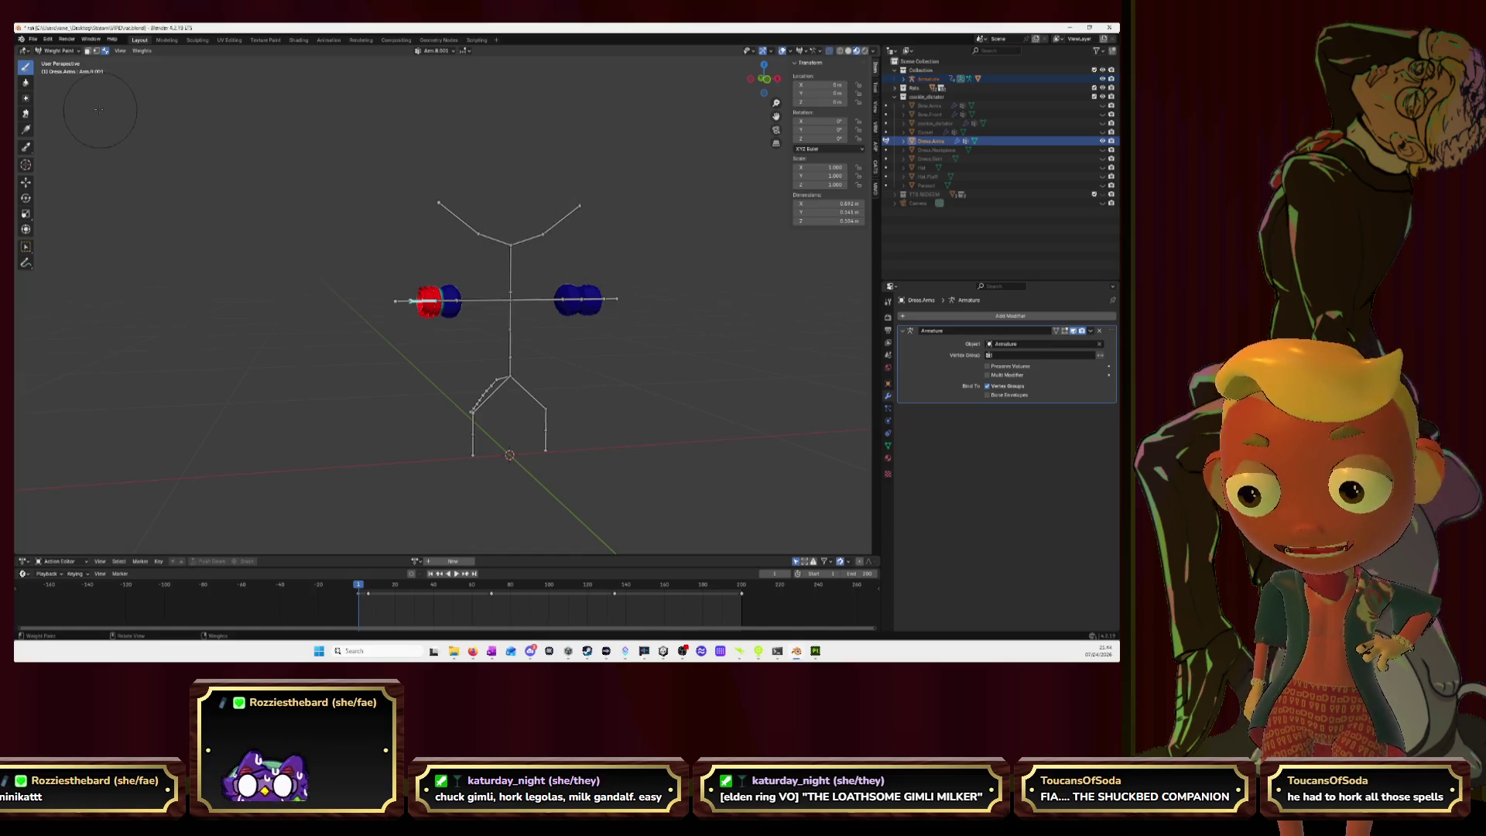
pyautogui.press('Tab')
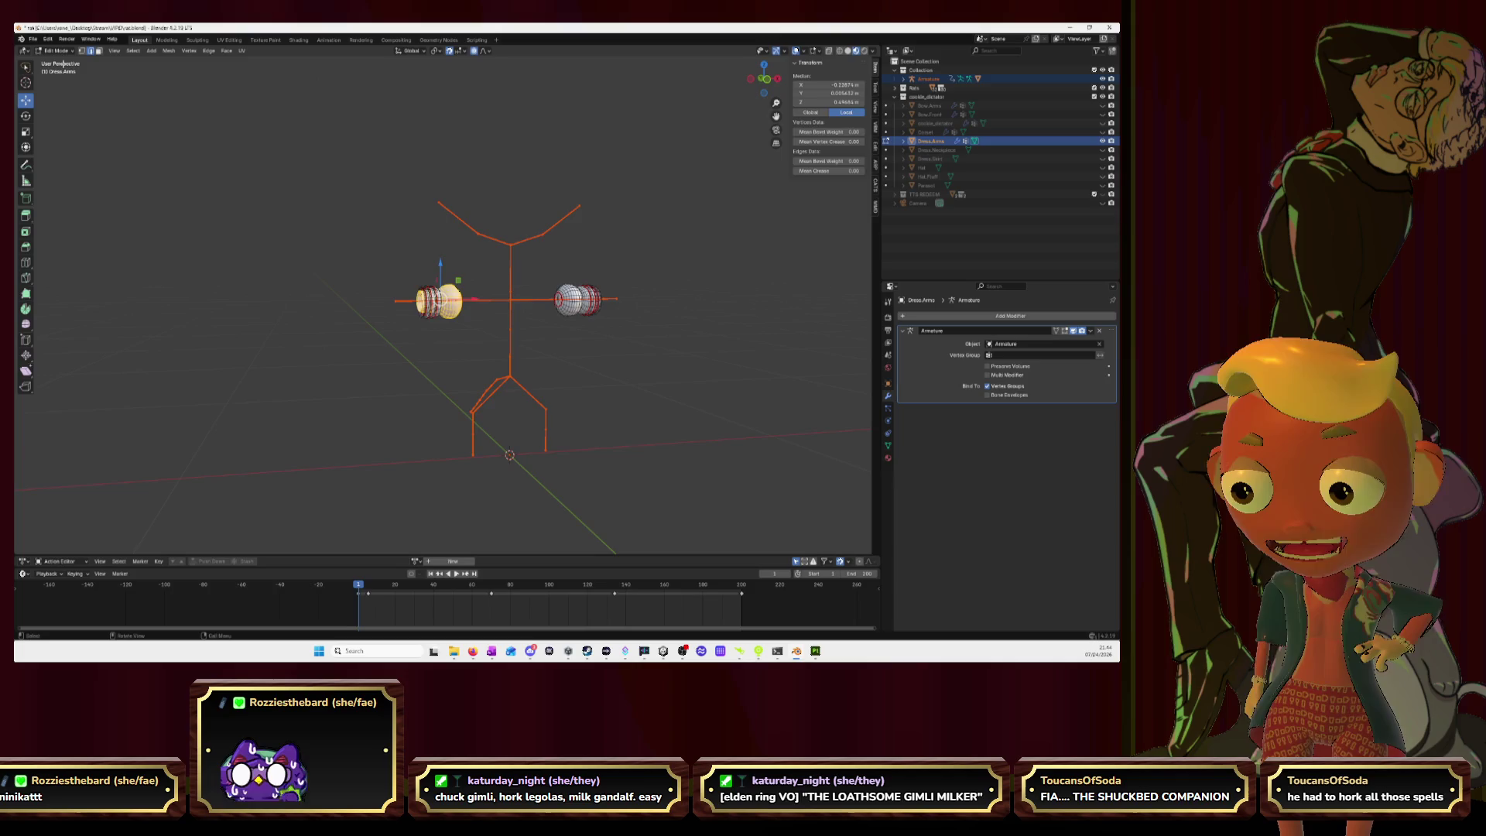
pyautogui.press('Tab')
pyautogui.click(58, 51)
pyautogui.click(62, 62)
pyautogui.hotkey('alt', 'a')
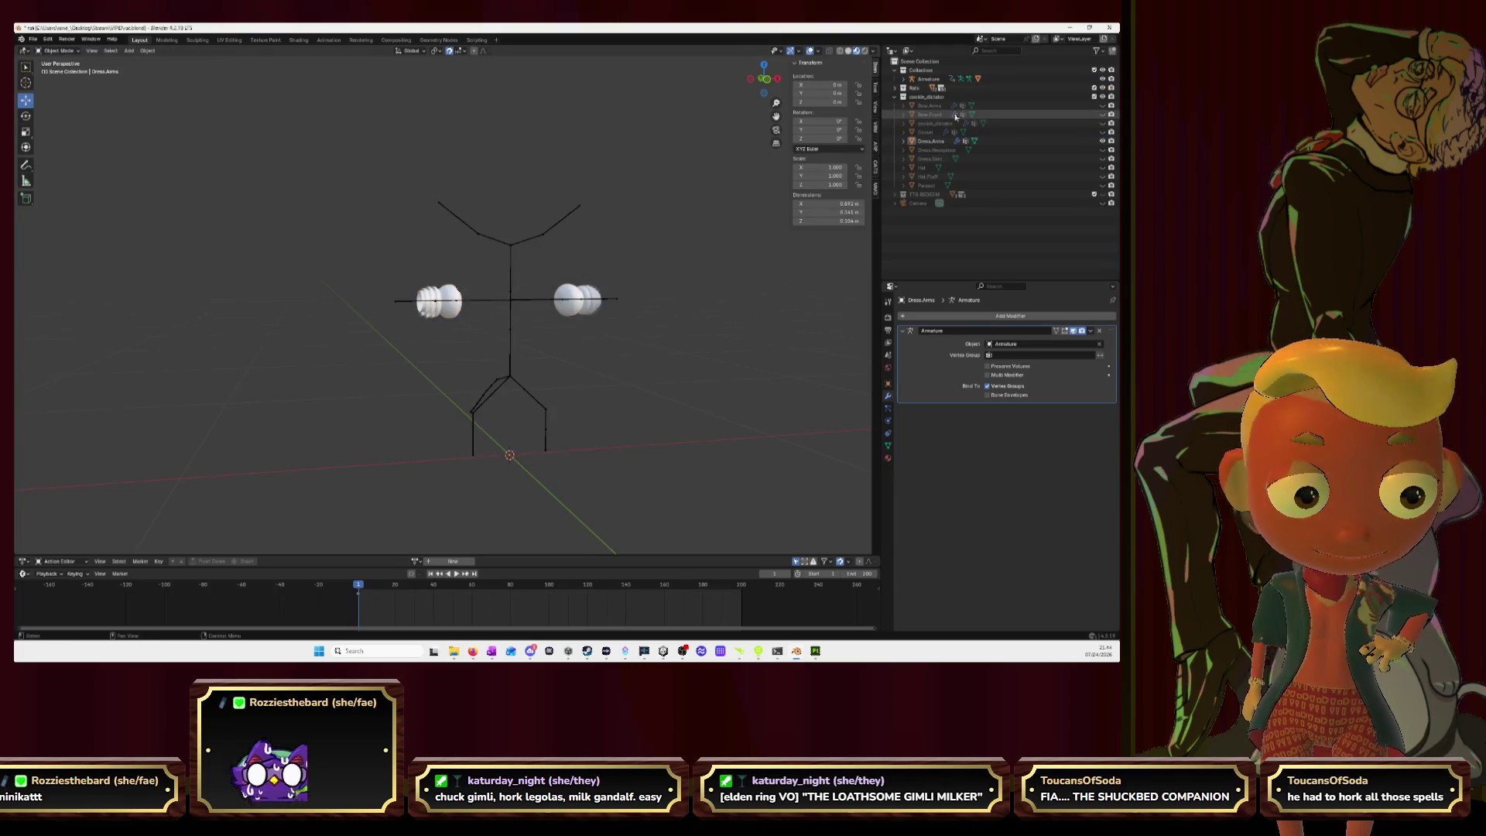
# Step: Unhide the rat's body and clothing, put the armature in Pose Position and preview the Rat.Dance animation
pyautogui.moveTo(1103, 106); pyautogui.dragTo(1102, 131)
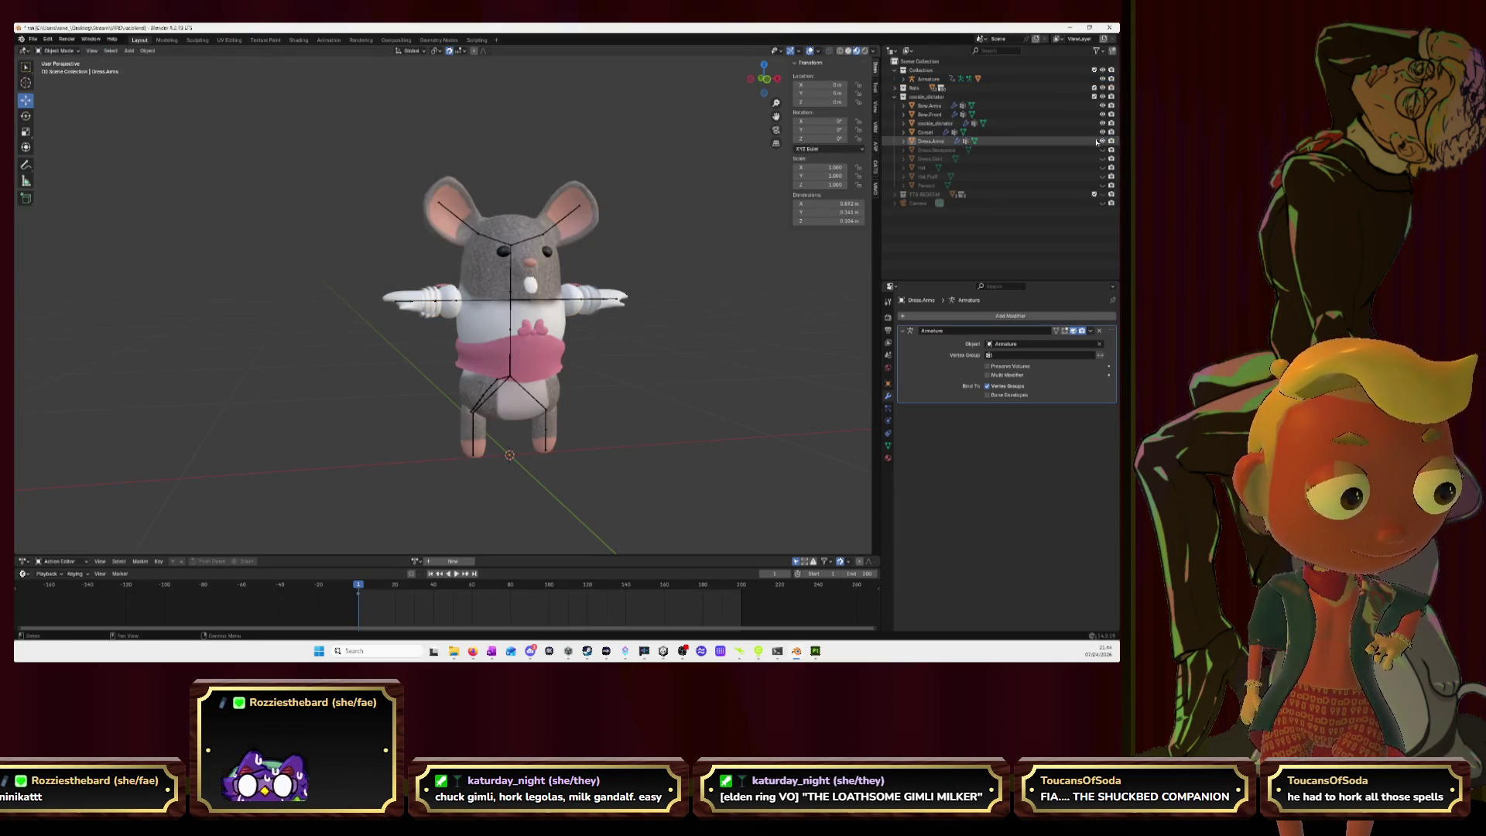
pyautogui.click(500, 412)
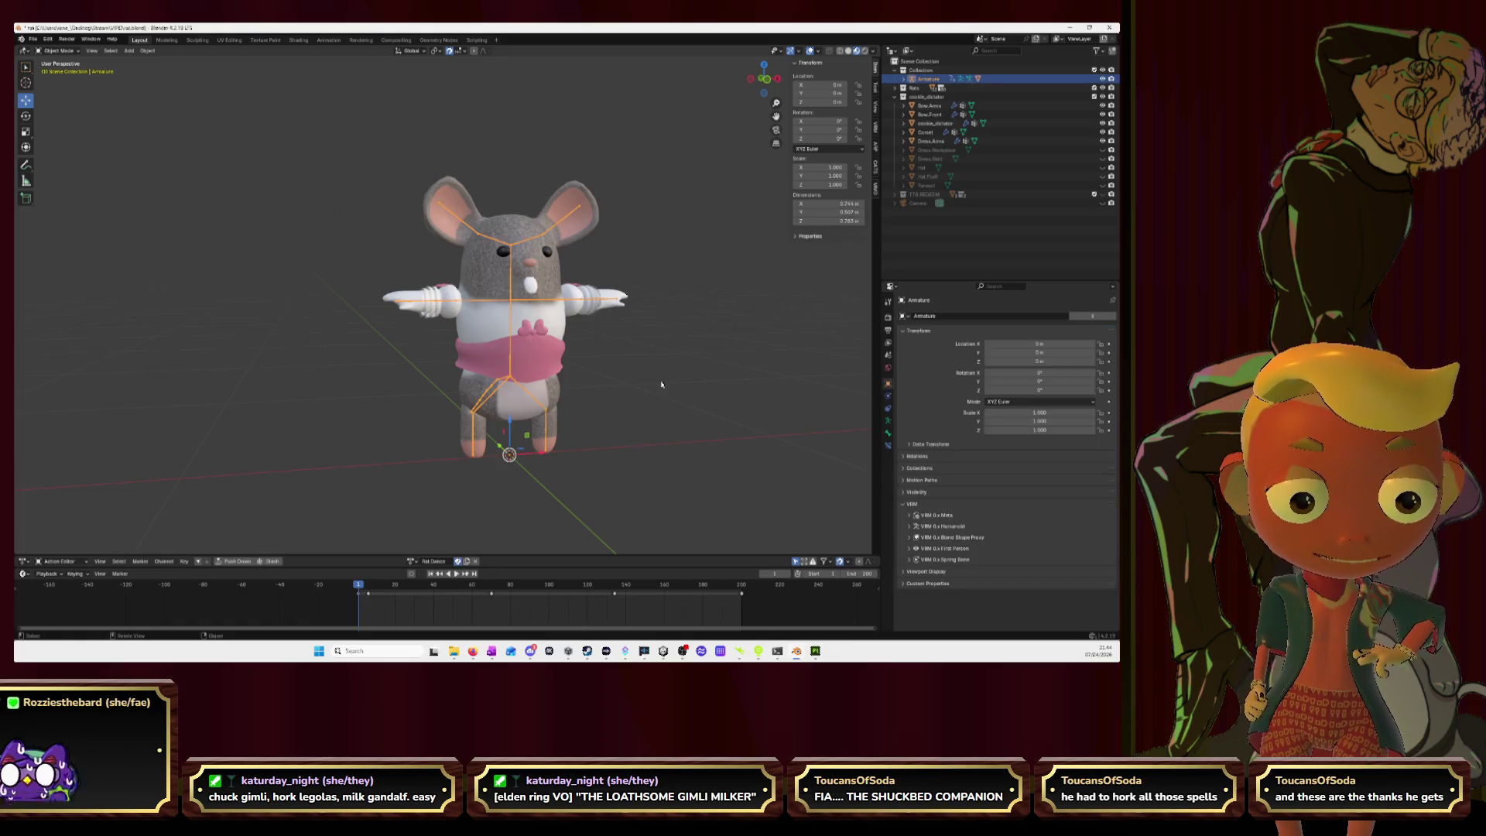
pyautogui.click(888, 420)
pyautogui.click(954, 344)
pyautogui.press('space')
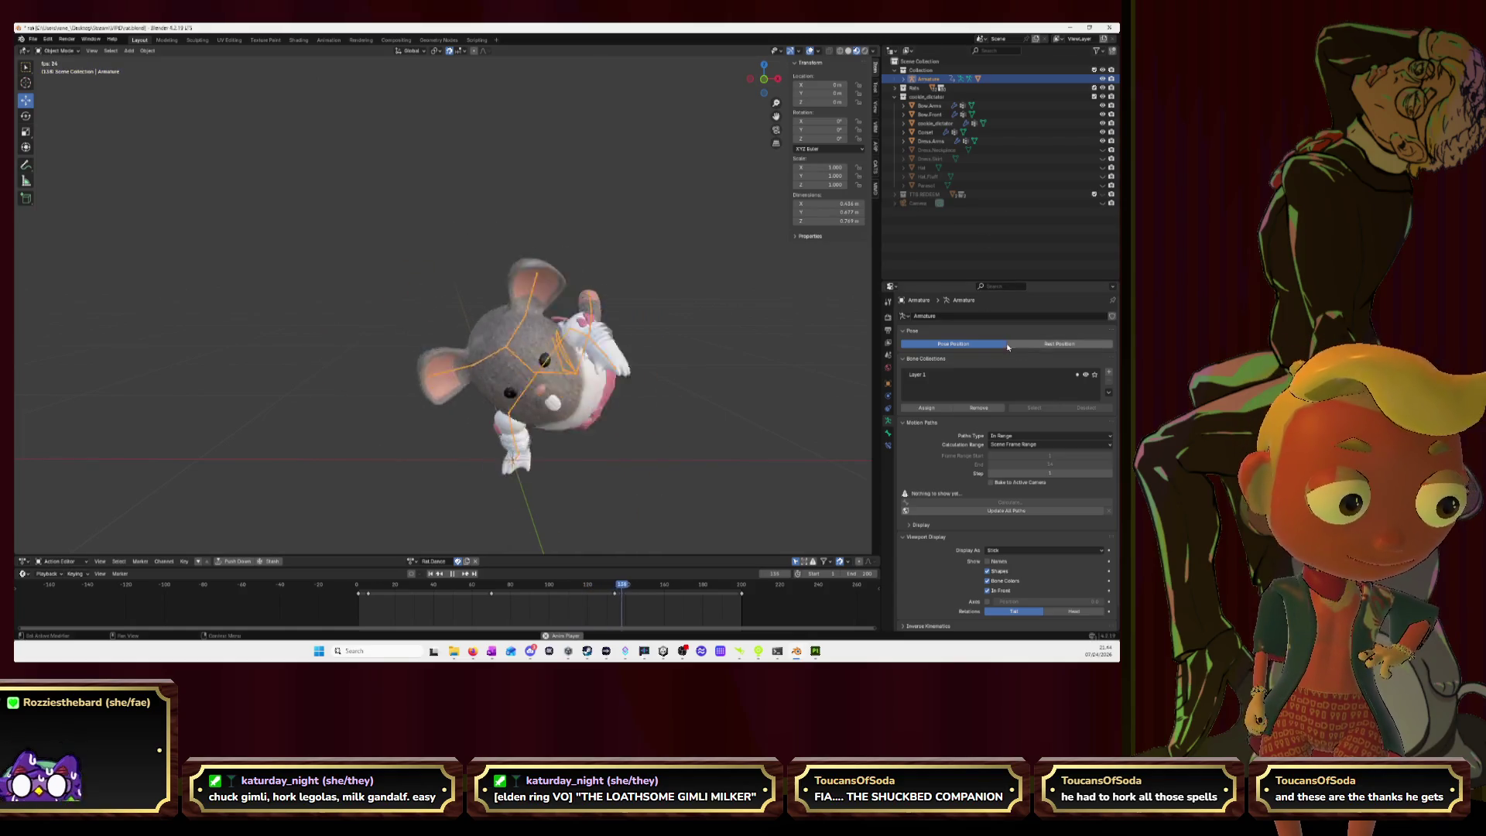
pyautogui.press('space')
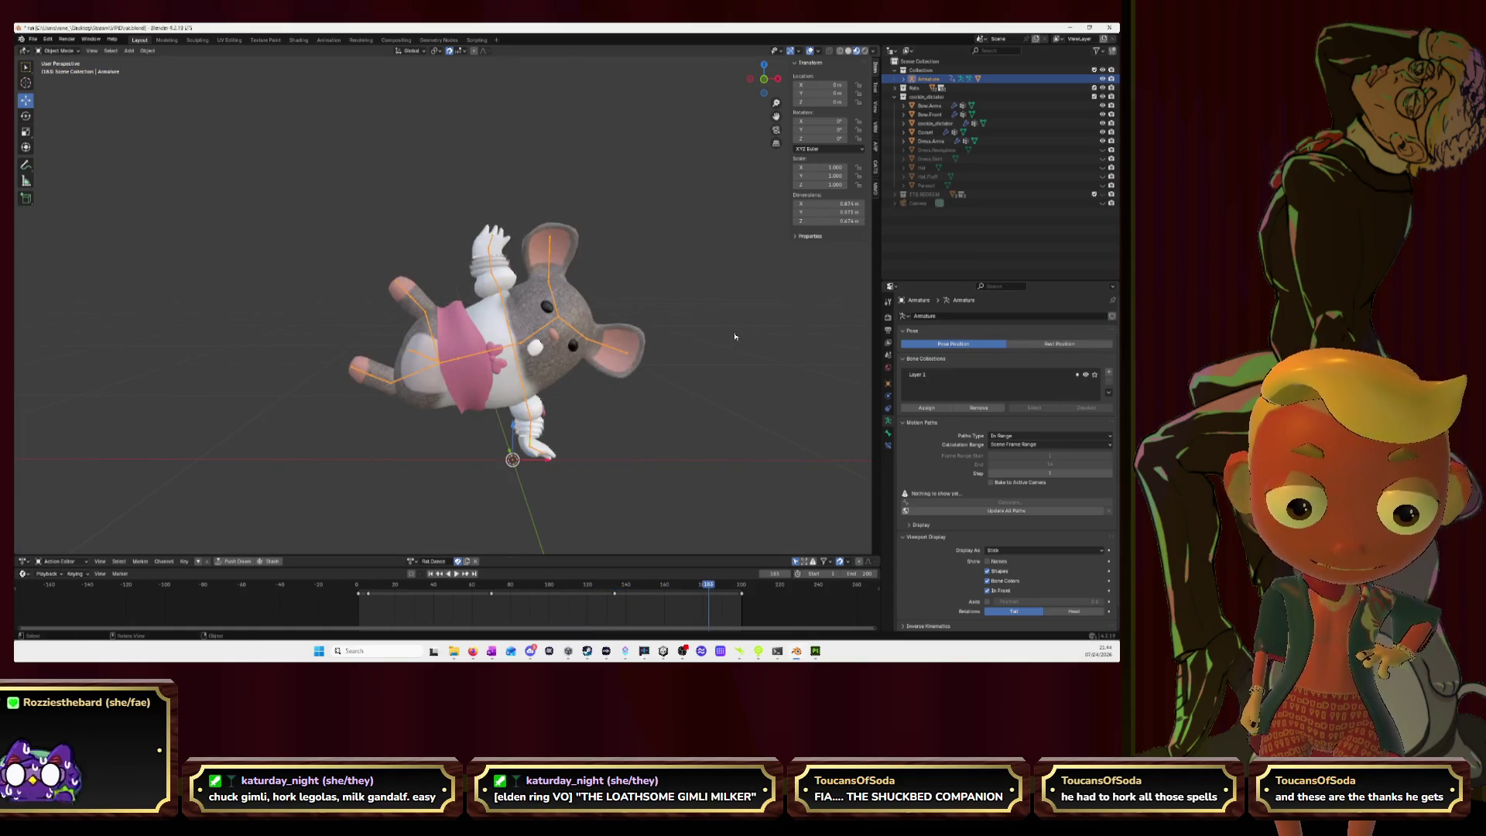
pyautogui.moveTo(727, 236); pyautogui.dragTo(742, 275, button='middle')
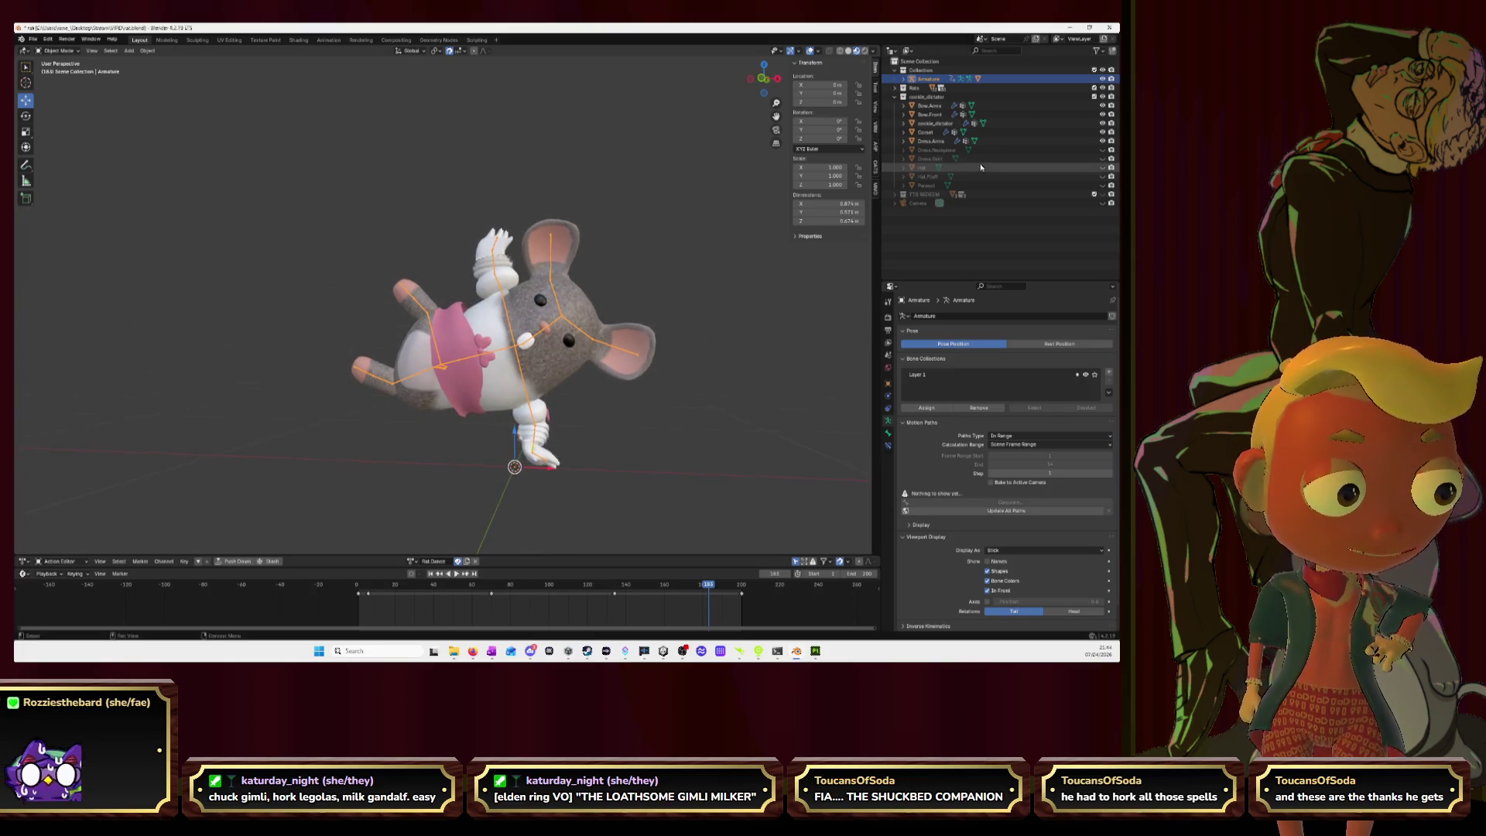
# Step: Show the neckpiece, go back to frame one, and return the armature to Rest Position in Front view
pyautogui.click(1102, 151)
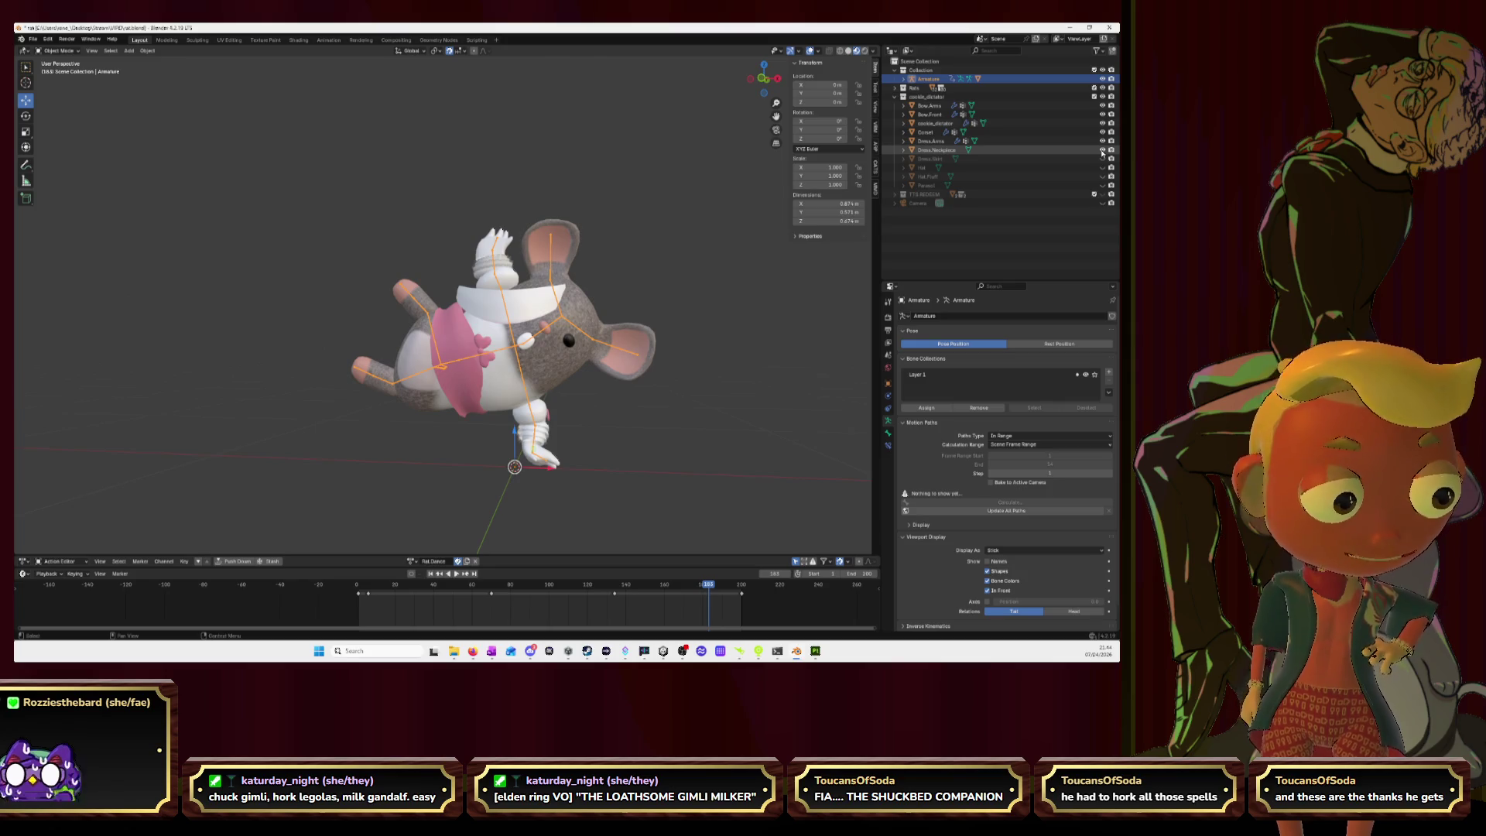
pyautogui.moveTo(713, 586); pyautogui.dragTo(359, 596)
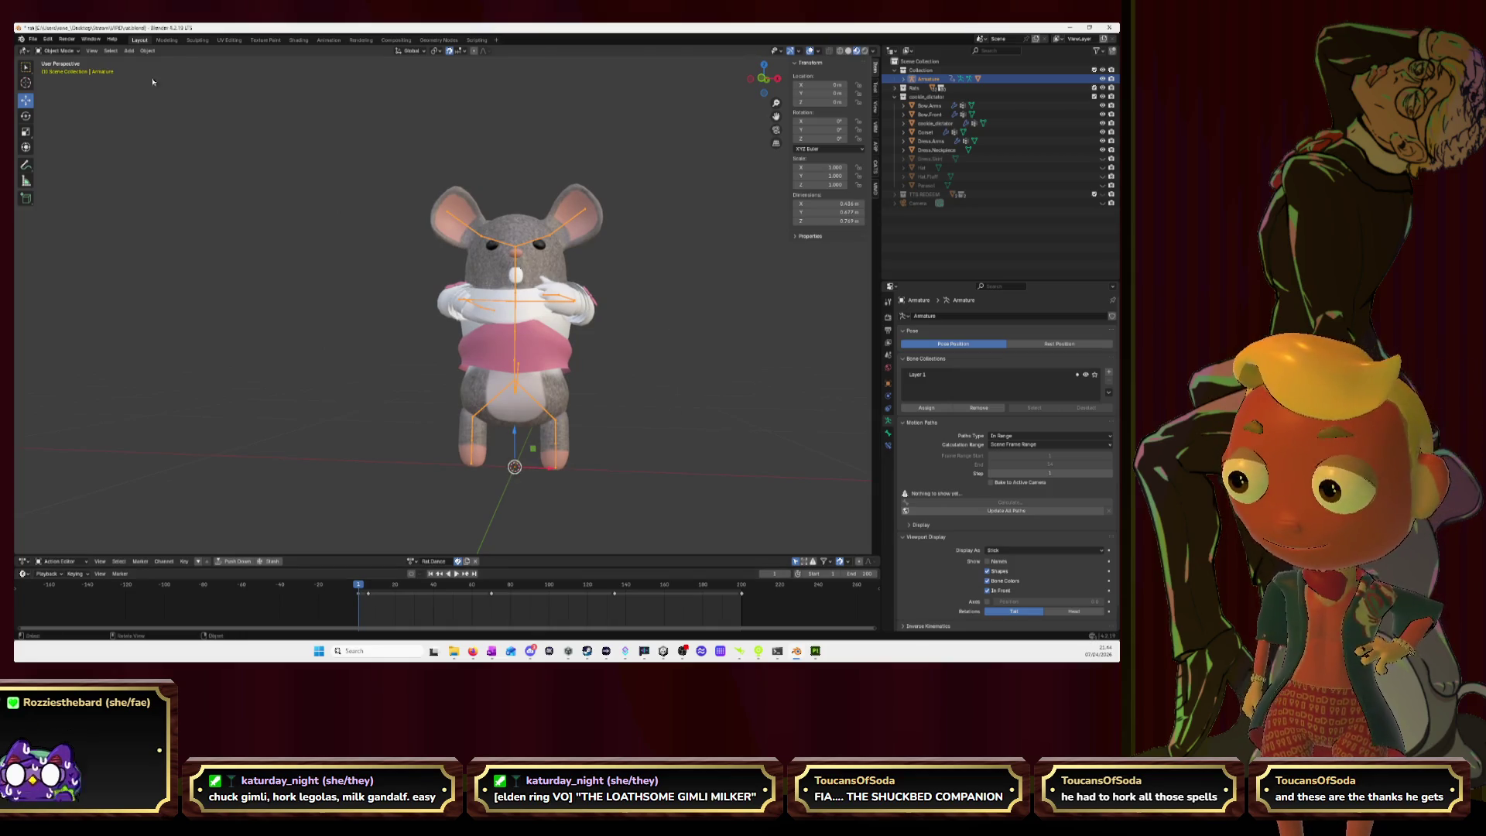
pyautogui.click(1037, 344)
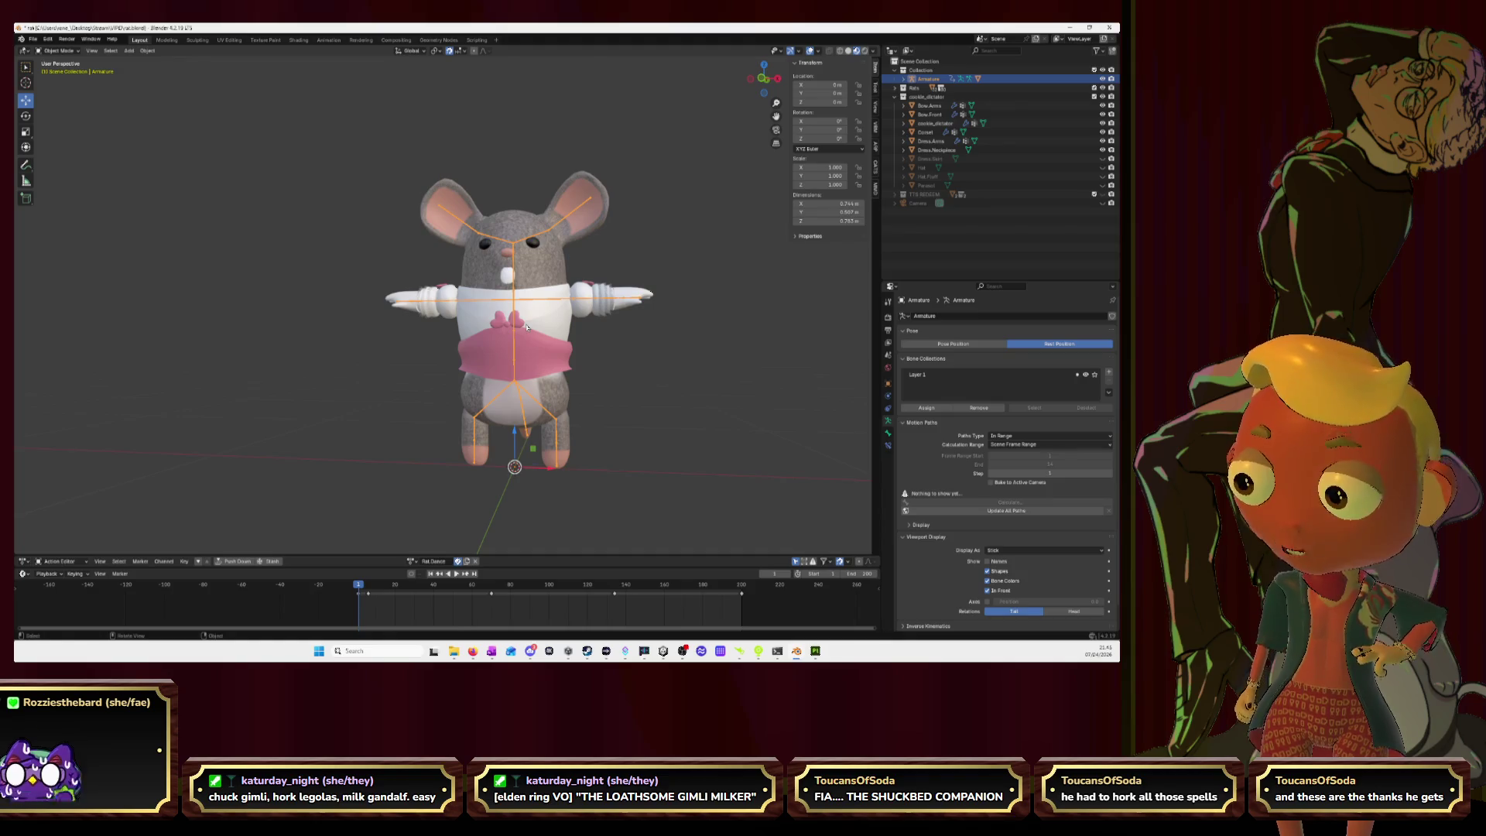
pyautogui.scroll(2, 851, 268)
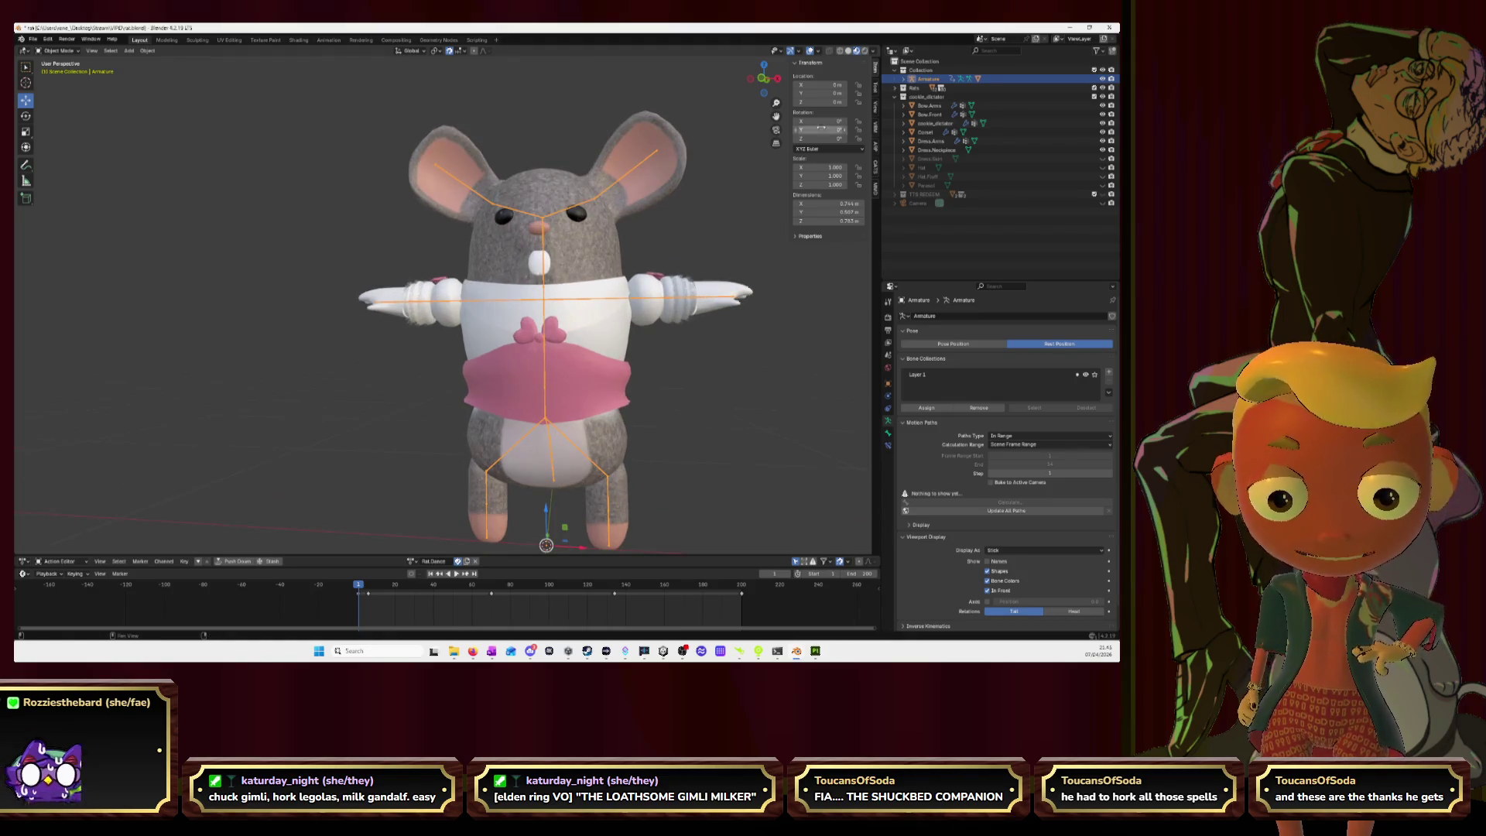
pyautogui.click(765, 82)
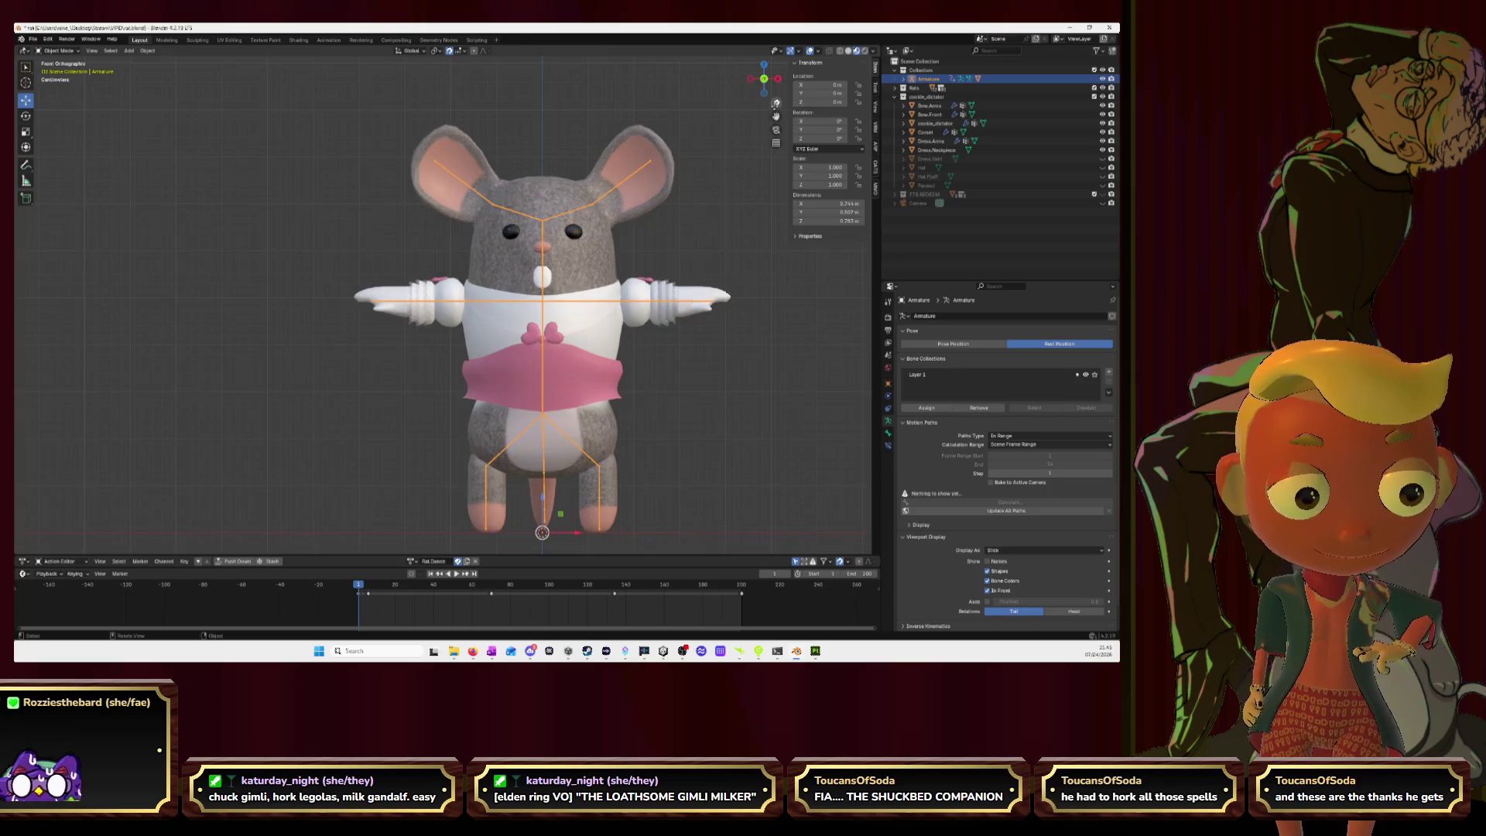
# Step: Add an Armature modifier to Dress.Necklace with Armature as its deforming object
pyautogui.scroll(1, 717, 195)
pyautogui.click(561, 282)
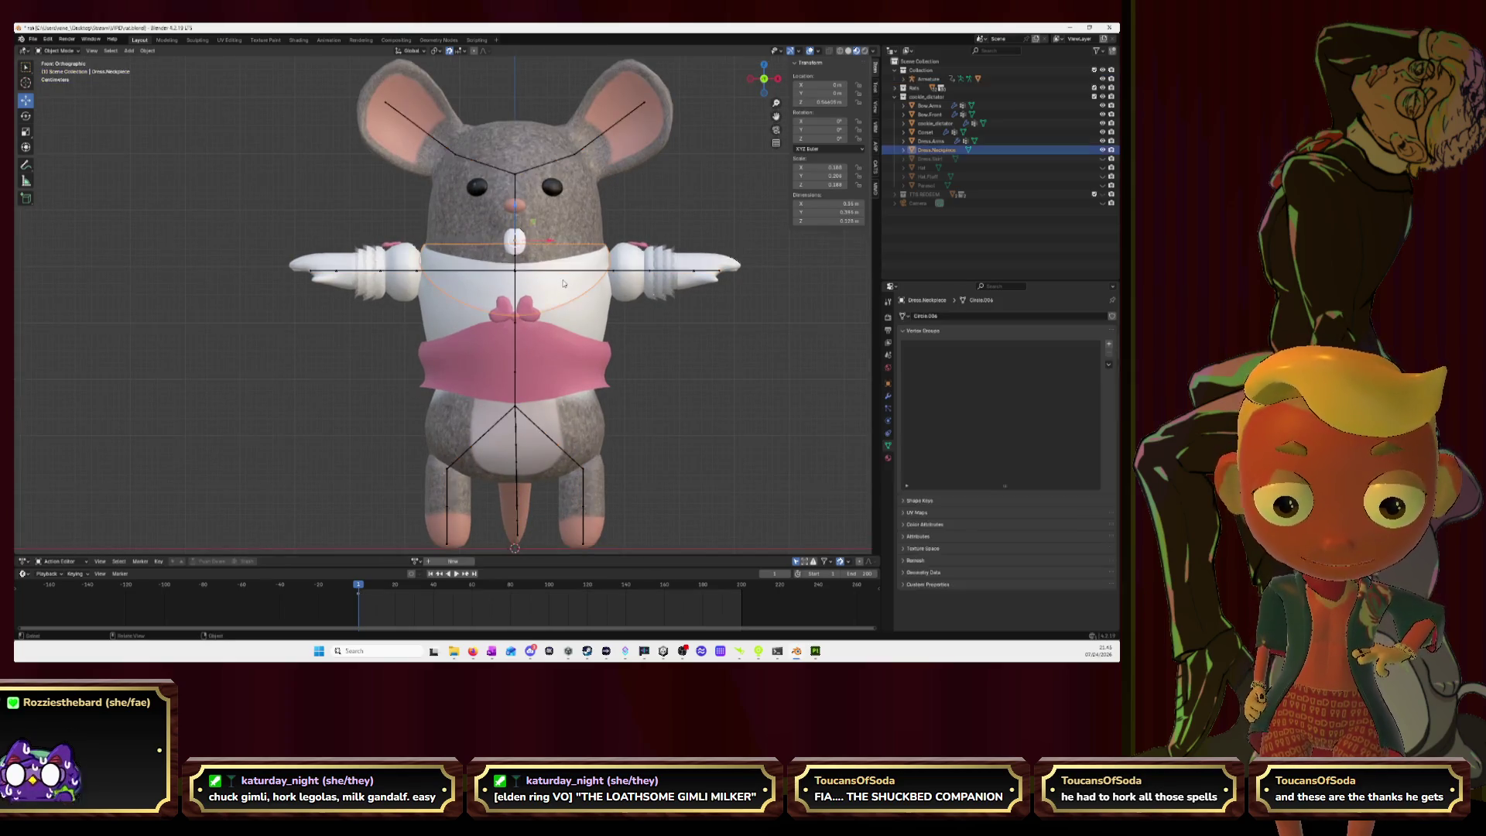
pyautogui.click(887, 394)
pyautogui.click(956, 317)
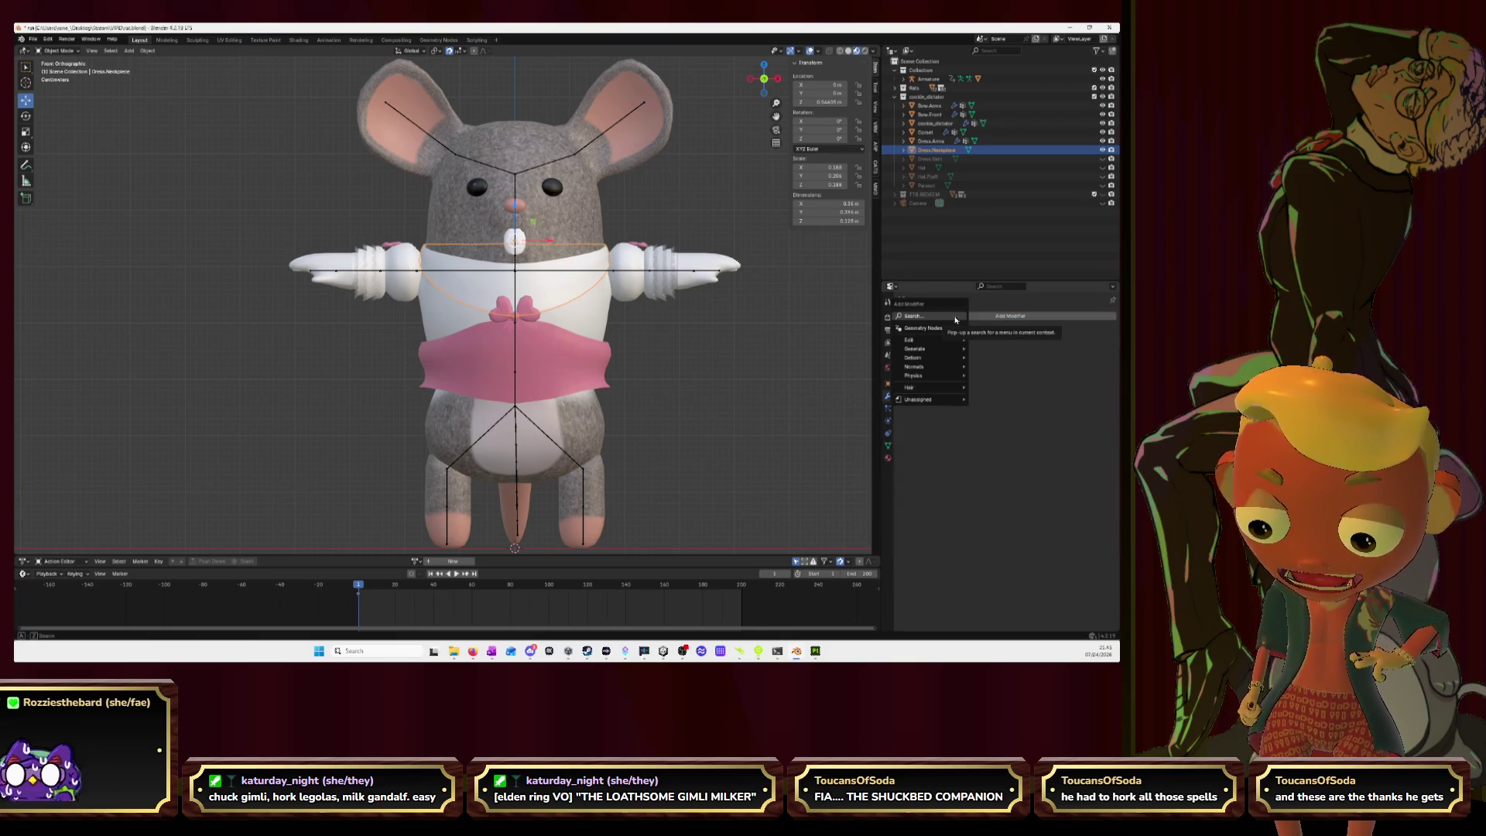
pyautogui.write('armat')
pyautogui.press('Return')
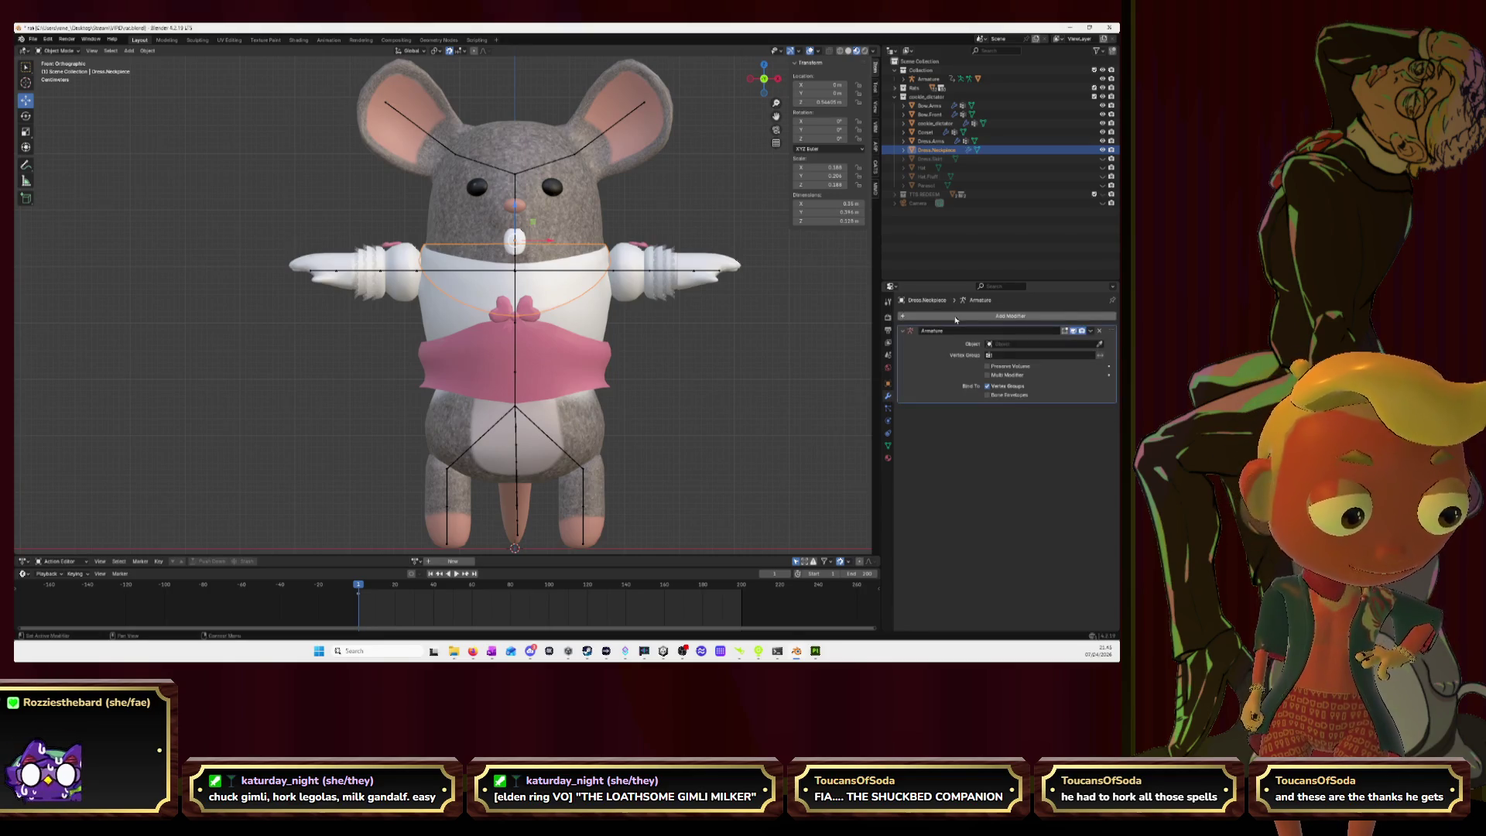
pyautogui.click(1100, 344)
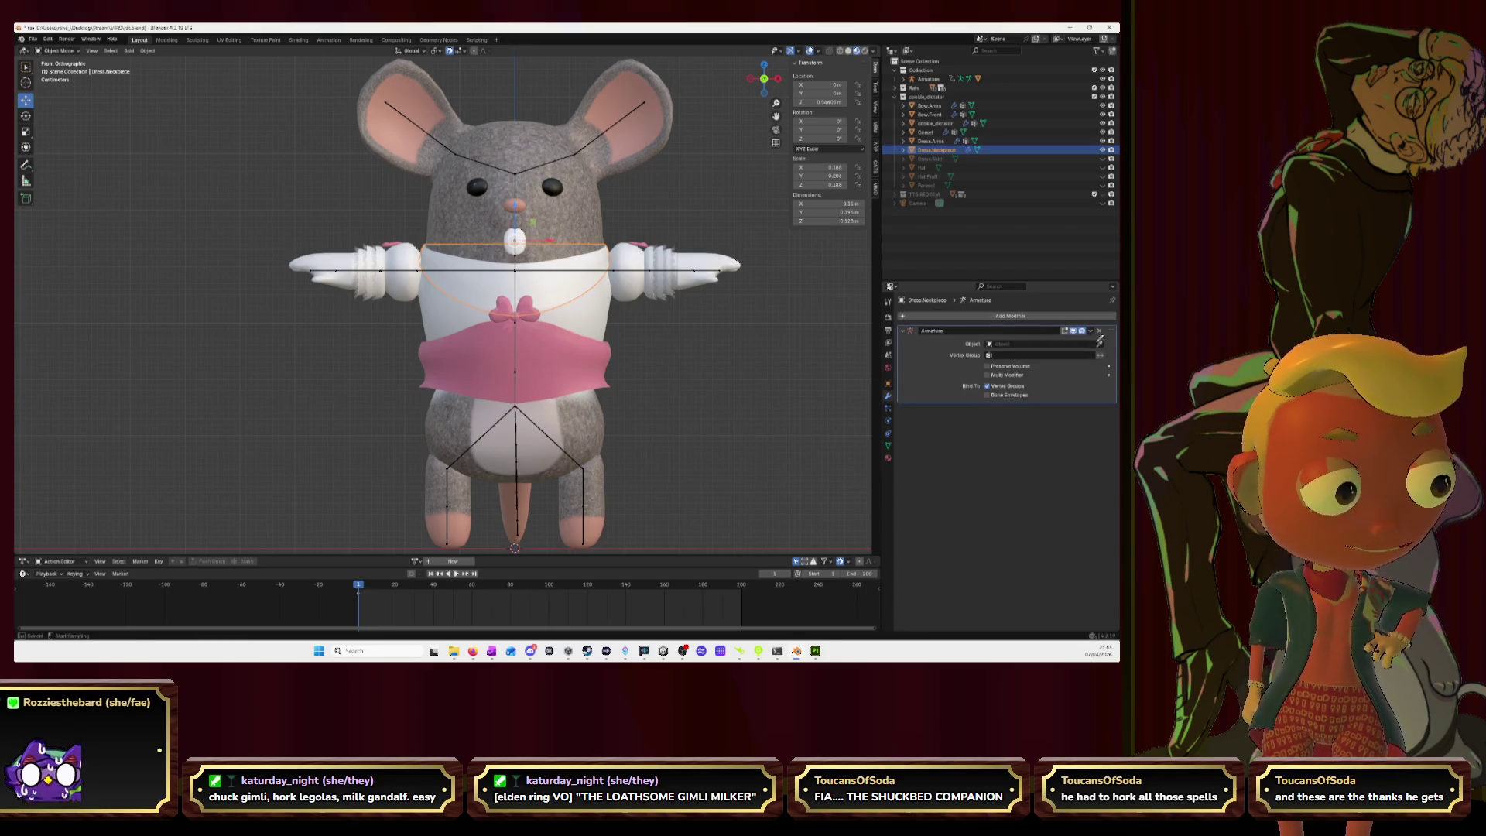
pyautogui.click(517, 187)
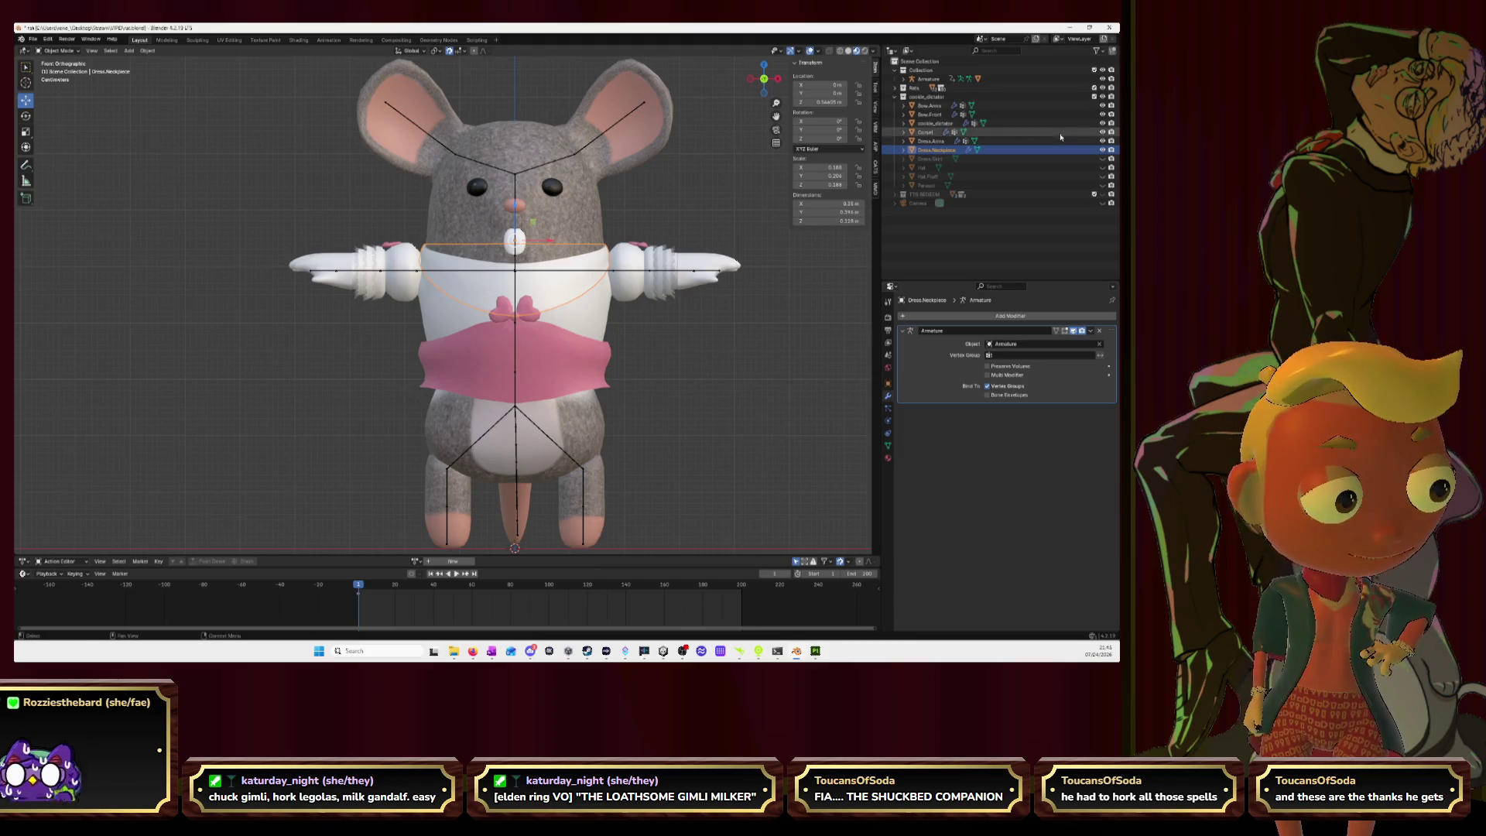
# Step: Show only the necklace and armature, select both, and enter Weight Paint mode
pyautogui.keyDown('ctrl'); pyautogui.click(1102, 149); pyautogui.keyUp('ctrl')
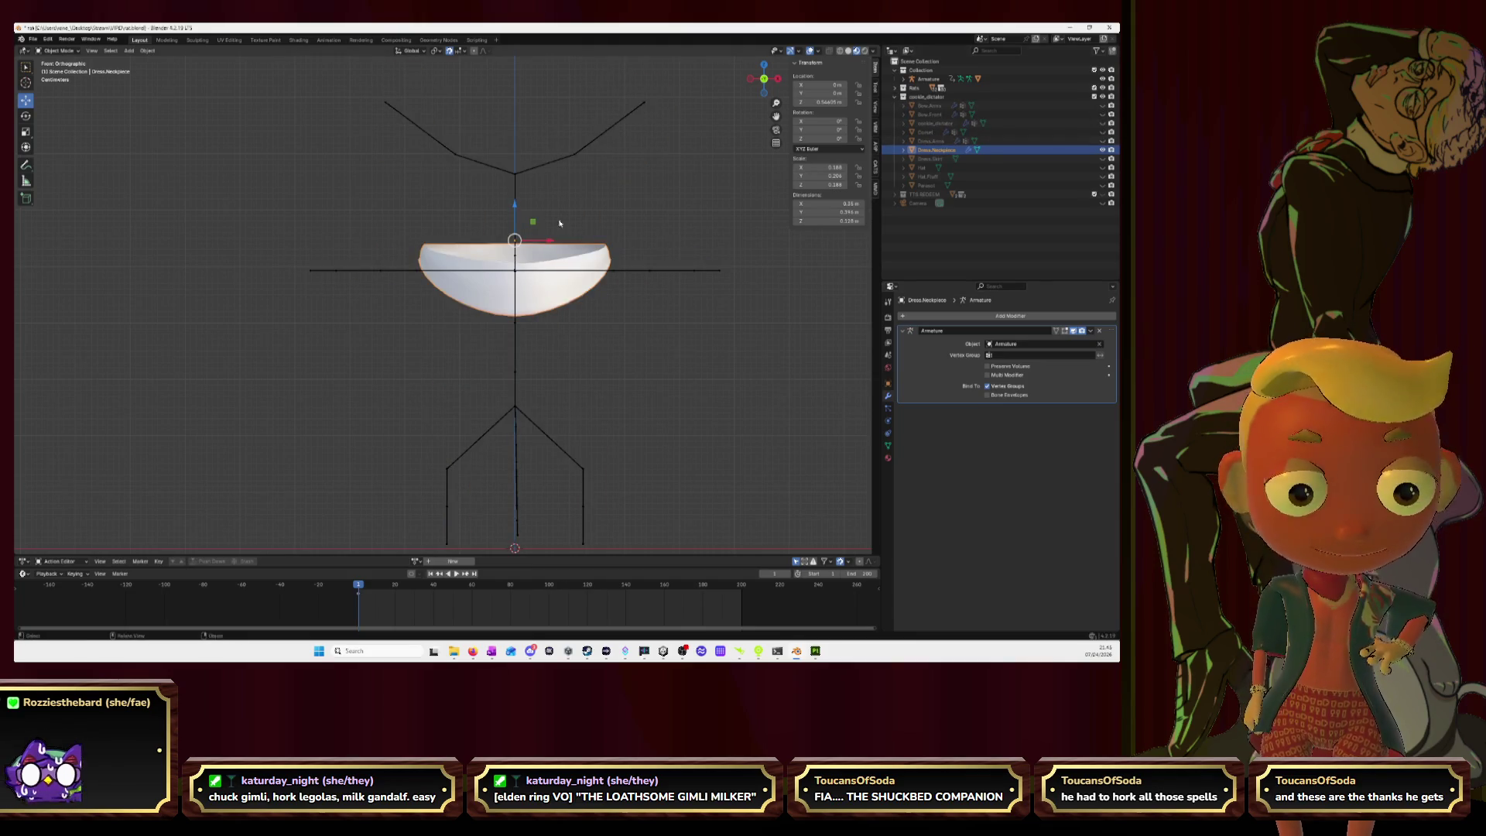
pyautogui.click(479, 242)
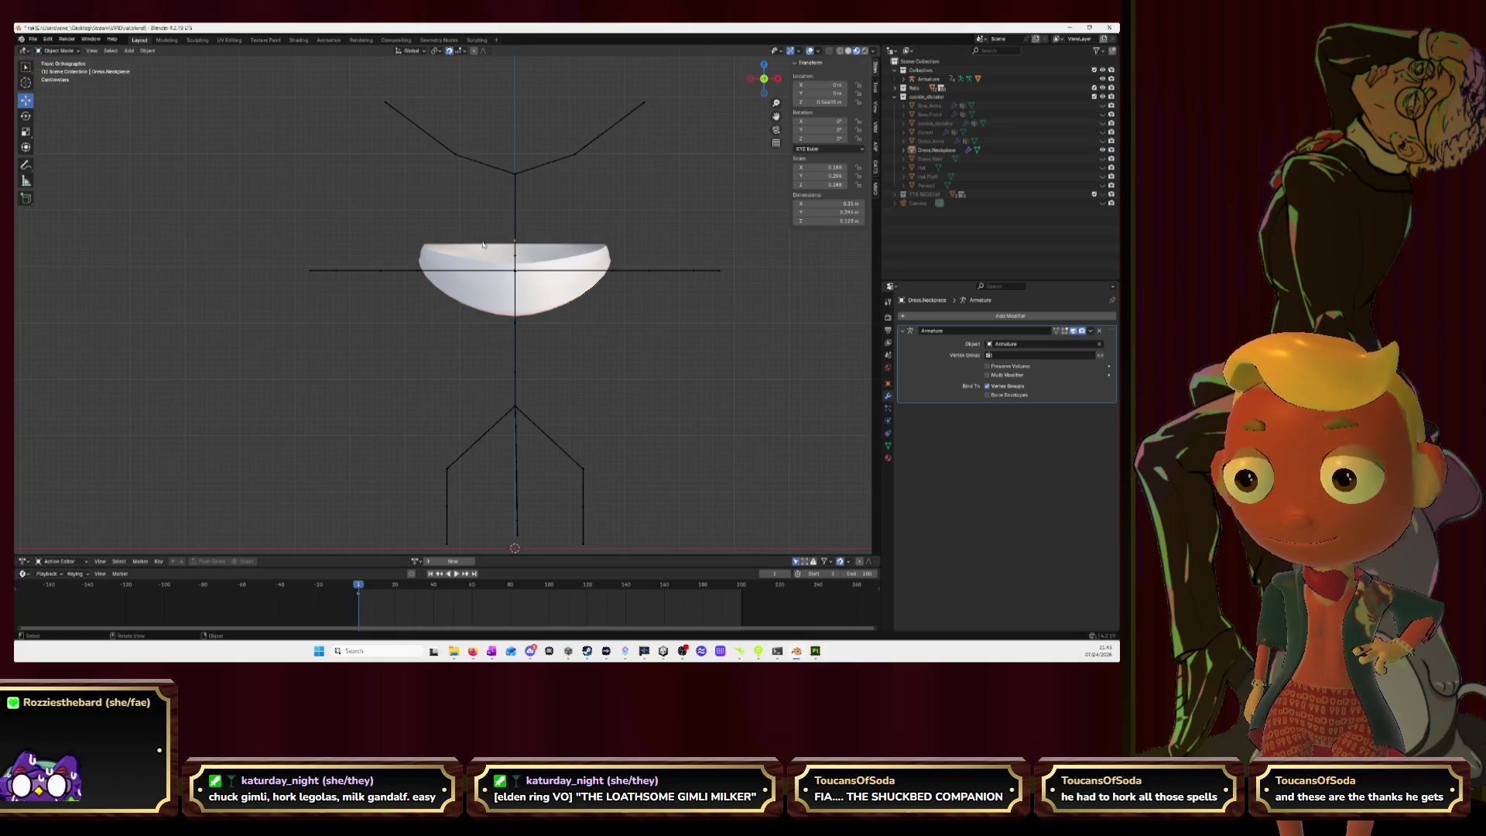
pyautogui.click(516, 274)
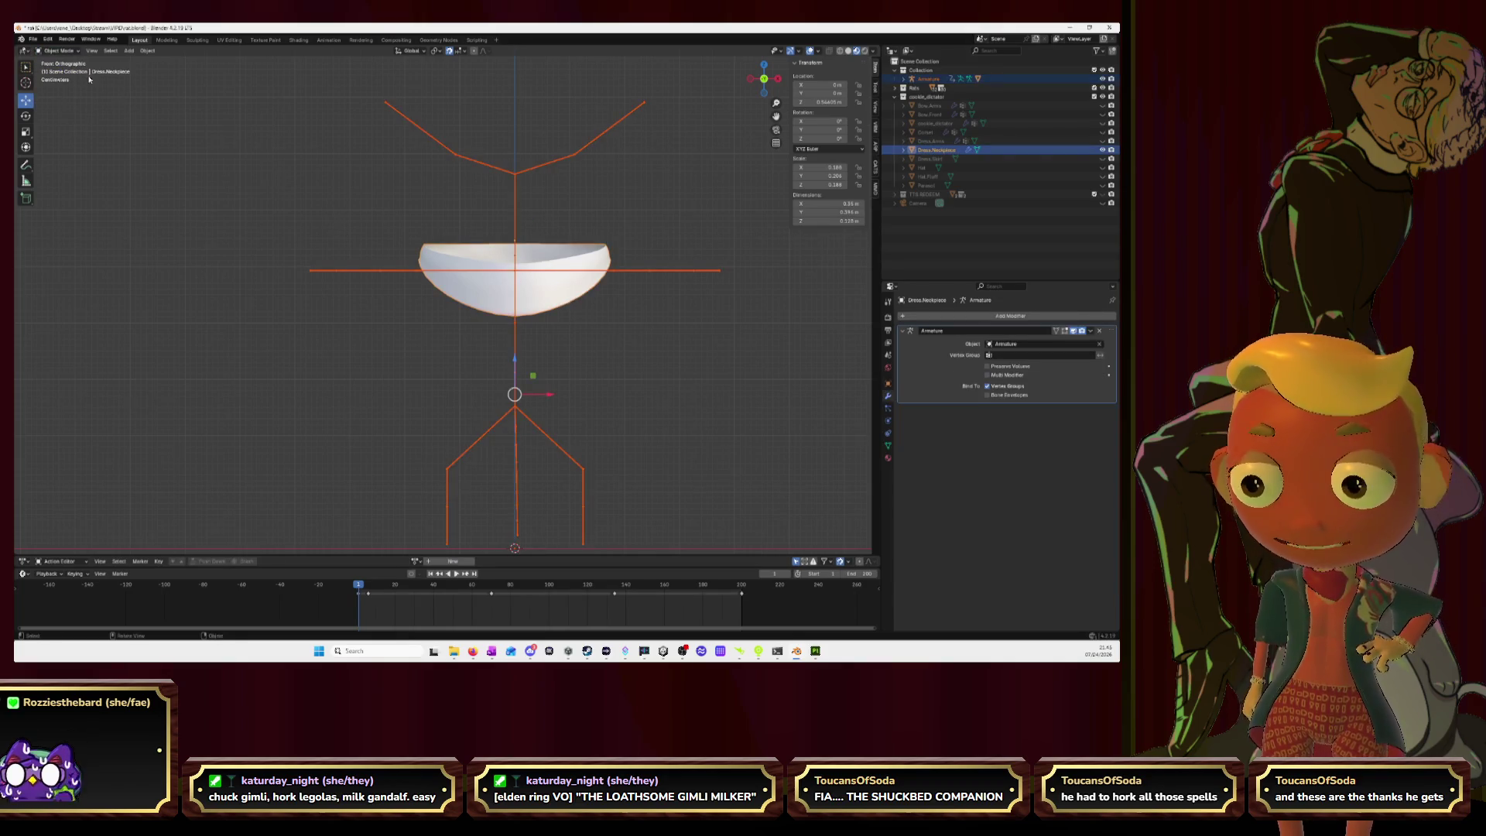
pyautogui.click(58, 50)
pyautogui.click(58, 94)
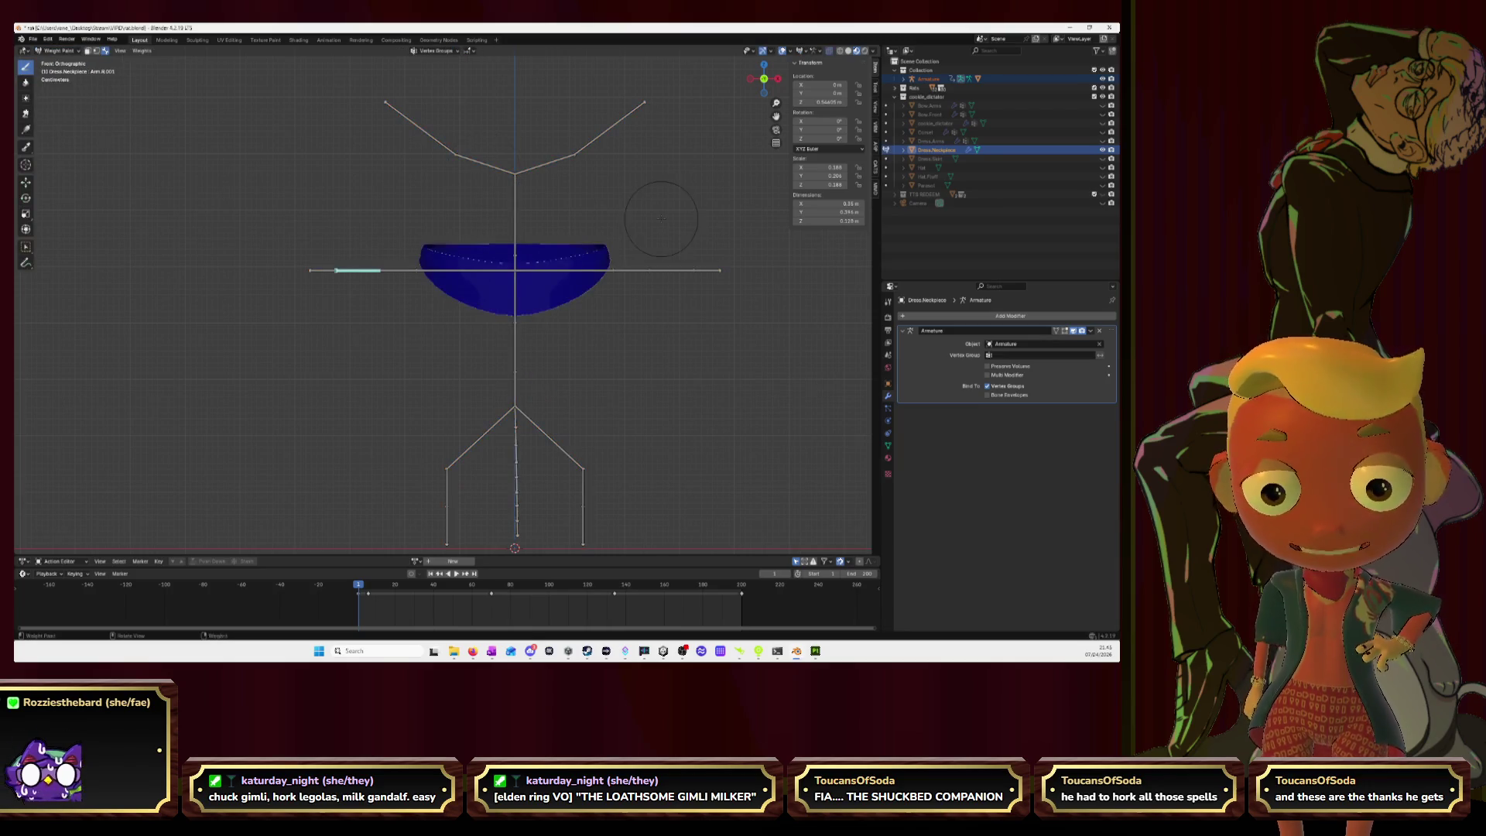
# Step: Paint Spine.2 weight on the necklace's lower middle and right side, then Neck weight along its top edge
pyautogui.scroll(2, 638, 270)
pyautogui.moveTo(776, 116); pyautogui.dragTo(743, 101)
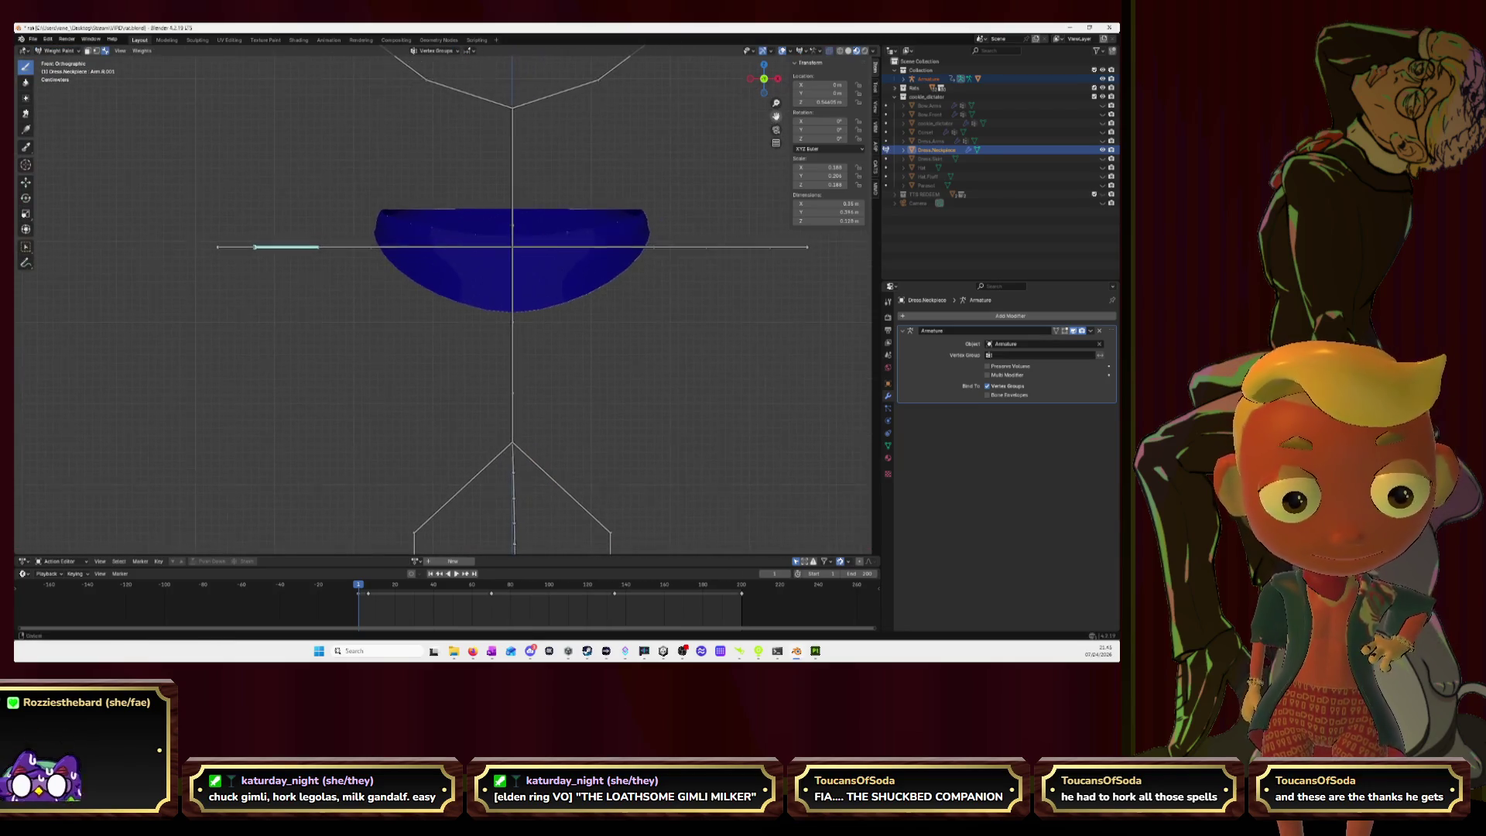
pyautogui.scroll(1, 599, 222)
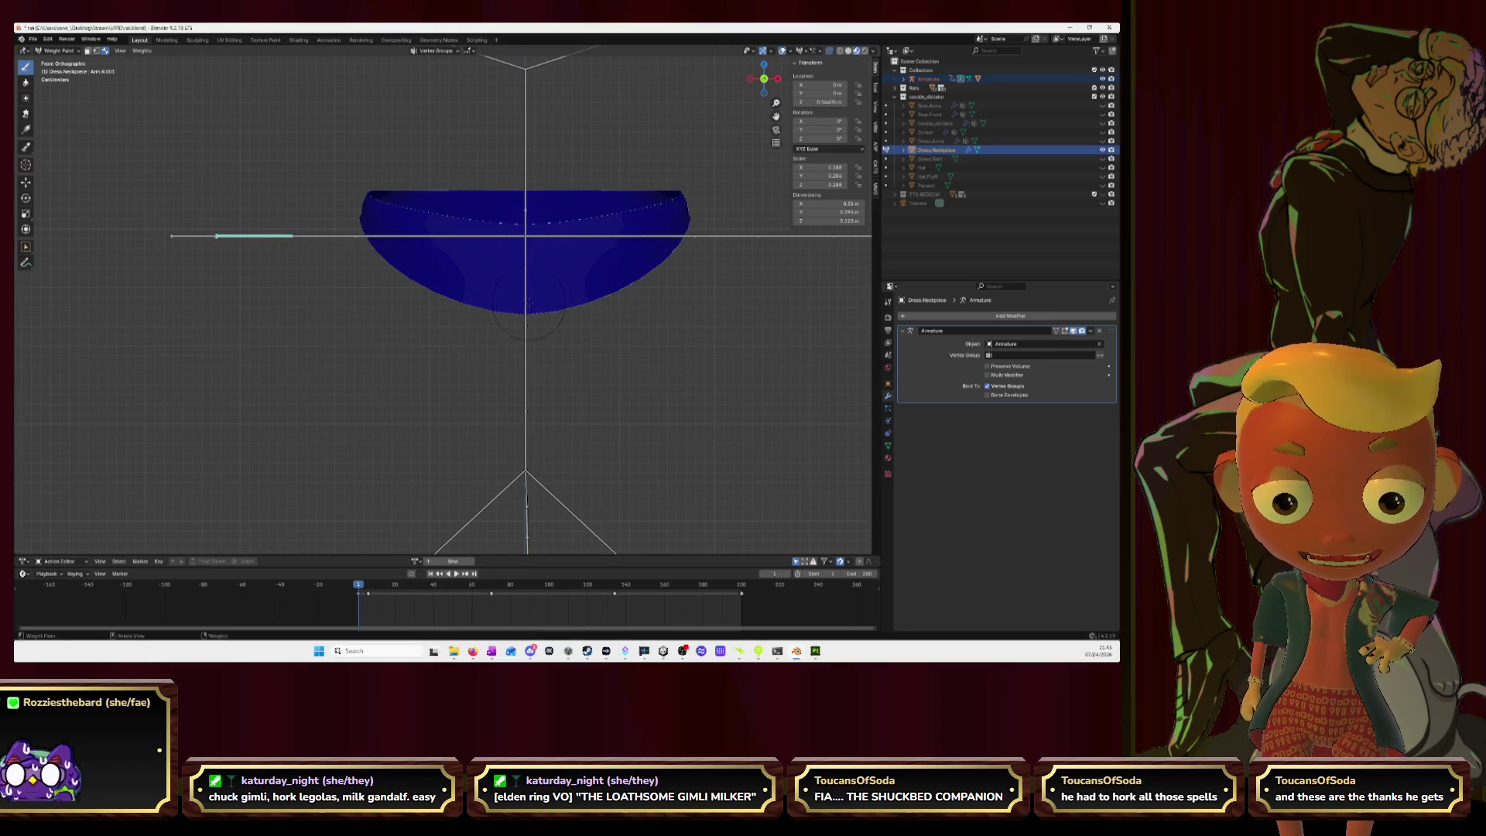
pyautogui.keyDown('ctrl'); pyautogui.click(525, 304); pyautogui.keyUp('ctrl')
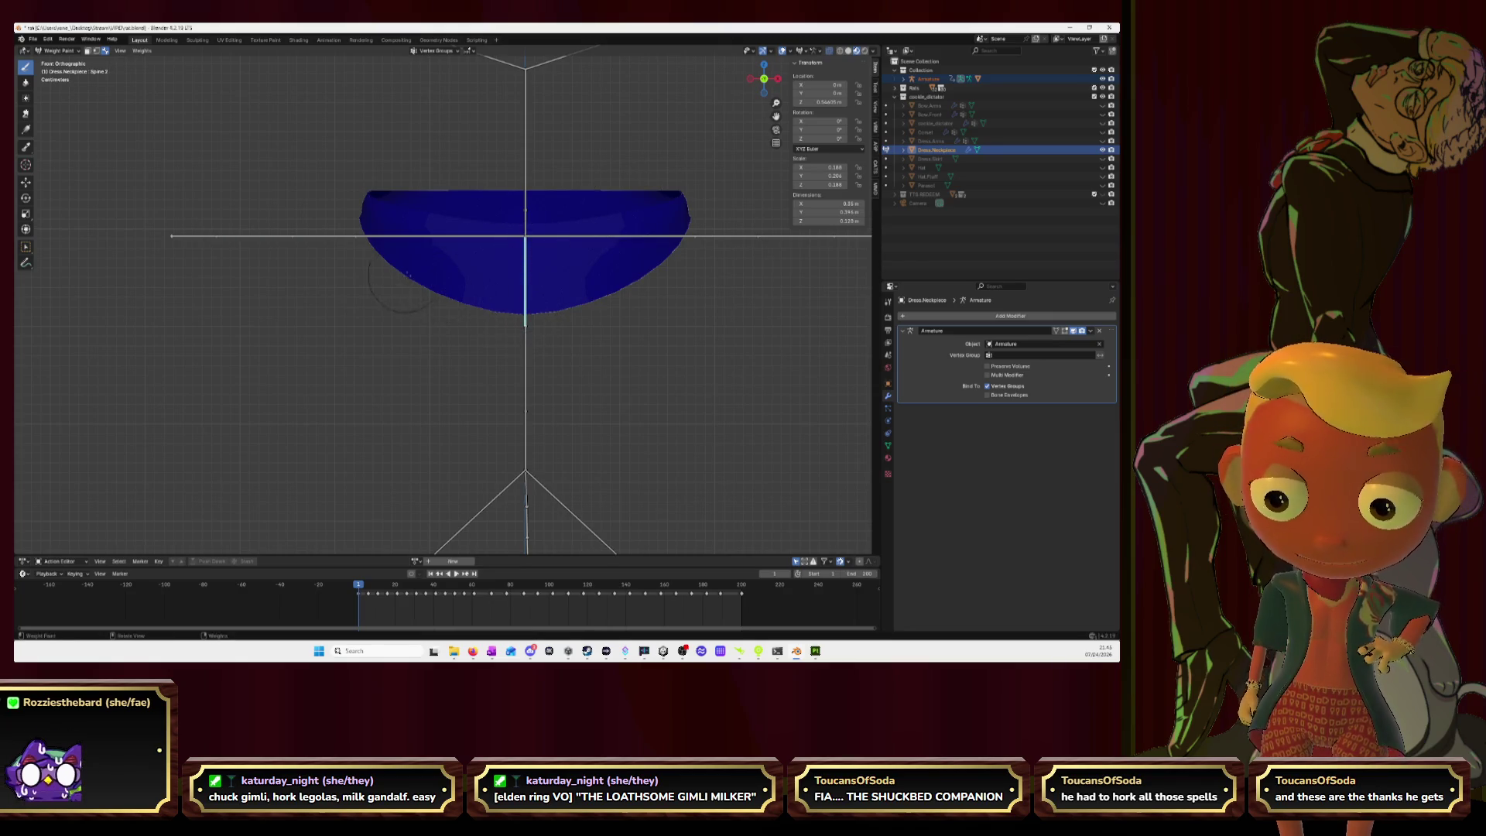
pyautogui.moveTo(445, 290)
pyautogui.mouseDown()
pyautogui.moveTo(592, 294)
pyautogui.moveTo(465, 275)
pyautogui.moveTo(611, 275)
pyautogui.moveTo(534, 271)
pyautogui.moveTo(576, 267)
pyautogui.moveTo(465, 302)
pyautogui.moveTo(385, 266)
pyautogui.mouseUp()
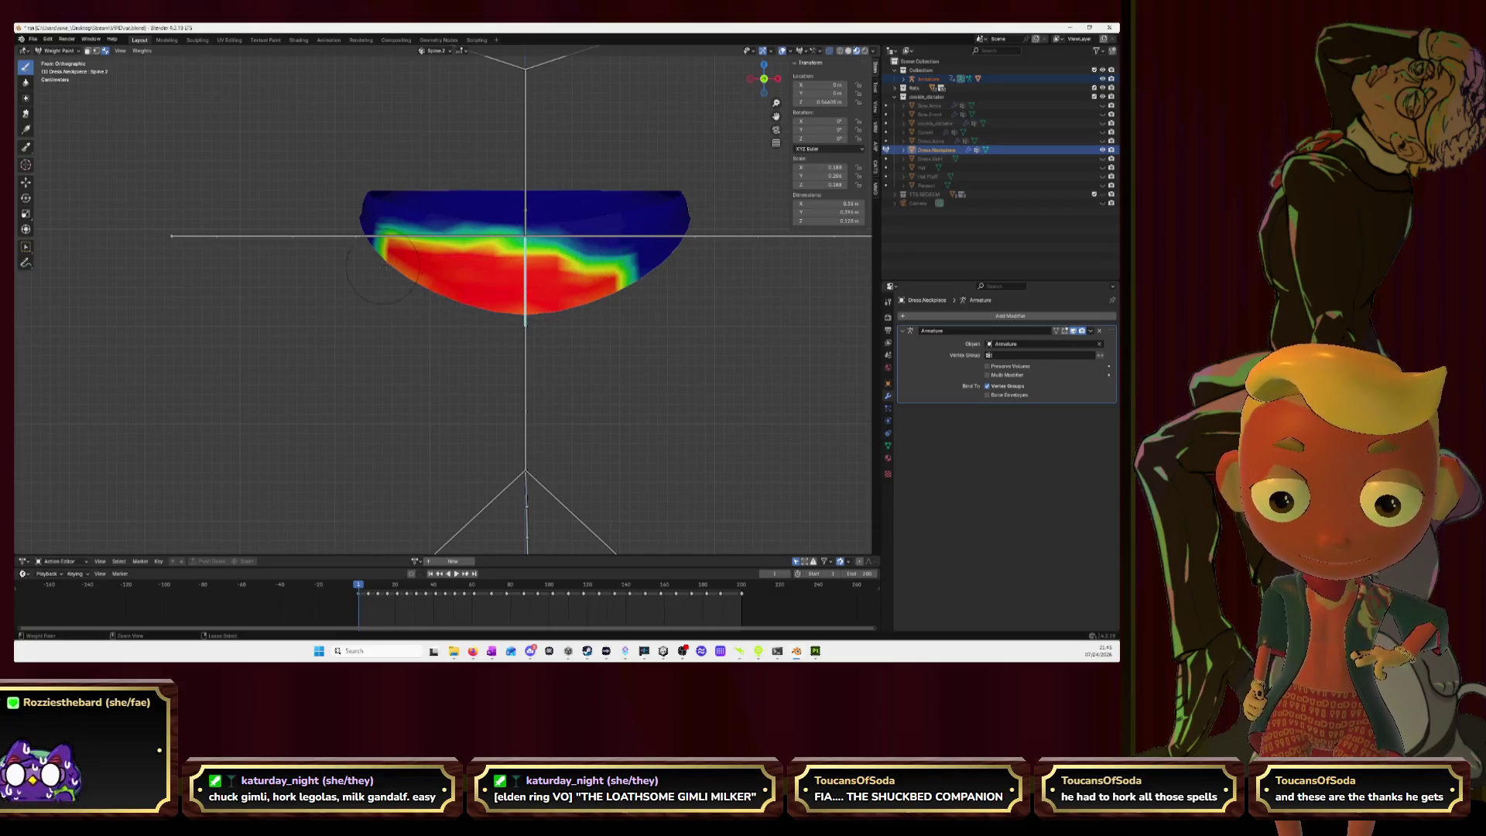
pyautogui.moveTo(528, 293)
pyautogui.mouseDown()
pyautogui.moveTo(666, 260)
pyautogui.moveTo(396, 249)
pyautogui.mouseUp()
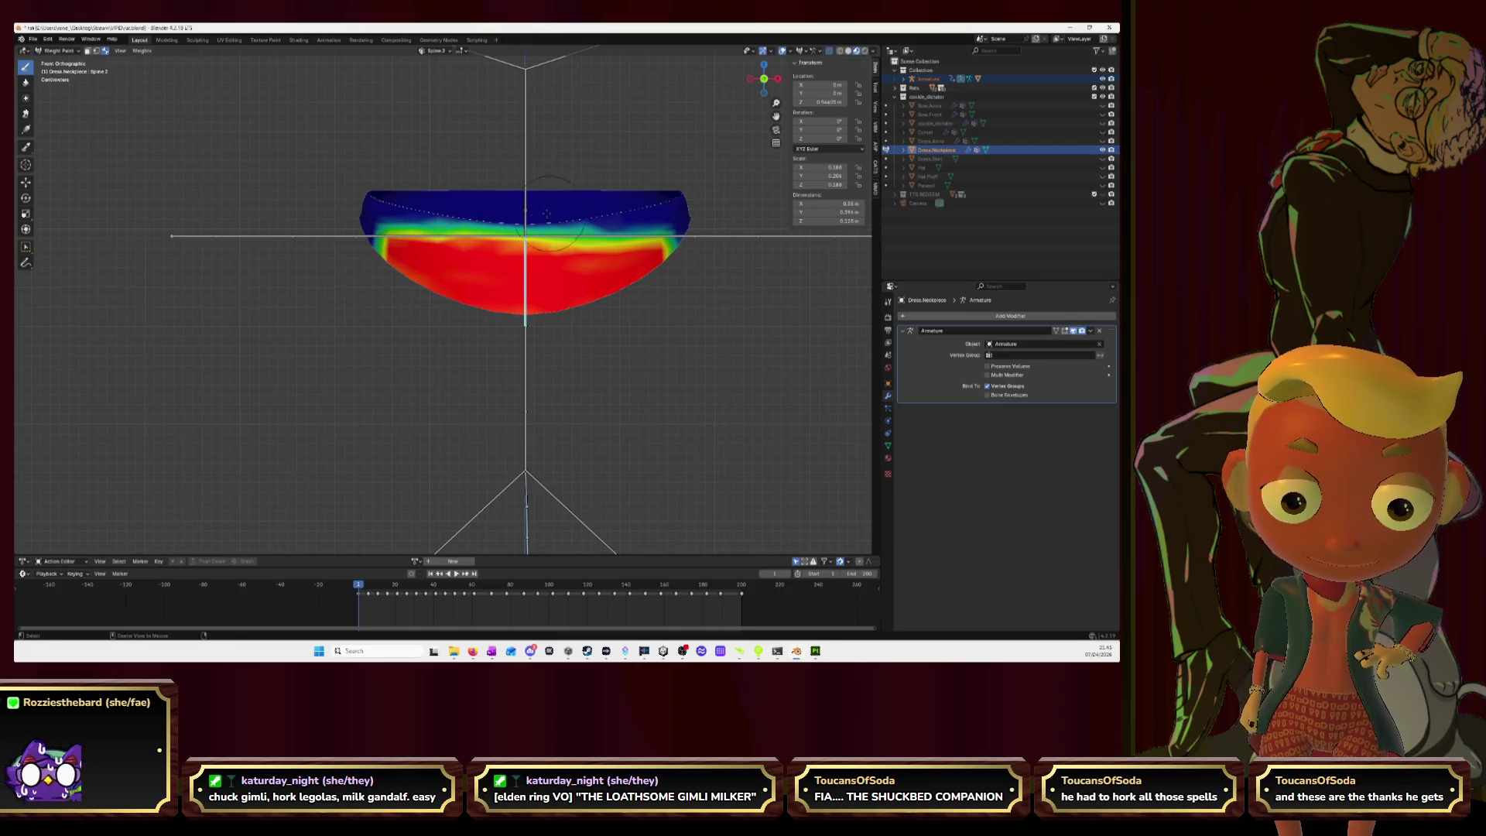
pyautogui.keyDown('ctrl'); pyautogui.click(526, 225); pyautogui.keyUp('ctrl')
pyautogui.moveTo(364, 192); pyautogui.dragTo(675, 191)
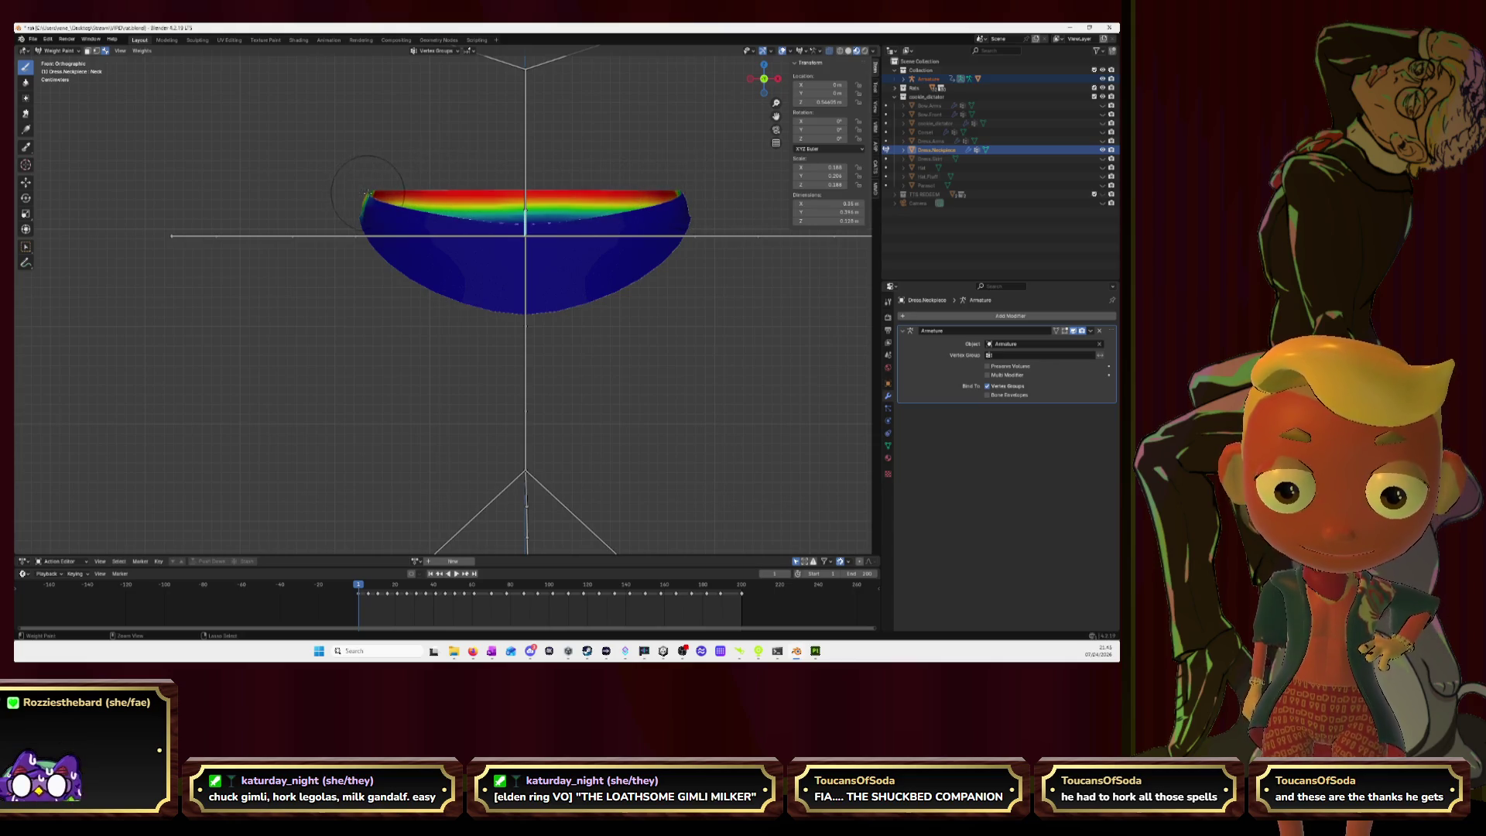
# Step: Paint Neck weight along the necklace's top edge from the Left and Right side views
pyautogui.click(749, 78)
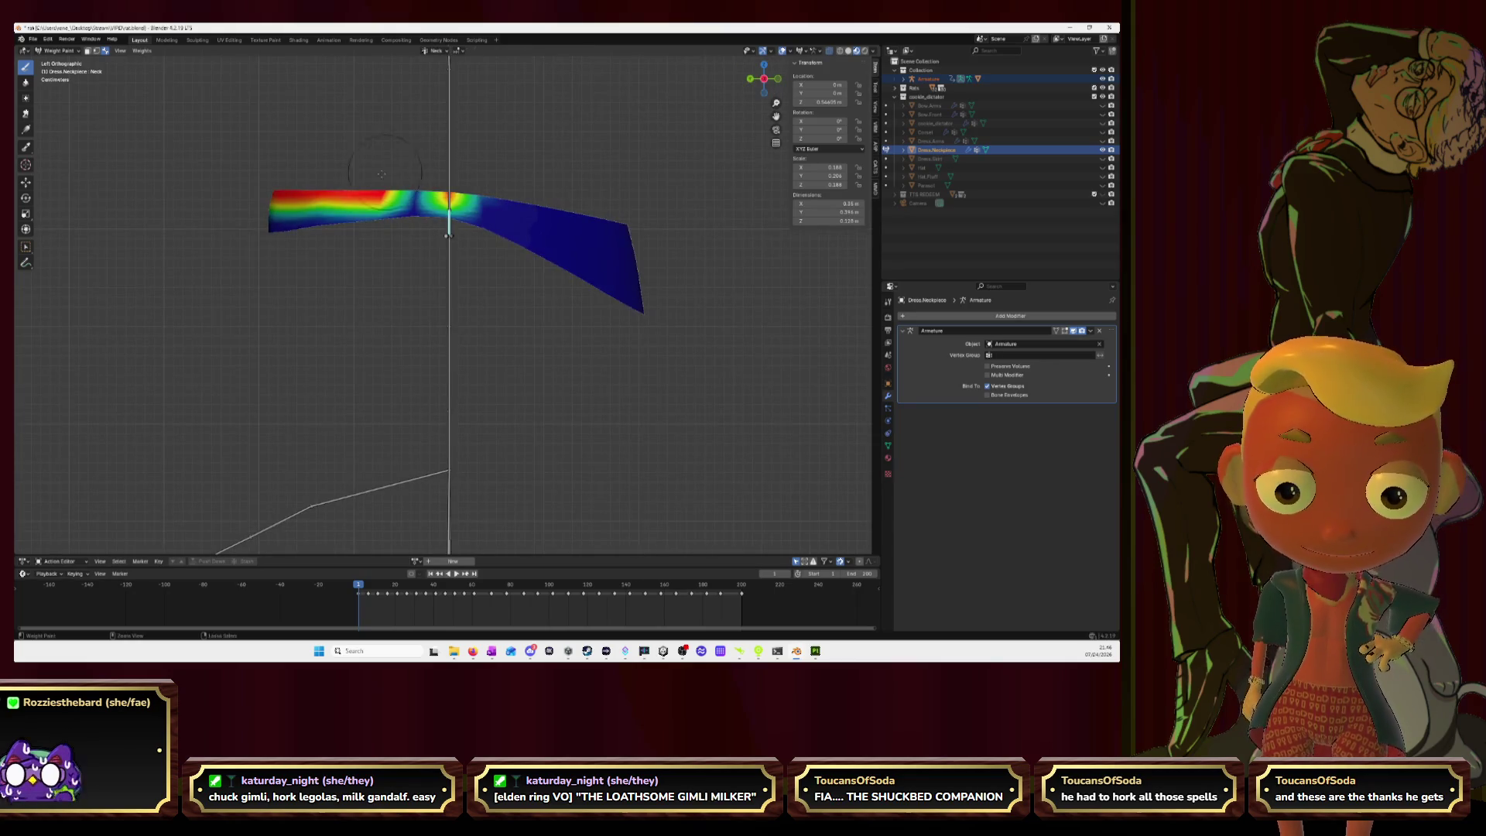
pyautogui.moveTo(375, 189); pyautogui.dragTo(618, 222)
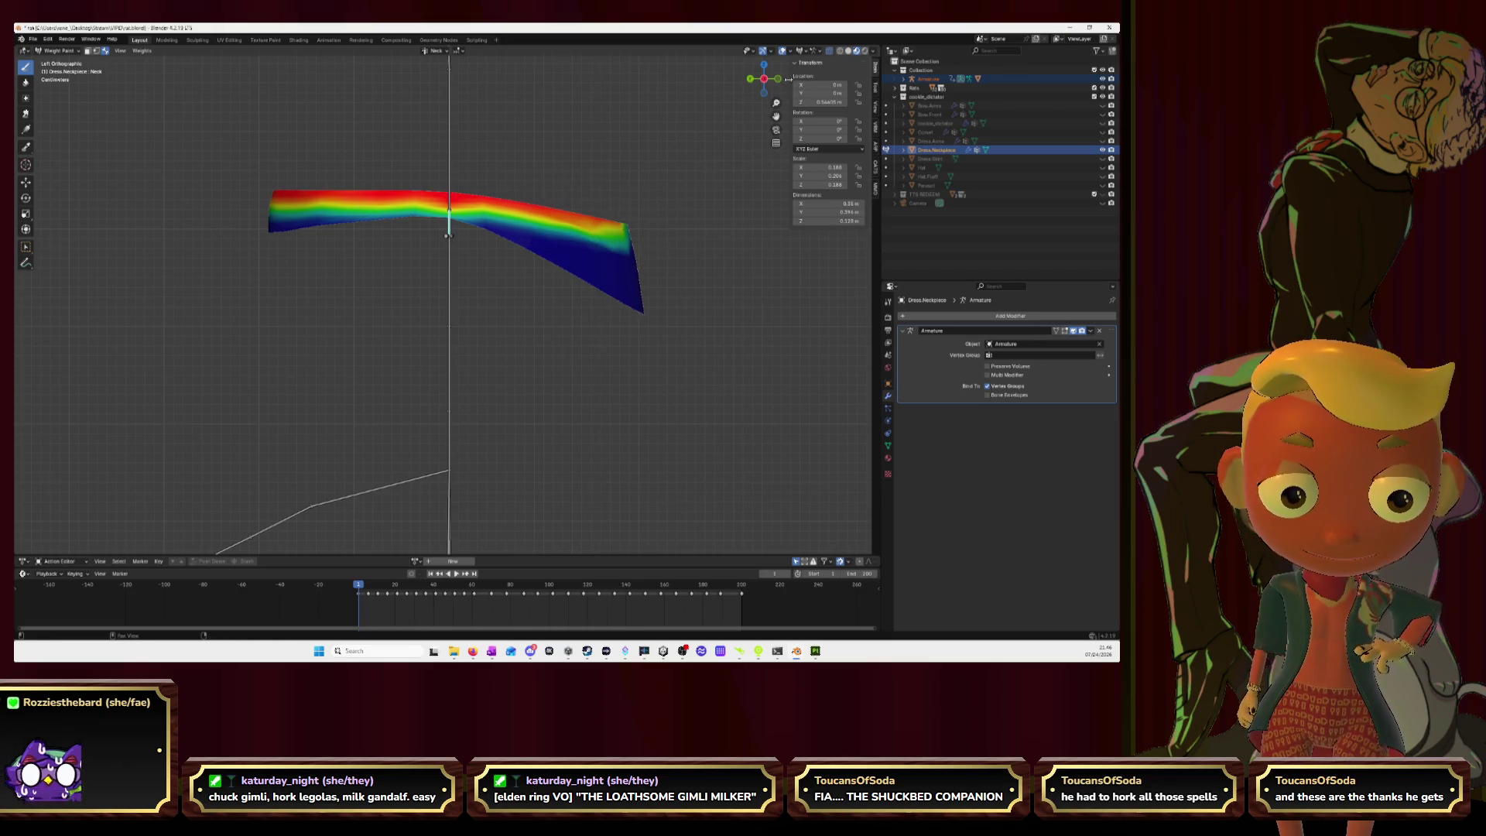
pyautogui.click(764, 78)
pyautogui.moveTo(513, 195); pyautogui.dragTo(282, 220)
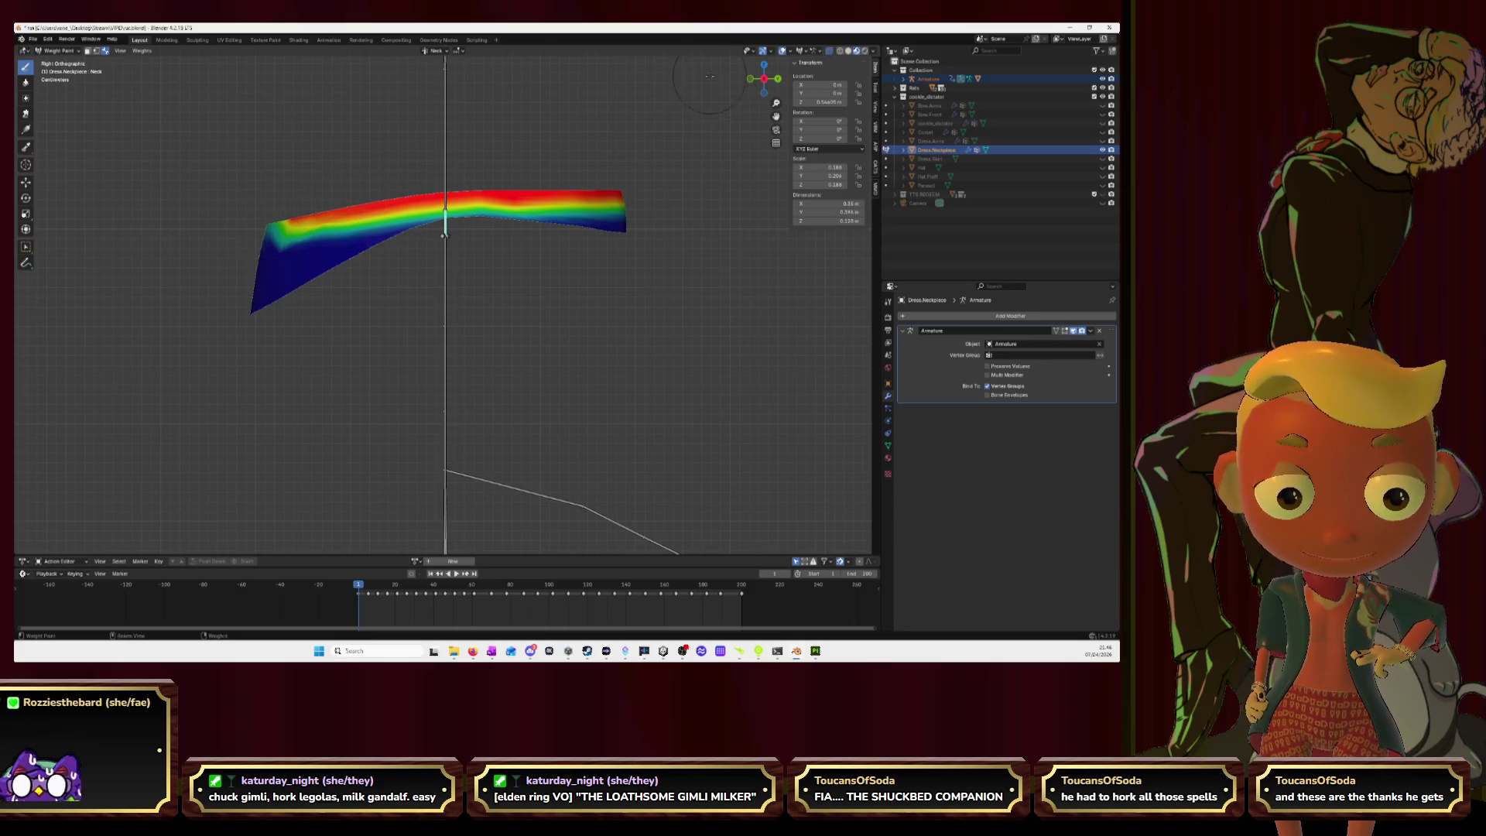
# Step: From a tilted front view, raise Neck weight along the top right, then reselect Spine.2
pyautogui.click(749, 79)
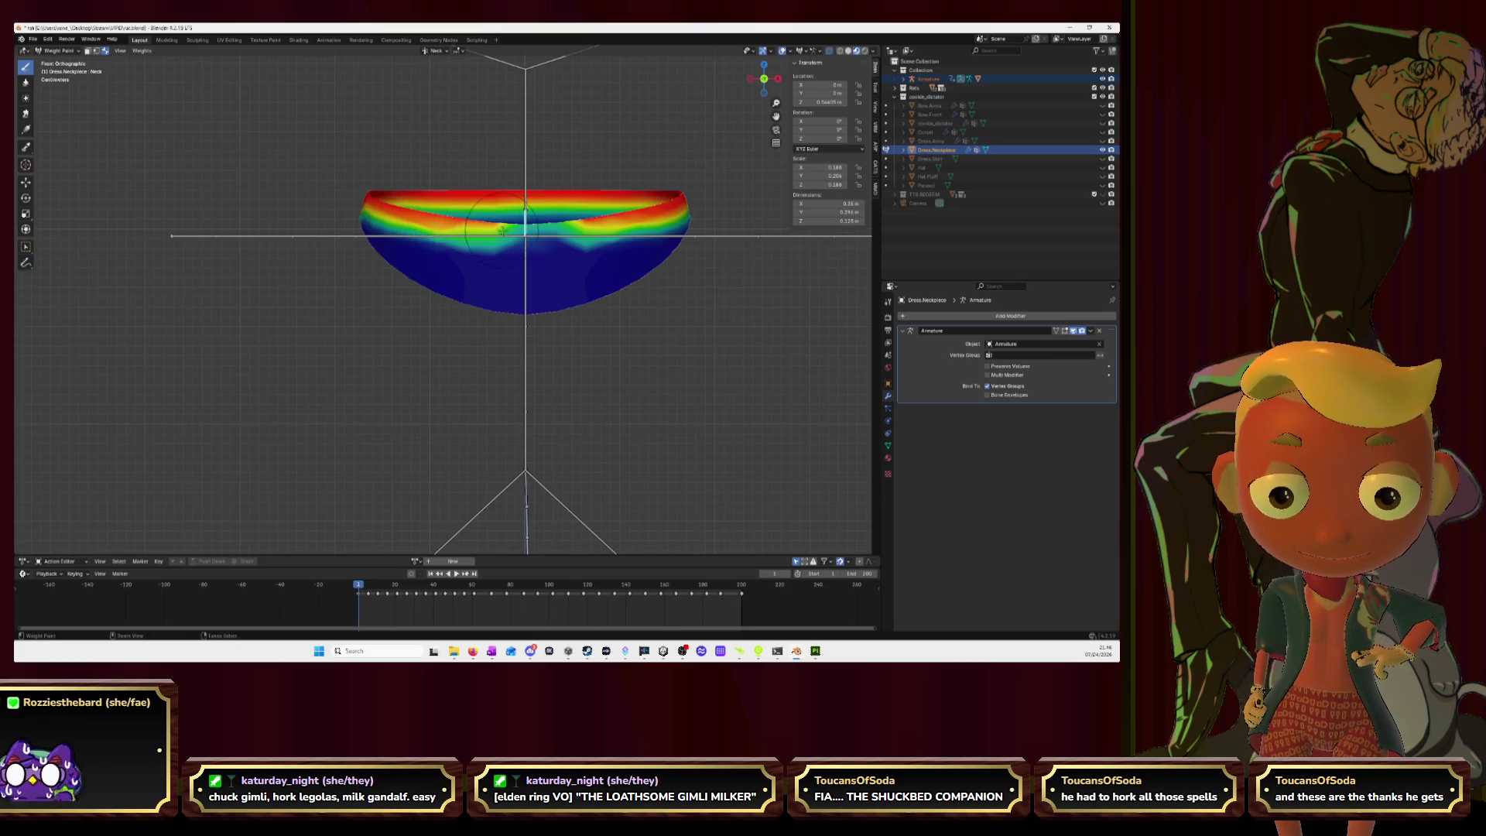
pyautogui.scroll(1, 573, 244)
pyautogui.moveTo(674, 253); pyautogui.dragTo(660, 264, button='middle')
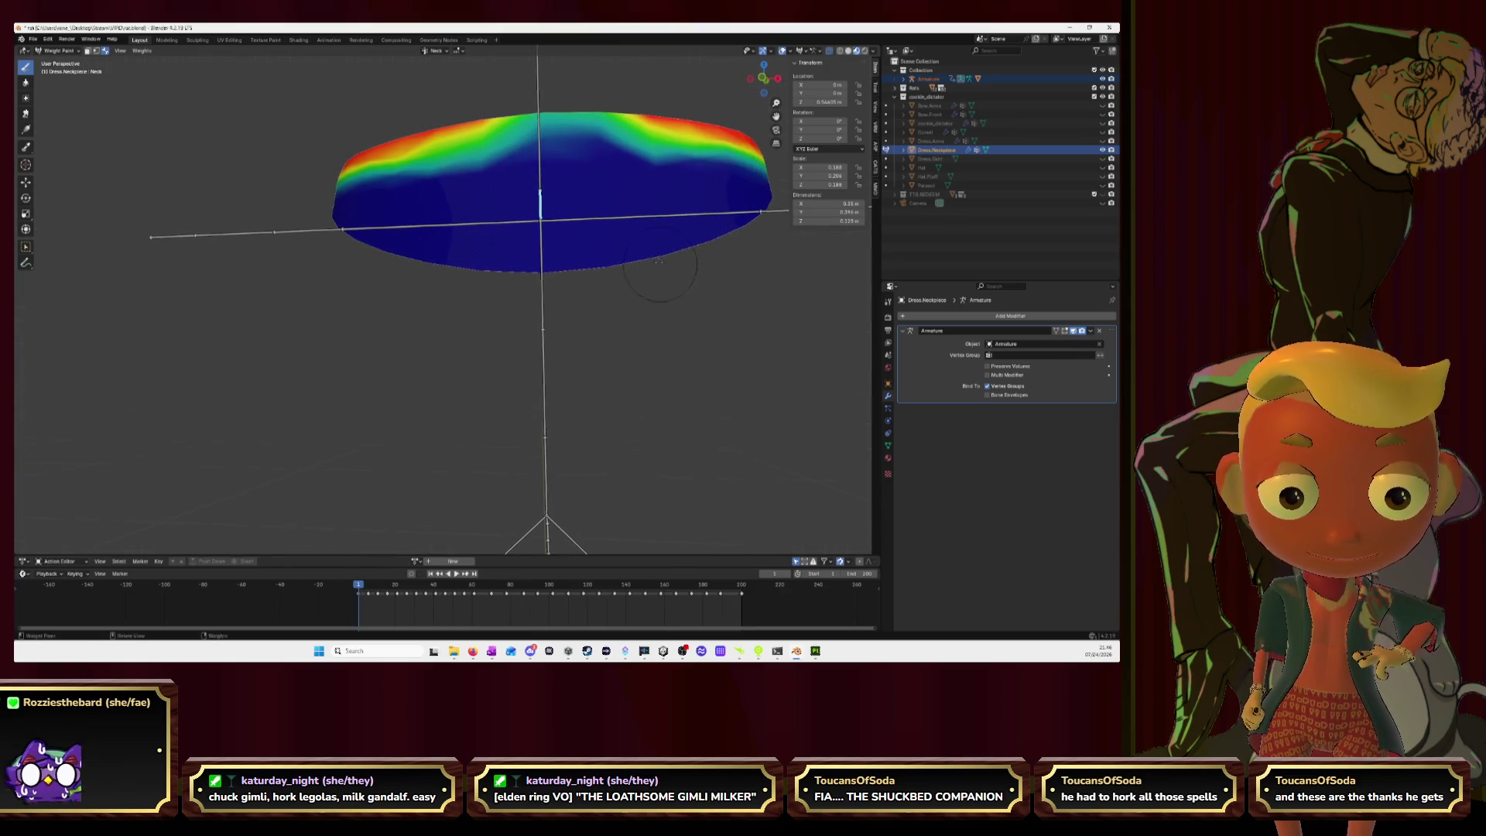
pyautogui.moveTo(493, 121)
pyautogui.mouseDown()
pyautogui.moveTo(615, 118)
pyautogui.moveTo(526, 122)
pyautogui.mouseUp()
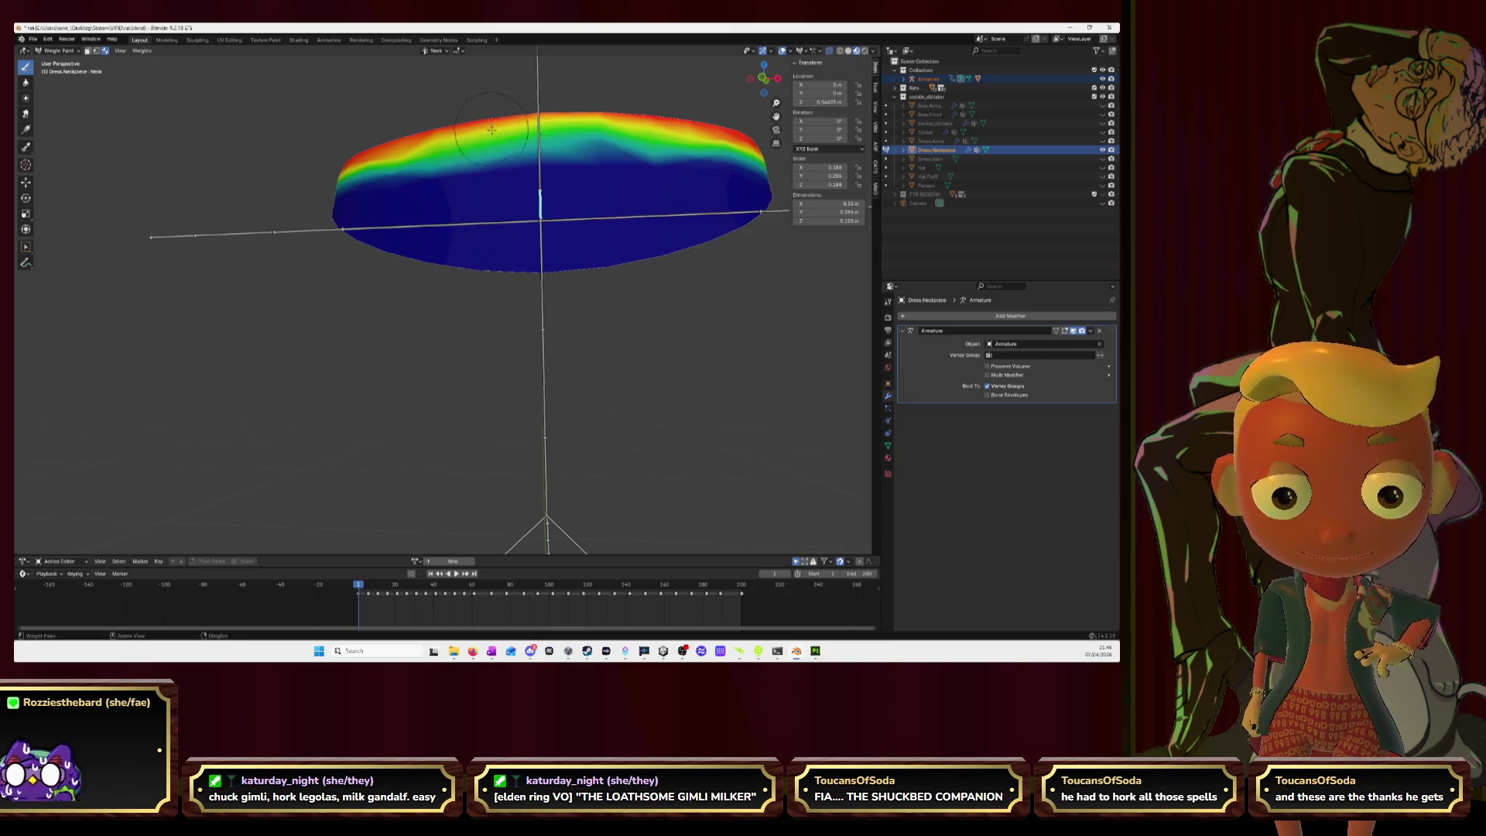
pyautogui.scroll(-3, 487, 128)
pyautogui.moveTo(487, 127)
pyautogui.mouseDown(button='middle')
pyautogui.moveTo(617, 230)
pyautogui.moveTo(580, 158)
pyautogui.mouseUp(button='middle')
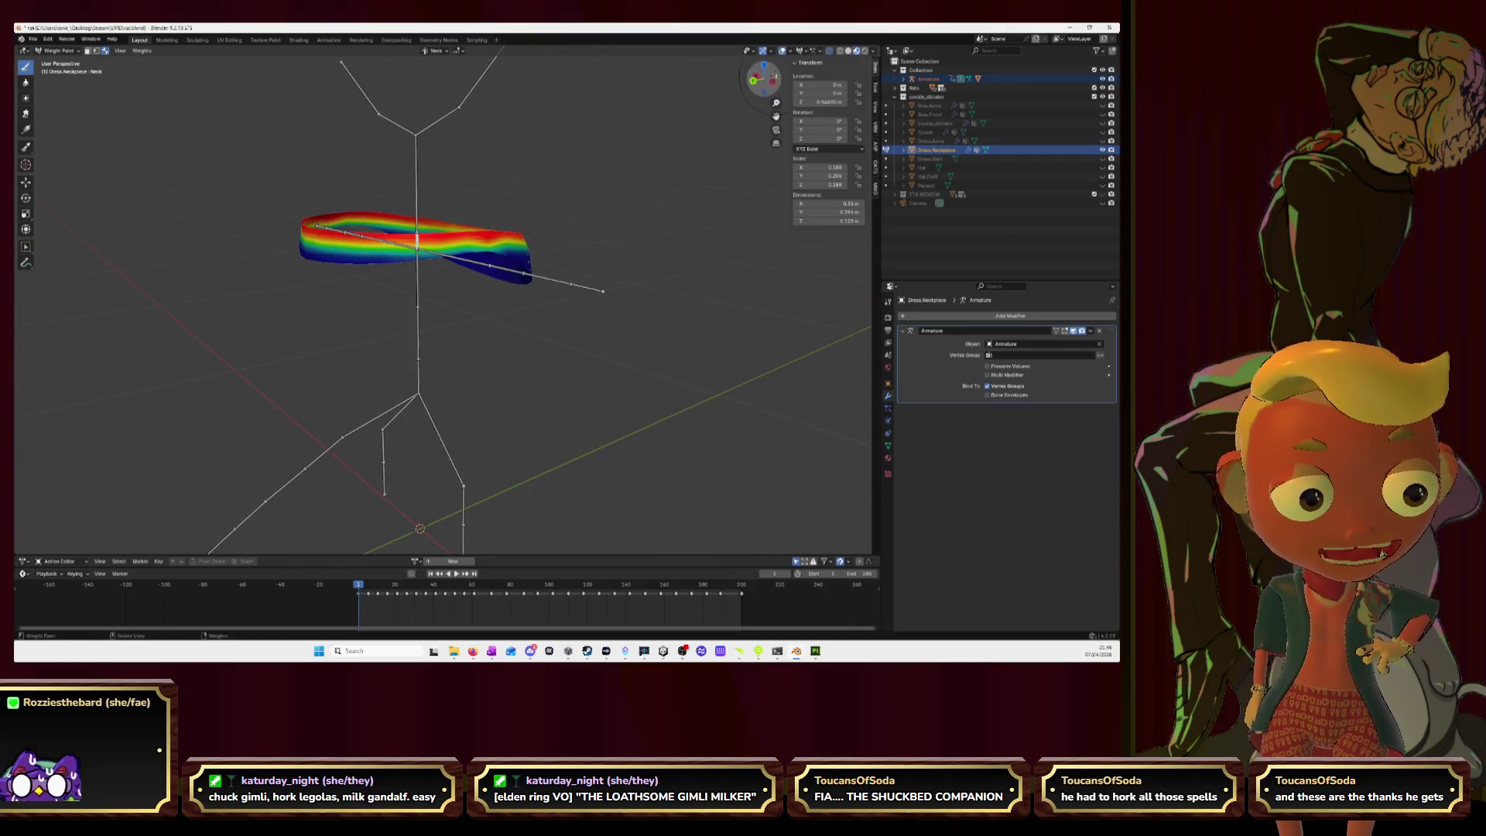
pyautogui.keyDown('ctrl'); pyautogui.click(418, 275); pyautogui.keyUp('ctrl')
pyautogui.moveTo(418, 274); pyautogui.dragTo(468, 270, button='middle')
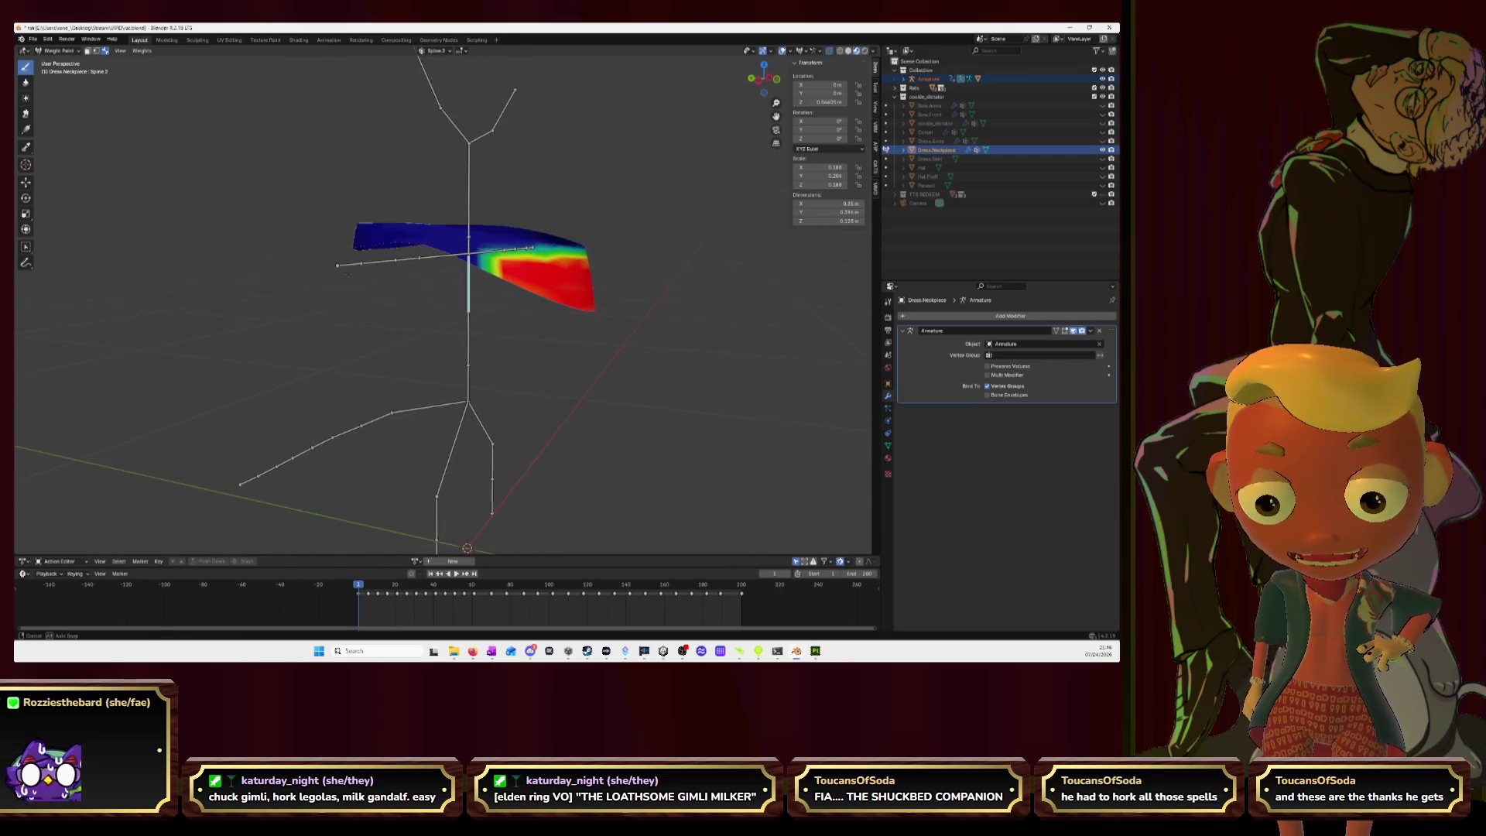
# Step: Spread stronger Spine.2 weight over the necklace from the Left, Back and Right views
pyautogui.click(758, 78)
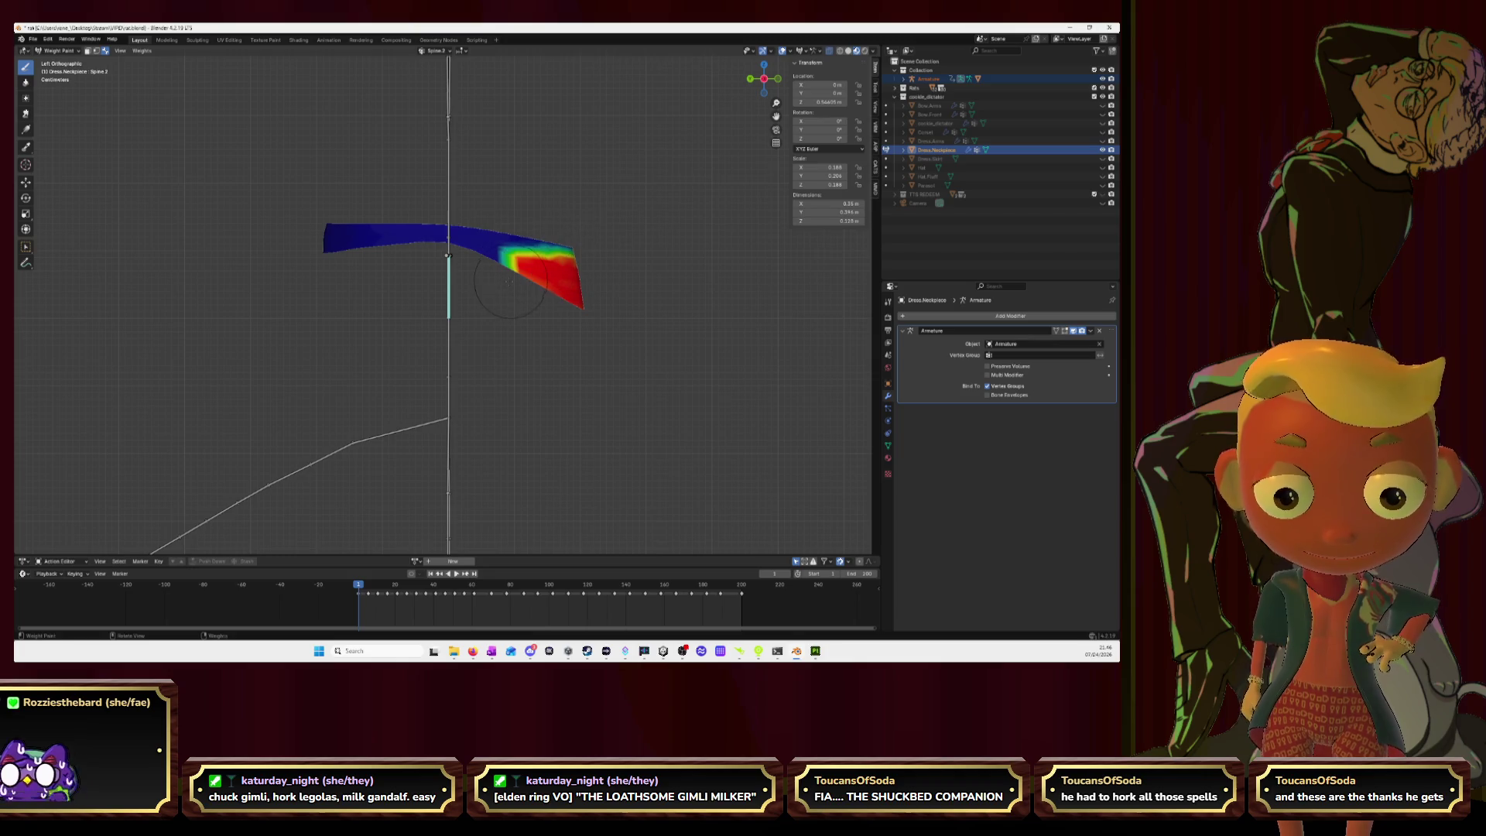
pyautogui.moveTo(503, 267)
pyautogui.mouseDown()
pyautogui.moveTo(453, 240)
pyautogui.moveTo(323, 249)
pyautogui.mouseUp()
pyautogui.click(750, 78)
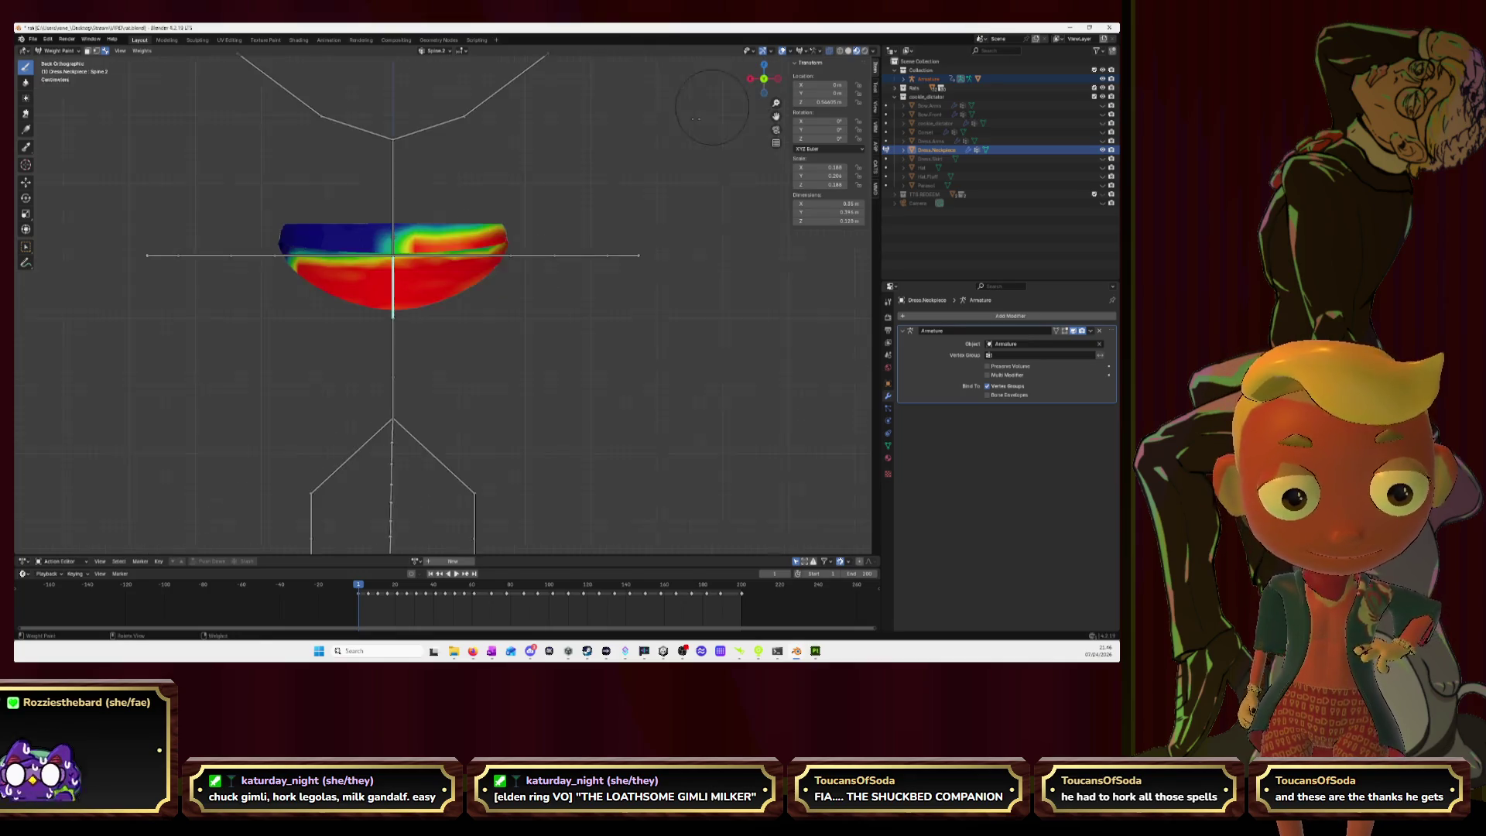
pyautogui.moveTo(416, 250); pyautogui.dragTo(283, 241)
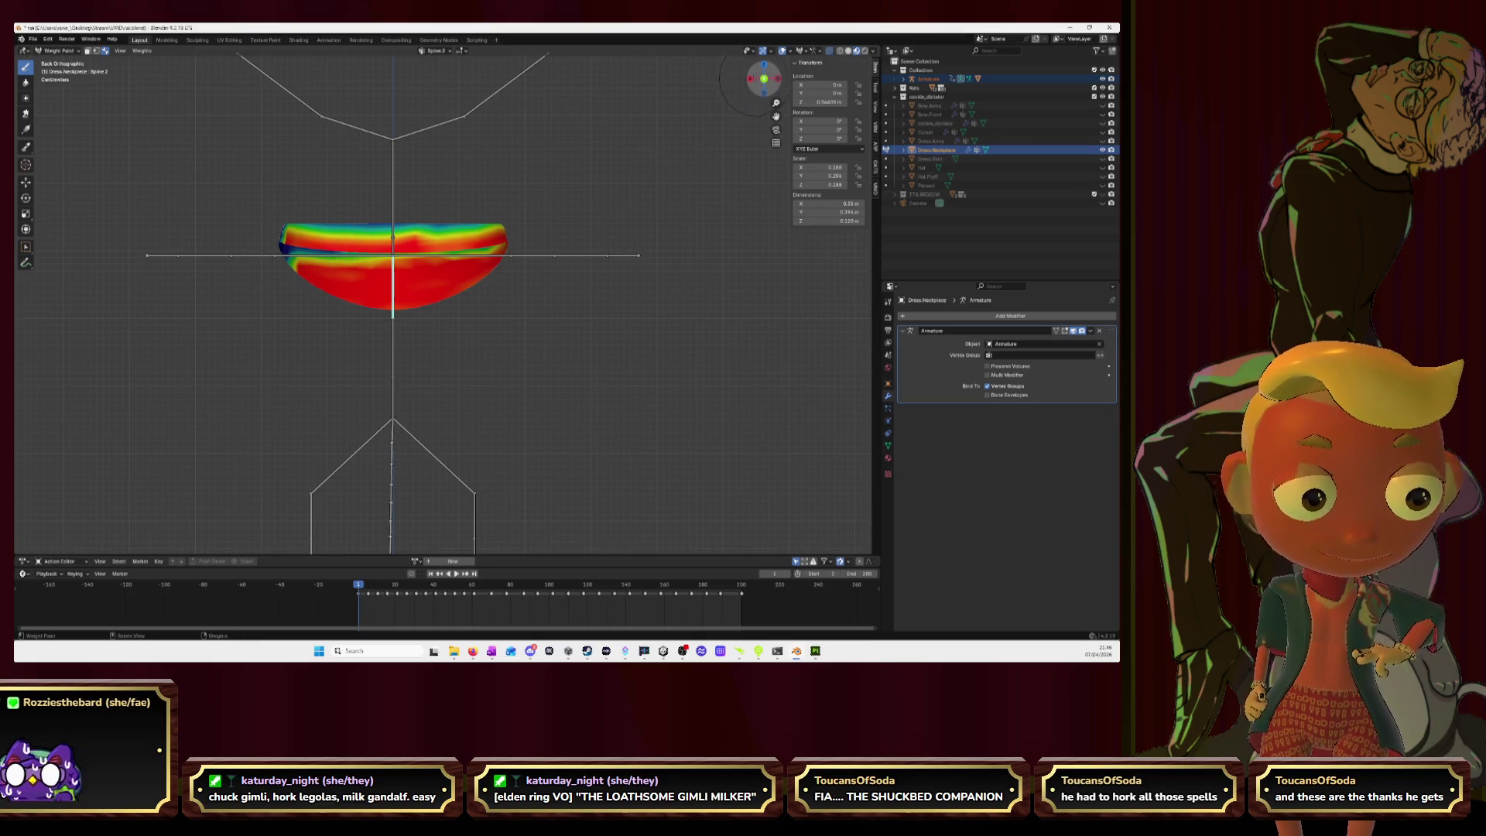
pyautogui.click(751, 79)
pyautogui.moveTo(371, 271); pyautogui.dragTo(470, 237)
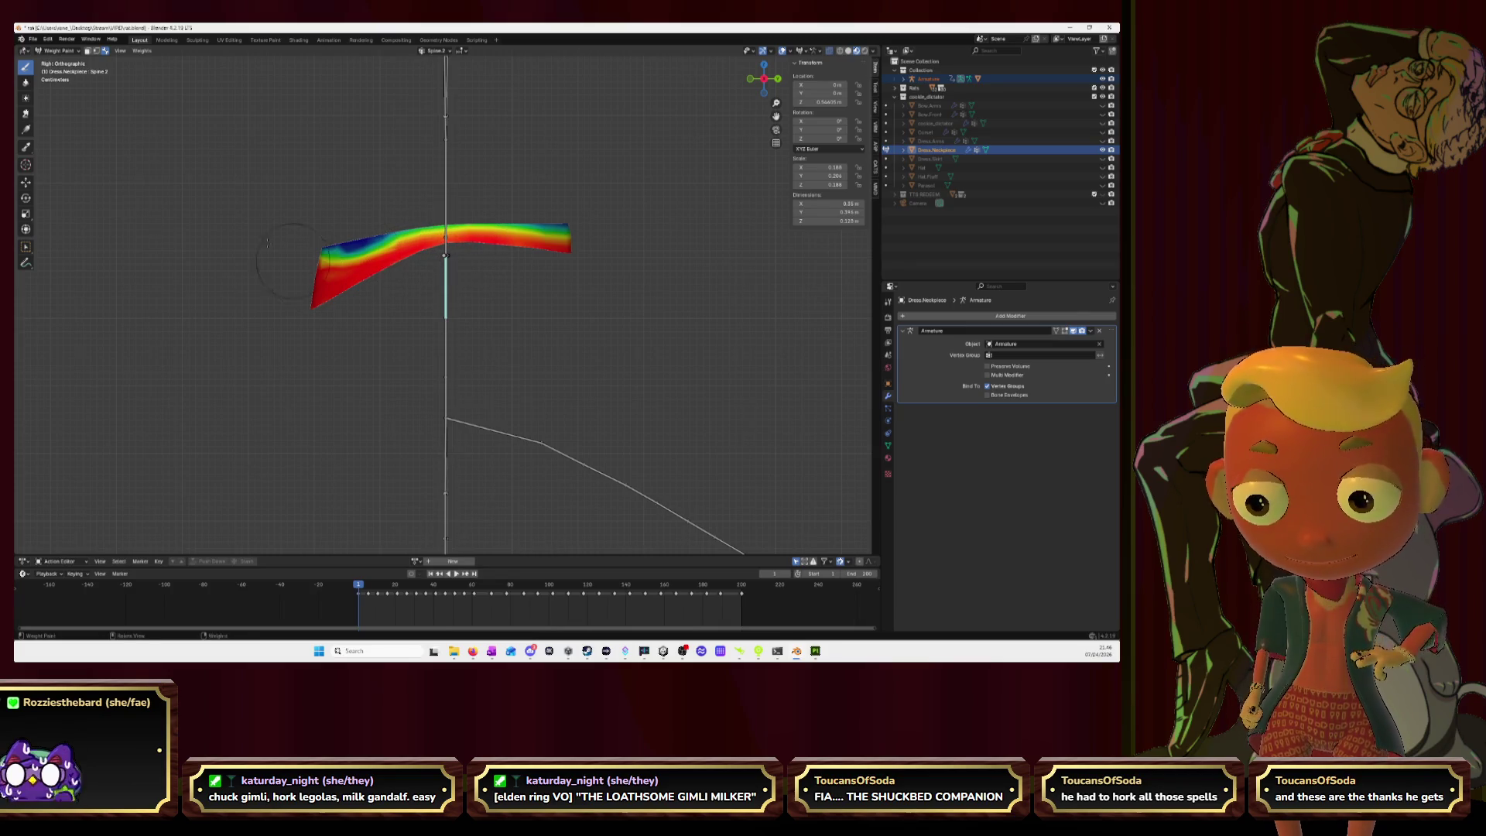
# Step: Blur the weights at the necklace's left end, then make the Neck group active from the side
pyautogui.click(25, 82)
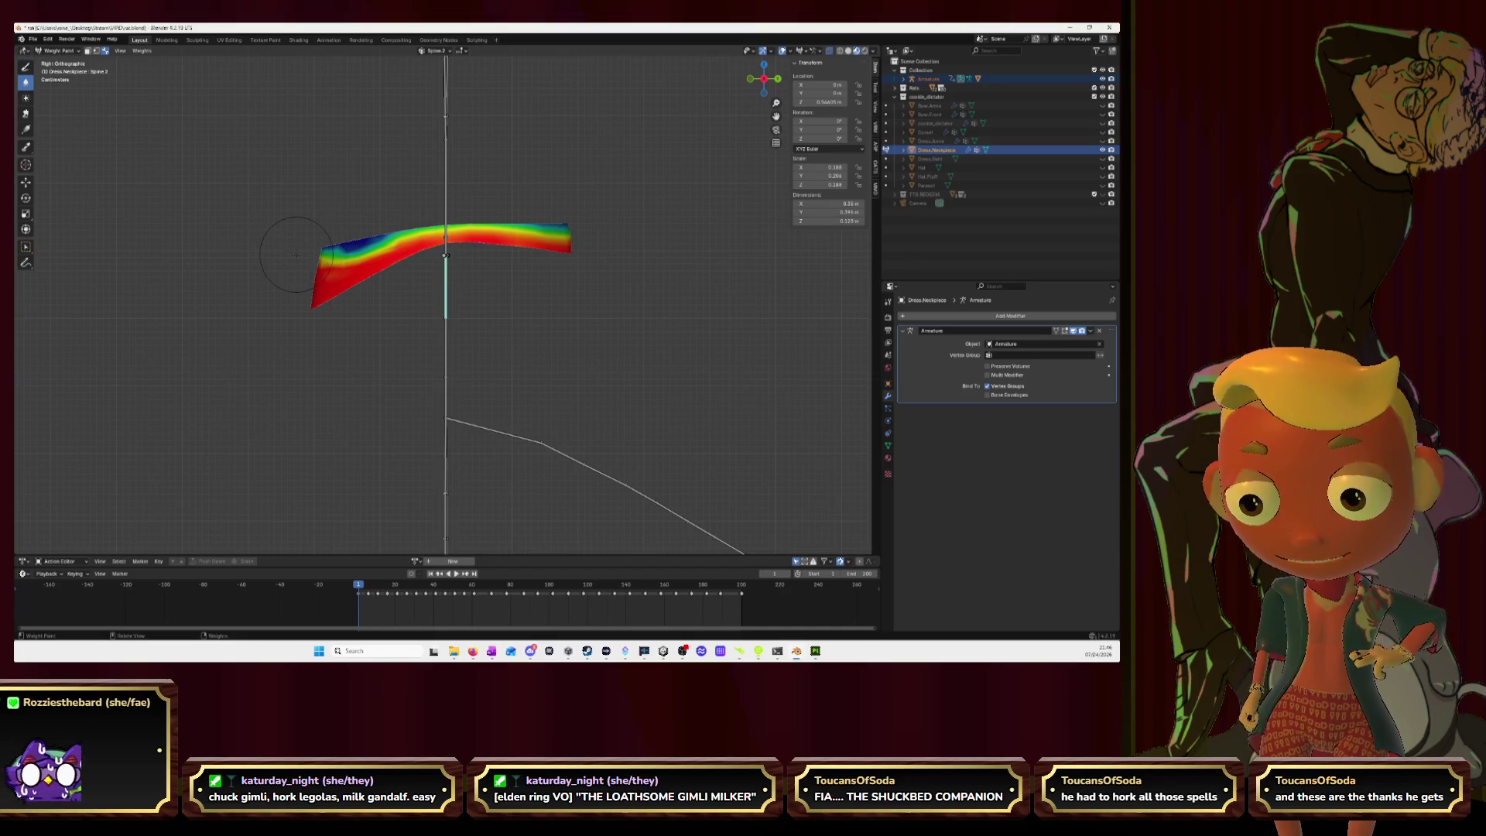
pyautogui.moveTo(305, 253); pyautogui.dragTo(600, 225)
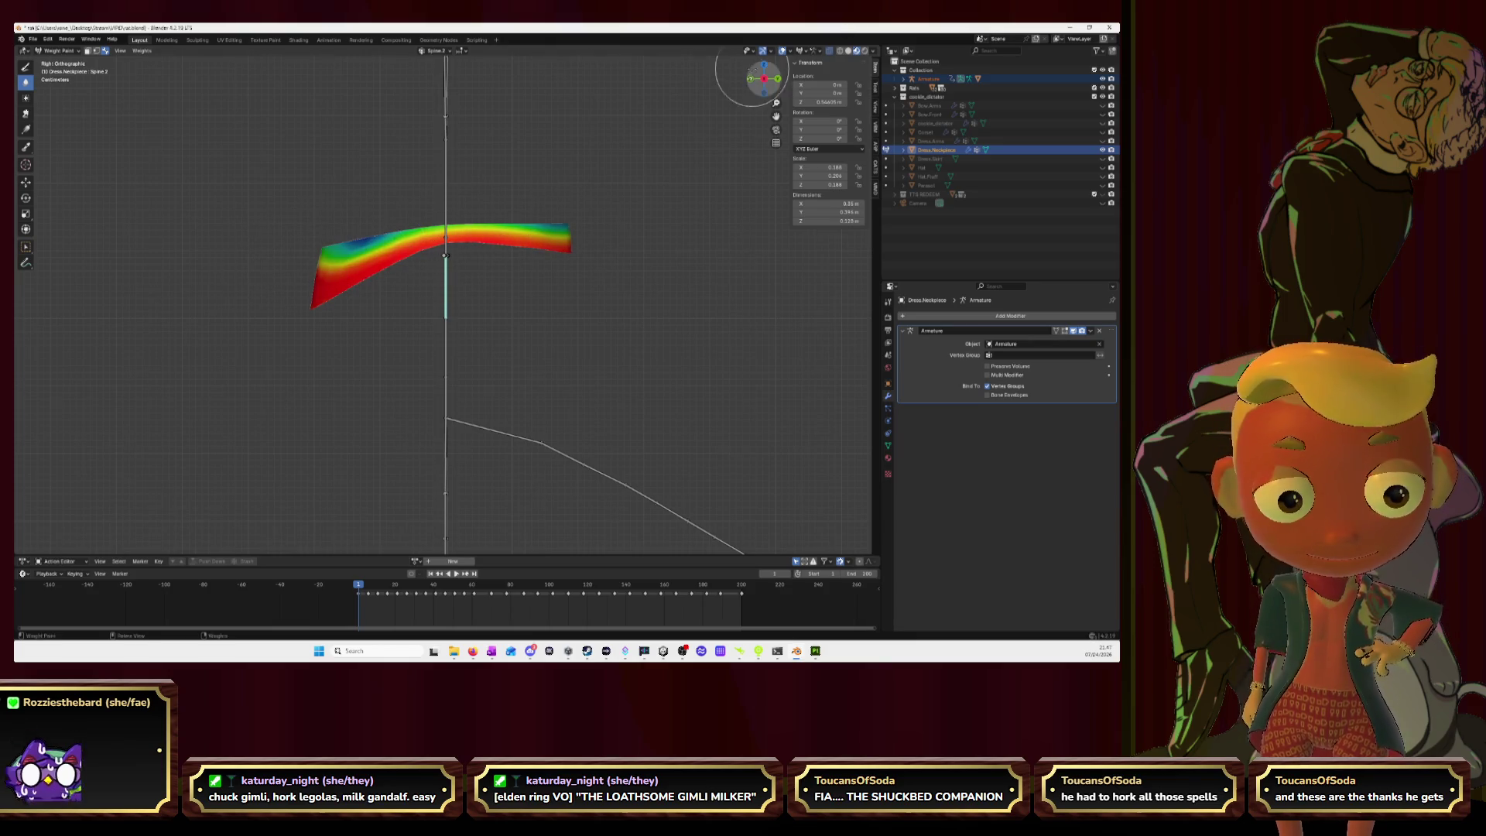
pyautogui.click(749, 78)
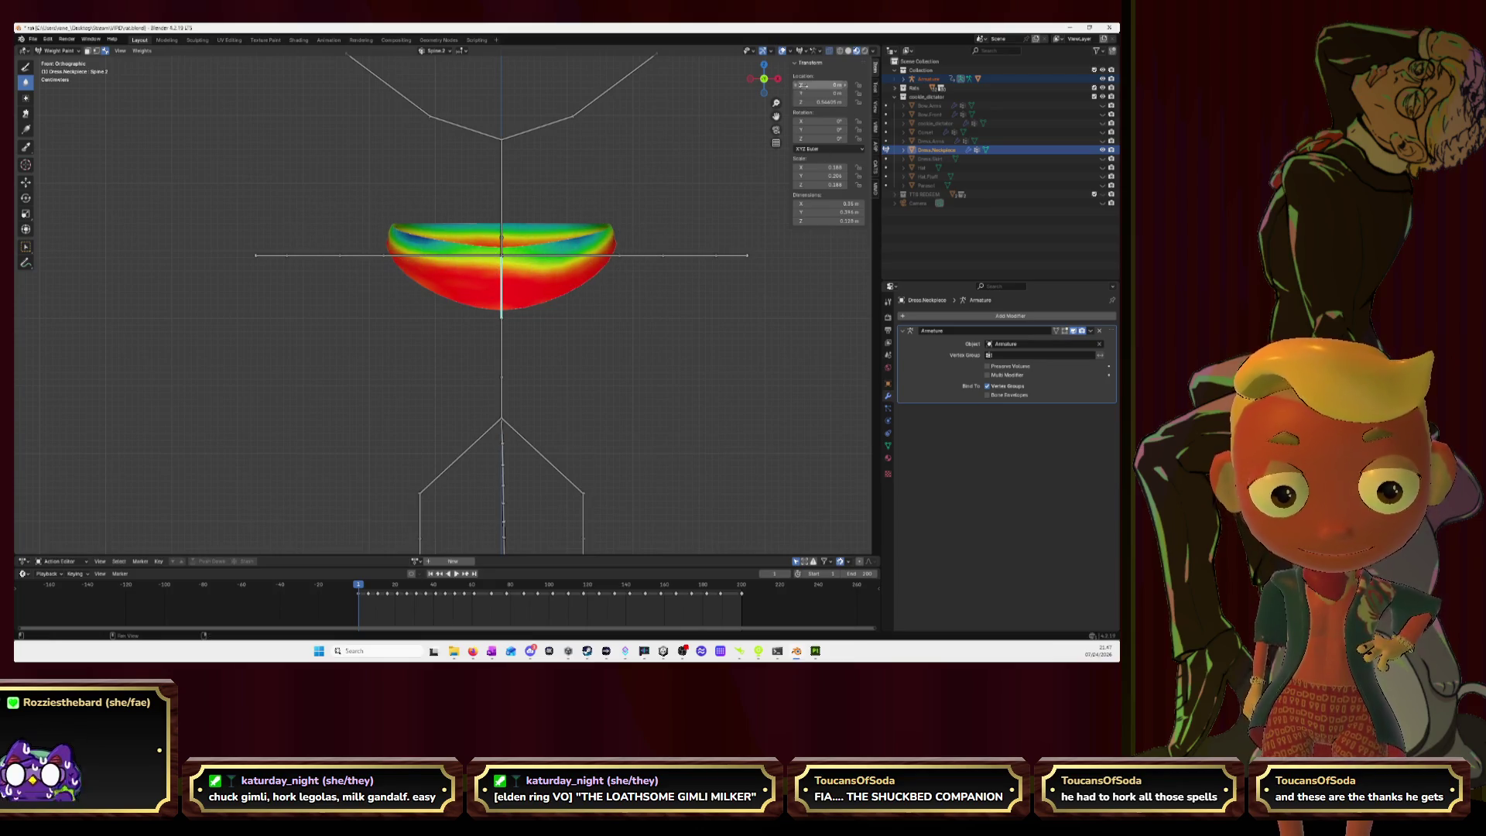
pyautogui.click(750, 79)
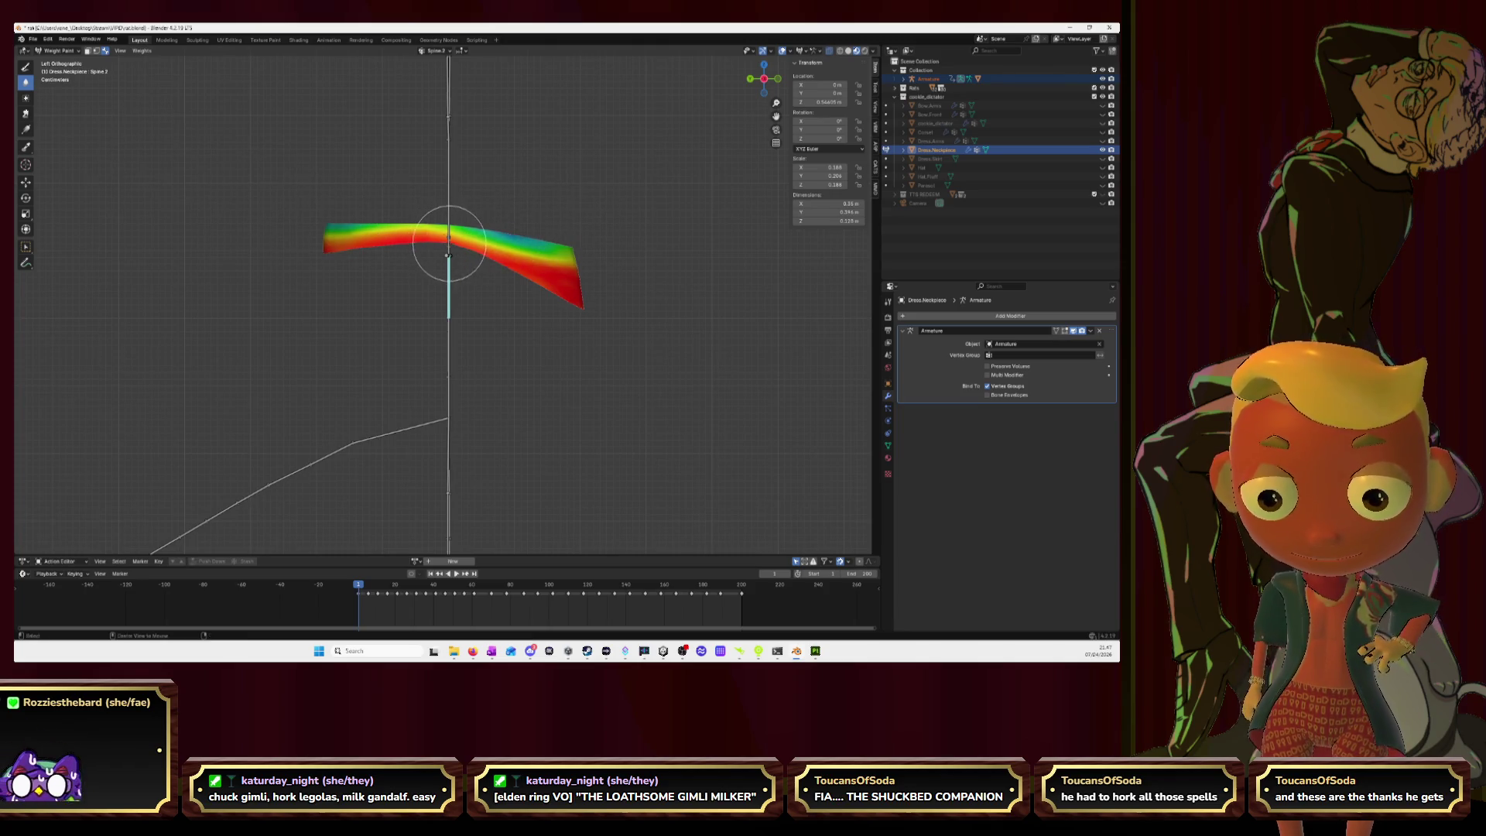
pyautogui.keyDown('ctrl'); pyautogui.click(457, 248); pyautogui.keyUp('ctrl')
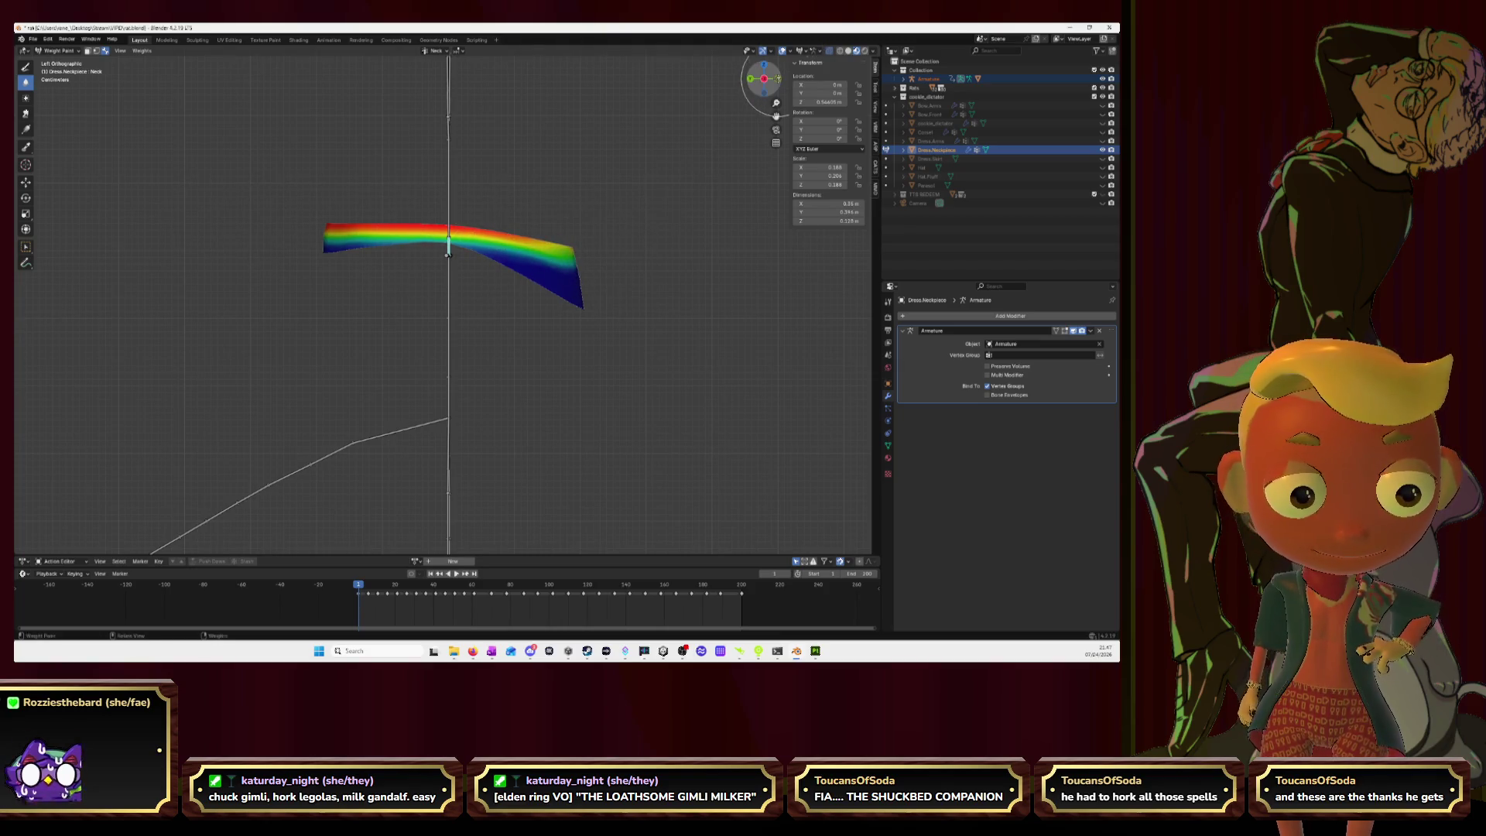
# Step: Inspect the neckpiece from front, right and back, then activate the Shoulder.R group in Front view
pyautogui.click(778, 79)
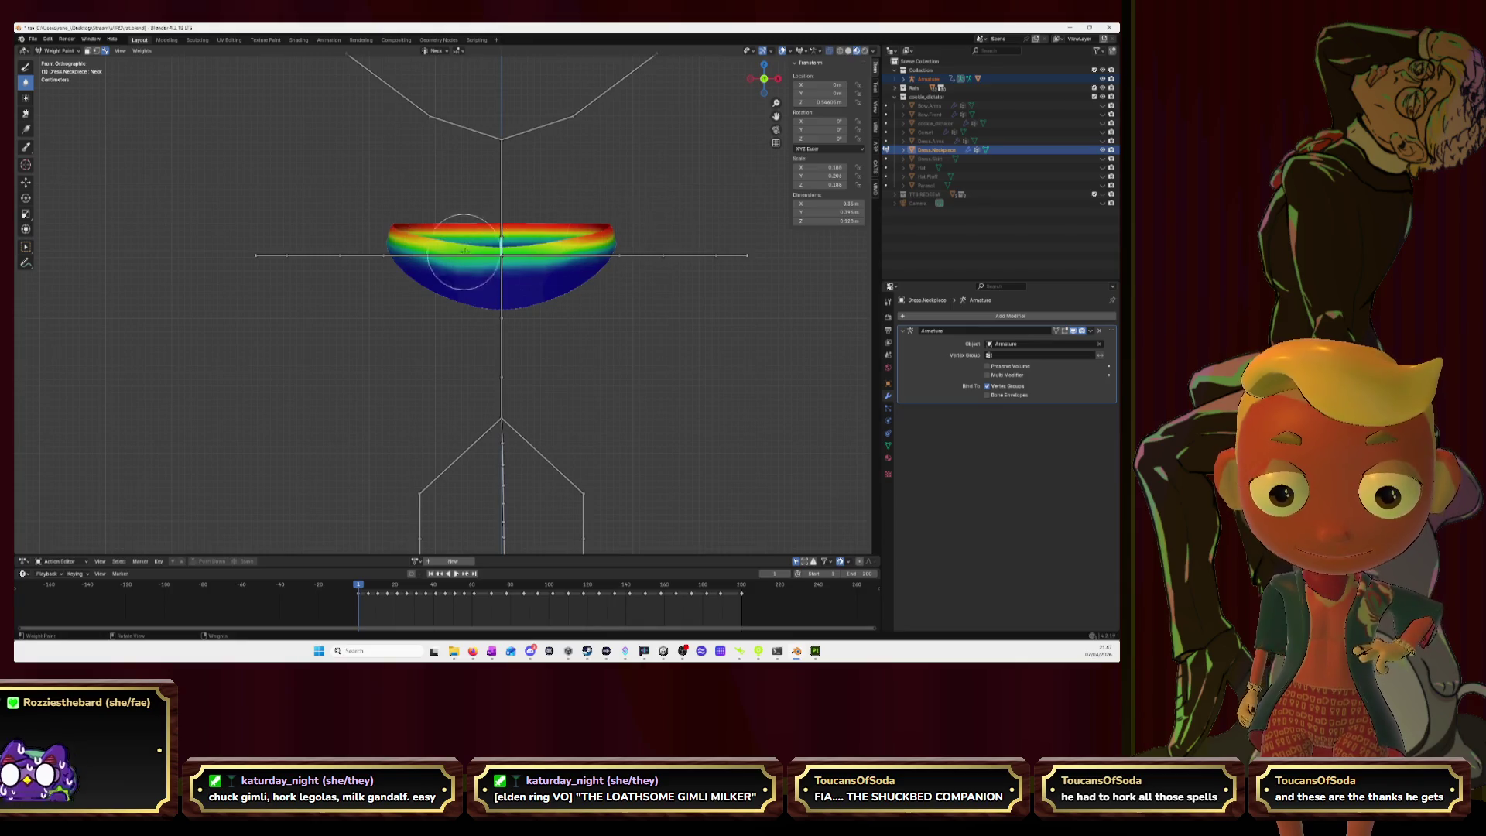
pyautogui.click(778, 78)
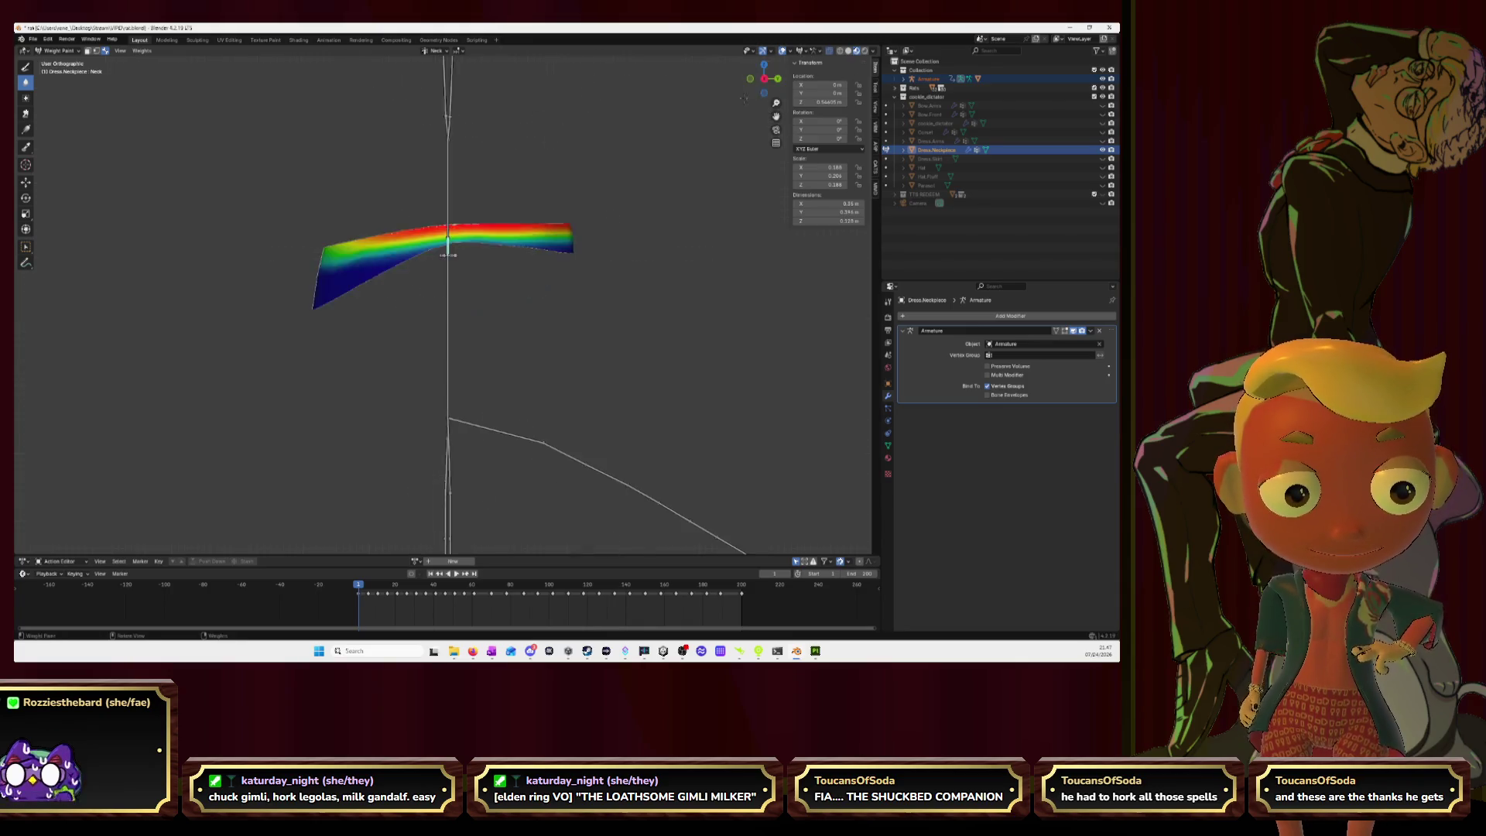
pyautogui.moveTo(769, 81); pyautogui.dragTo(764, 79)
pyautogui.click(777, 78)
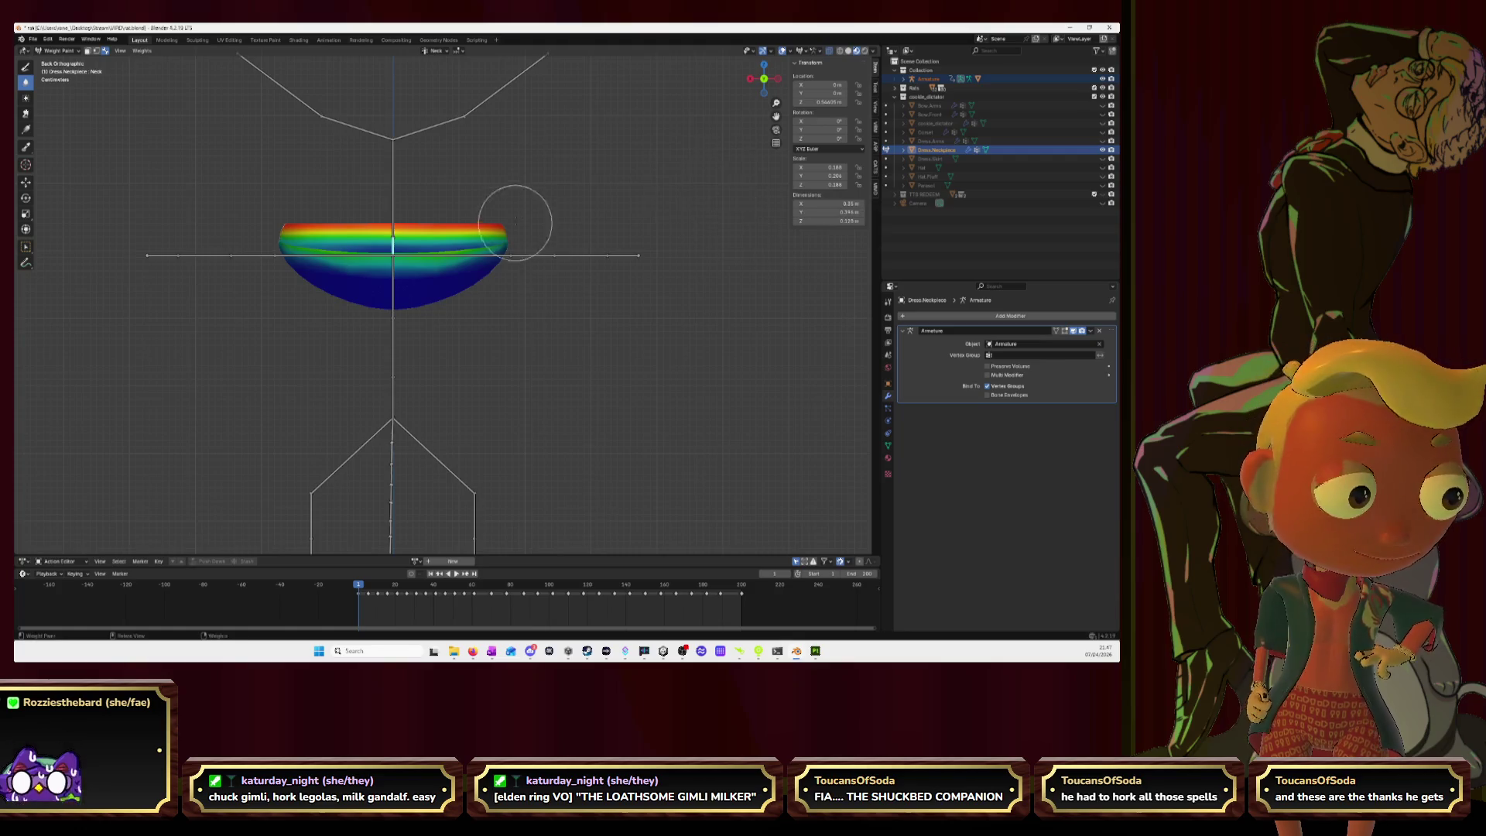
pyautogui.scroll(-5, 588, 224)
pyautogui.moveTo(702, 225); pyautogui.dragTo(518, 243, button='middle')
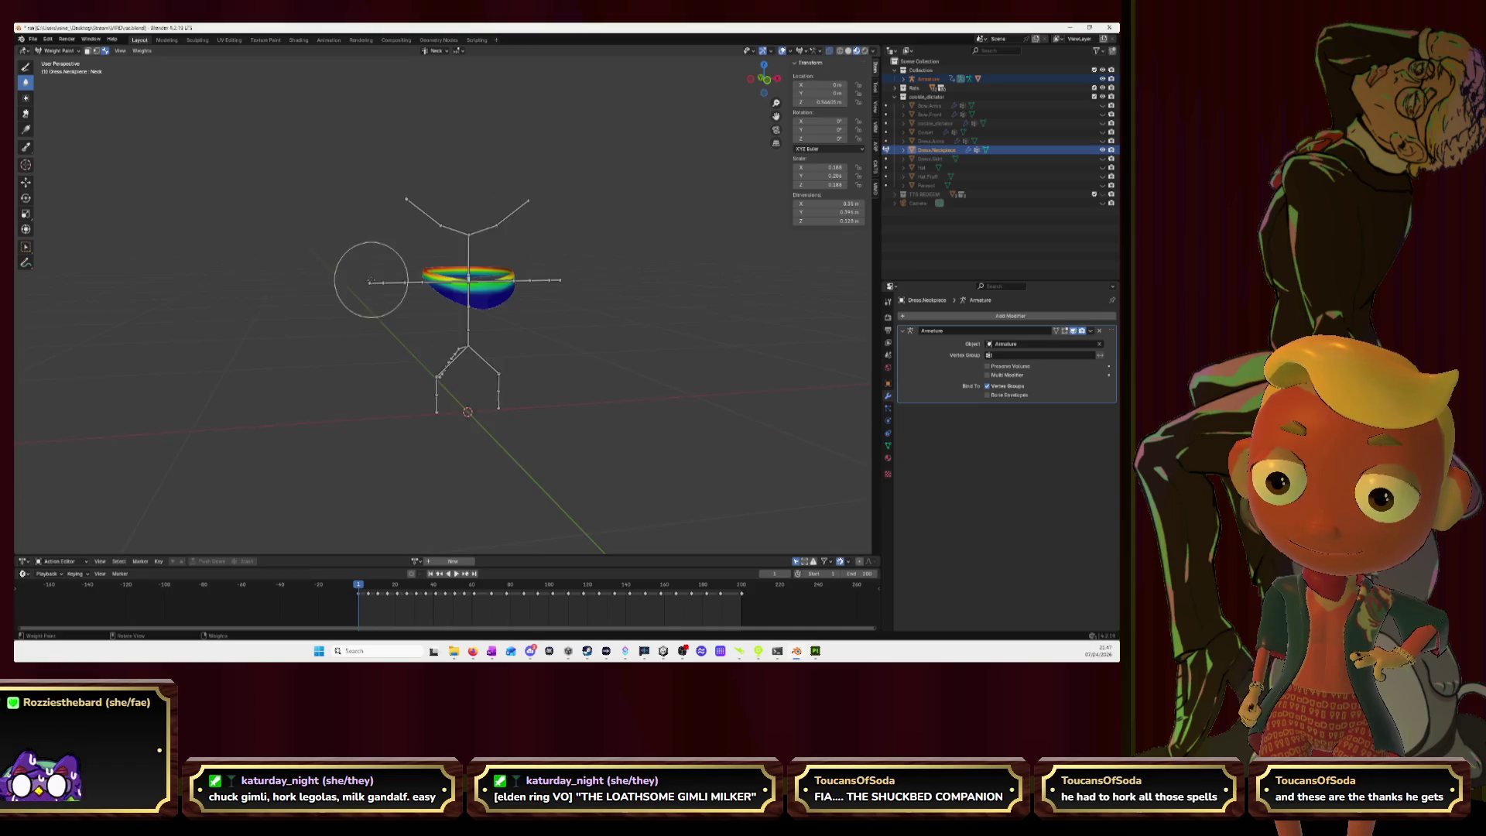
pyautogui.scroll(4, 375, 270)
pyautogui.click(764, 80)
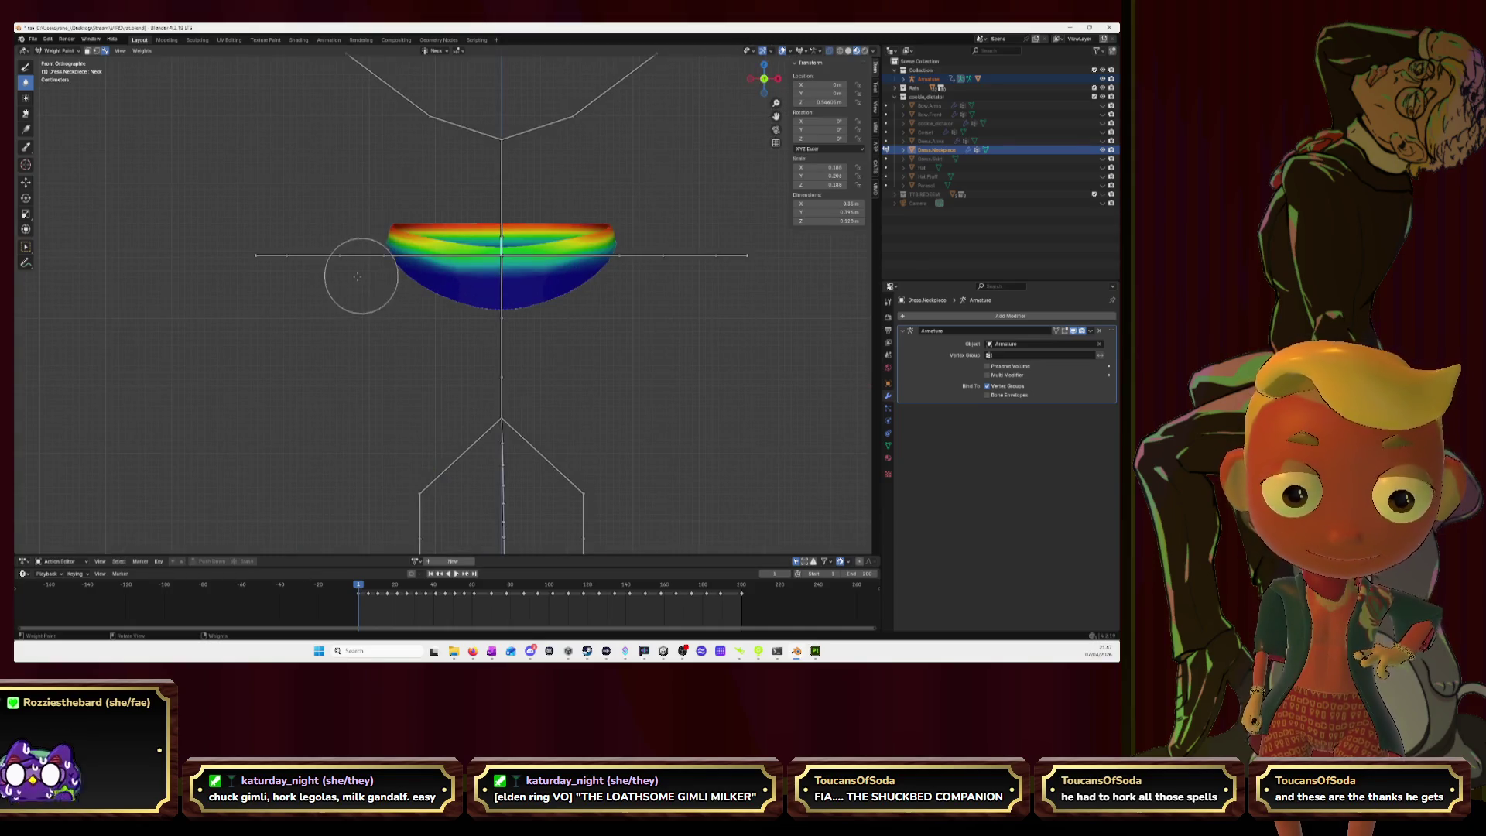
pyautogui.keyDown('ctrl'); pyautogui.click(391, 256); pyautogui.keyUp('ctrl')
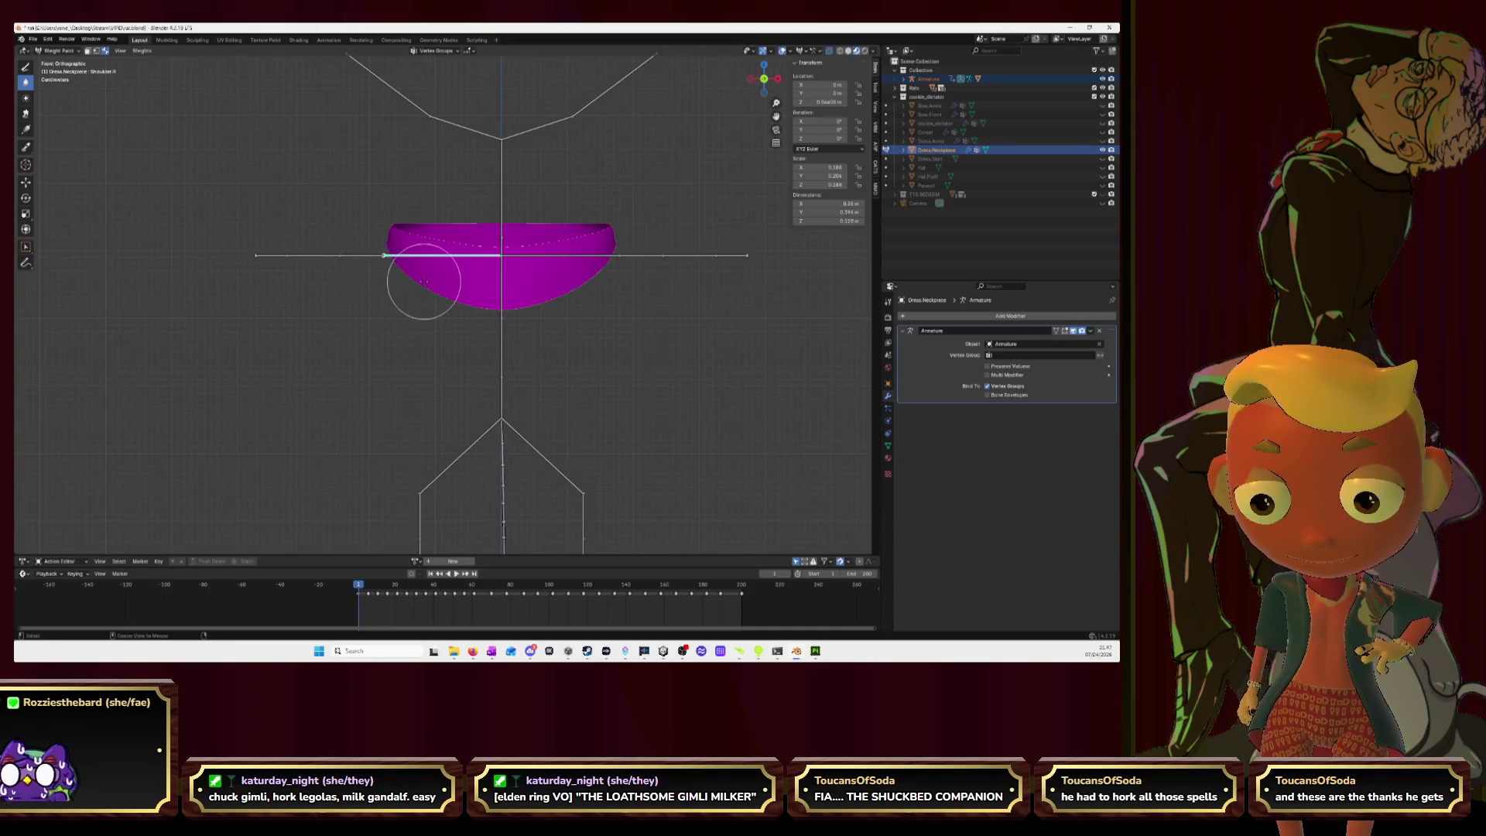
# Step: Draw Shoulder.R weight onto the ring's left edge and front, then check the Neck weights
pyautogui.click(26, 68)
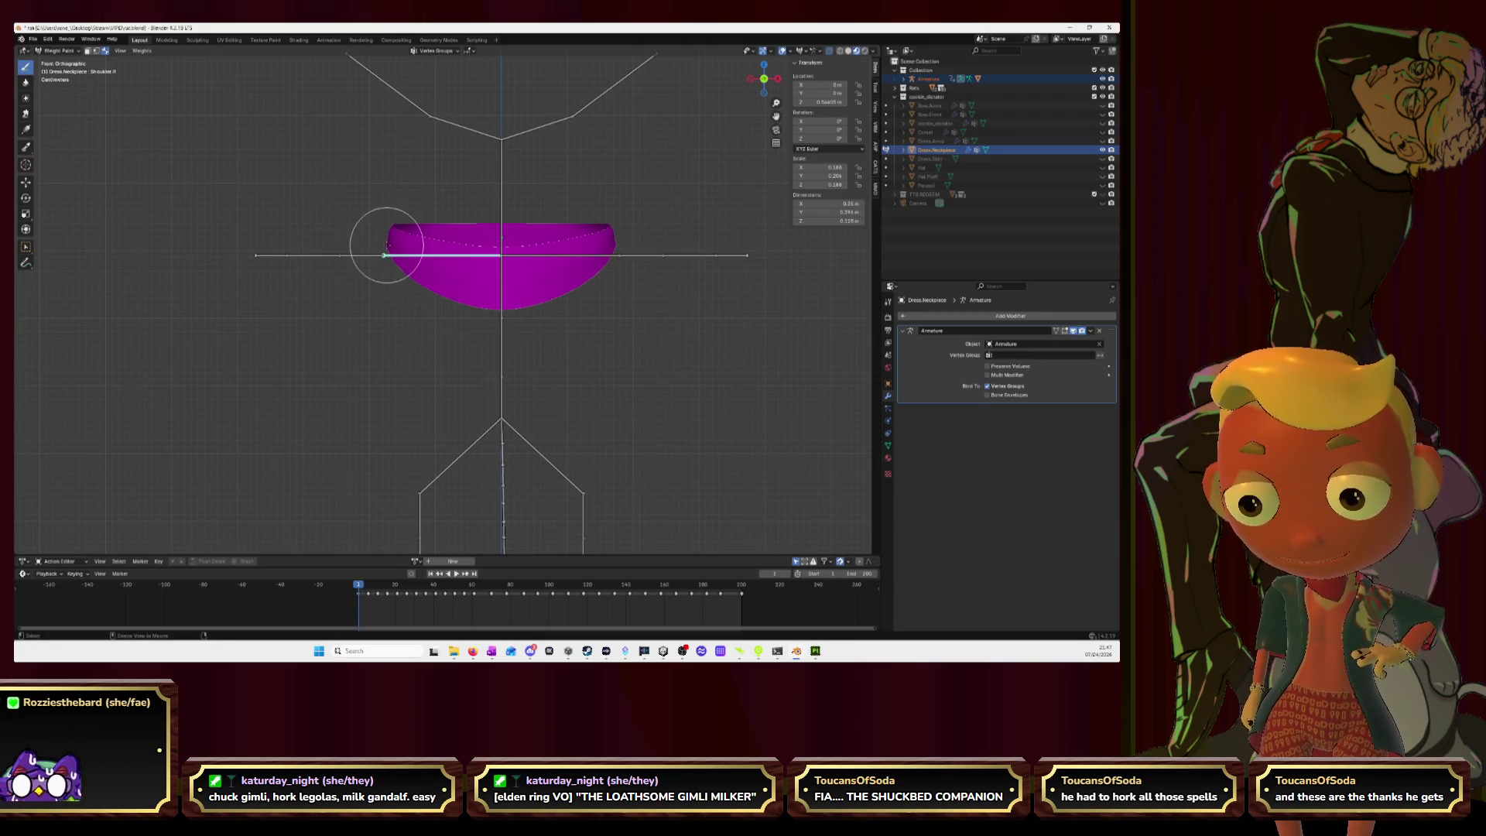
pyautogui.moveTo(388, 244); pyautogui.dragTo(385, 235)
pyautogui.moveTo(365, 243); pyautogui.dragTo(447, 271, button='middle')
pyautogui.moveTo(446, 271)
pyautogui.mouseDown()
pyautogui.moveTo(402, 272)
pyautogui.moveTo(472, 277)
pyautogui.mouseUp()
pyautogui.keyDown('ctrl'); pyautogui.click(446, 226); pyautogui.keyUp('ctrl')
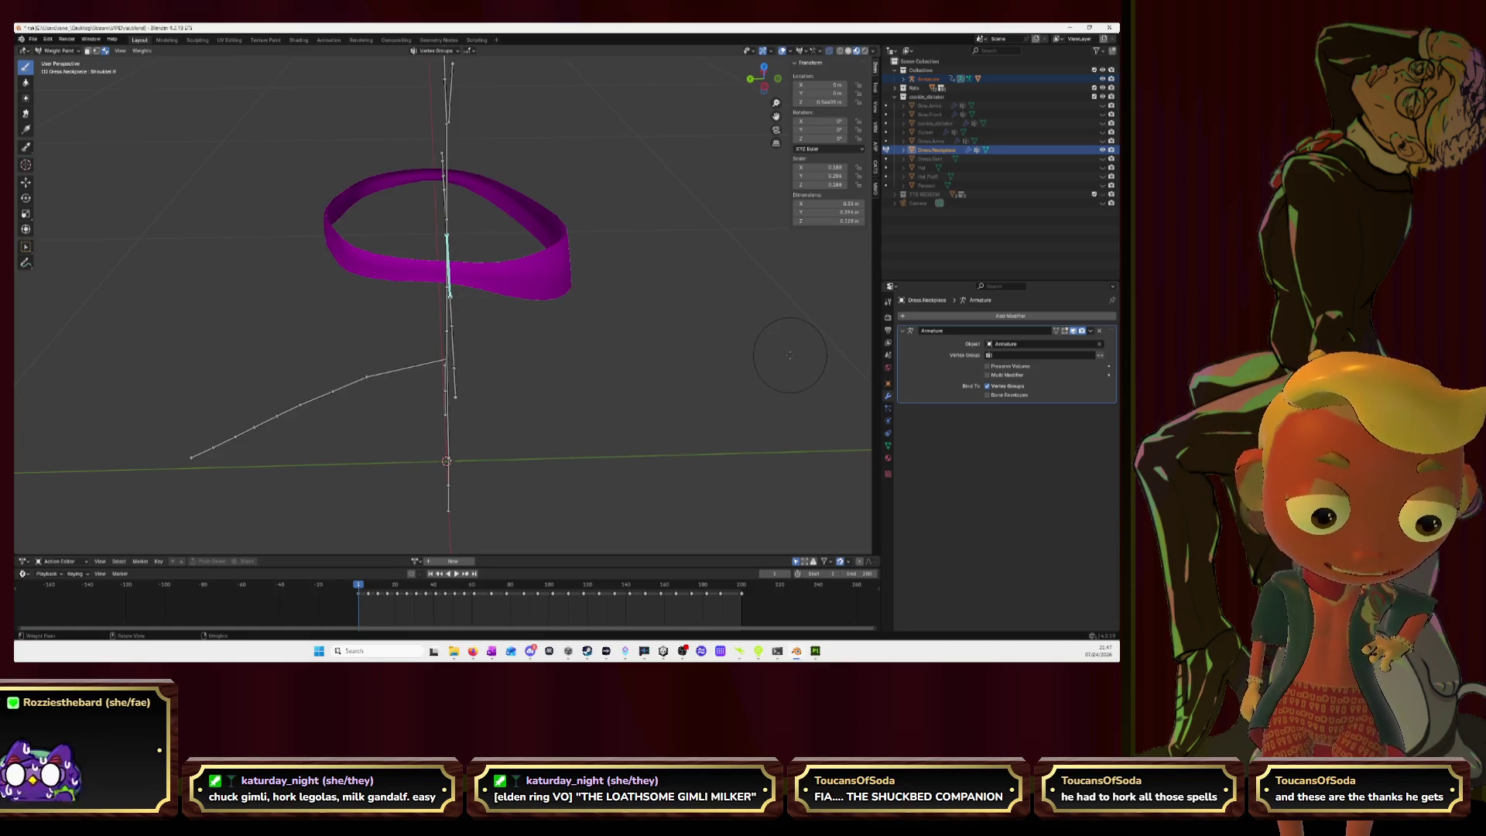
# Step: Set the brush weight to 0.200 and paint light Shoulder.R weight near the shoulder bone
pyautogui.moveTo(266, 176)
pyautogui.mouseDown(button='middle')
pyautogui.moveTo(358, 253)
pyautogui.moveTo(955, 365)
pyautogui.mouseUp(button='middle')
pyautogui.keyDown('ctrl'); pyautogui.click(413, 253); pyautogui.keyUp('ctrl')
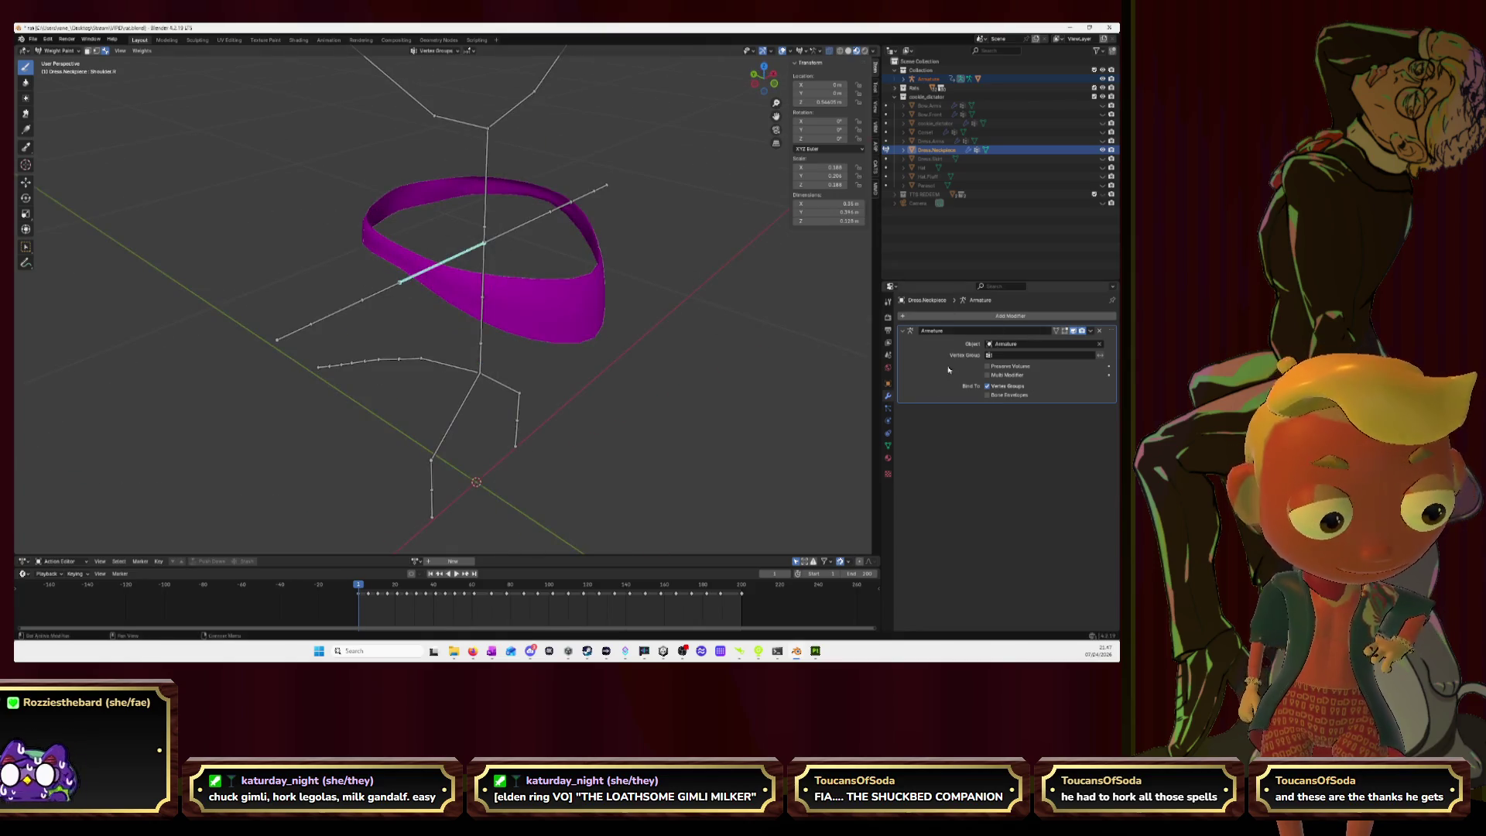
pyautogui.click(888, 302)
pyautogui.click(1036, 423)
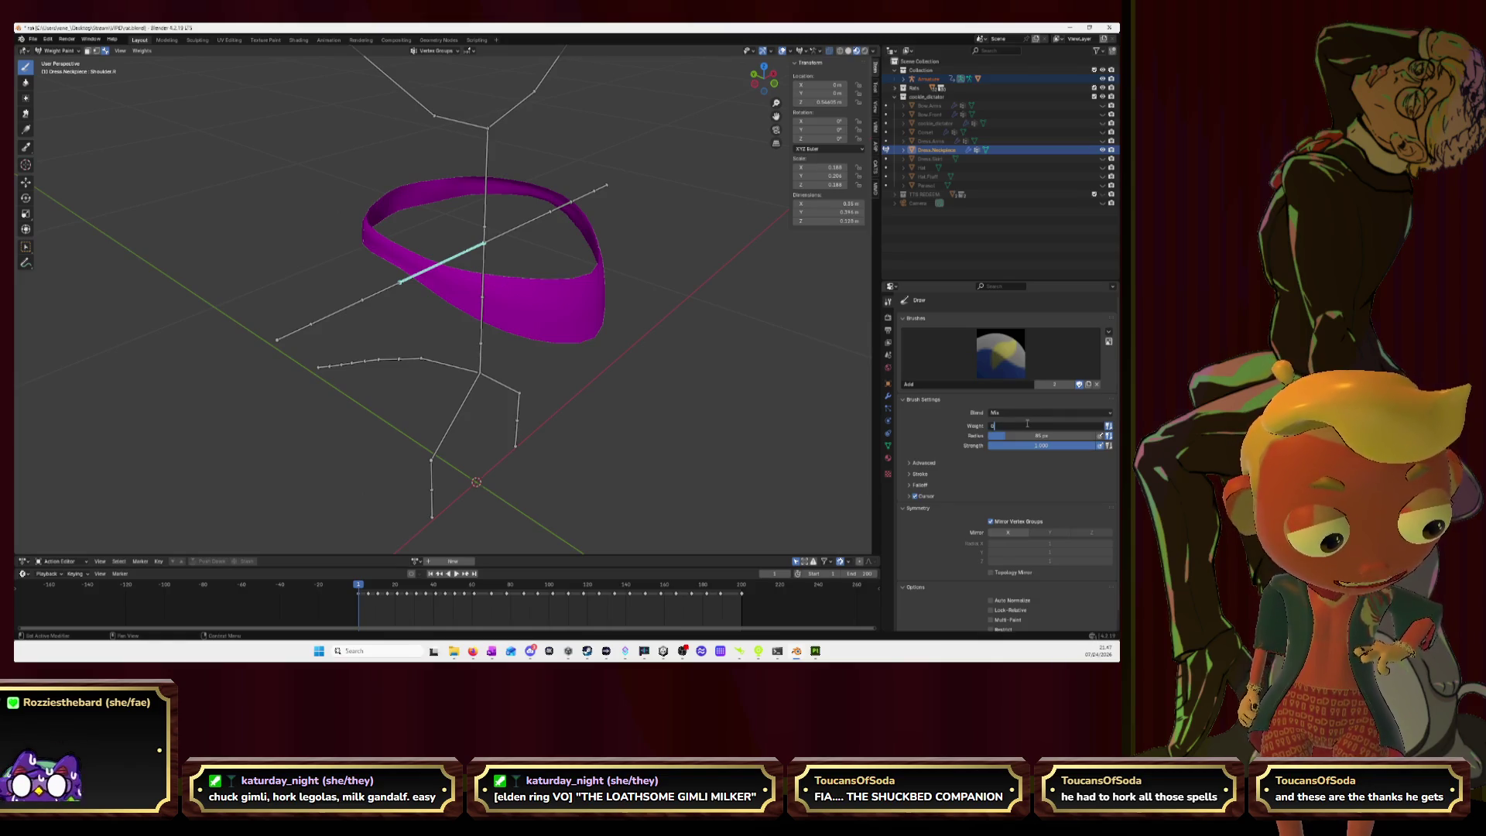
pyautogui.press('Return')
pyautogui.moveTo(415, 266); pyautogui.dragTo(402, 264)
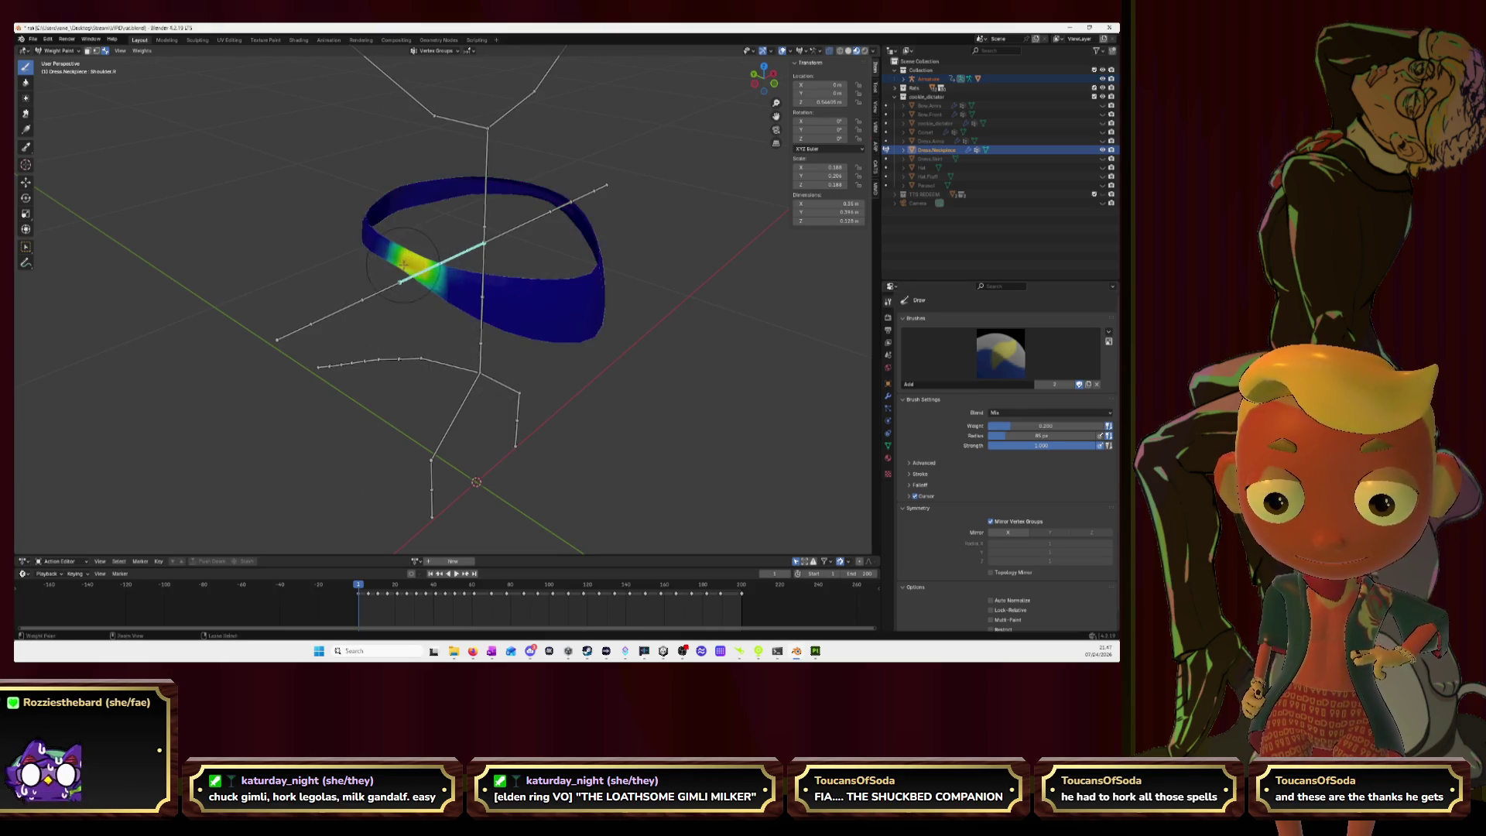
pyautogui.moveTo(422, 275)
pyautogui.mouseDown(button='middle')
pyautogui.moveTo(525, 293)
pyautogui.moveTo(116, 147)
pyautogui.moveTo(51, 108)
pyautogui.mouseUp(button='middle')
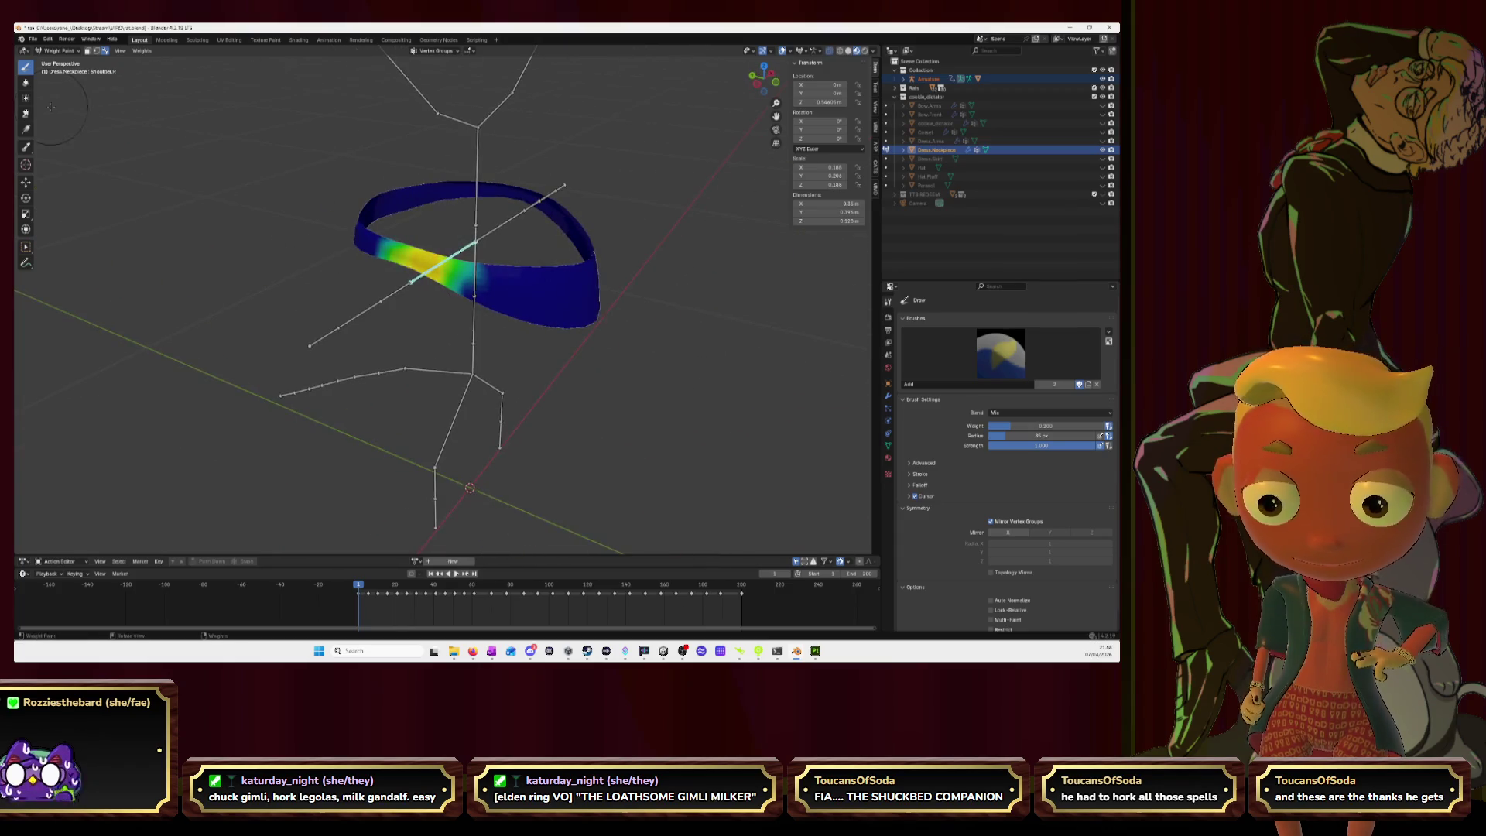
# Step: Smooth the Shoulder.R patch with Blur, then activate the Shoulder.L group
pyautogui.click(26, 82)
pyautogui.moveTo(383, 243)
pyautogui.mouseDown()
pyautogui.moveTo(418, 267)
pyautogui.moveTo(402, 259)
pyautogui.moveTo(425, 298)
pyautogui.moveTo(476, 288)
pyautogui.moveTo(454, 358)
pyautogui.mouseUp()
pyautogui.moveTo(429, 295)
pyautogui.mouseDown()
pyautogui.moveTo(468, 260)
pyautogui.moveTo(396, 257)
pyautogui.mouseUp()
pyautogui.moveTo(621, 253); pyautogui.dragTo(513, 325, button='middle')
pyautogui.keyDown('ctrl'); pyautogui.click(532, 306); pyautogui.keyUp('ctrl')
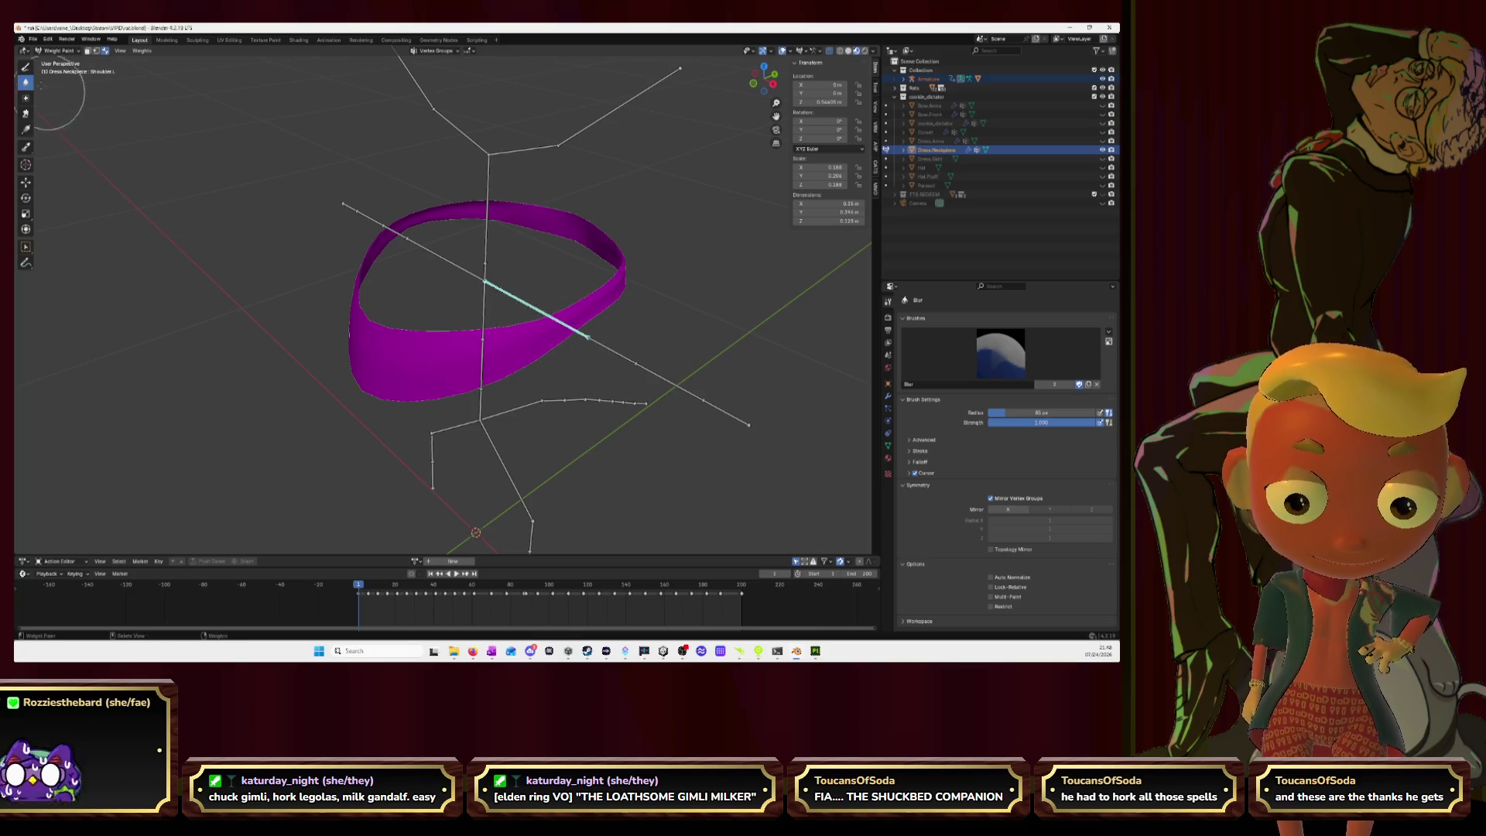
# Step: Paint a Shoulder.L weight patch onto the neckpiece ring, then smooth it with Blur
pyautogui.click(26, 67)
pyautogui.moveTo(655, 339); pyautogui.dragTo(624, 341, button='middle')
pyautogui.click(491, 341)
pyautogui.moveTo(491, 341)
pyautogui.mouseDown()
pyautogui.moveTo(514, 351)
pyautogui.moveTo(418, 353)
pyautogui.mouseUp()
pyautogui.click(26, 82)
pyautogui.moveTo(449, 379)
pyautogui.mouseDown(button='middle')
pyautogui.moveTo(614, 365)
pyautogui.moveTo(557, 346)
pyautogui.moveTo(564, 331)
pyautogui.mouseUp(button='middle')
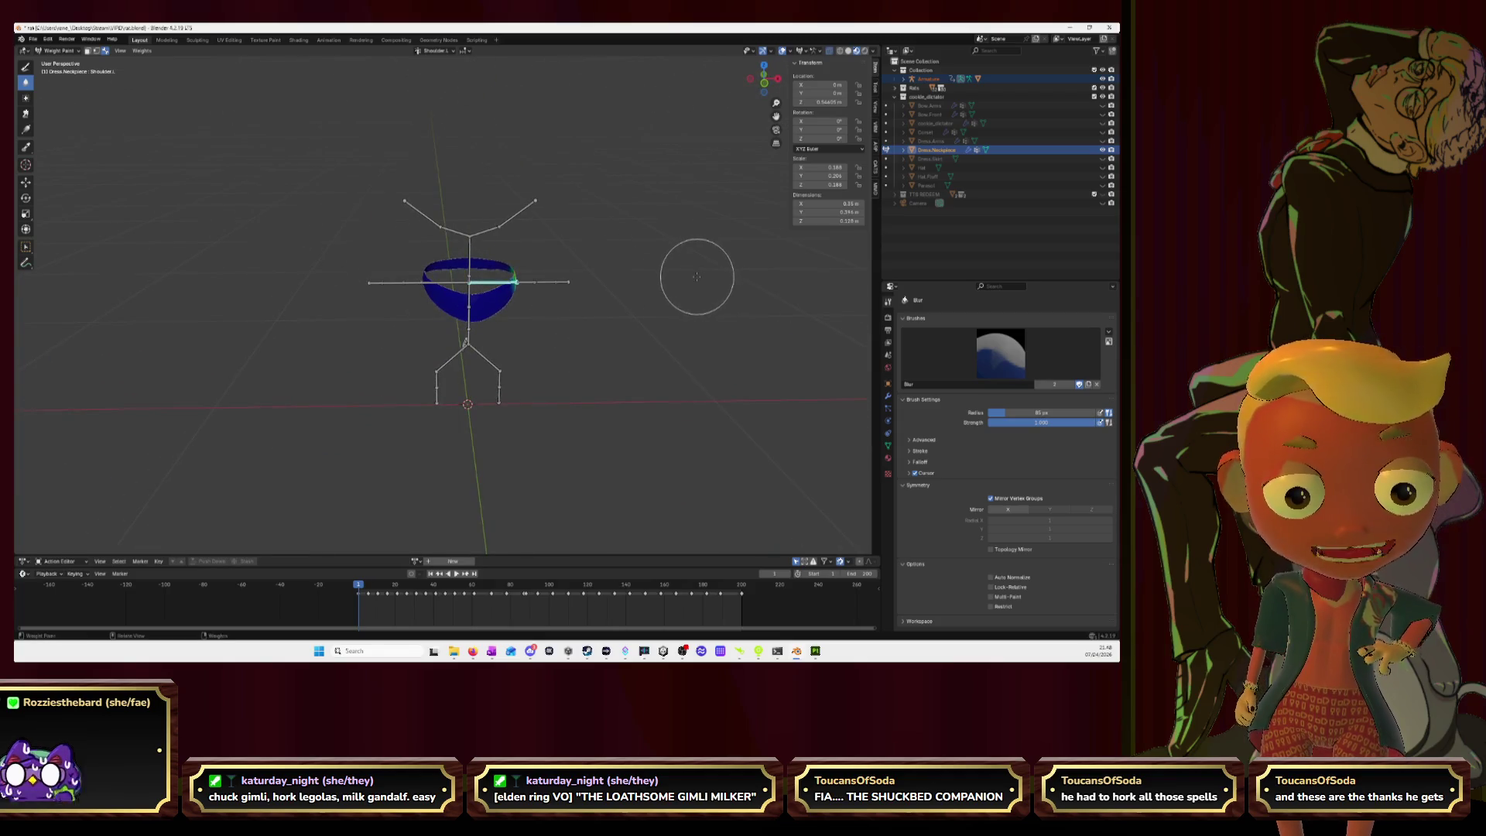
# Step: Return to Object Mode and deselect the armature and neckpiece
pyautogui.click(54, 50)
pyautogui.click(62, 62)
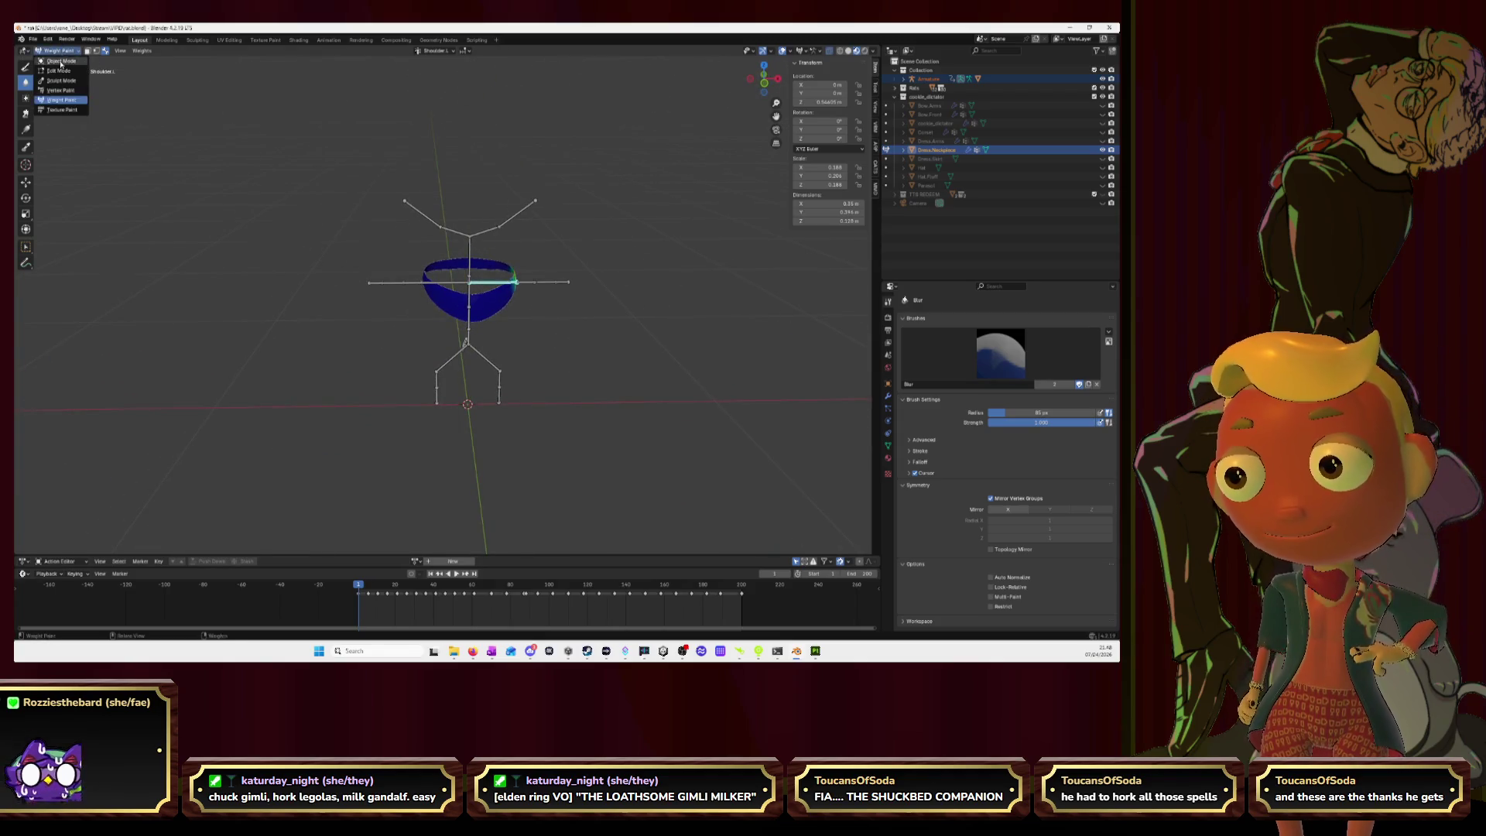
pyautogui.click(225, 299)
# Step: Unhide the rat's body and clothing, select the Armature, and play the dance animation briefly
pyautogui.moveTo(1102, 141); pyautogui.dragTo(1103, 105)
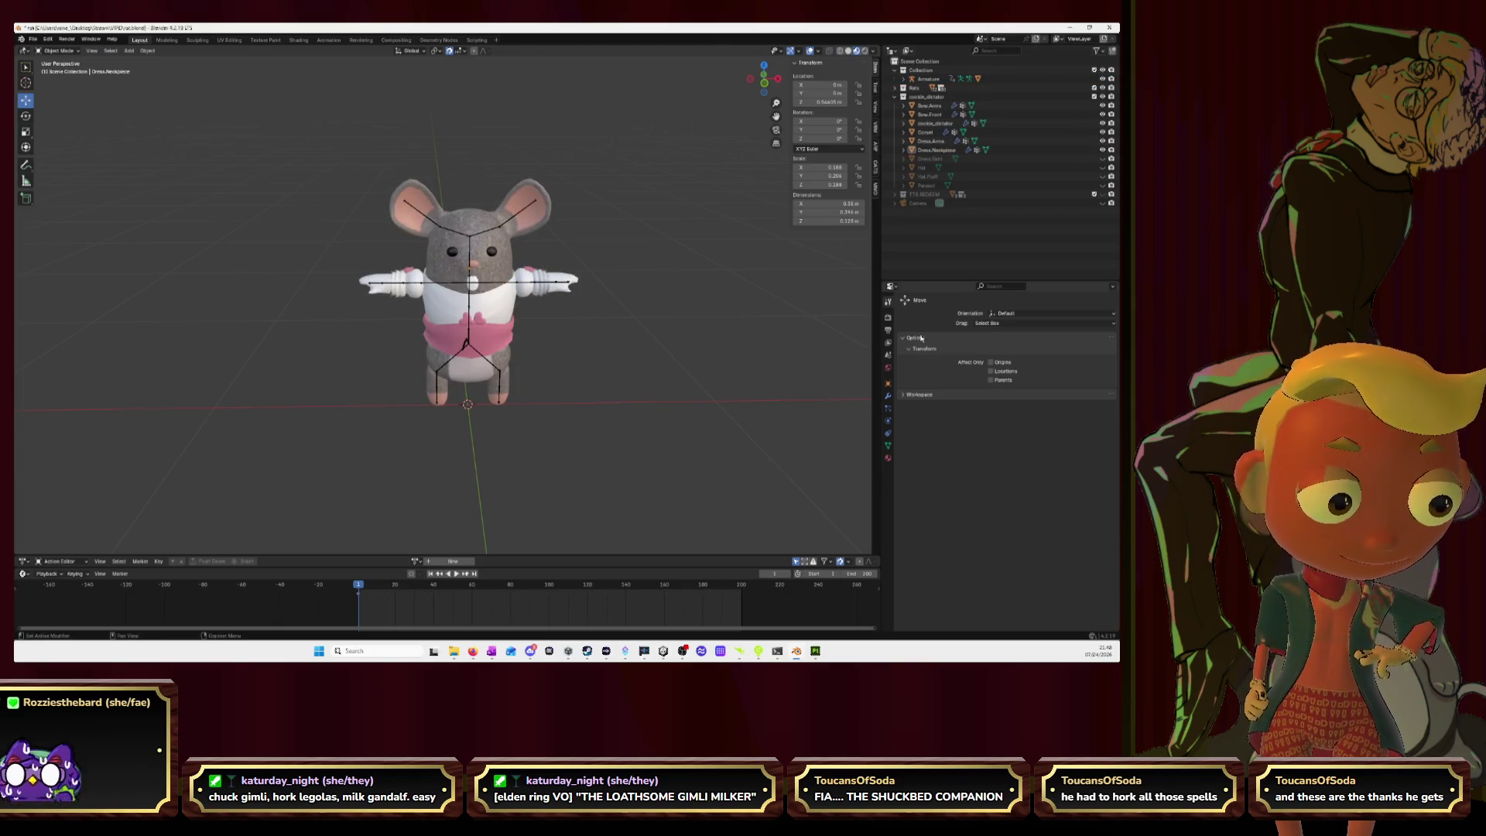
pyautogui.click(470, 283)
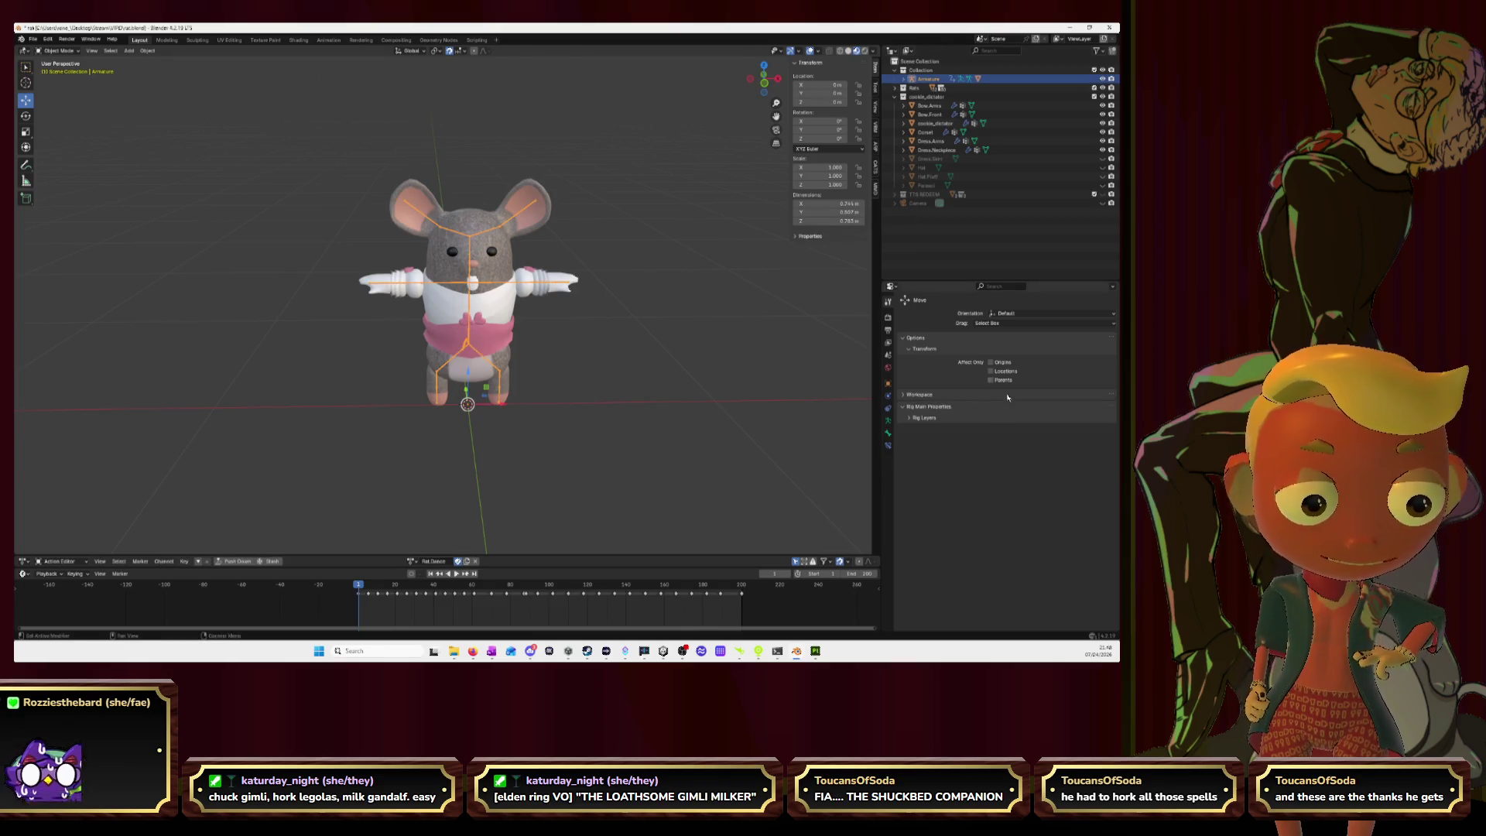
pyautogui.click(887, 419)
pyautogui.press('space')
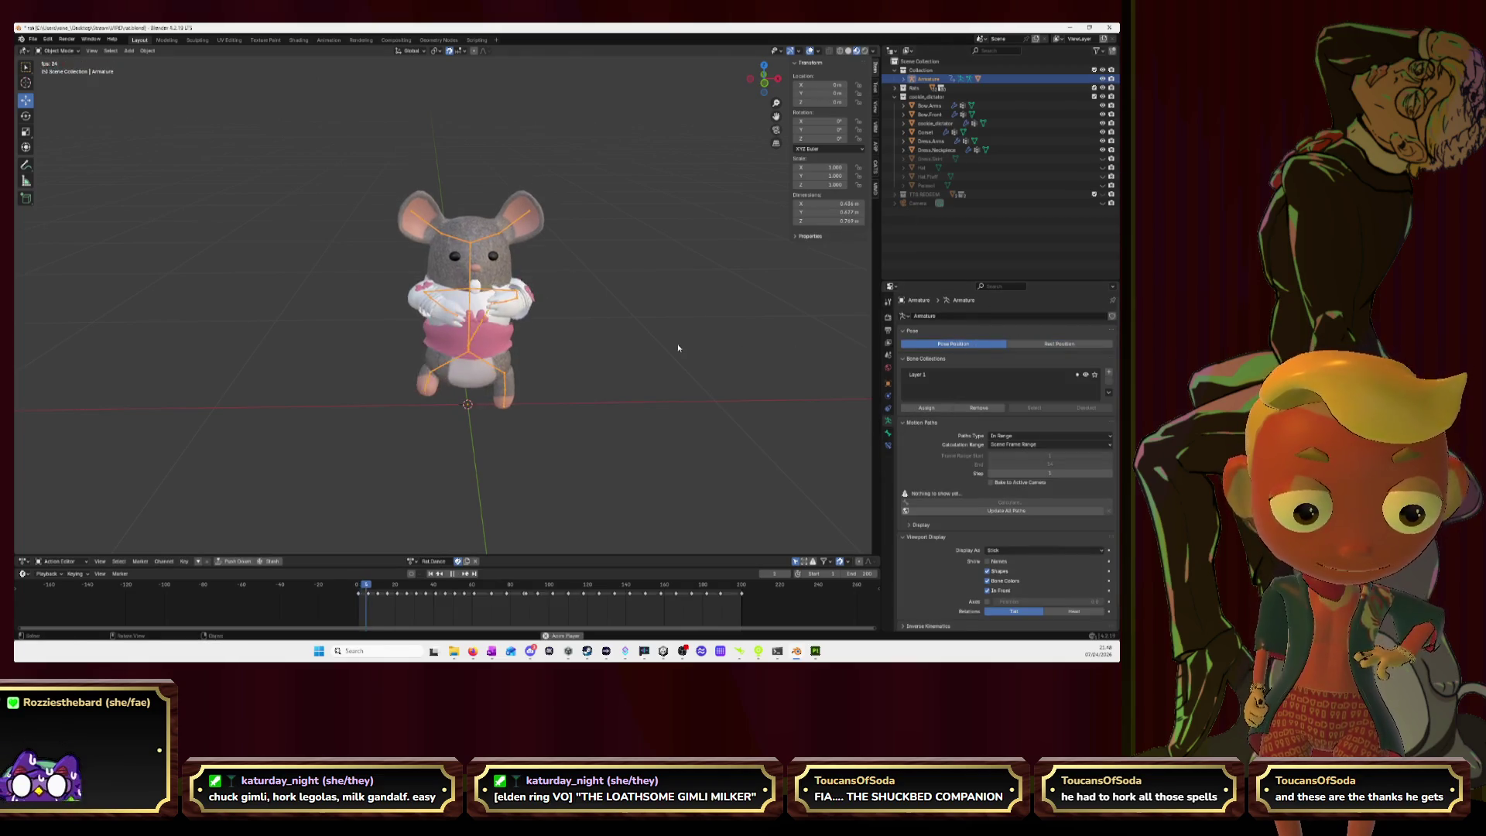
pyautogui.scroll(3, 640, 323)
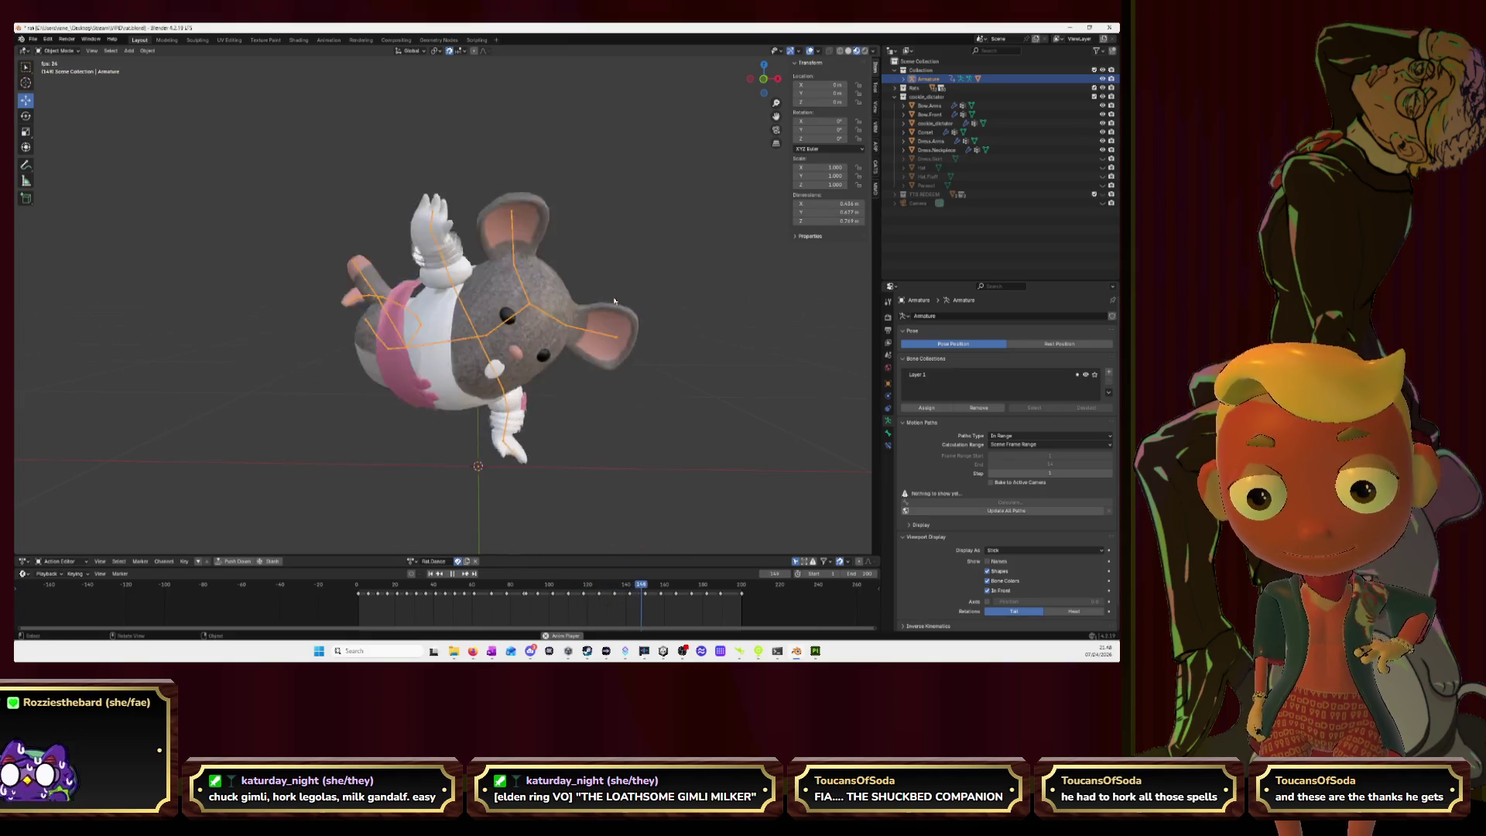
pyautogui.press('space')
# Step: Step forward and back through the animation frames to inspect the deformation
pyautogui.press('Right')
pyautogui.press('Right')
pyautogui.press('Right')
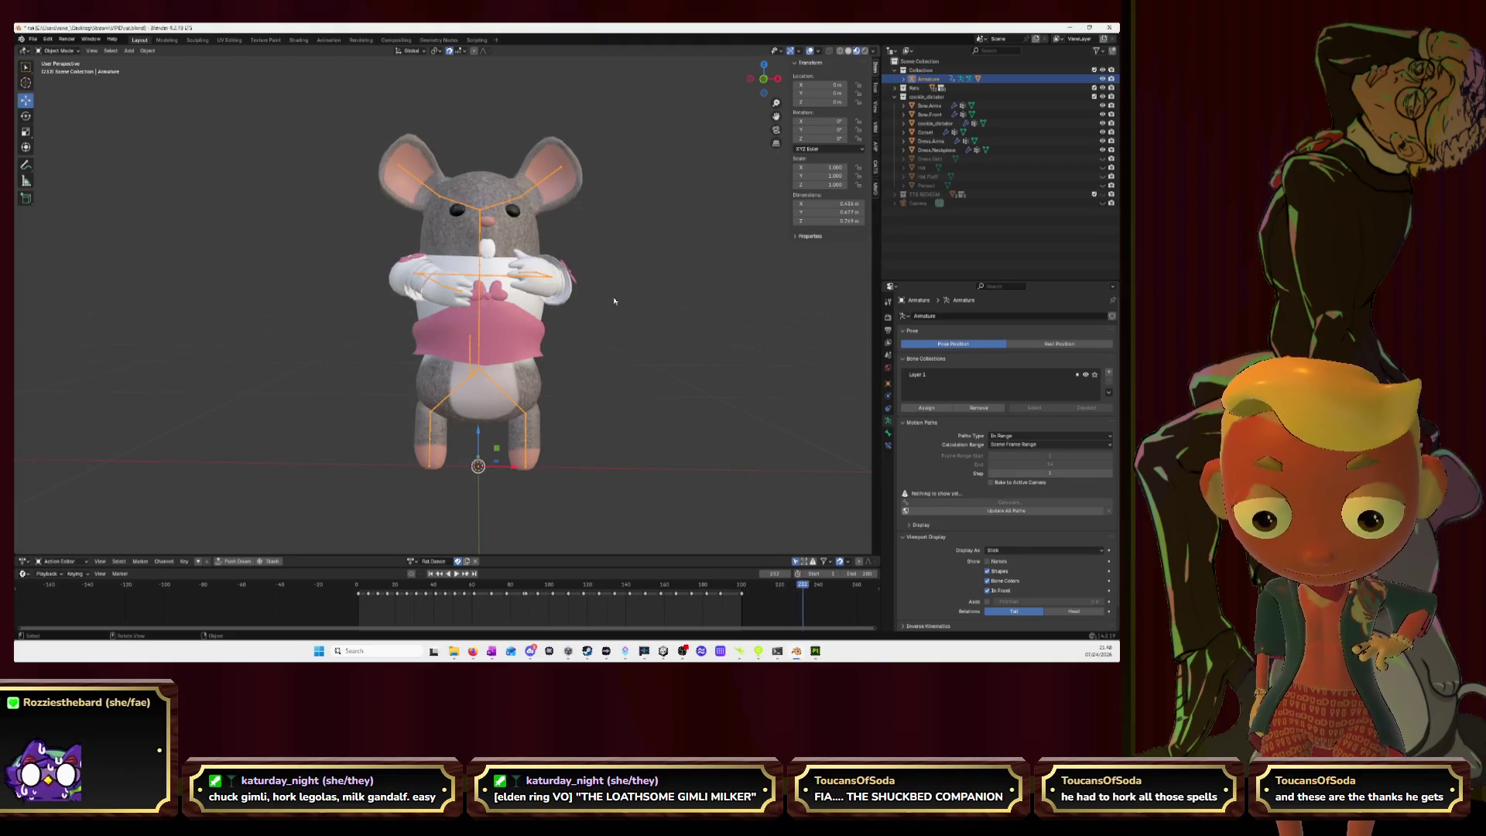
pyautogui.press('Right')
pyautogui.press('Right')
pyautogui.press('Right')
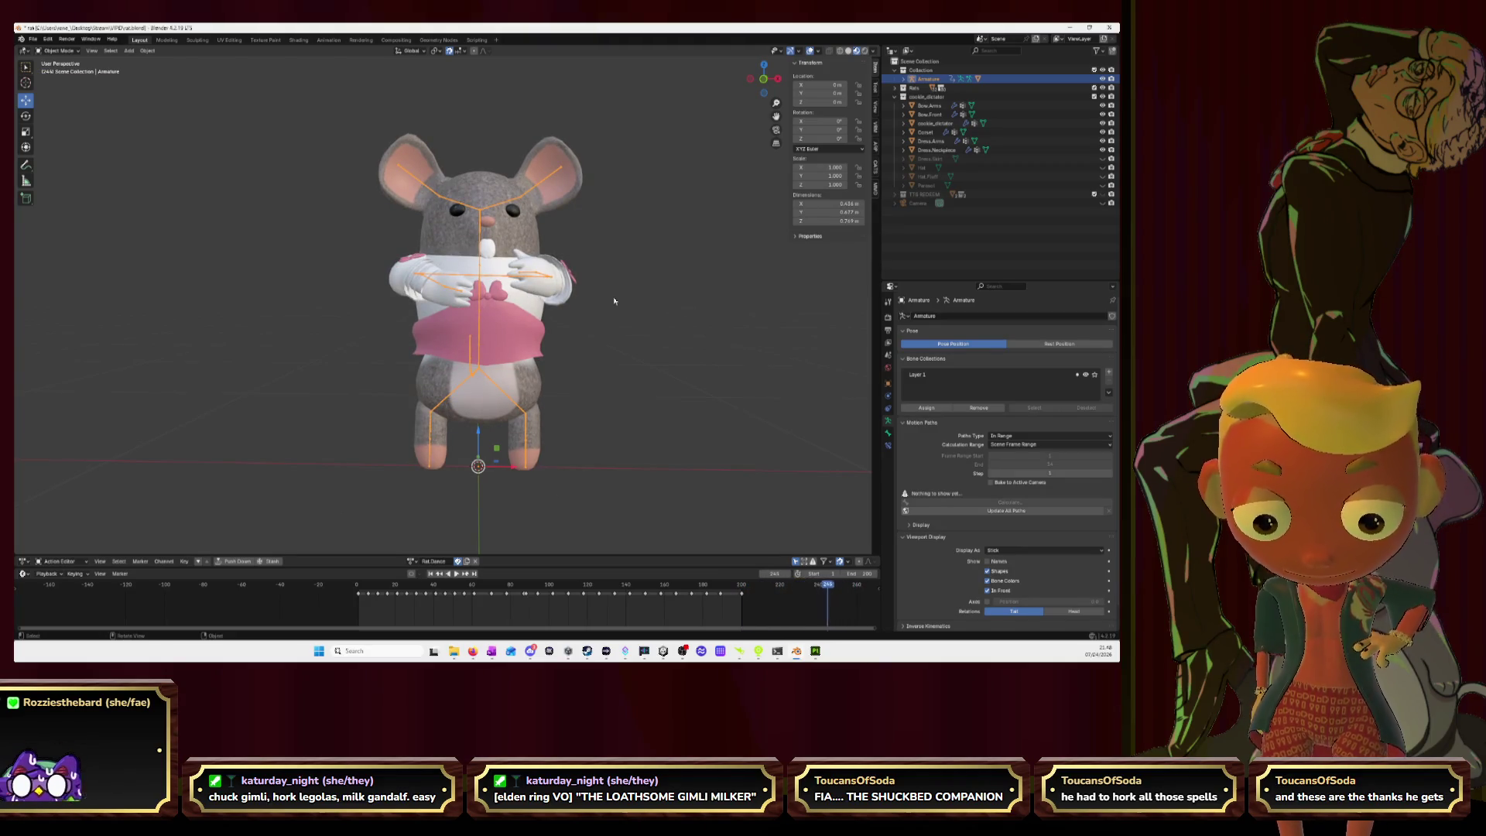
pyautogui.press('Left')
pyautogui.press('Left')
pyautogui.press('Left')
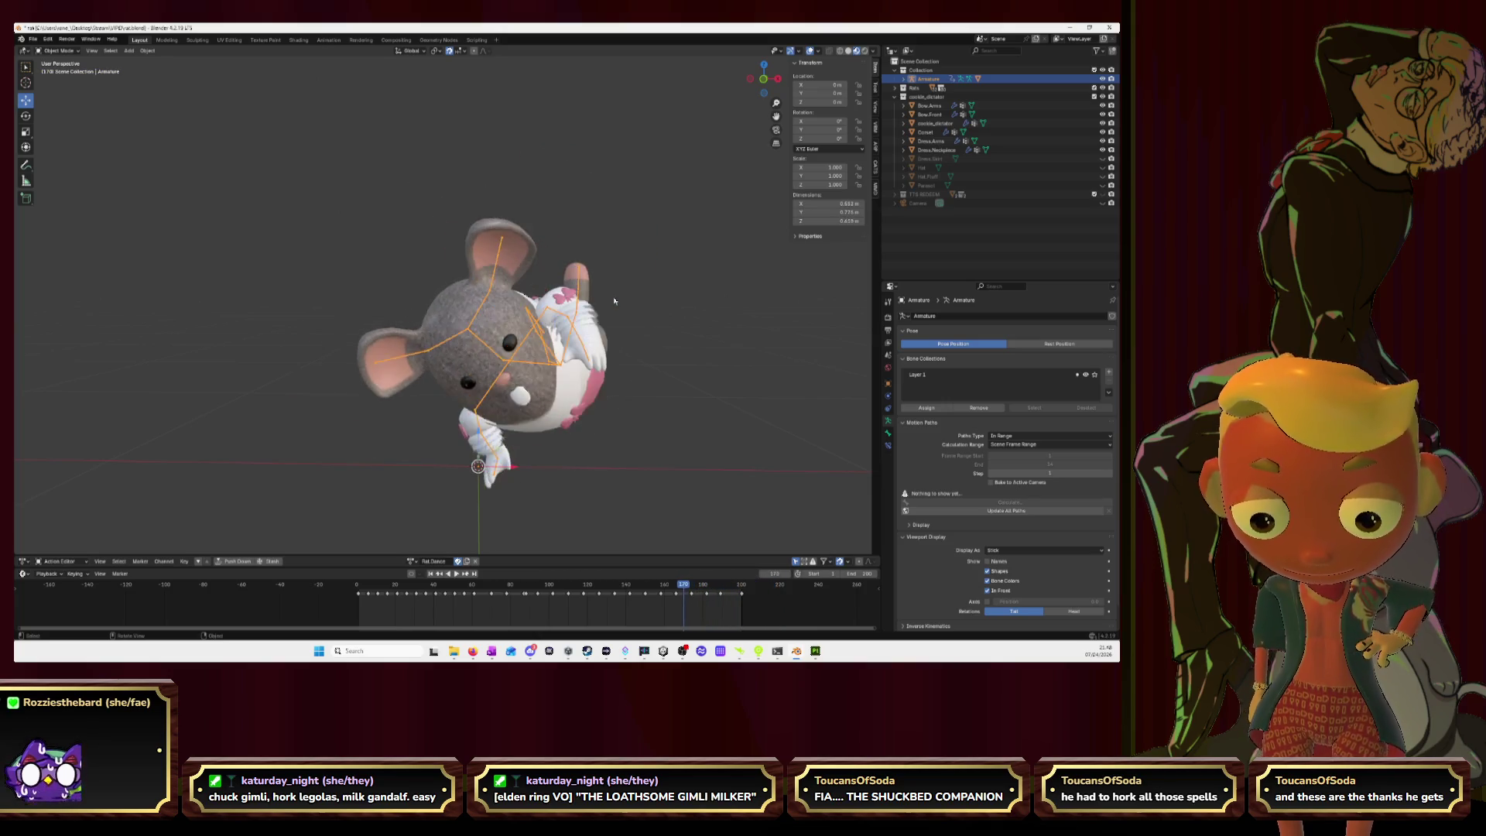
pyautogui.press('Left')
pyautogui.press('Left')
pyautogui.press('Left')
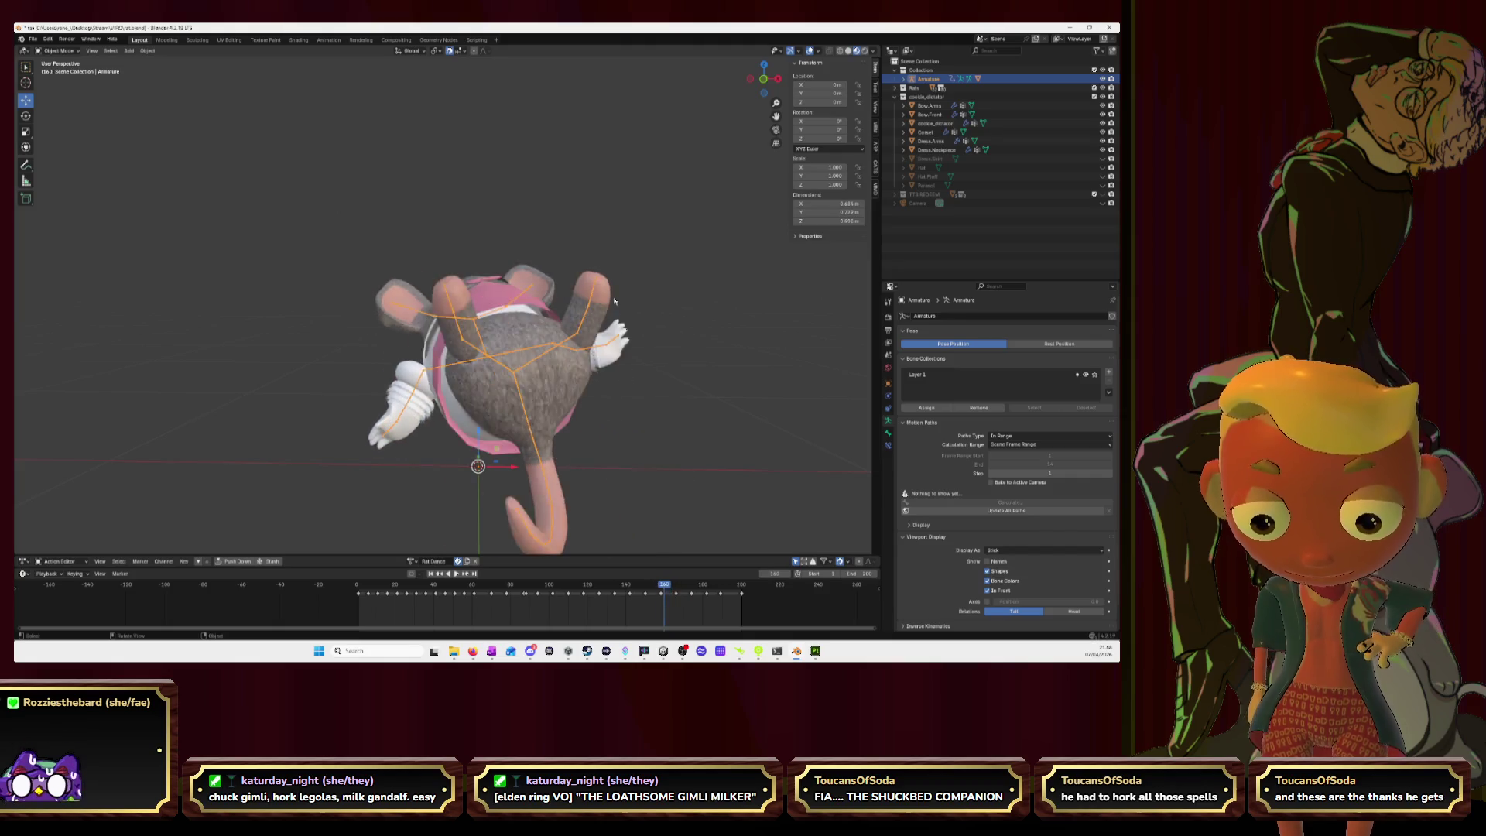
pyautogui.press('Left')
pyautogui.press('Left')
pyautogui.press('Left')
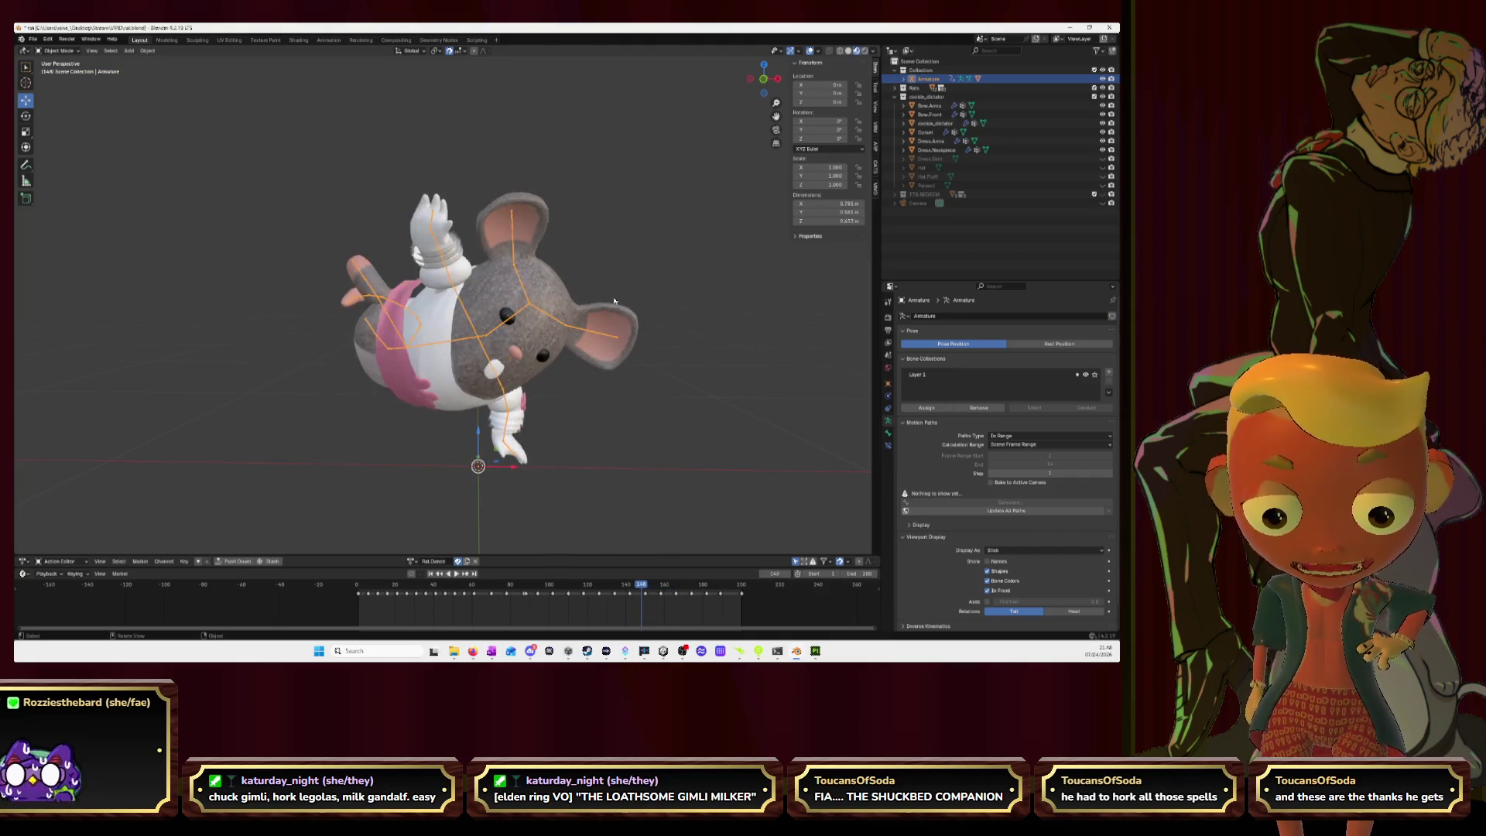
pyautogui.press('Left')
pyautogui.press('Left')
pyautogui.press('Left')
pyautogui.press('Left')
pyautogui.press('Left')
pyautogui.press('Left')
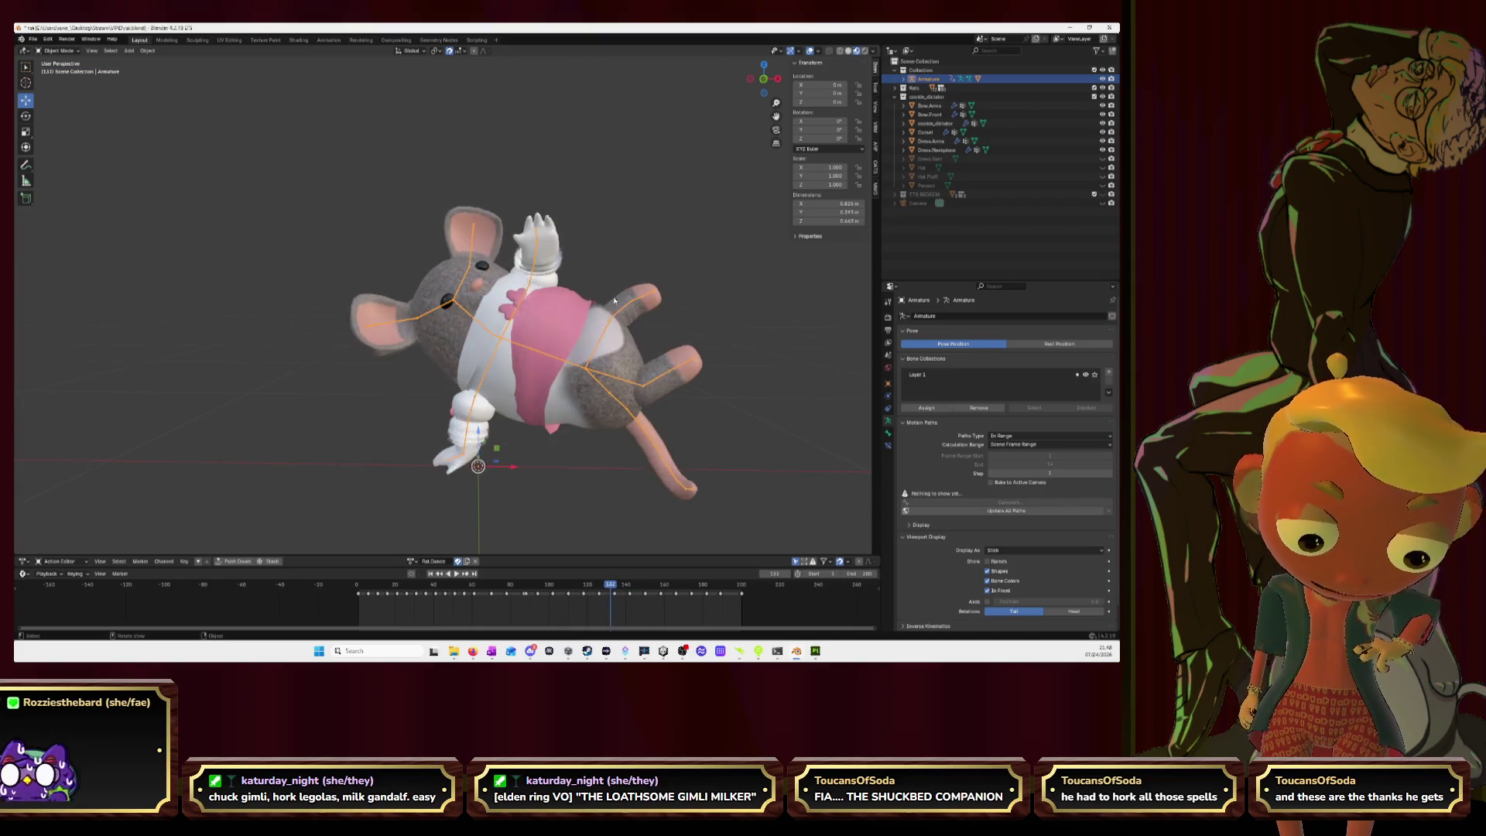
pyautogui.press('Left')
pyautogui.press('Left')
pyautogui.press('Left')
pyautogui.press('Left')
pyautogui.press('Left')
pyautogui.press('Left')
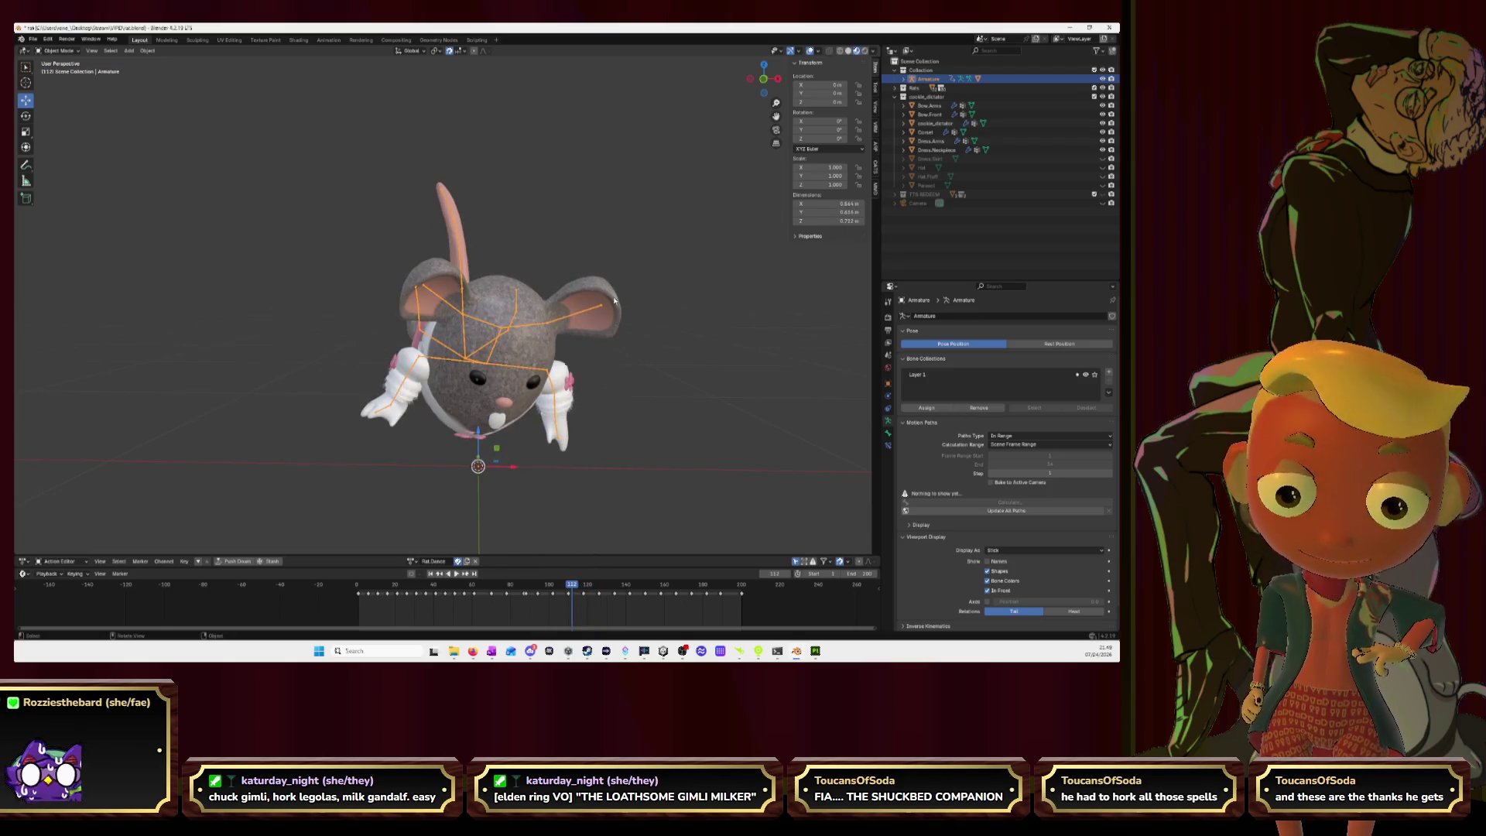
# Step: Replay the animation, stop it, and scrub back to frame 1
pyautogui.press('space')
pyautogui.scroll(-4, 583, 276)
pyautogui.moveTo(573, 279); pyautogui.dragTo(566, 284, button='middle')
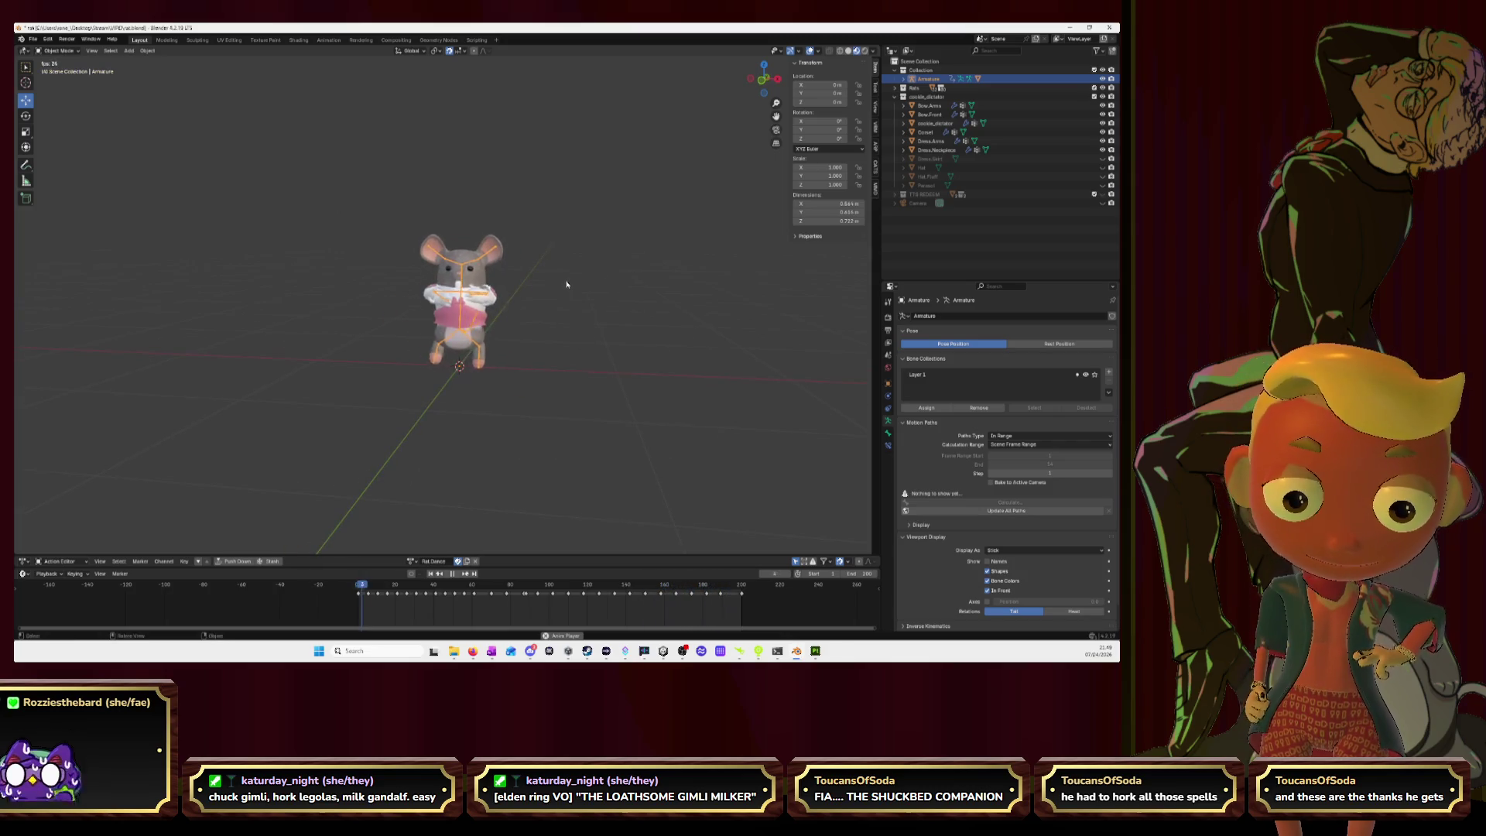
pyautogui.press('space')
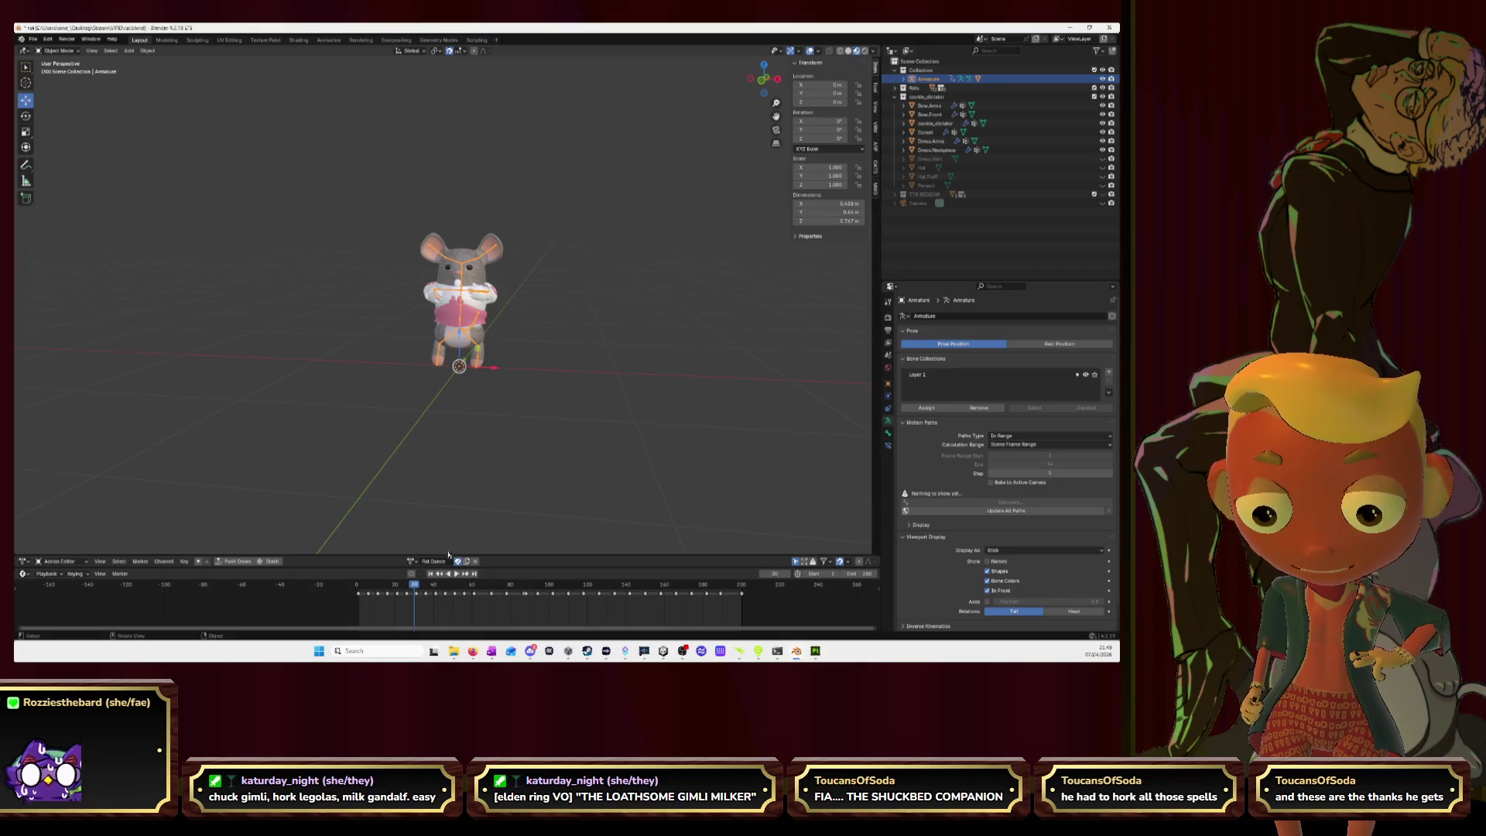
pyautogui.moveTo(415, 588); pyautogui.dragTo(359, 596)
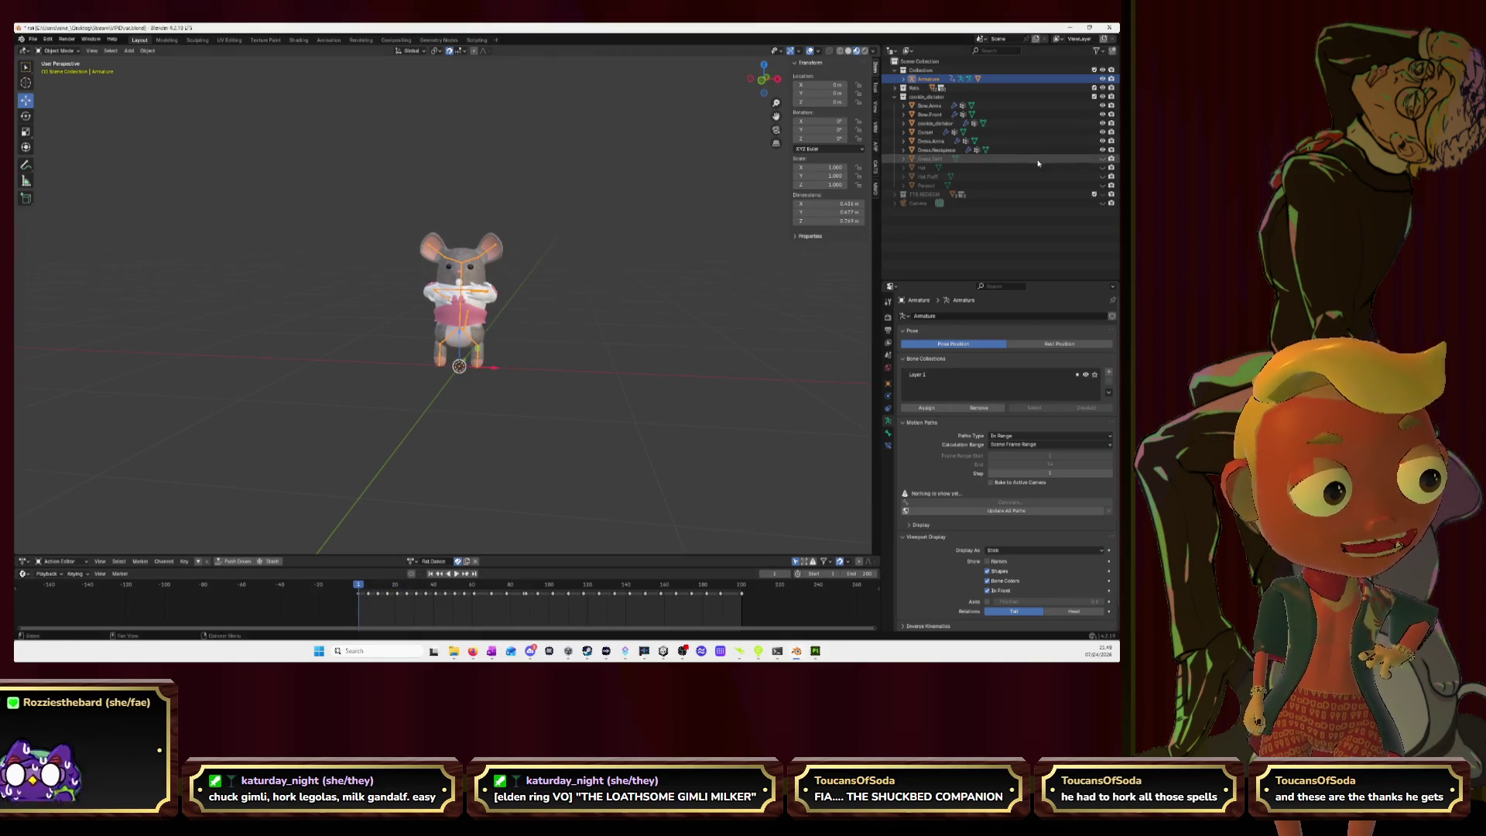
# Step: Show only Dress.Skirt and the armature in Front Orthographic view, then select Dress.Skirt
pyautogui.click(1103, 159)
pyautogui.keyDown('ctrl'); pyautogui.click(1102, 159); pyautogui.keyUp('ctrl')
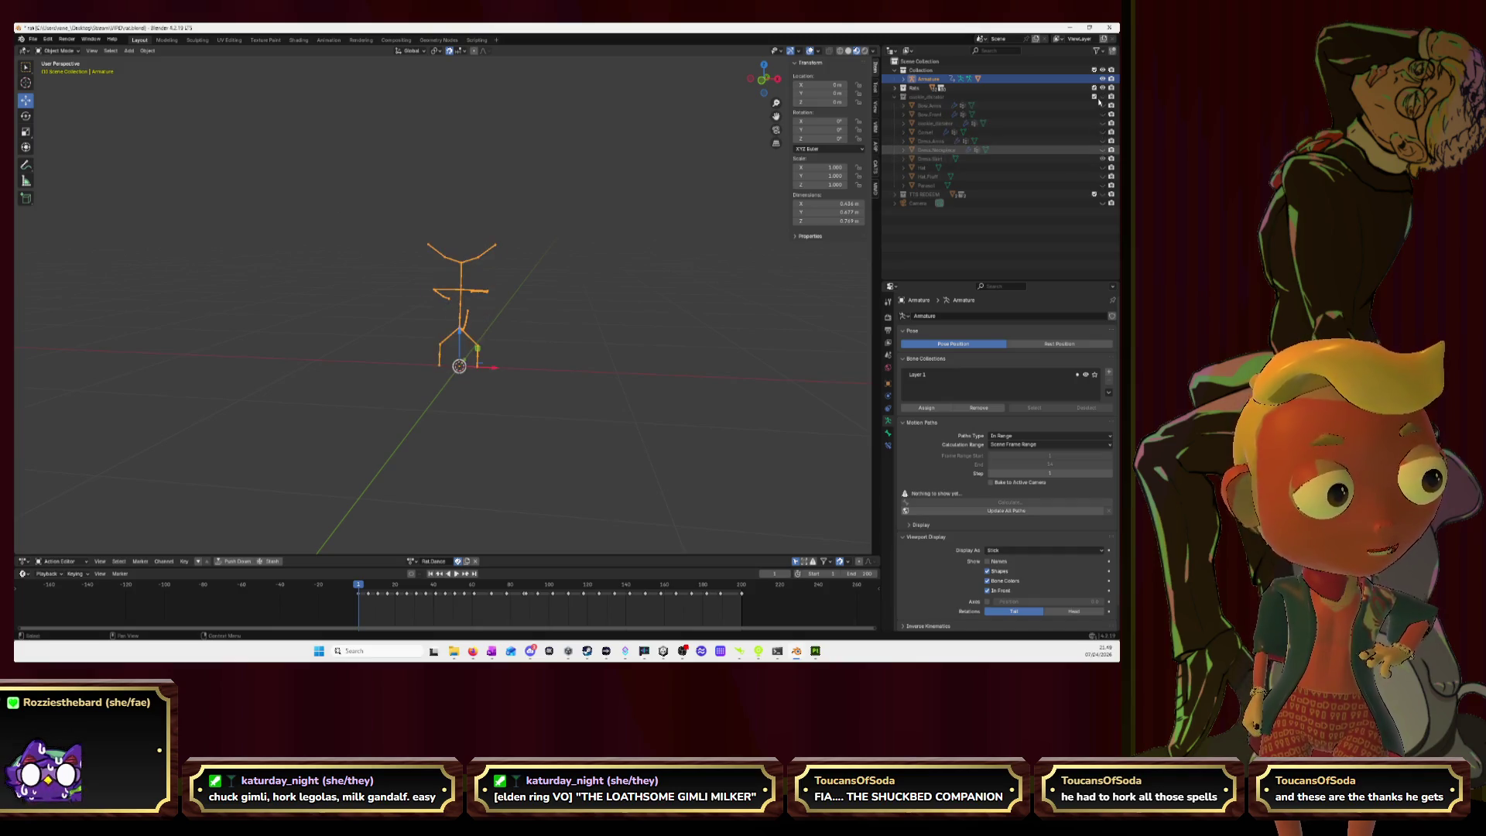
pyautogui.scroll(4, 514, 318)
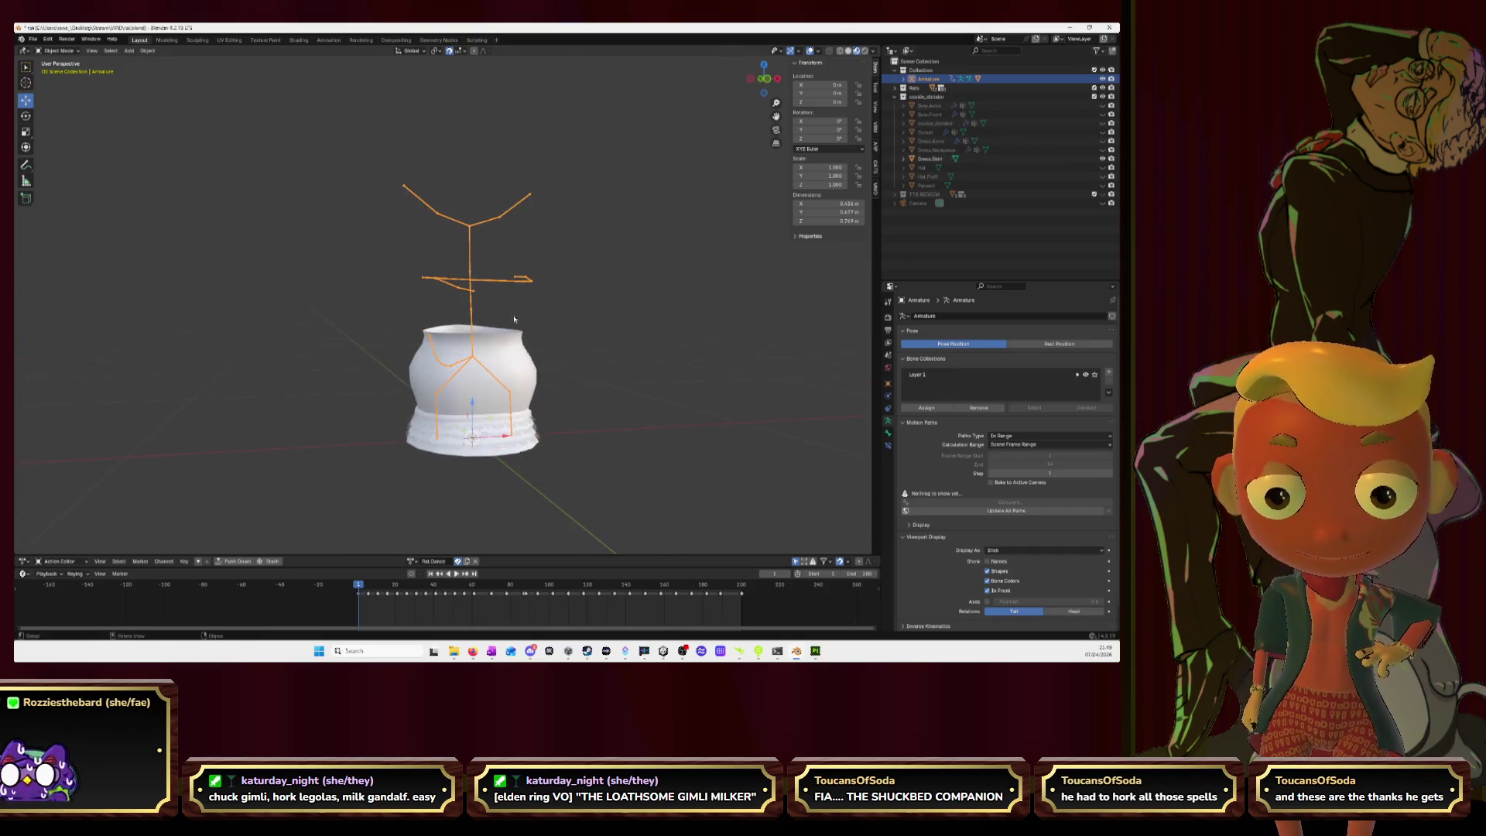
pyautogui.moveTo(529, 337)
pyautogui.mouseDown(button='middle')
pyautogui.moveTo(630, 335)
pyautogui.moveTo(596, 364)
pyautogui.moveTo(499, 356)
pyautogui.mouseUp(button='middle')
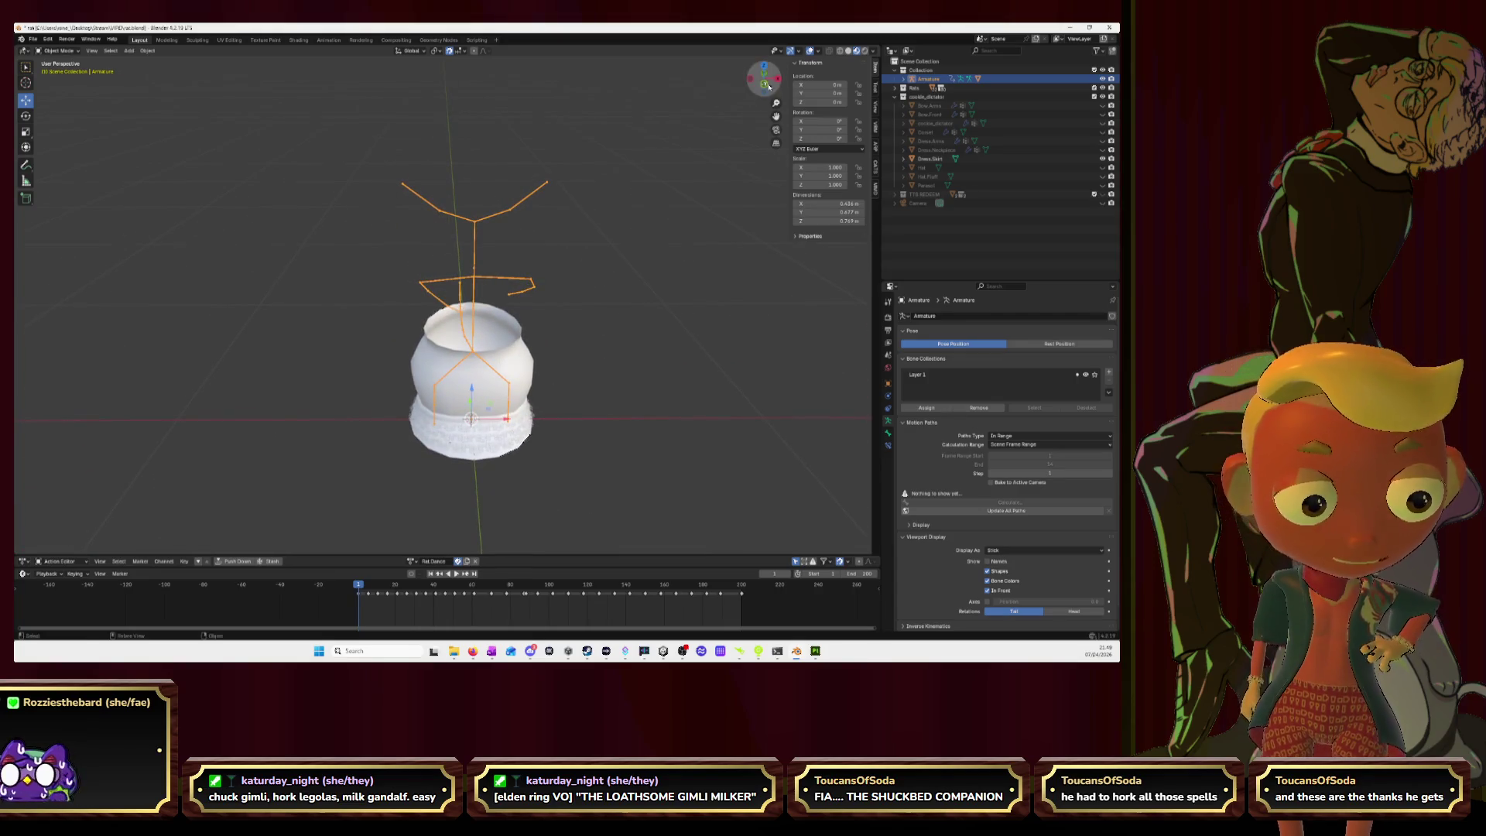
pyautogui.press('KP_1')
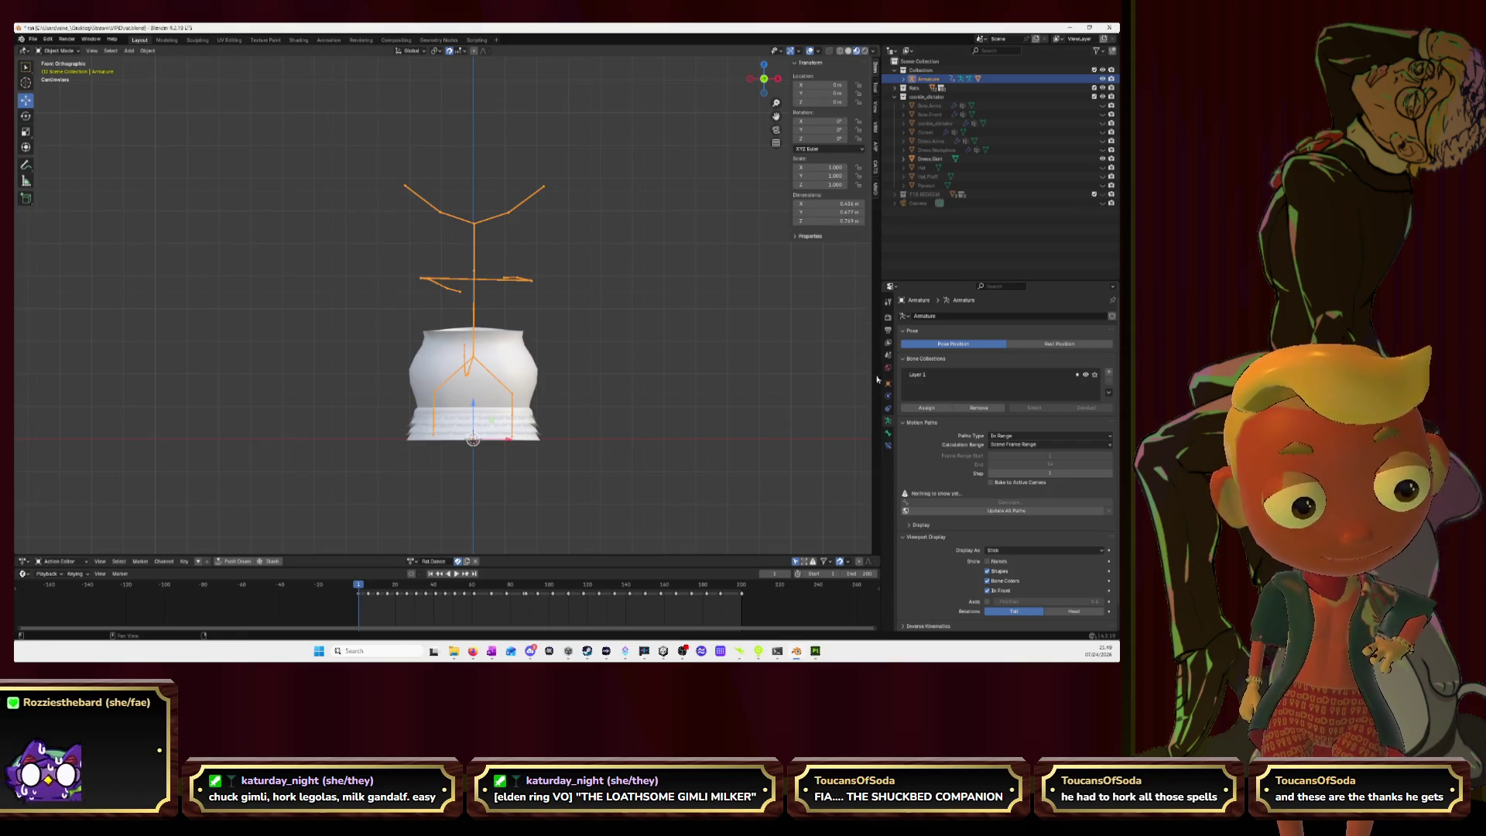
pyautogui.click(510, 366)
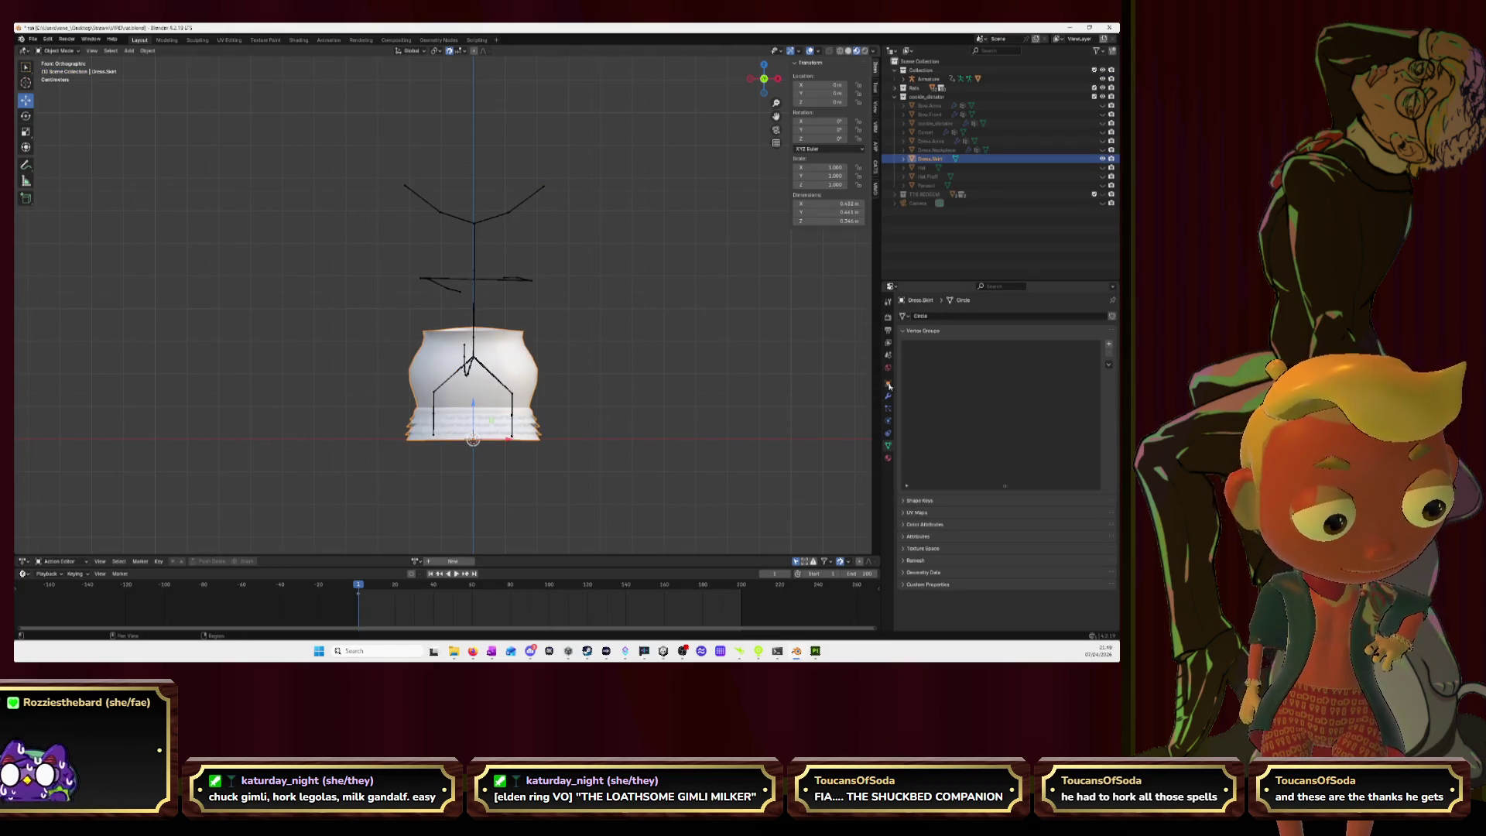
# Step: Add an Armature modifier to the skirt with the armature as its Object
pyautogui.click(889, 396)
pyautogui.click(939, 317)
pyautogui.write('a')
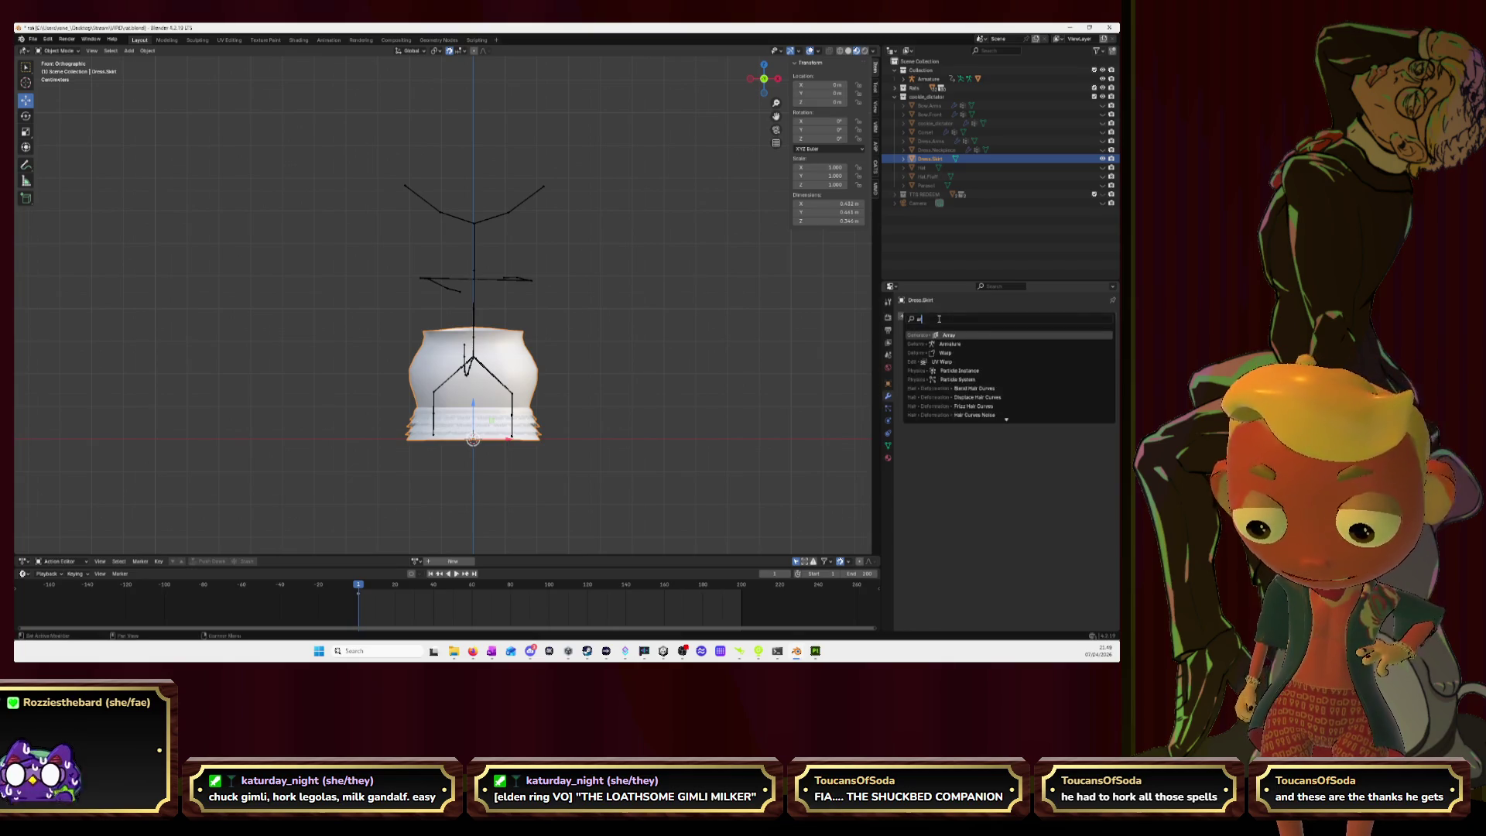
pyautogui.write('rm')
pyautogui.press('Return')
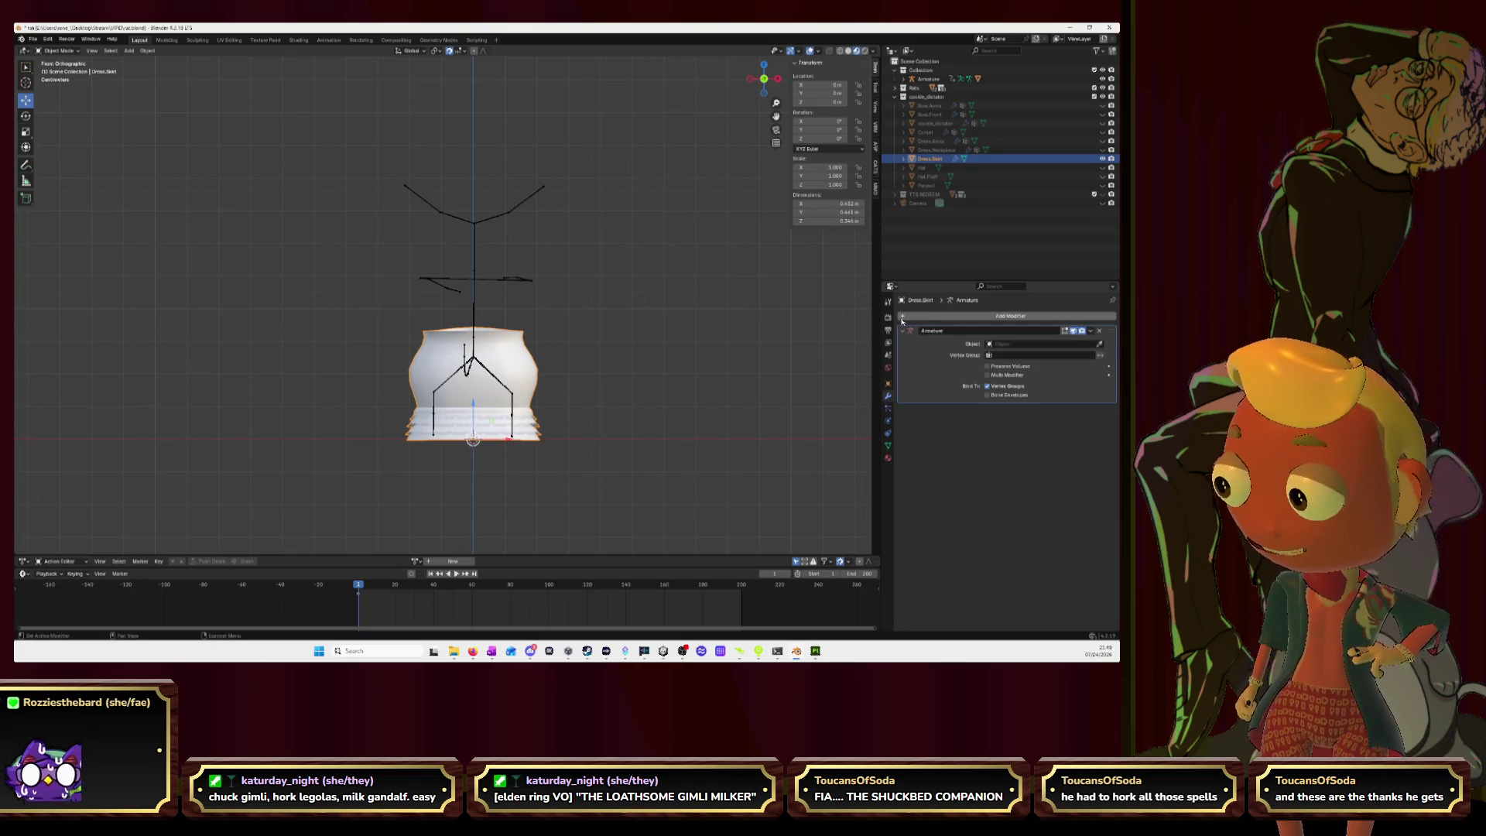
pyautogui.click(1099, 345)
pyautogui.click(477, 219)
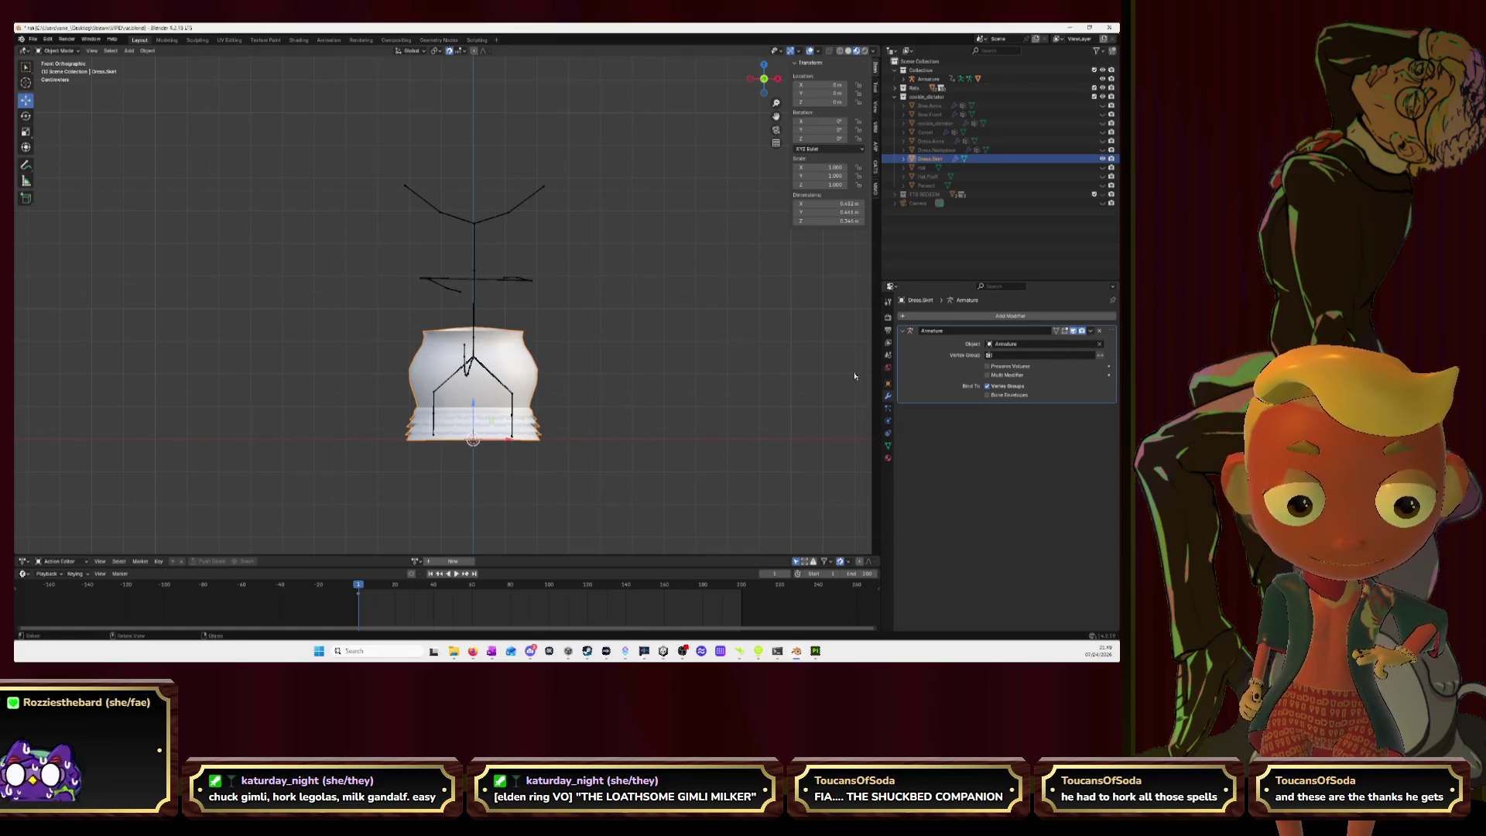
# Step: Select the armature with the skirt active and enter Weight Paint mode
pyautogui.click(475, 303)
pyautogui.keyDown('shift'); pyautogui.click(412, 347); pyautogui.keyUp('shift')
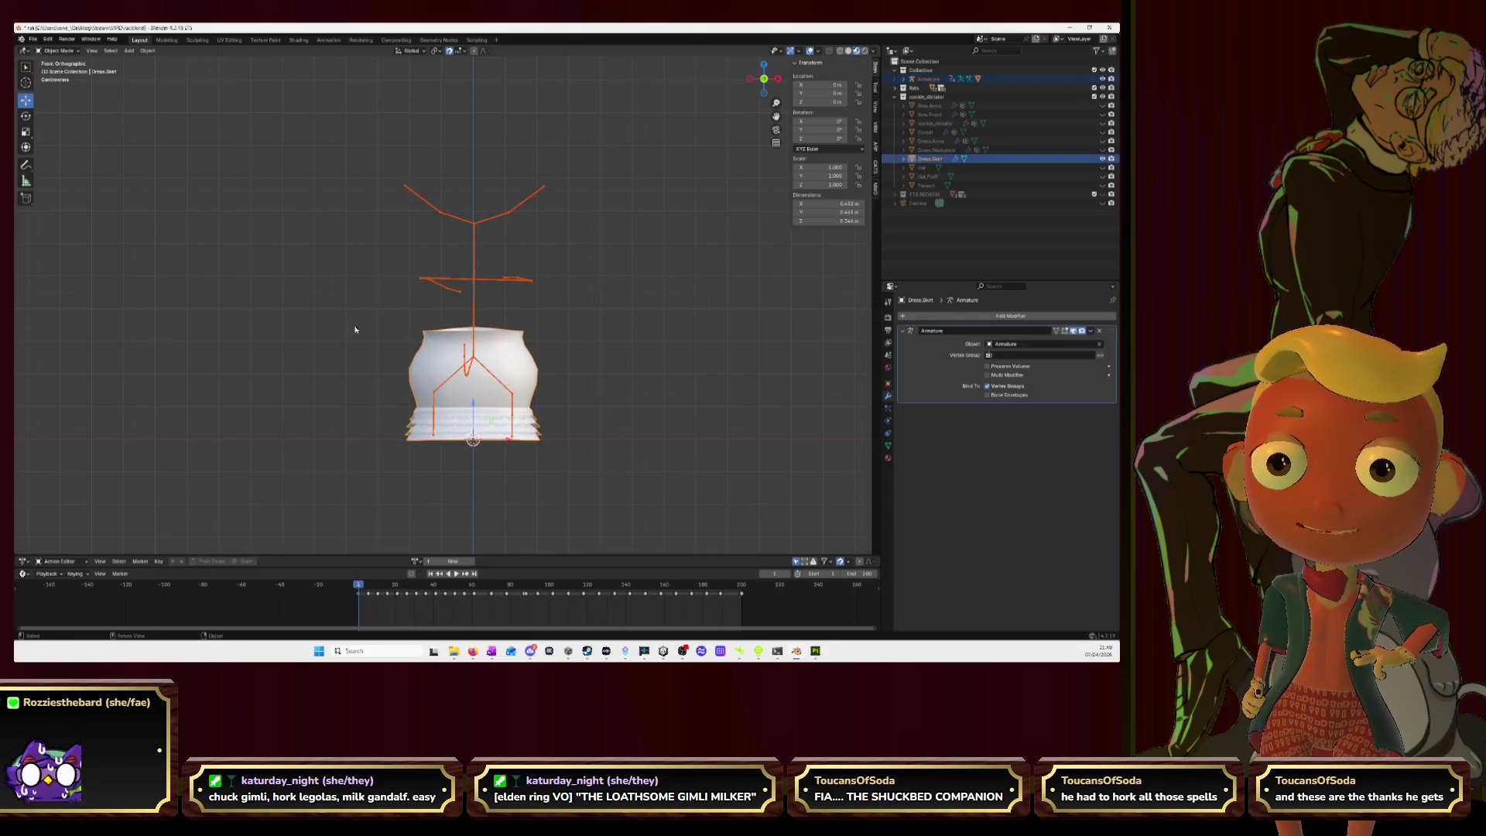
pyautogui.click(54, 50)
pyautogui.click(58, 95)
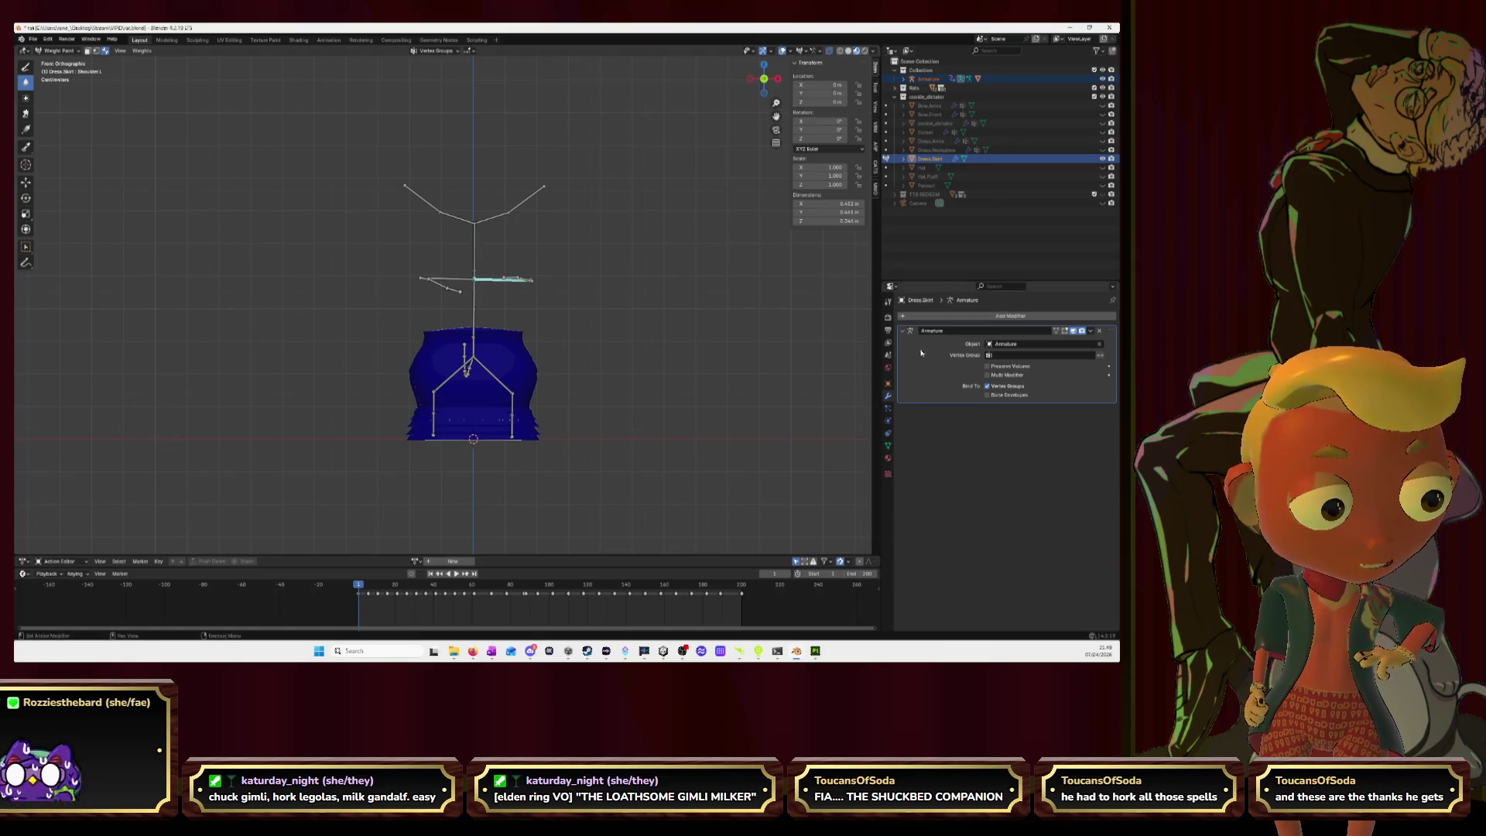
# Step: In Object Mode, switch the armature to Rest Position in its data properties
pyautogui.click(54, 50)
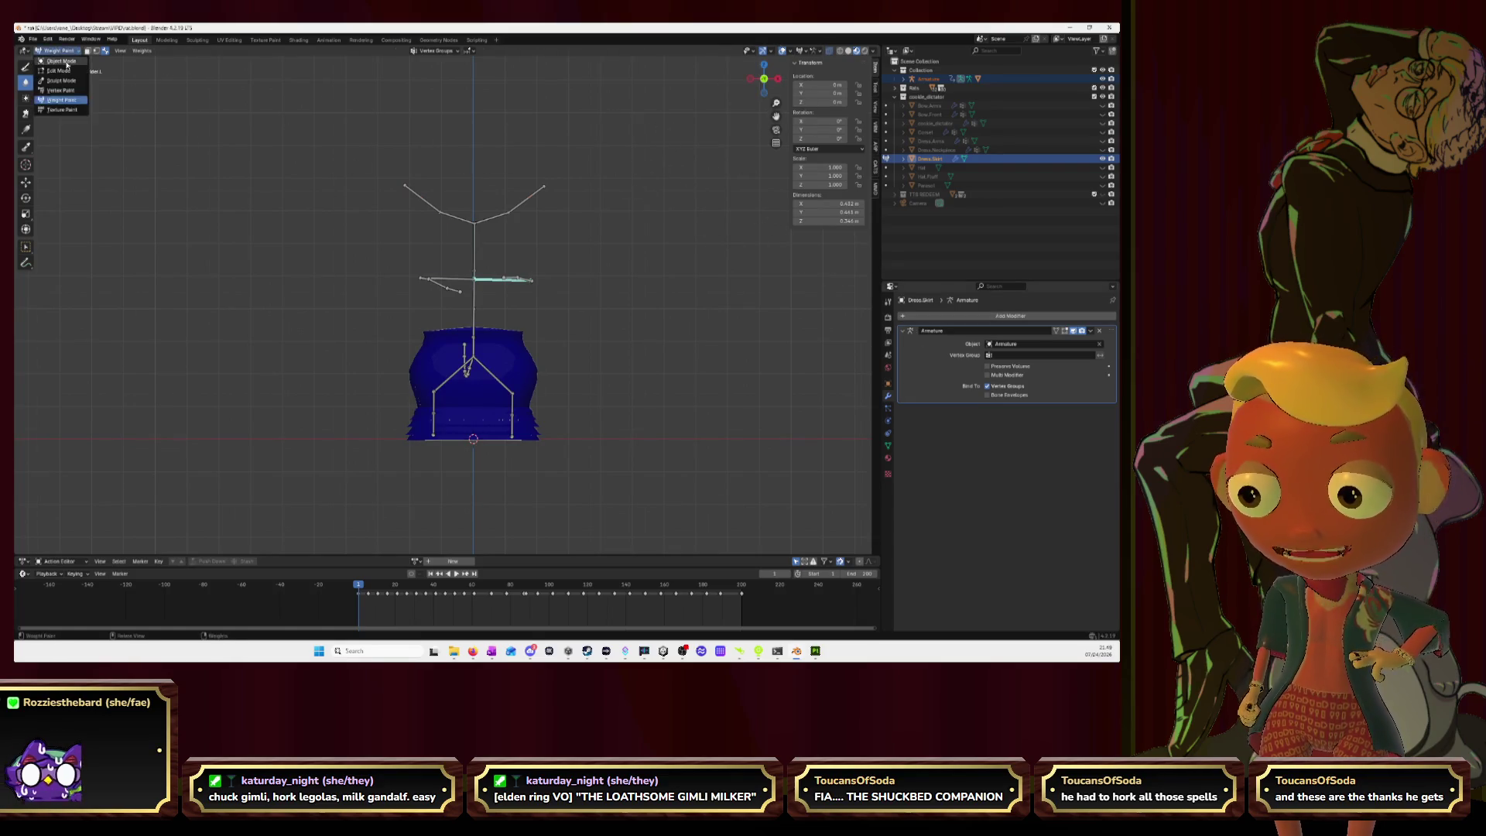
pyautogui.click(56, 62)
pyautogui.click(471, 222)
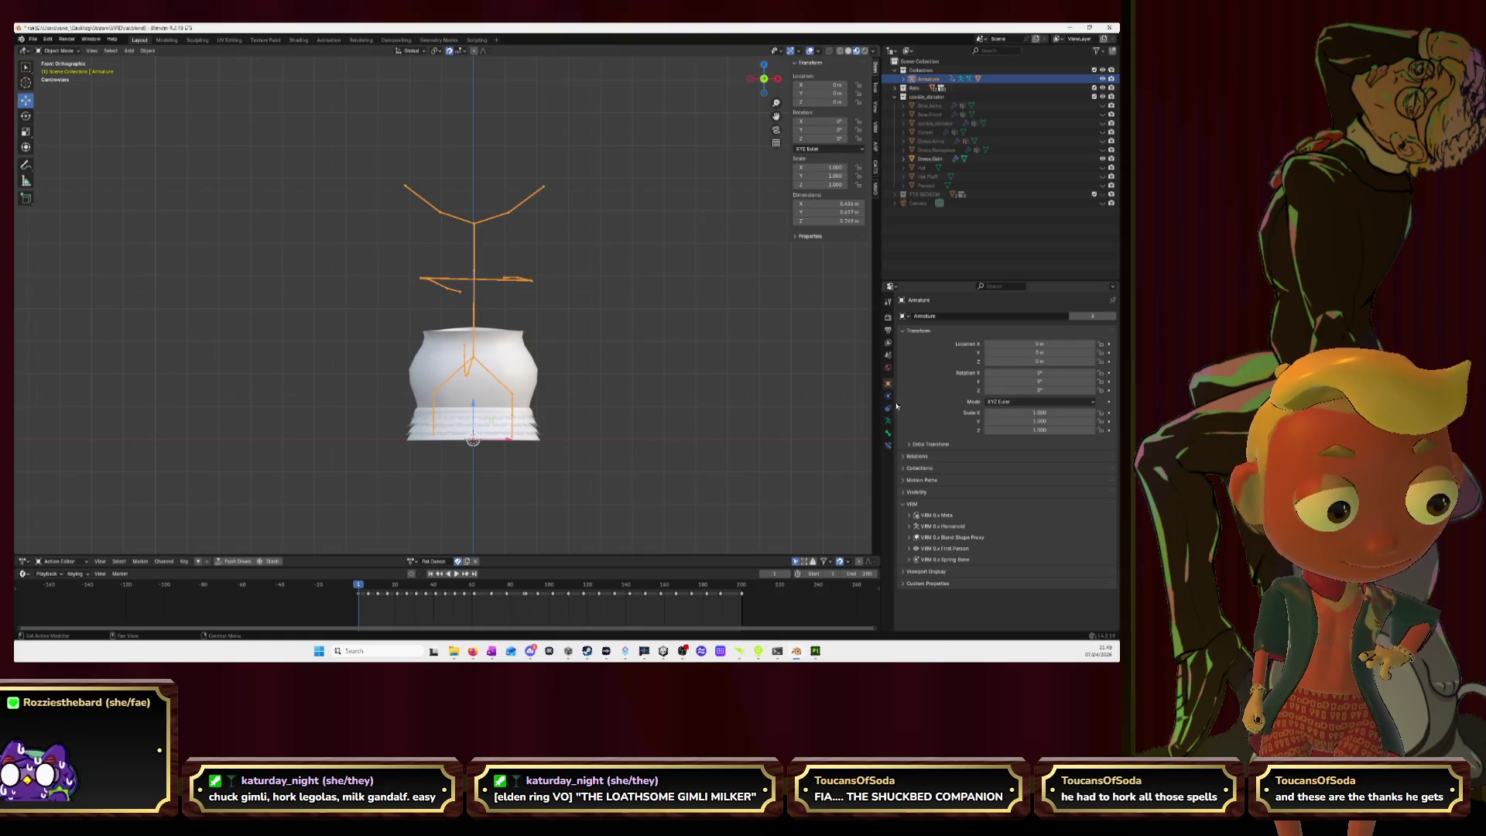
pyautogui.click(887, 428)
pyautogui.click(1059, 344)
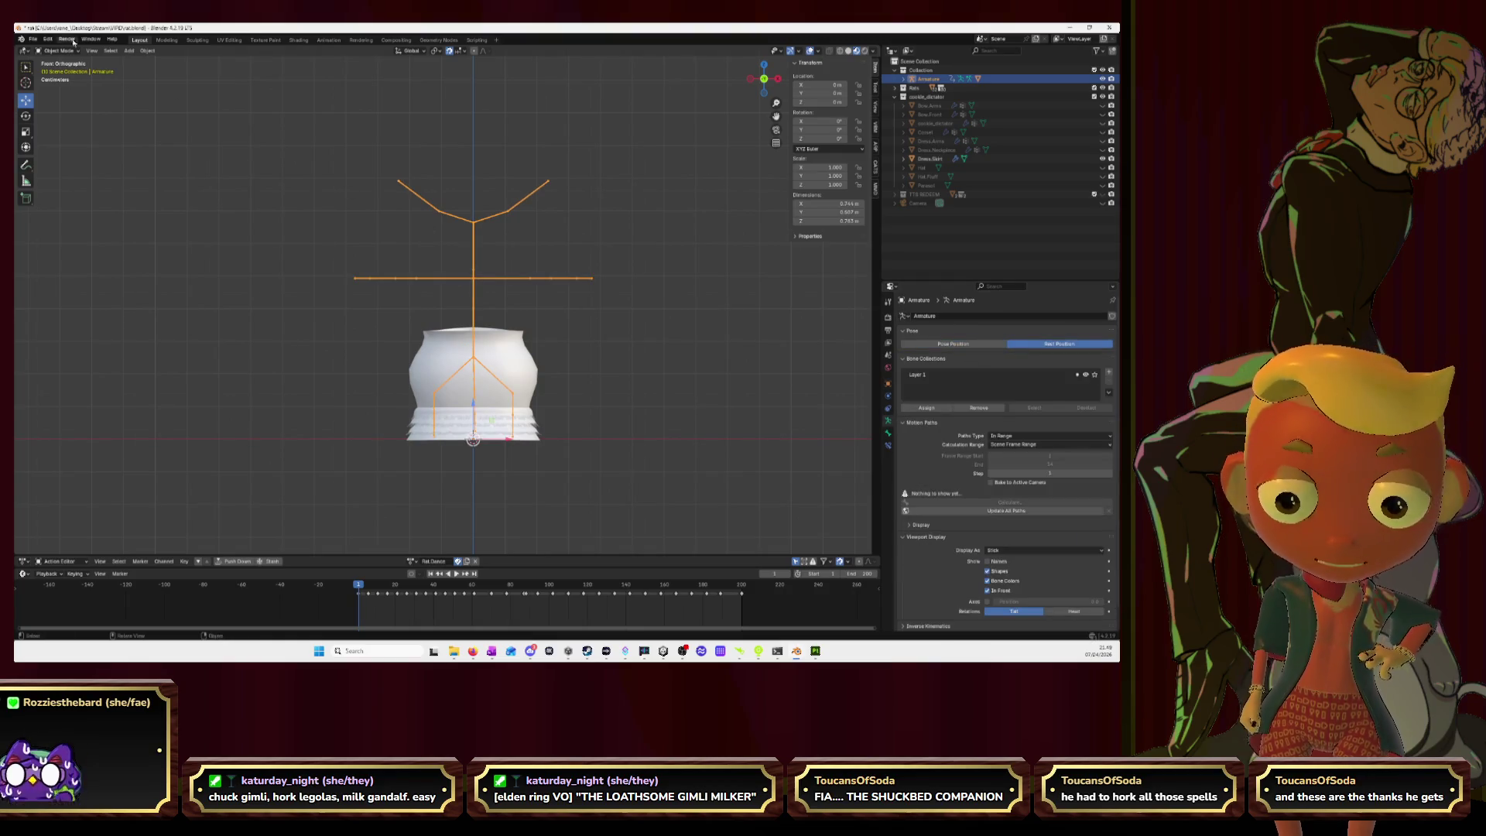
# Step: Select the armature then the skirt, enter Weight Paint mode, and zoom in
pyautogui.click(51, 51)
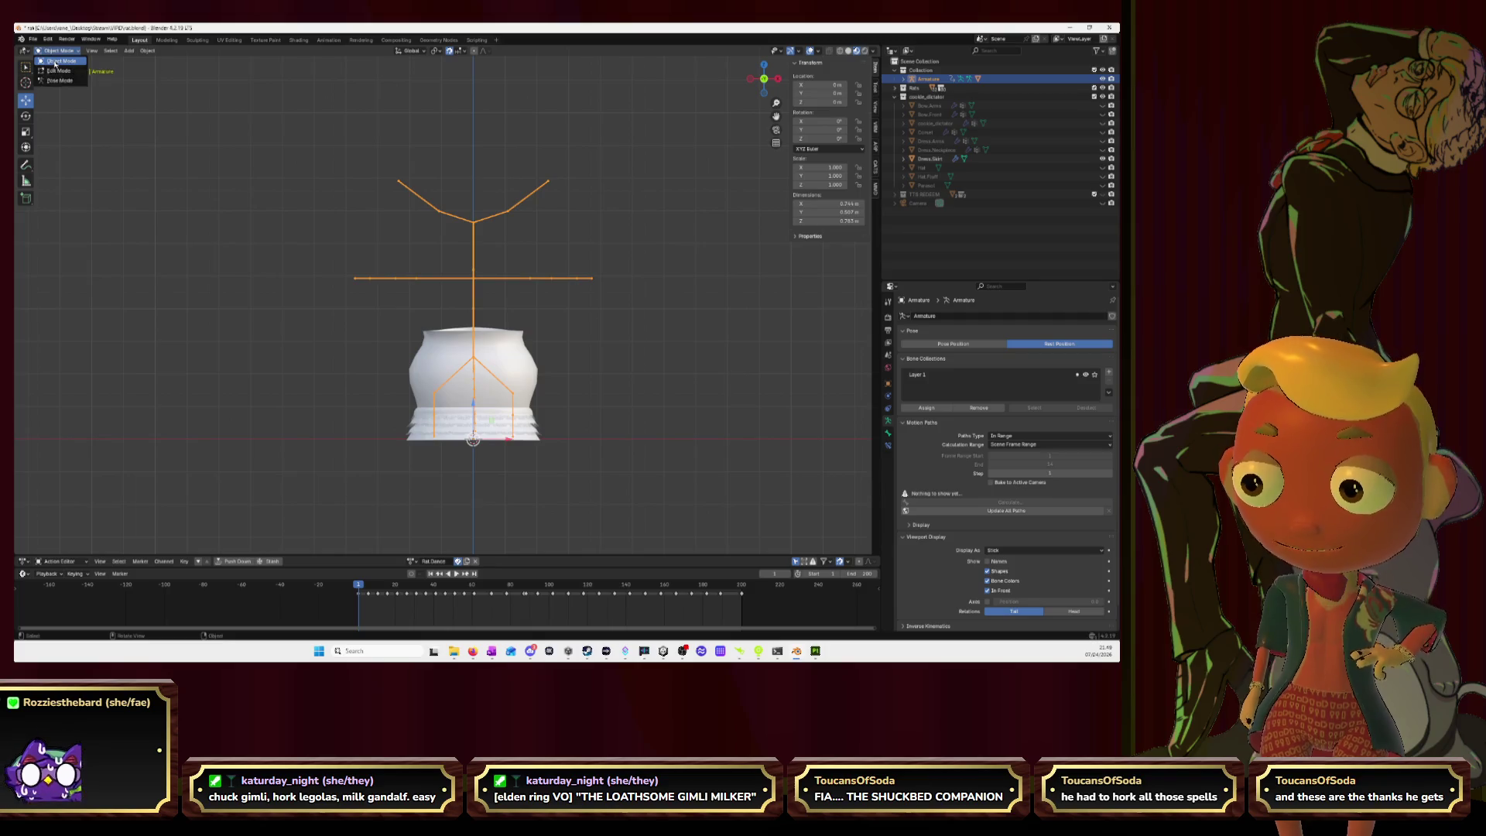
pyautogui.click(54, 61)
pyautogui.click(266, 331)
pyautogui.click(468, 329)
pyautogui.keyDown('shift'); pyautogui.click(468, 331); pyautogui.keyUp('shift')
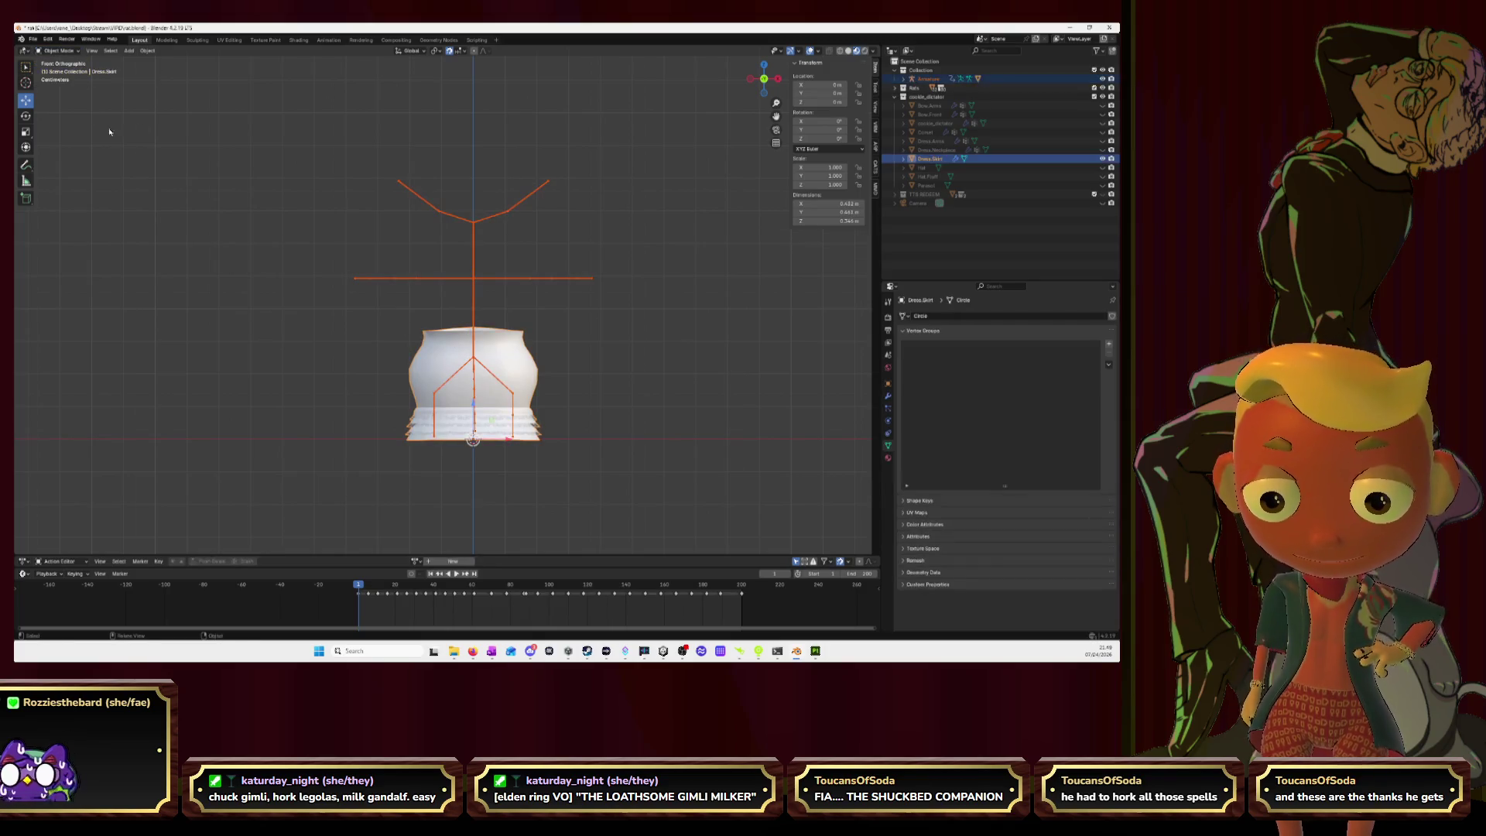
pyautogui.click(55, 51)
pyautogui.click(60, 103)
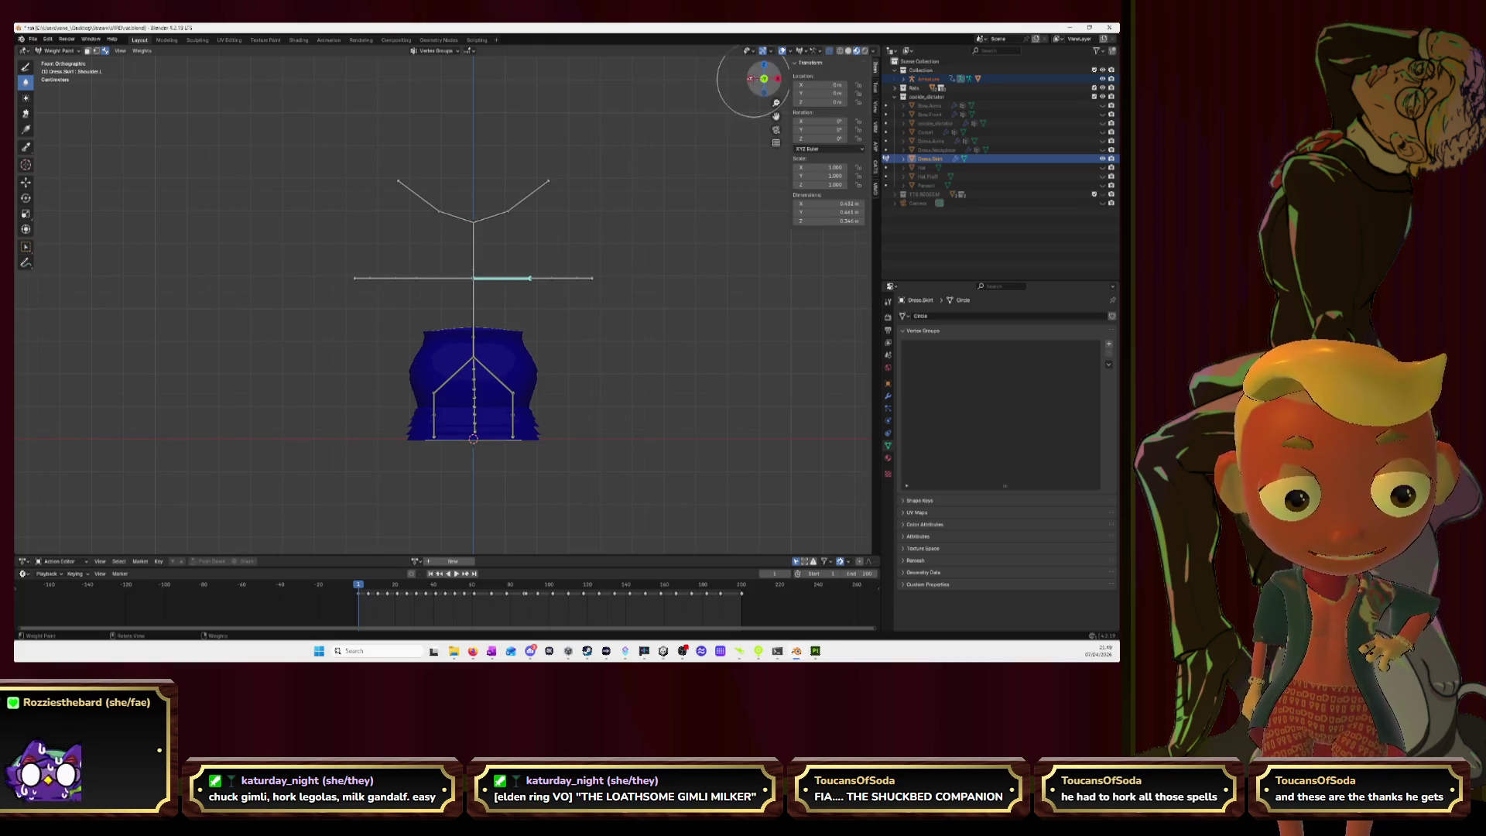
pyautogui.moveTo(777, 116); pyautogui.dragTo(754, 142)
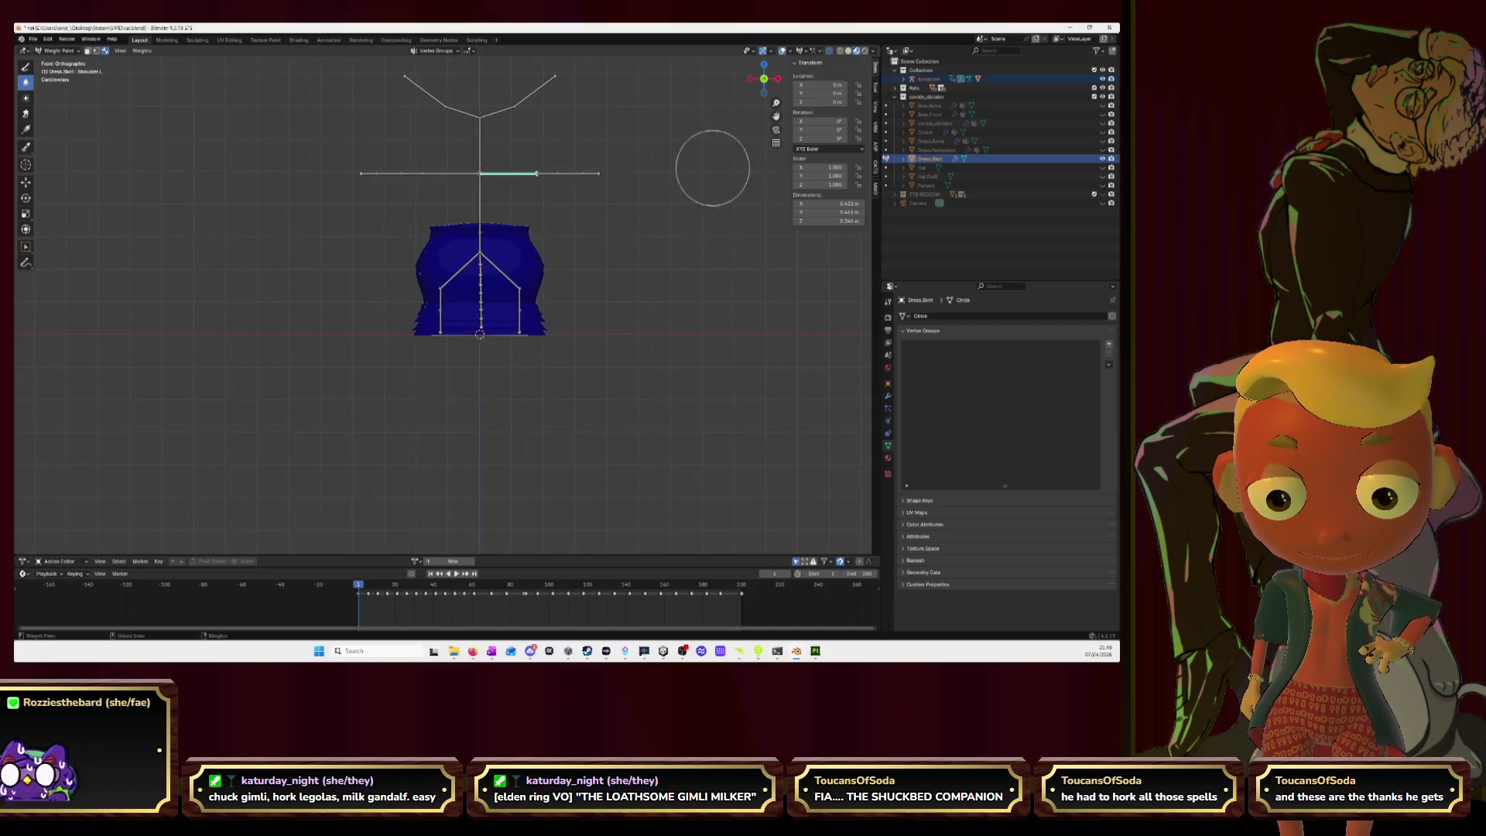
pyautogui.scroll(4, 457, 287)
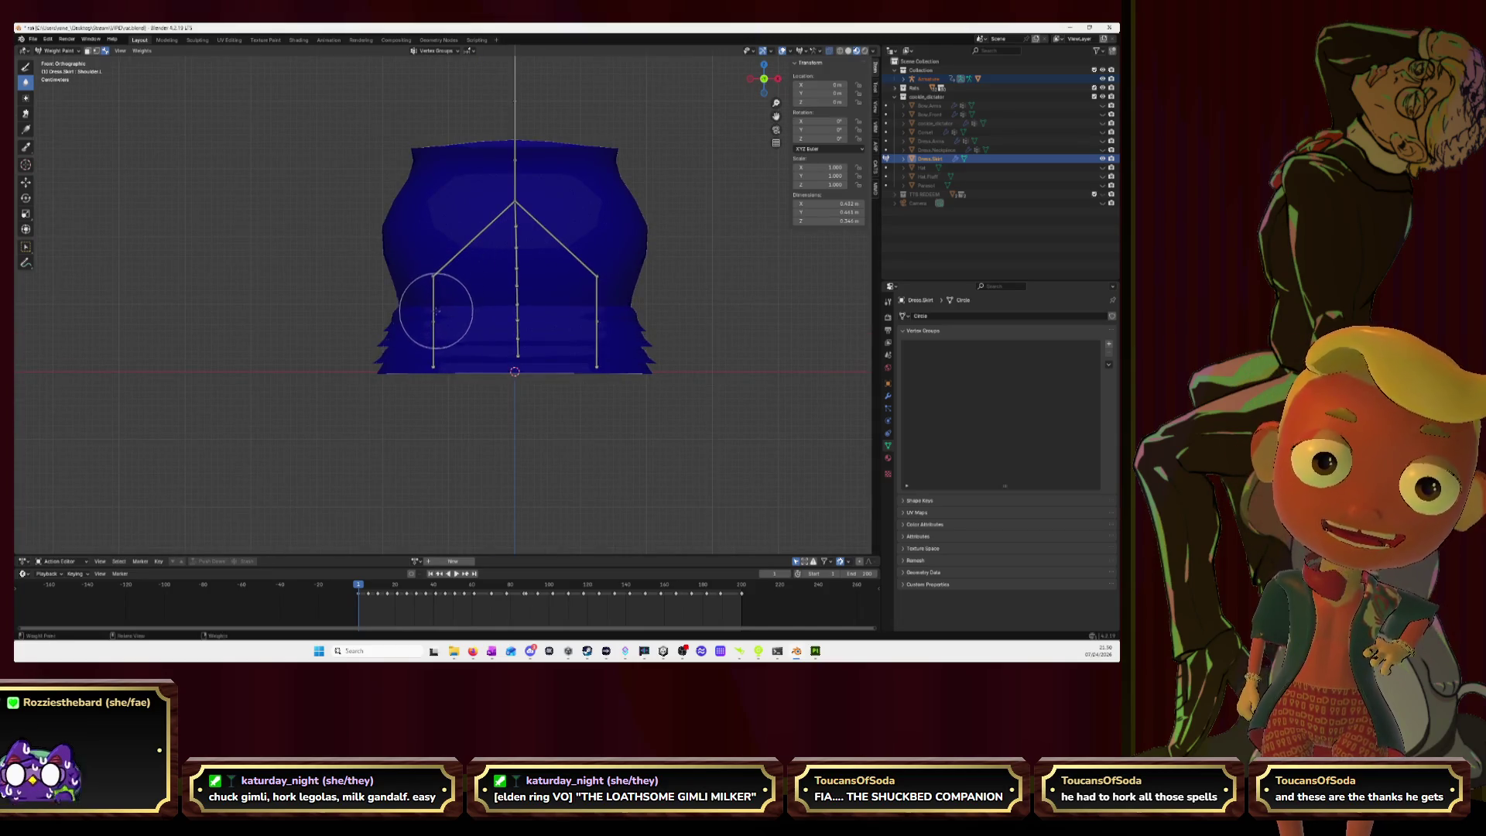
# Step: In Edit Mode, select the linked lower ruffle layers and hide them, then resume Weight Paint
pyautogui.press('Tab')
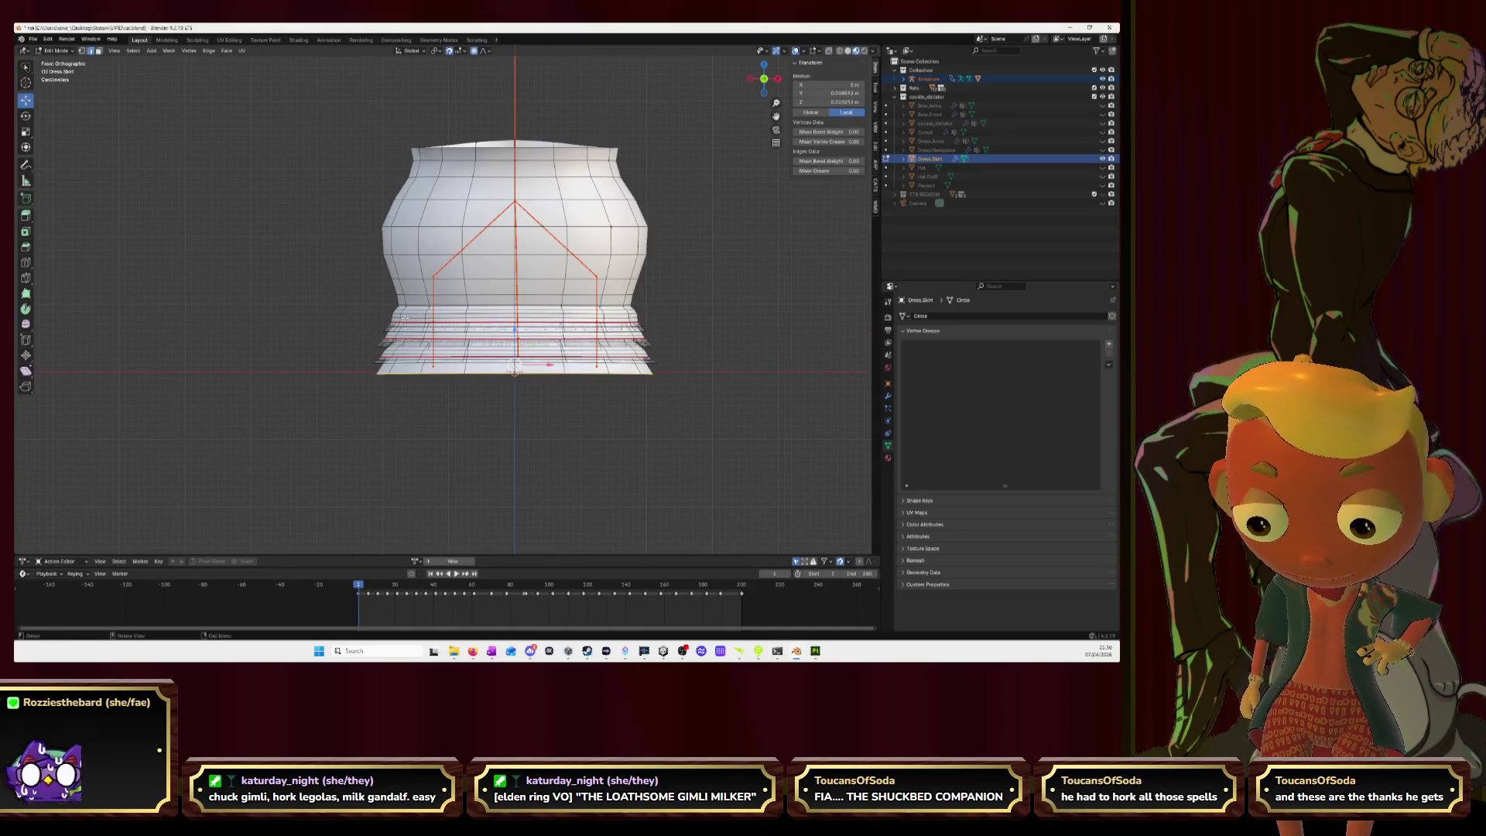
pyautogui.press('l')
pyautogui.press('l')
pyautogui.press('l')
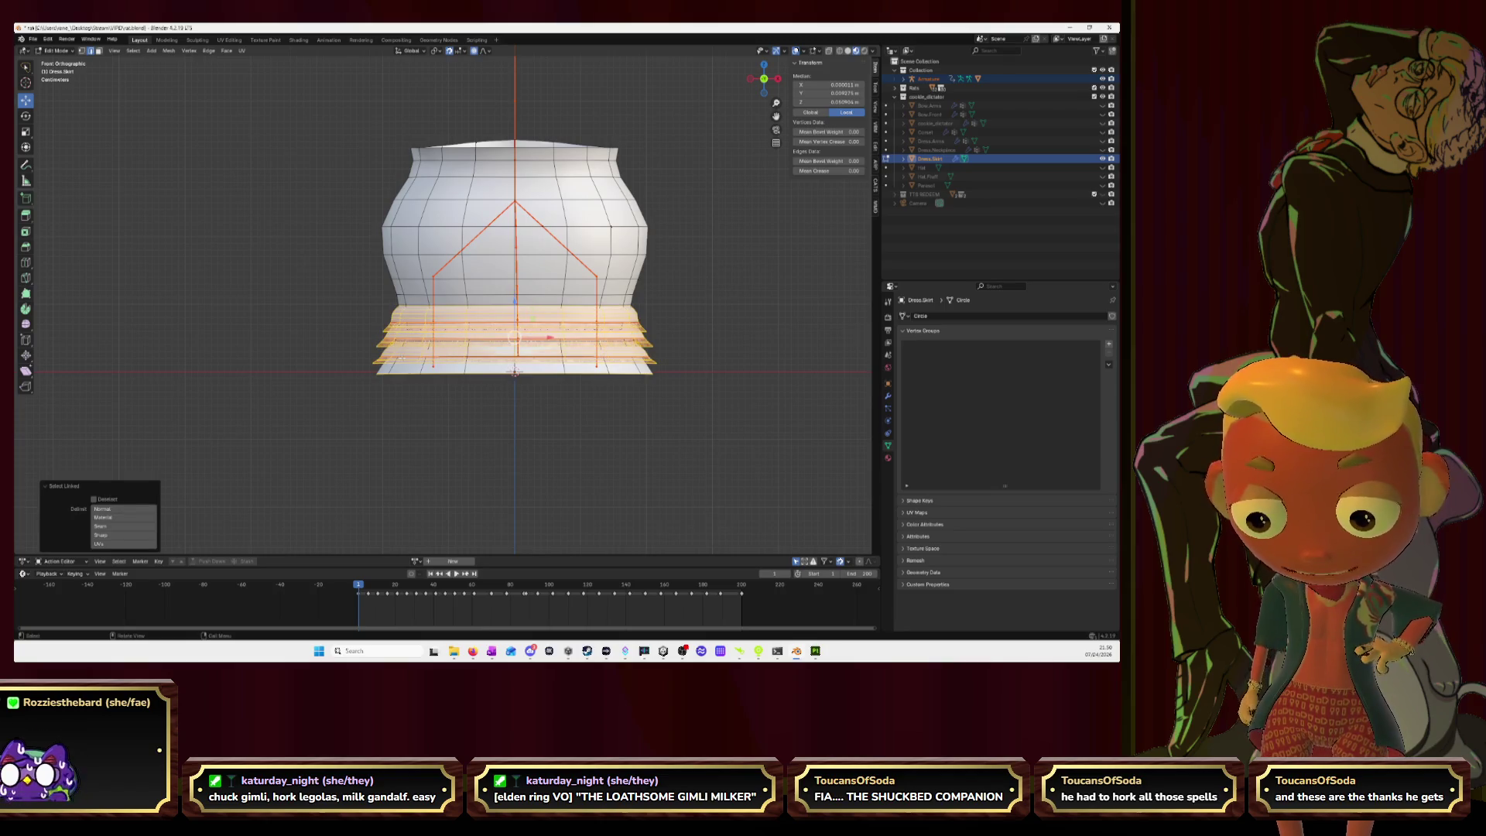
pyautogui.press('h')
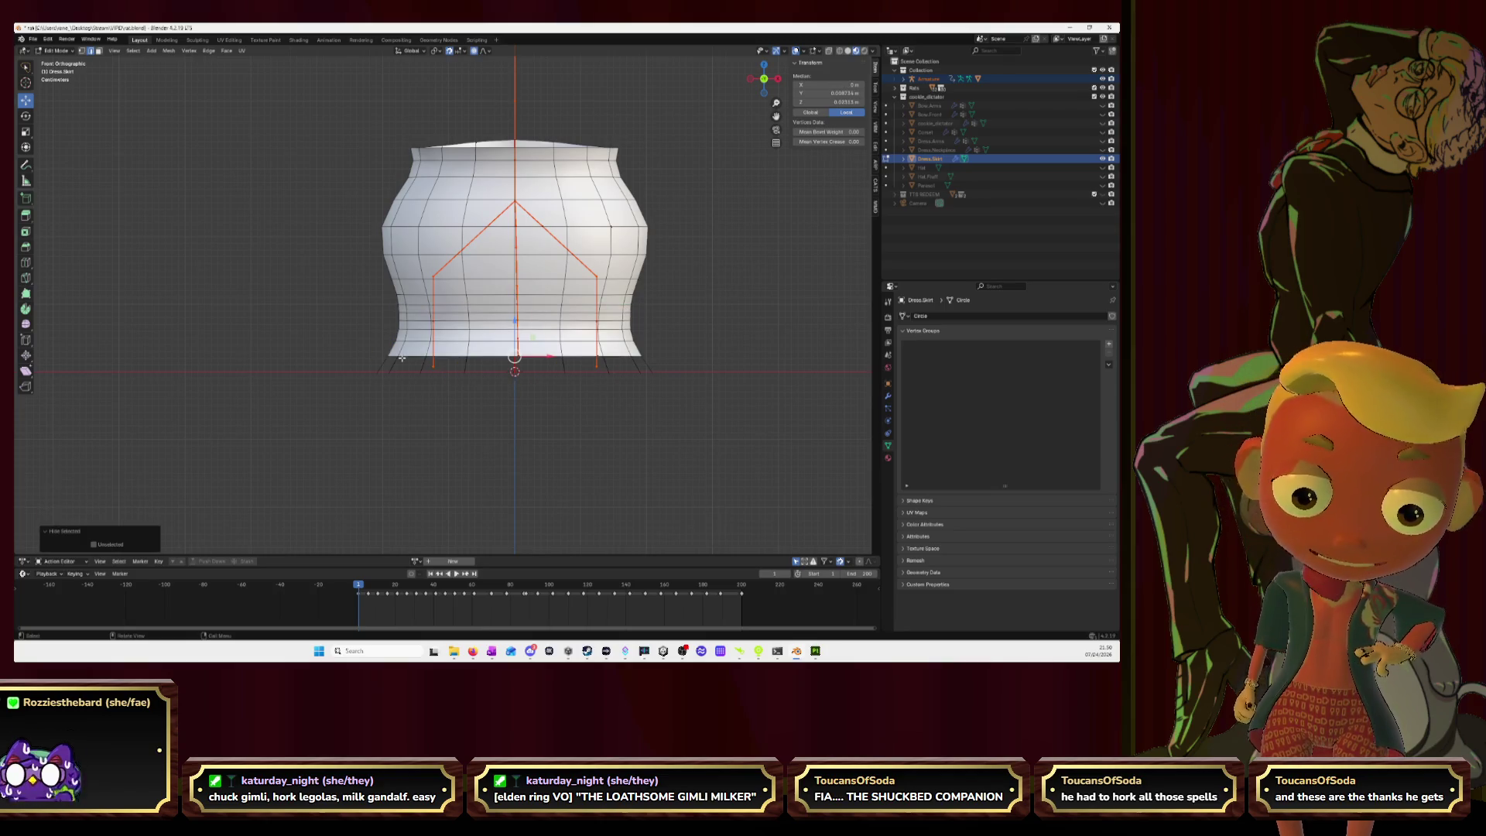
pyautogui.hotkey('ctrl', 'Tab')
pyautogui.press('Tab')
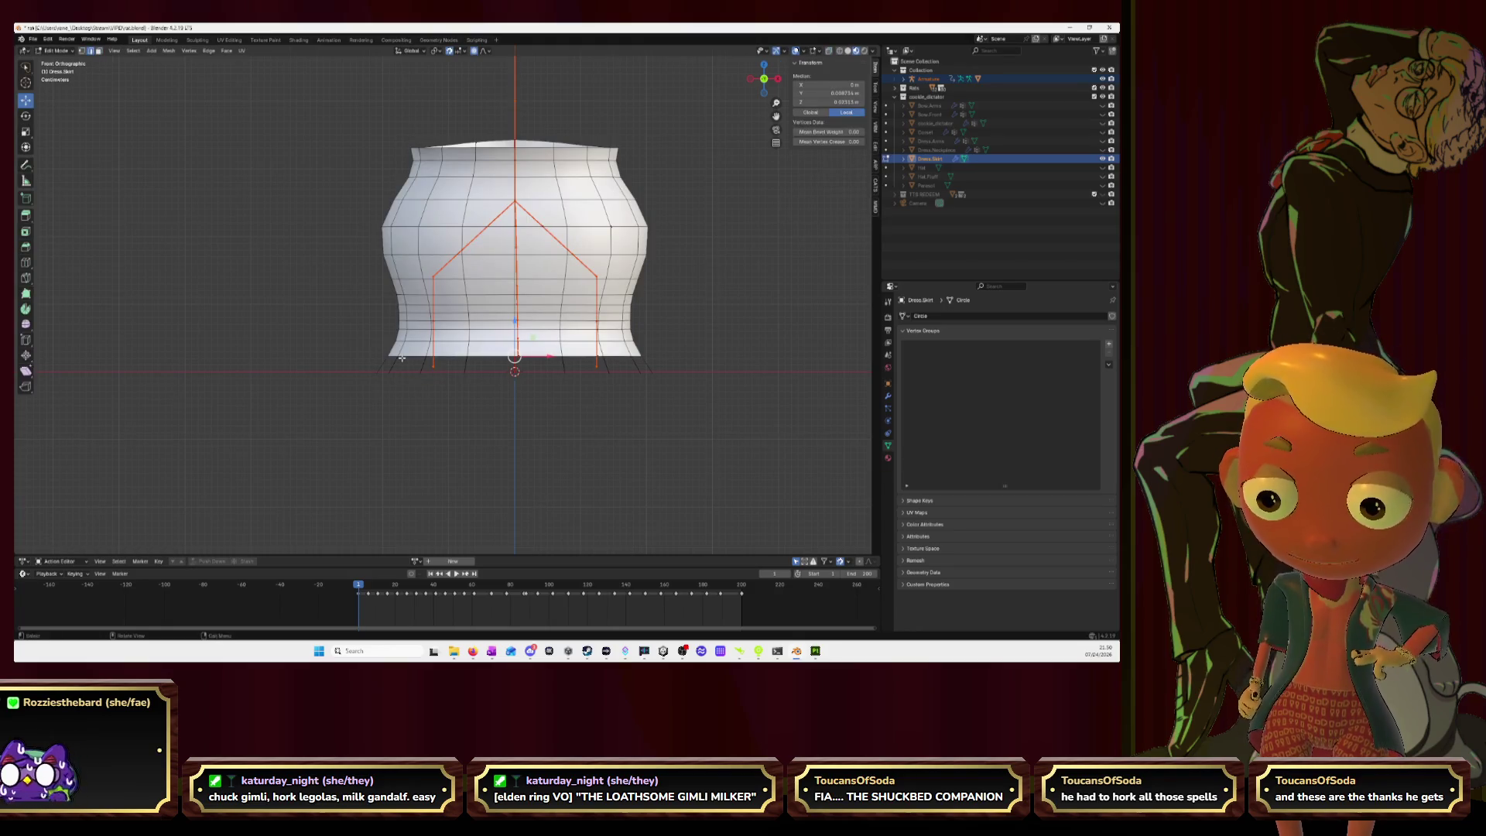
pyautogui.hotkey('ctrl', 'Tab')
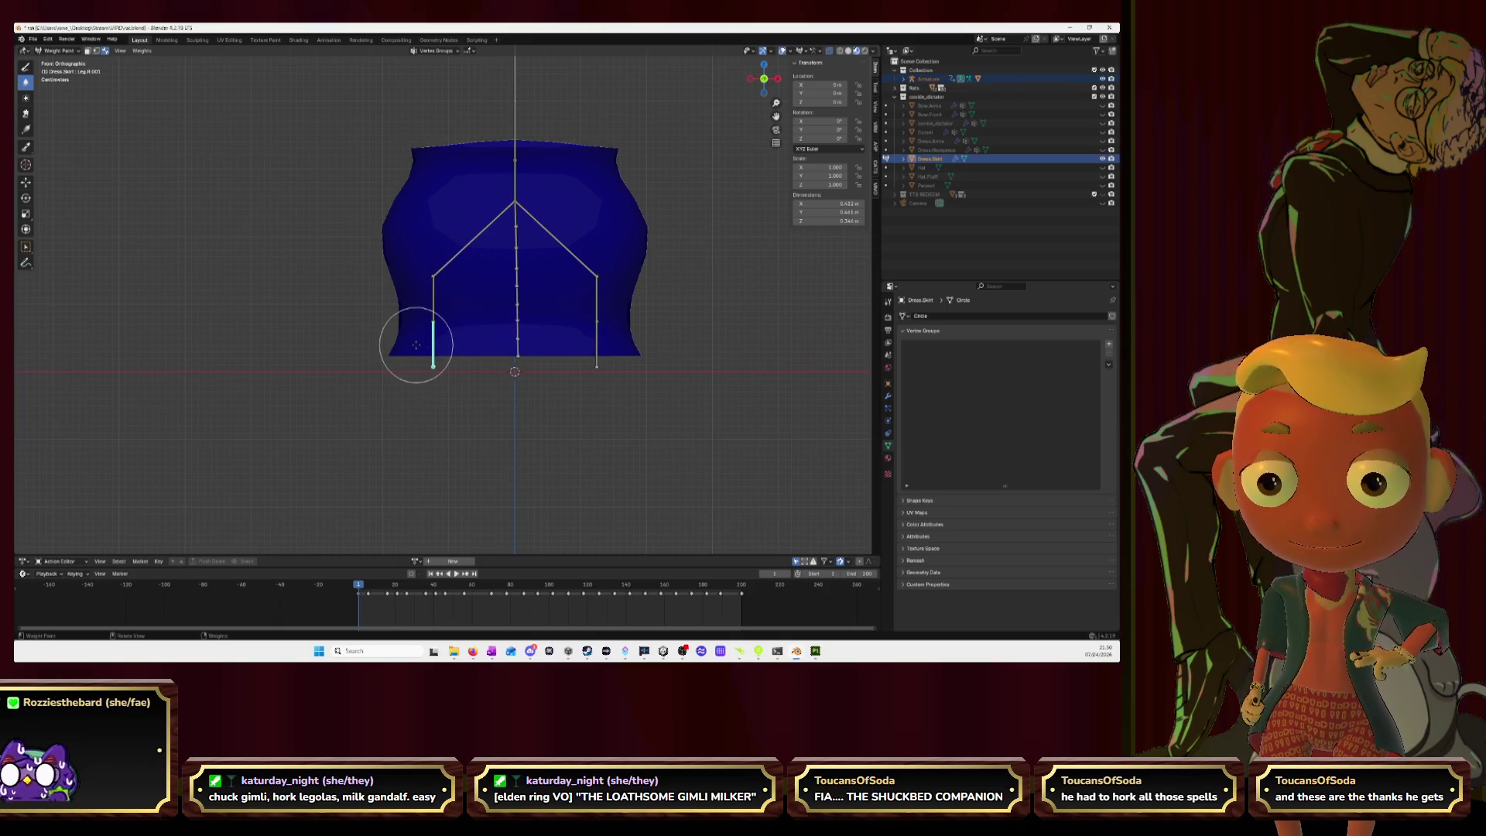
# Step: Pick the Leg.R.001 bone, then try a Draw stroke on the skirt and undo it
pyautogui.click(395, 357)
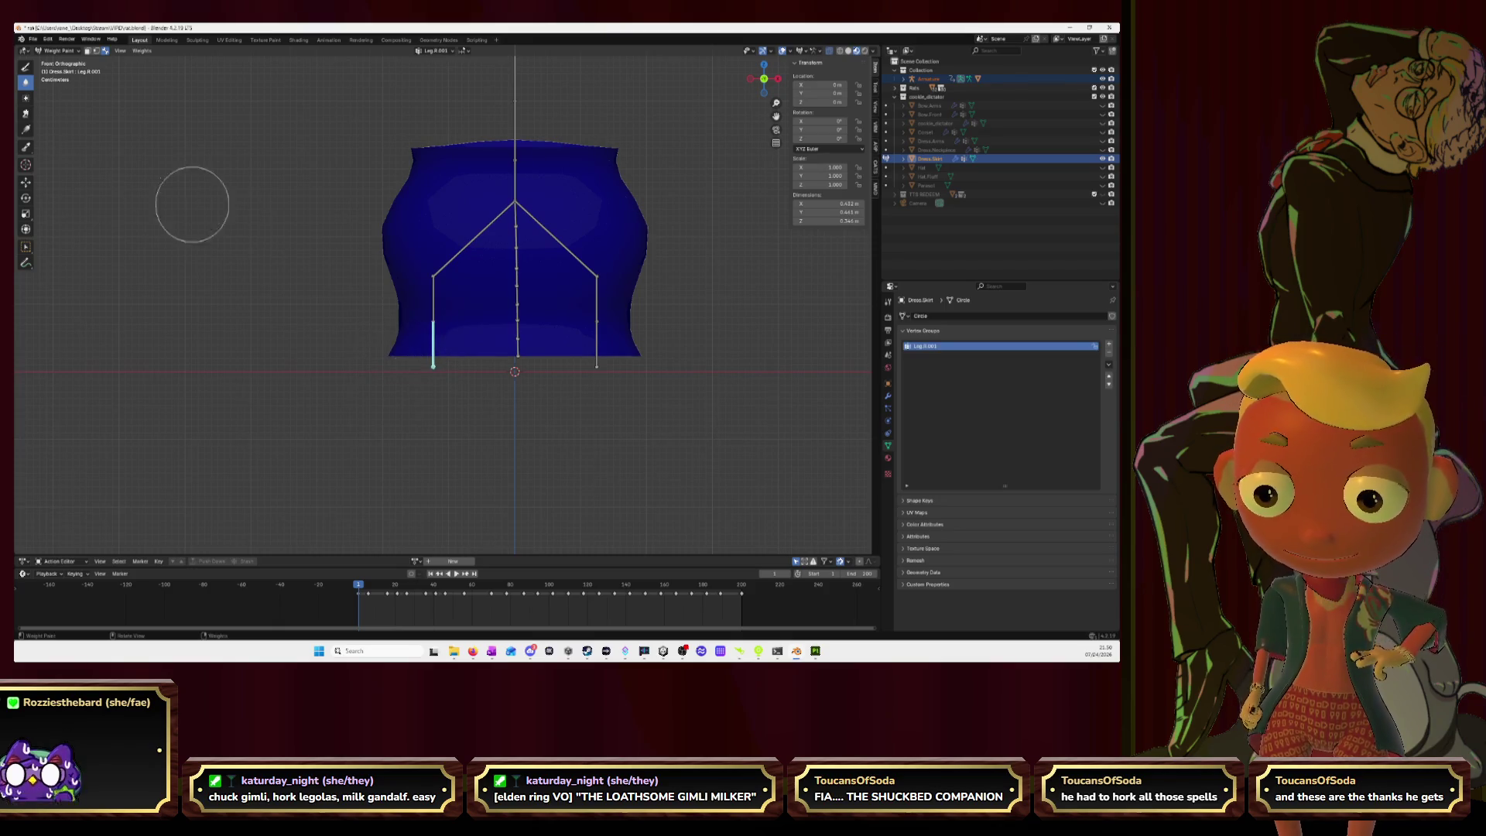
pyautogui.click(27, 68)
pyautogui.moveTo(391, 354)
pyautogui.mouseDown()
pyautogui.moveTo(492, 345)
pyautogui.moveTo(428, 348)
pyautogui.mouseUp()
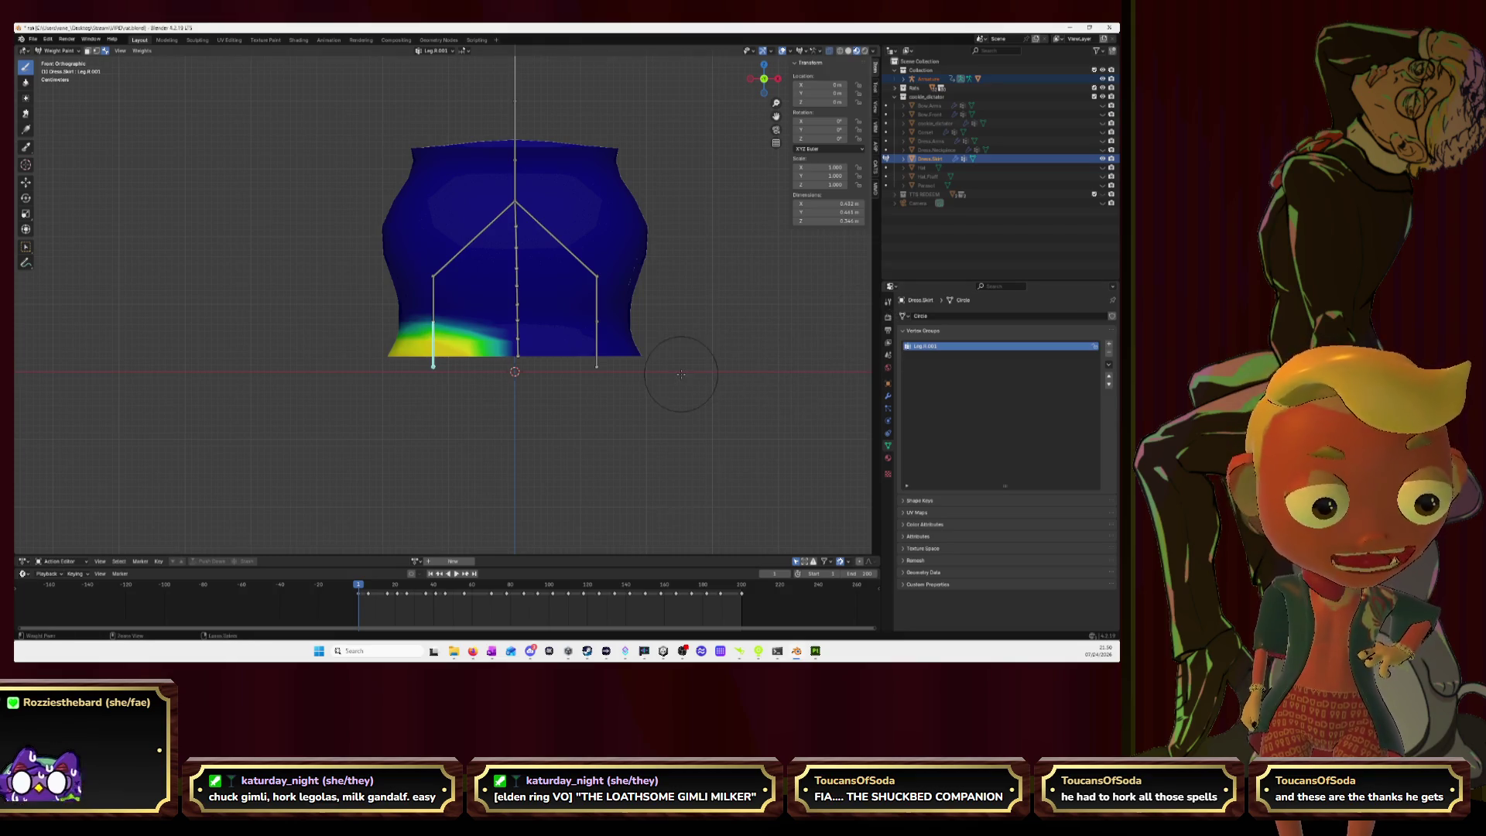
pyautogui.hotkey('ctrl', 'z')
# Step: Set the brush Weight to 1.000 in the Tool settings
pyautogui.click(888, 315)
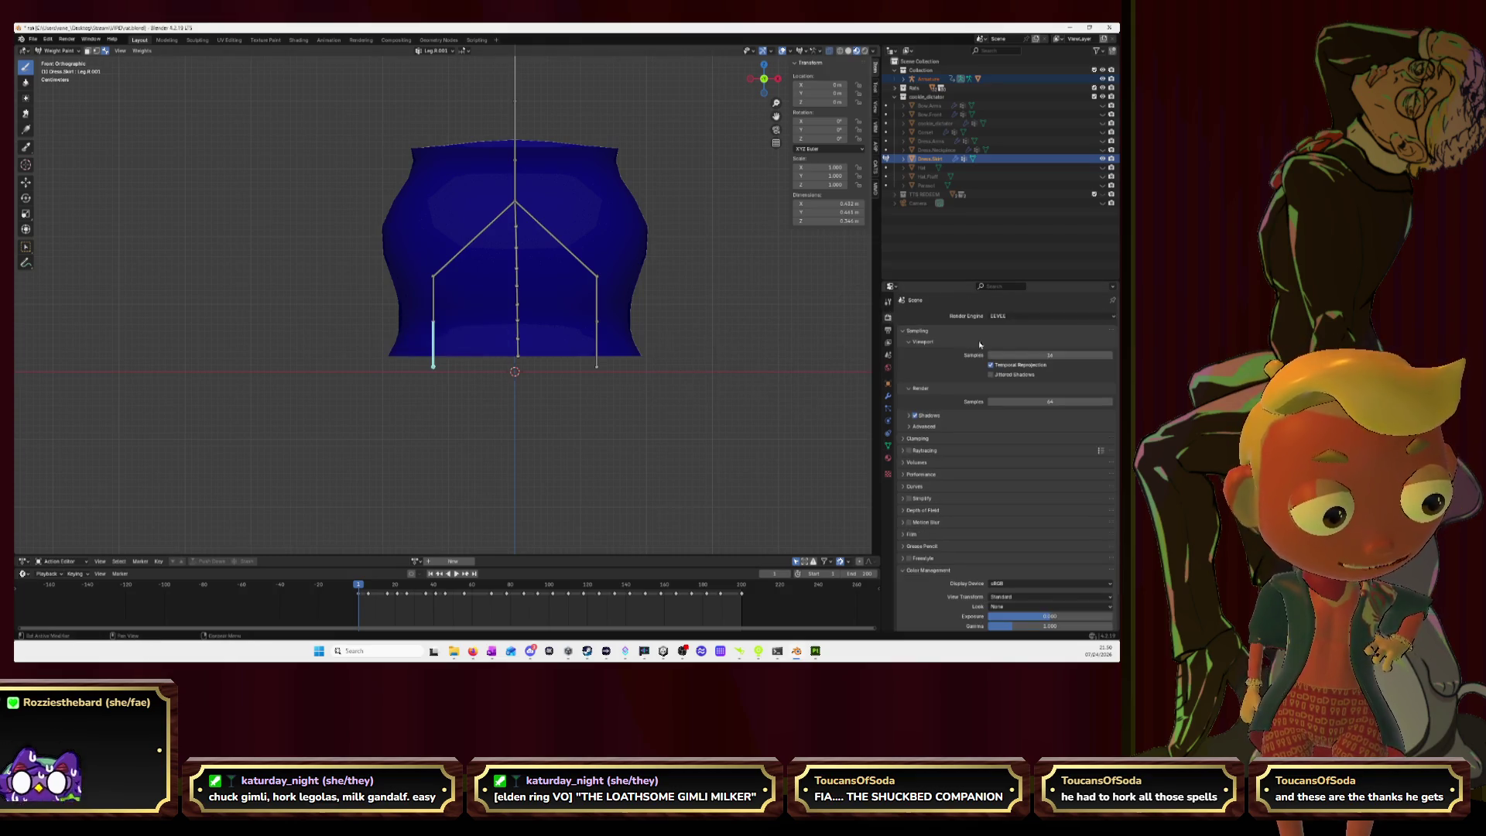
pyautogui.click(888, 304)
pyautogui.click(1031, 427)
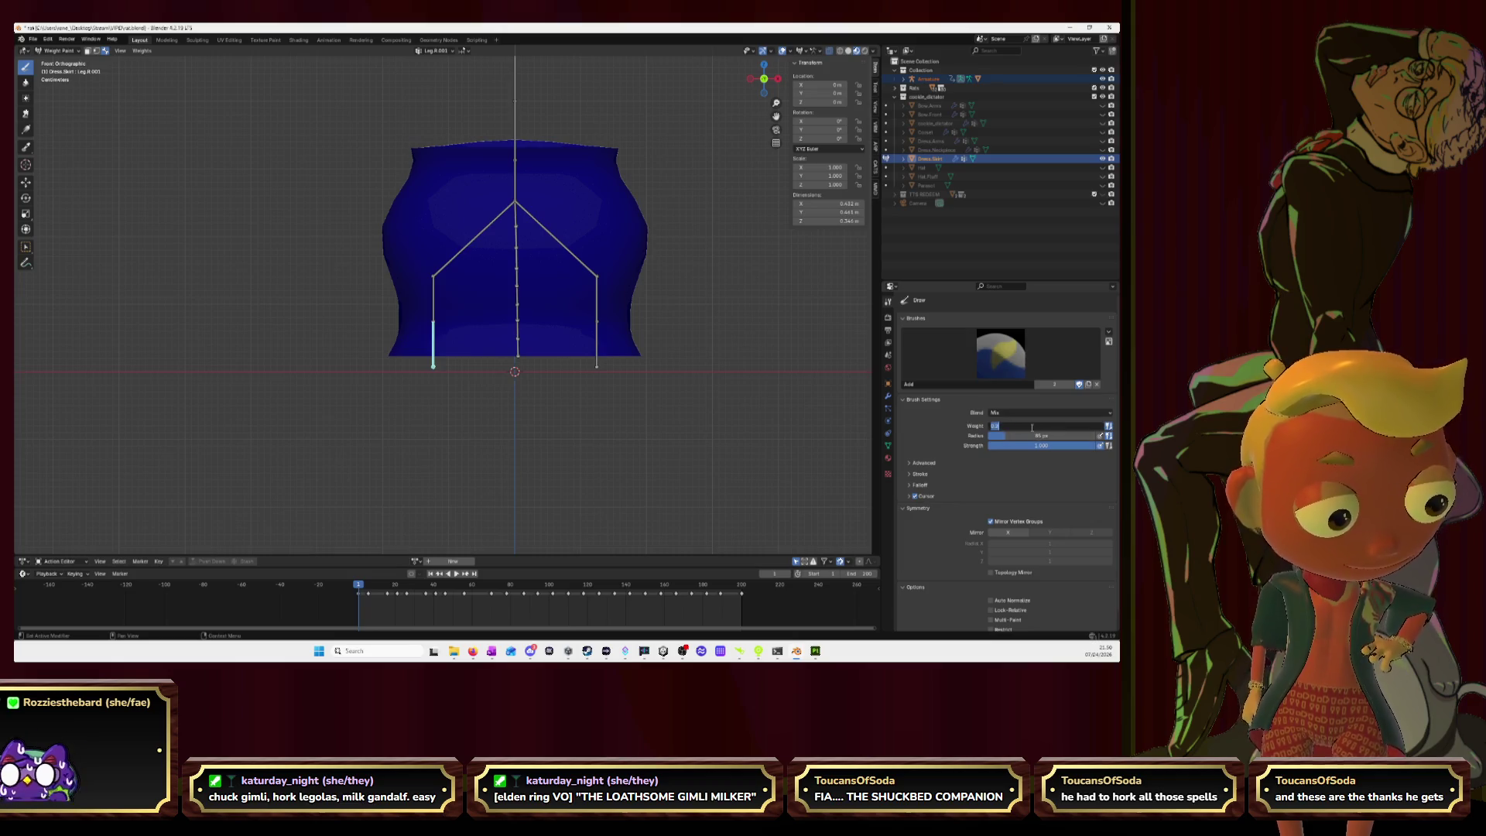
pyautogui.press('Return')
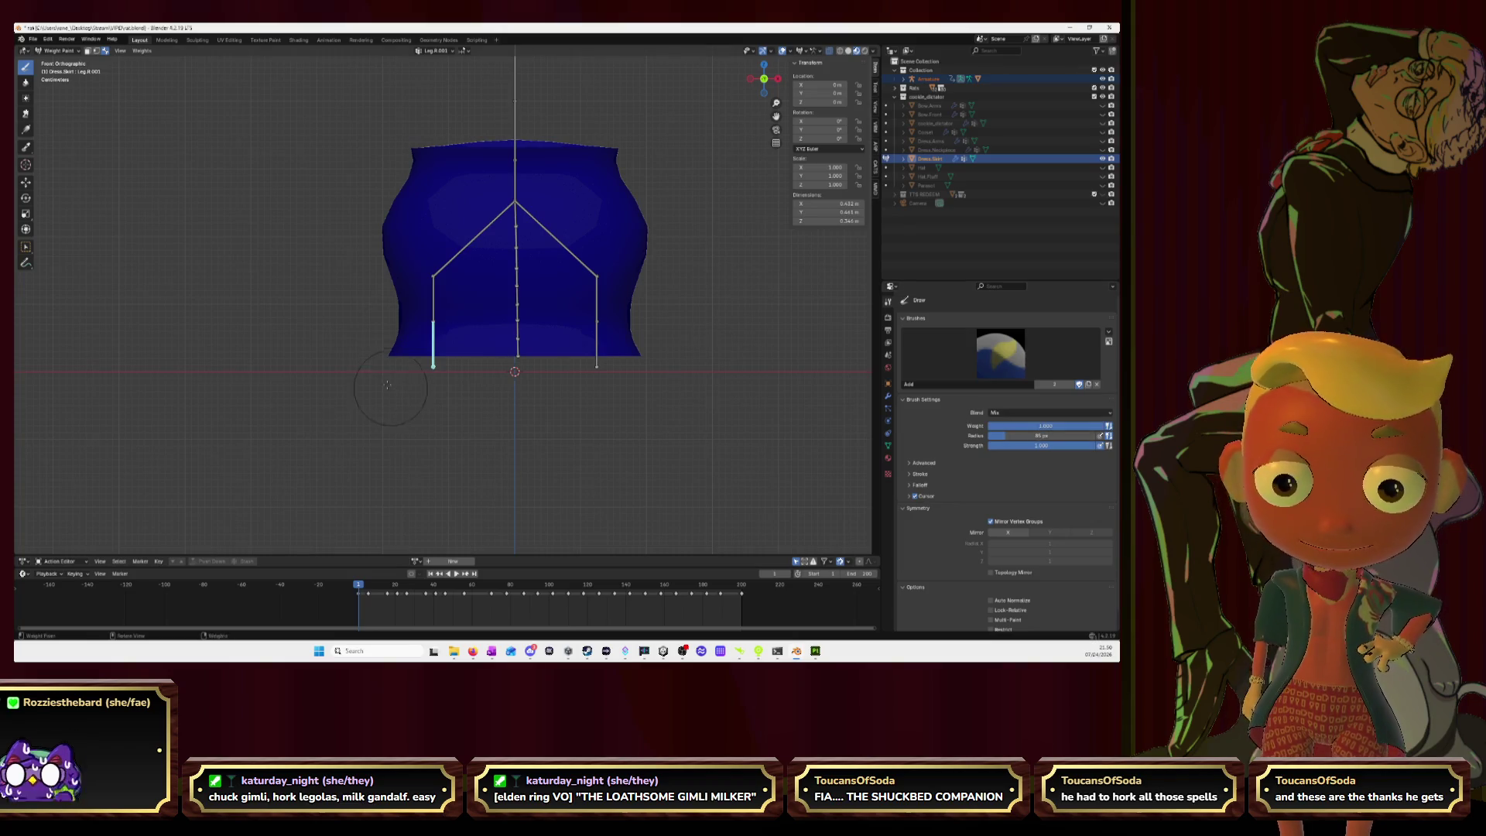
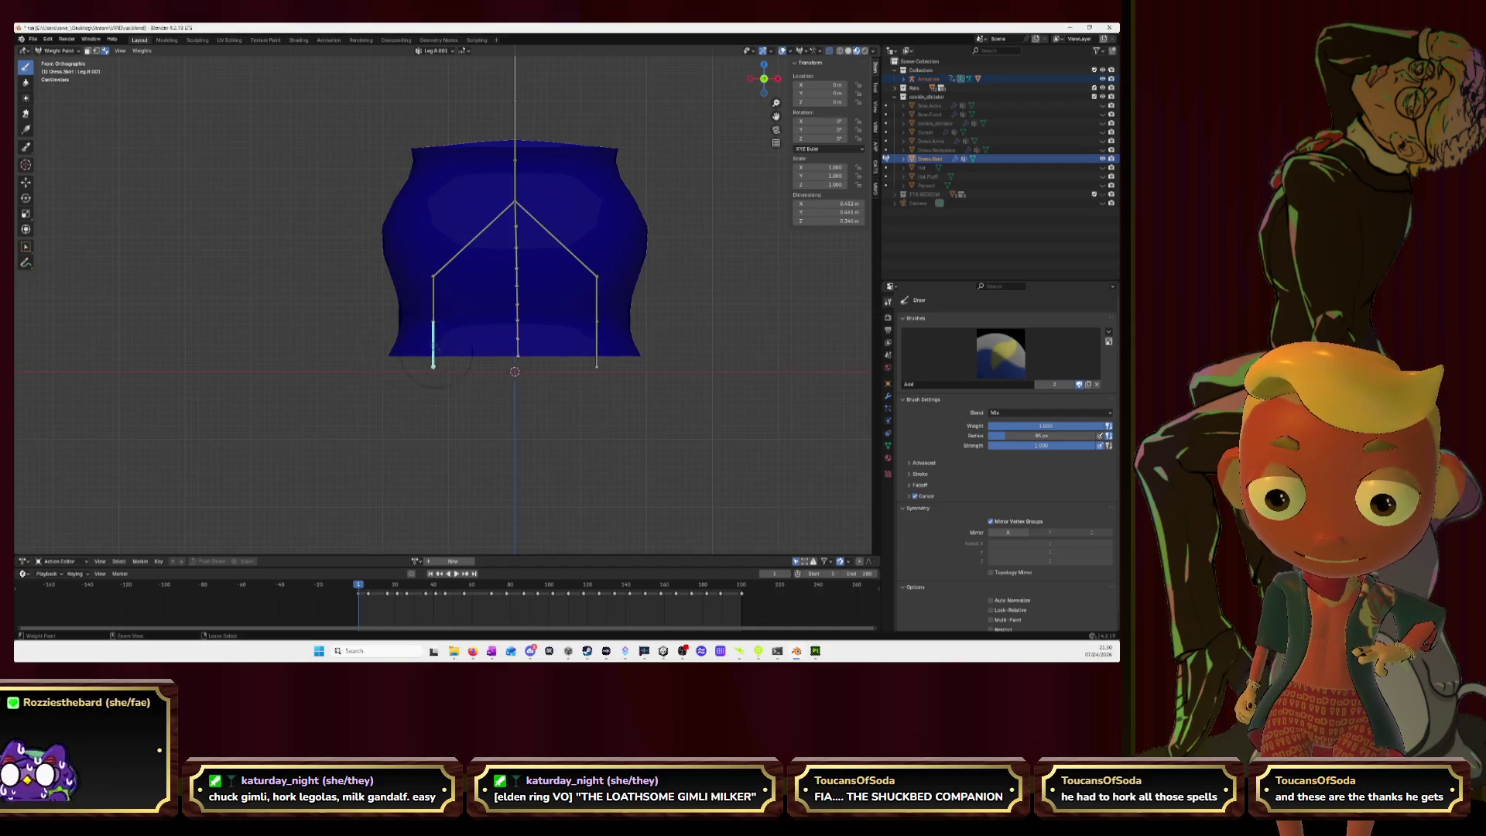
# Step: Adjust the brush weight and paint Leg.R.001 weight along the left hem in front view
pyautogui.keyDown('ctrl'); pyautogui.click(434, 306); pyautogui.keyUp('ctrl')
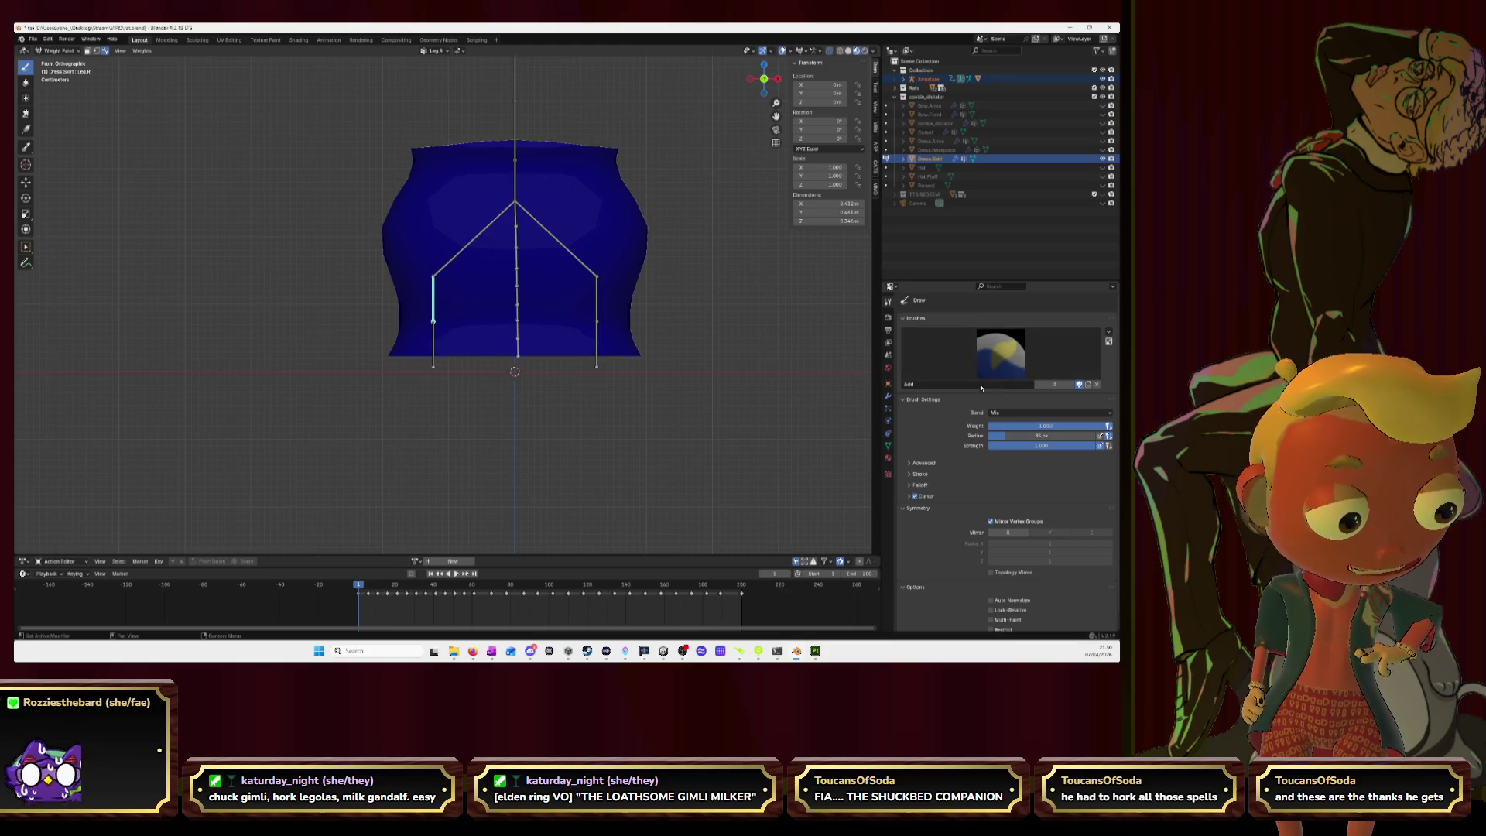
pyautogui.moveTo(1060, 428); pyautogui.dragTo(987, 428)
pyautogui.keyDown('ctrl'); pyautogui.click(432, 341); pyautogui.keyUp('ctrl')
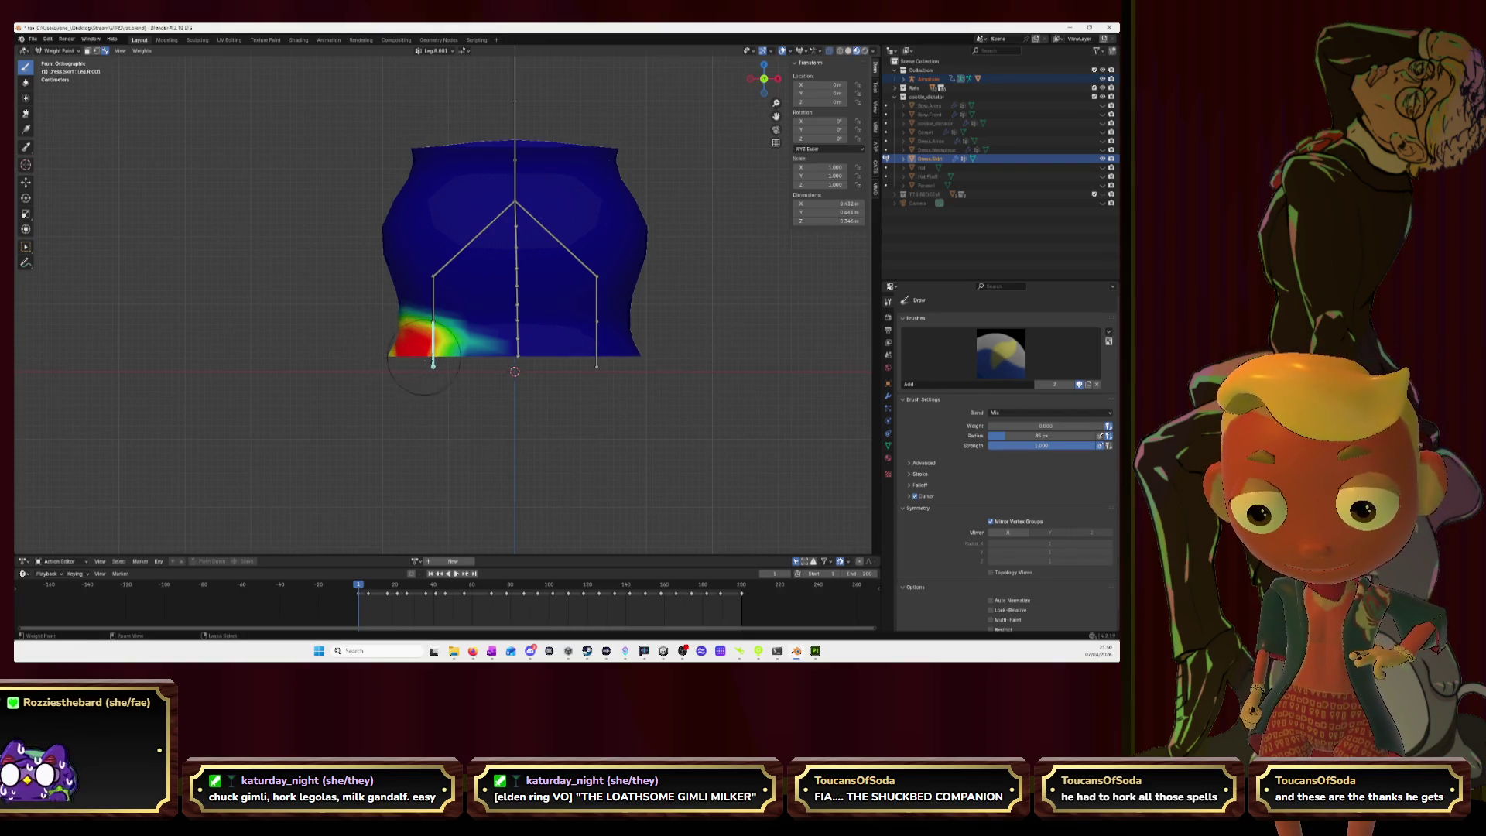
pyautogui.moveTo(437, 368); pyautogui.dragTo(461, 357)
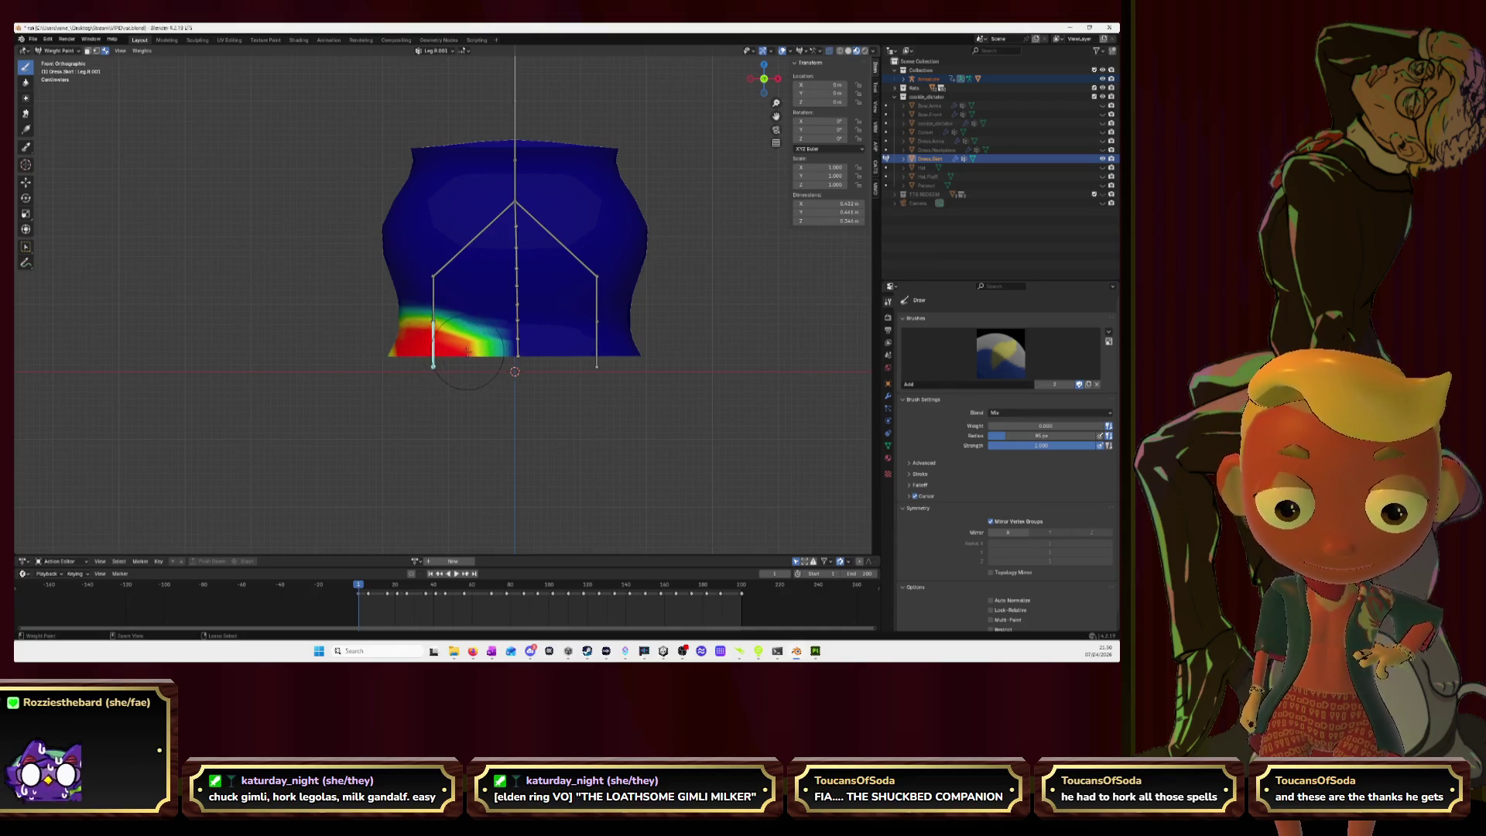
pyautogui.moveTo(466, 351)
pyautogui.mouseDown()
pyautogui.moveTo(532, 329)
pyautogui.moveTo(451, 331)
pyautogui.mouseUp()
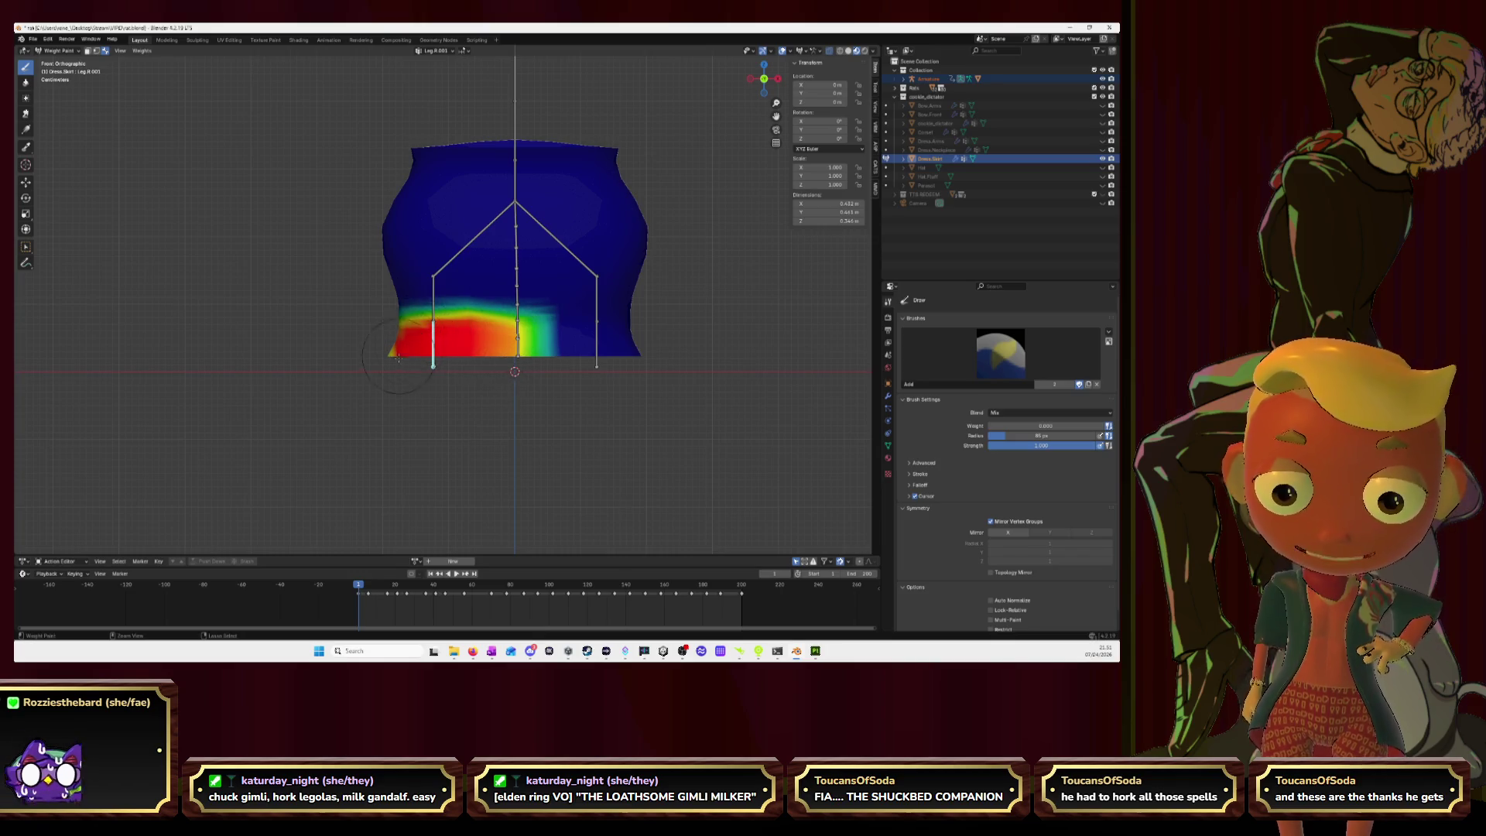
# Step: Paint Leg.R.001 weight along the hem from the left-side and back views
pyautogui.click(750, 78)
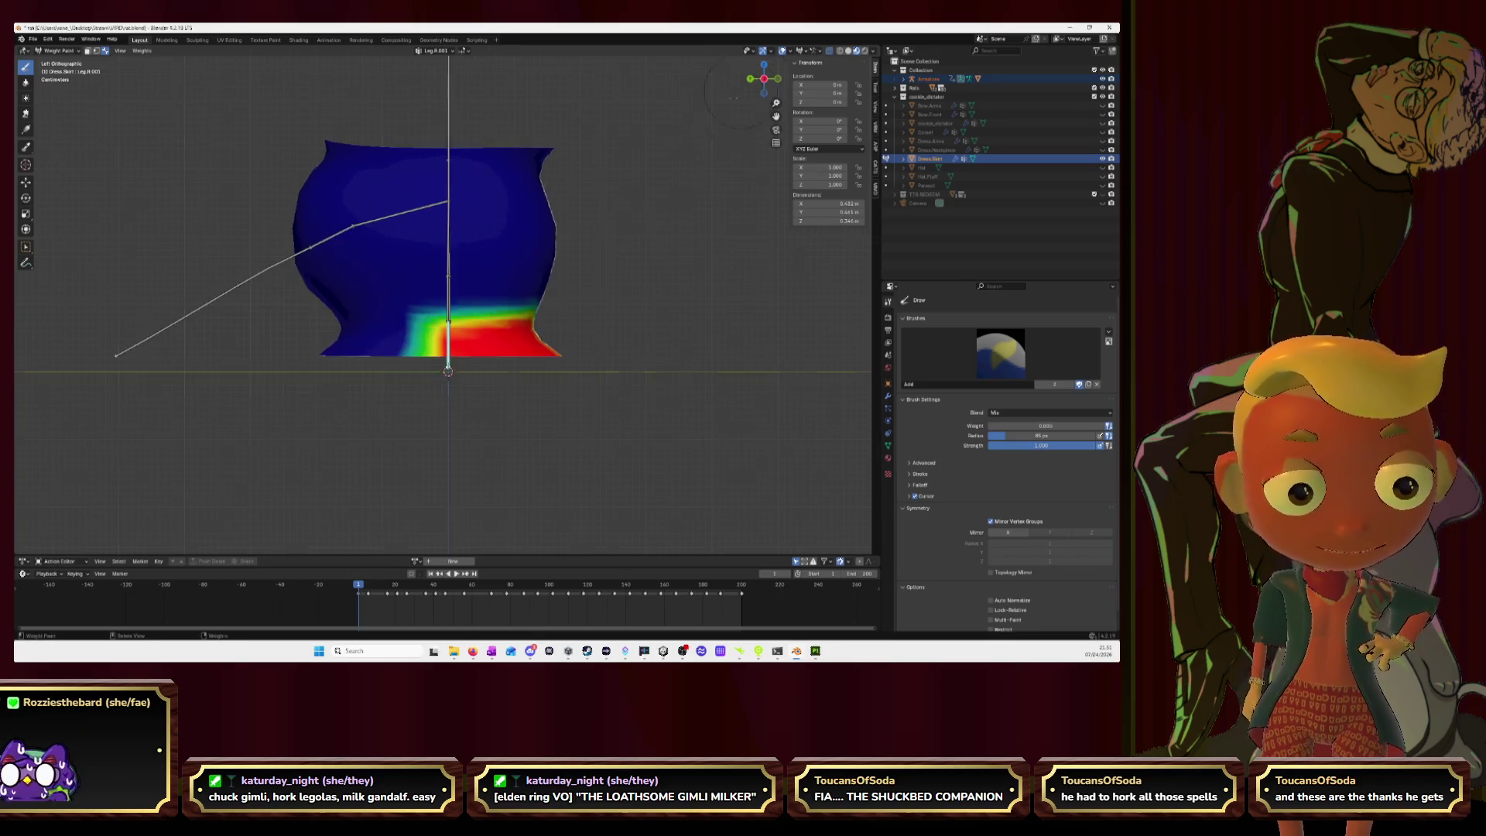
pyautogui.moveTo(449, 348)
pyautogui.mouseDown()
pyautogui.moveTo(317, 352)
pyautogui.moveTo(418, 329)
pyautogui.moveTo(348, 333)
pyautogui.moveTo(391, 350)
pyautogui.mouseUp()
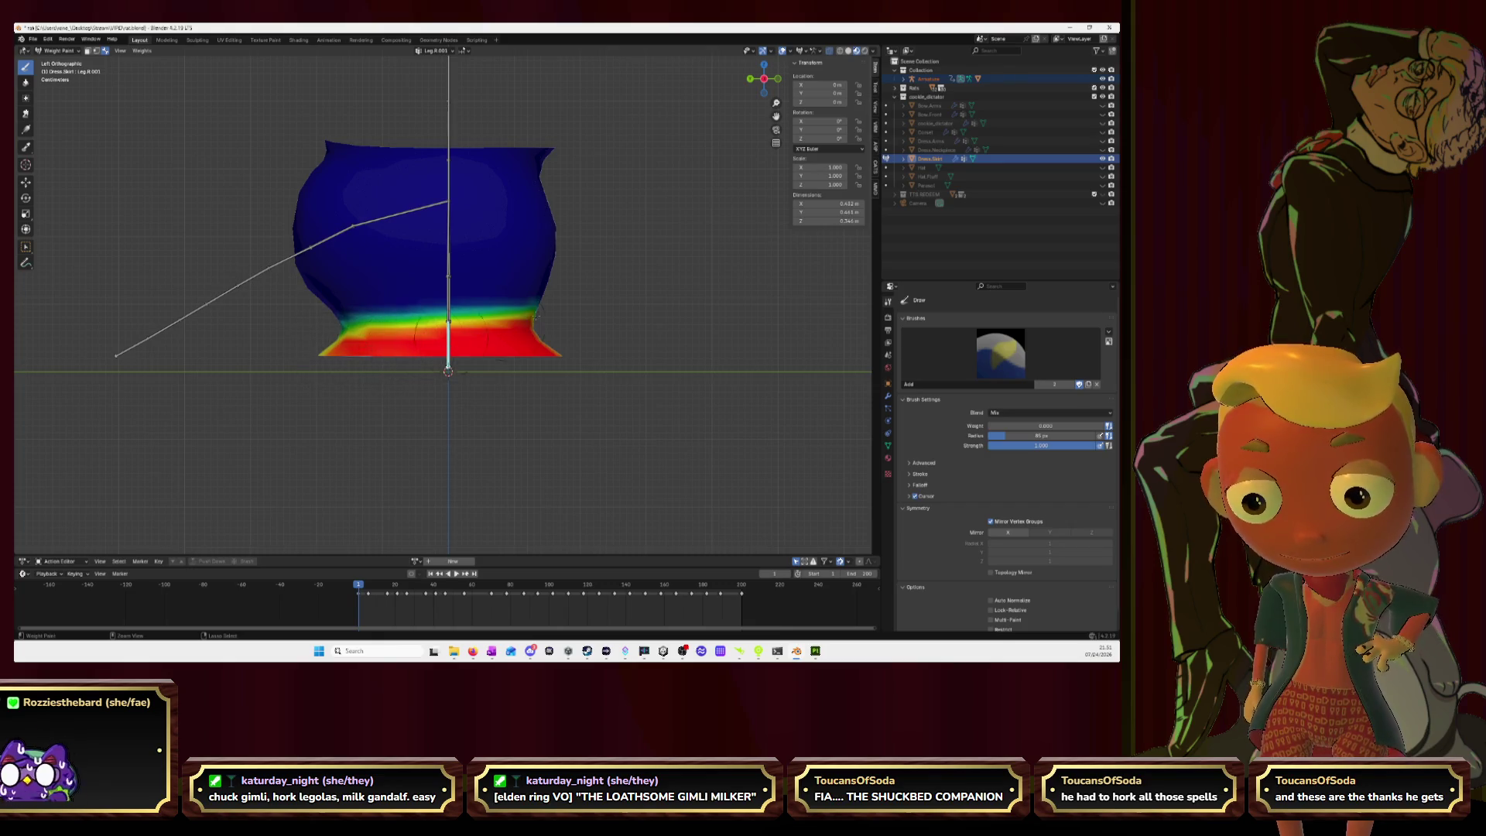
pyautogui.click(749, 78)
pyautogui.moveTo(369, 346)
pyautogui.mouseDown()
pyautogui.moveTo(363, 326)
pyautogui.moveTo(391, 336)
pyautogui.mouseUp()
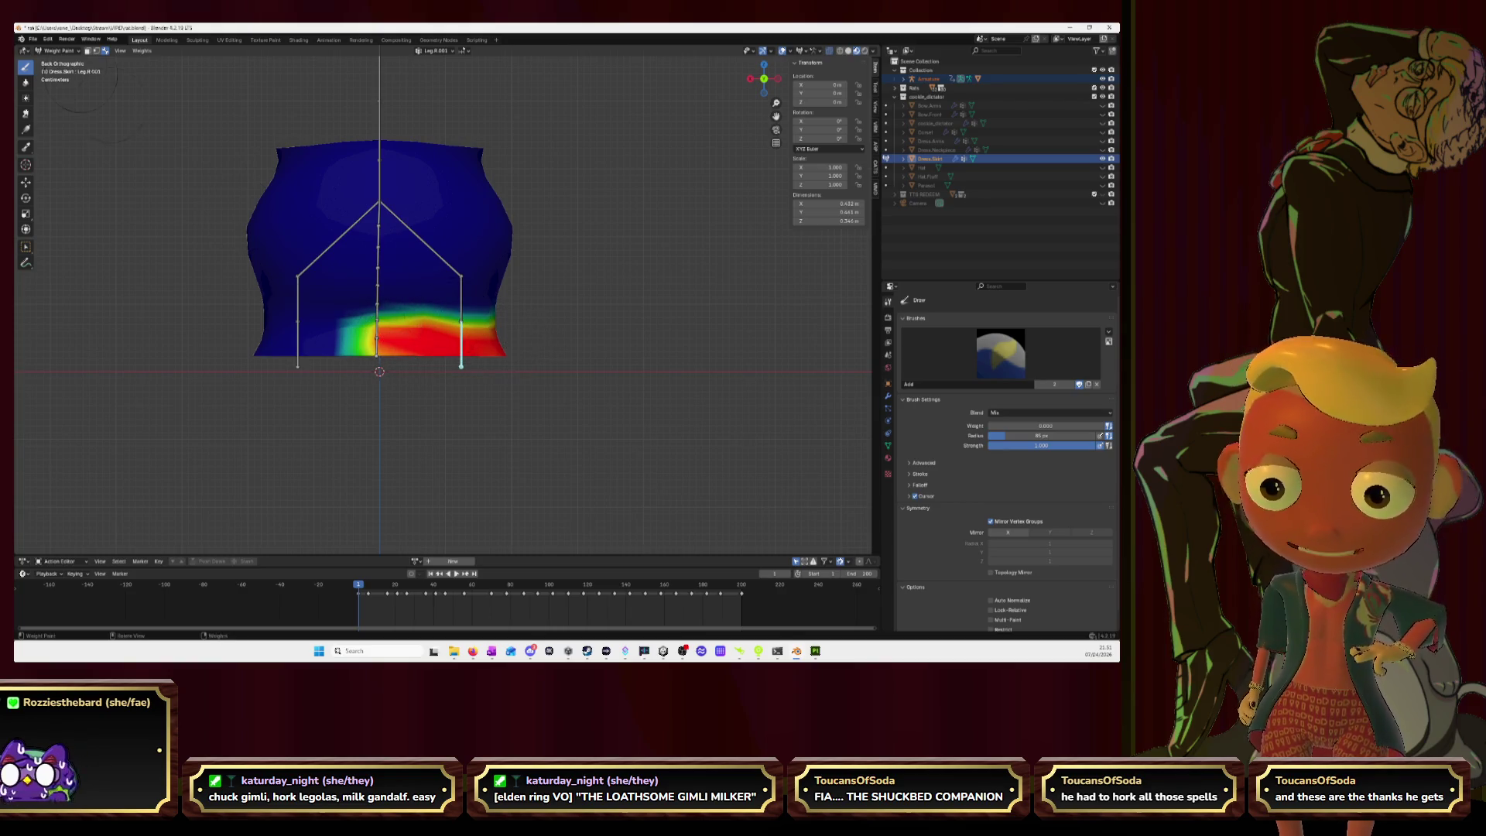
# Step: Blur the Leg.R.001 hem weights from back, side and front views, then select Leg.L.001
pyautogui.click(25, 83)
pyautogui.moveTo(364, 325)
pyautogui.mouseDown()
pyautogui.moveTo(378, 310)
pyautogui.moveTo(392, 331)
pyautogui.moveTo(475, 322)
pyautogui.moveTo(385, 342)
pyautogui.moveTo(513, 341)
pyautogui.mouseUp()
pyautogui.moveTo(597, 342)
pyautogui.mouseDown(button='middle')
pyautogui.moveTo(564, 341)
pyautogui.moveTo(643, 146)
pyautogui.mouseUp(button='middle')
pyautogui.click(763, 77)
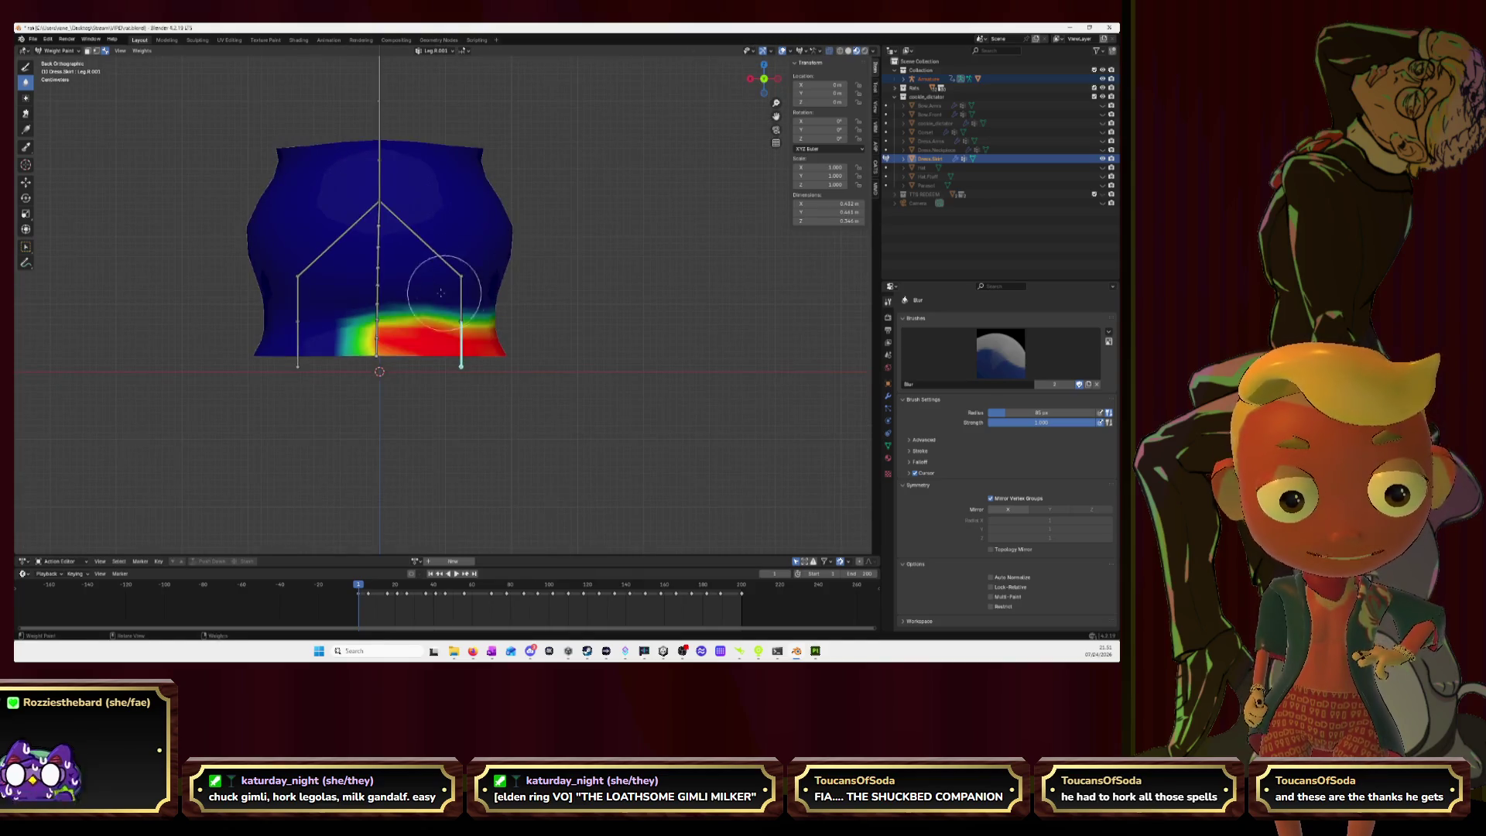
pyautogui.moveTo(371, 310)
pyautogui.mouseDown()
pyautogui.moveTo(414, 303)
pyautogui.moveTo(461, 325)
pyautogui.mouseUp()
pyautogui.click(777, 78)
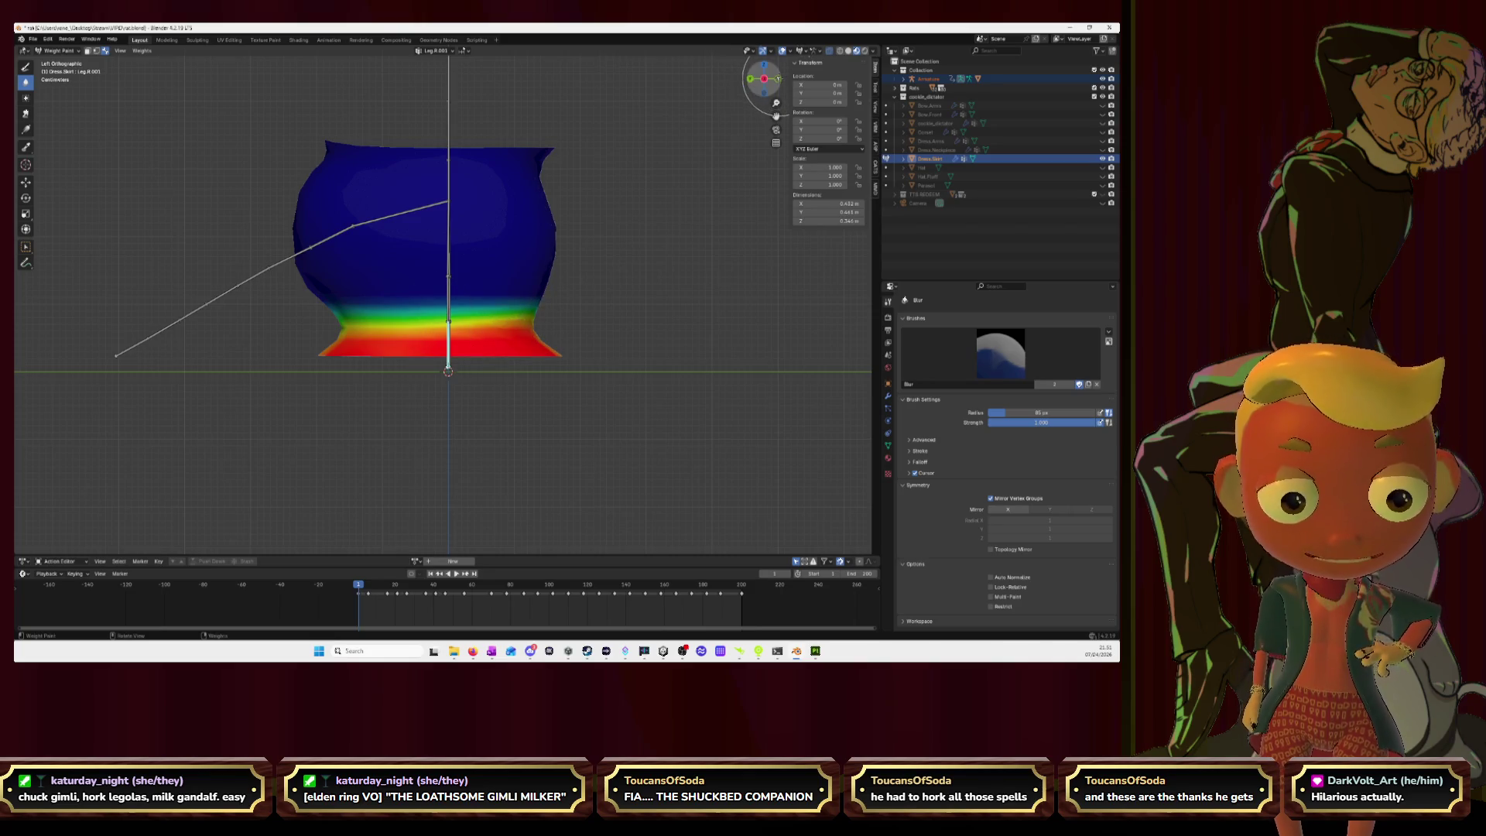
pyautogui.click(777, 79)
pyautogui.moveTo(469, 304)
pyautogui.mouseDown()
pyautogui.moveTo(553, 305)
pyautogui.moveTo(526, 298)
pyautogui.mouseUp()
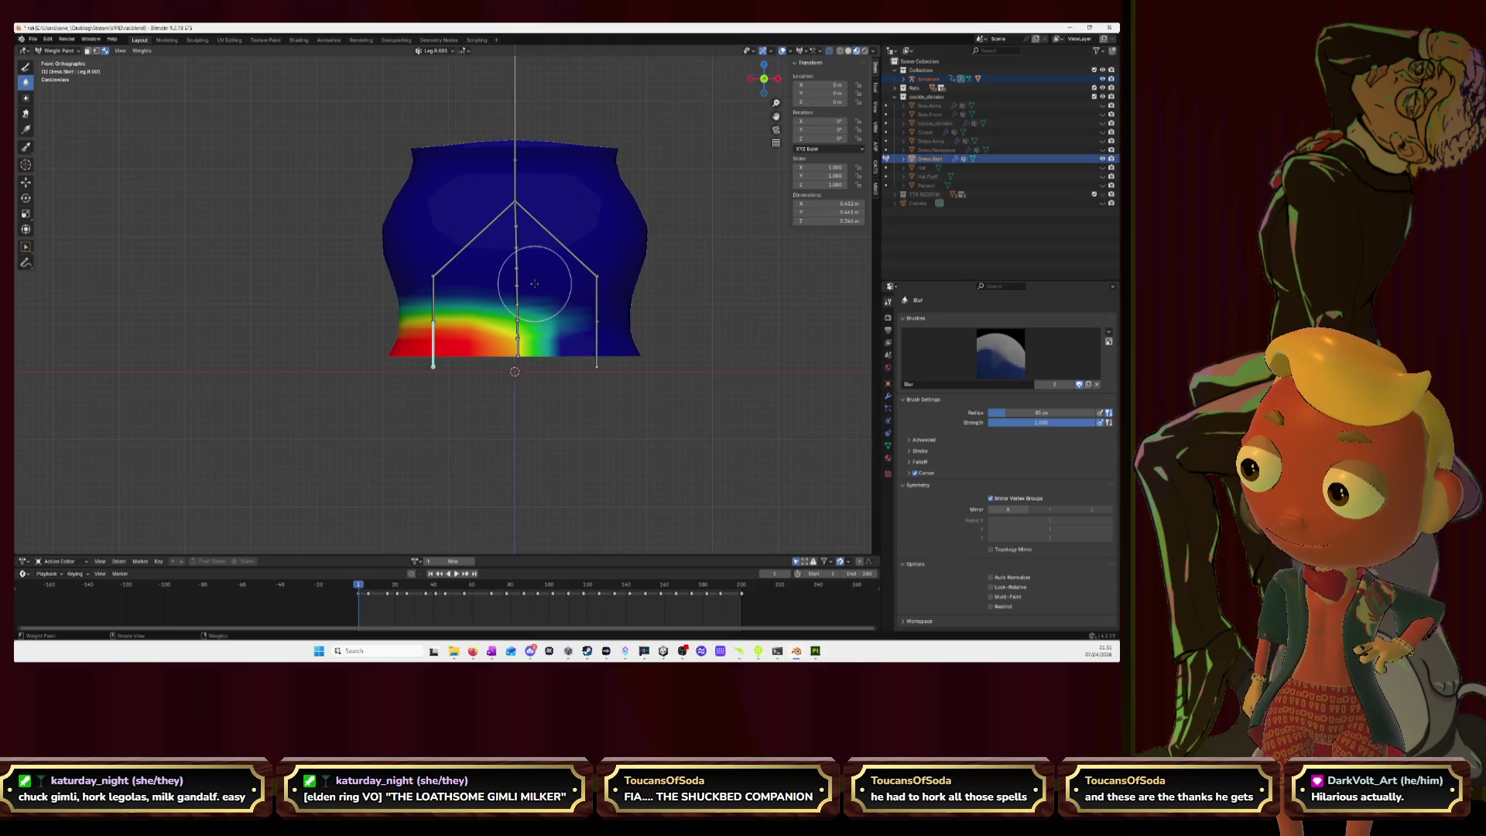
pyautogui.keyDown('ctrl'); pyautogui.click(596, 345); pyautogui.keyUp('ctrl')
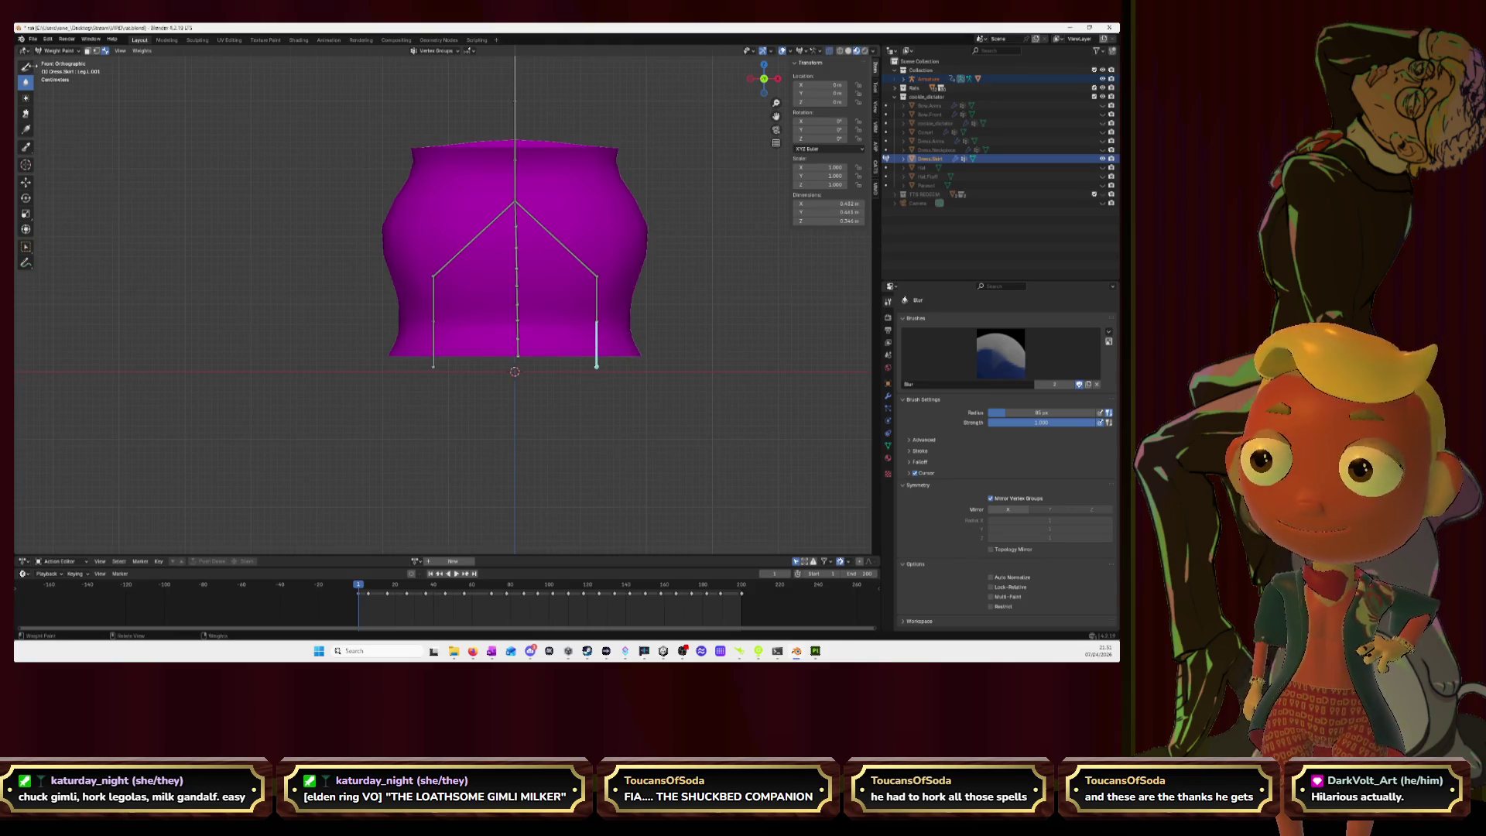
# Step: Draw Leg.L.001 weight along the right hem from front, right-side and back views
pyautogui.click(28, 68)
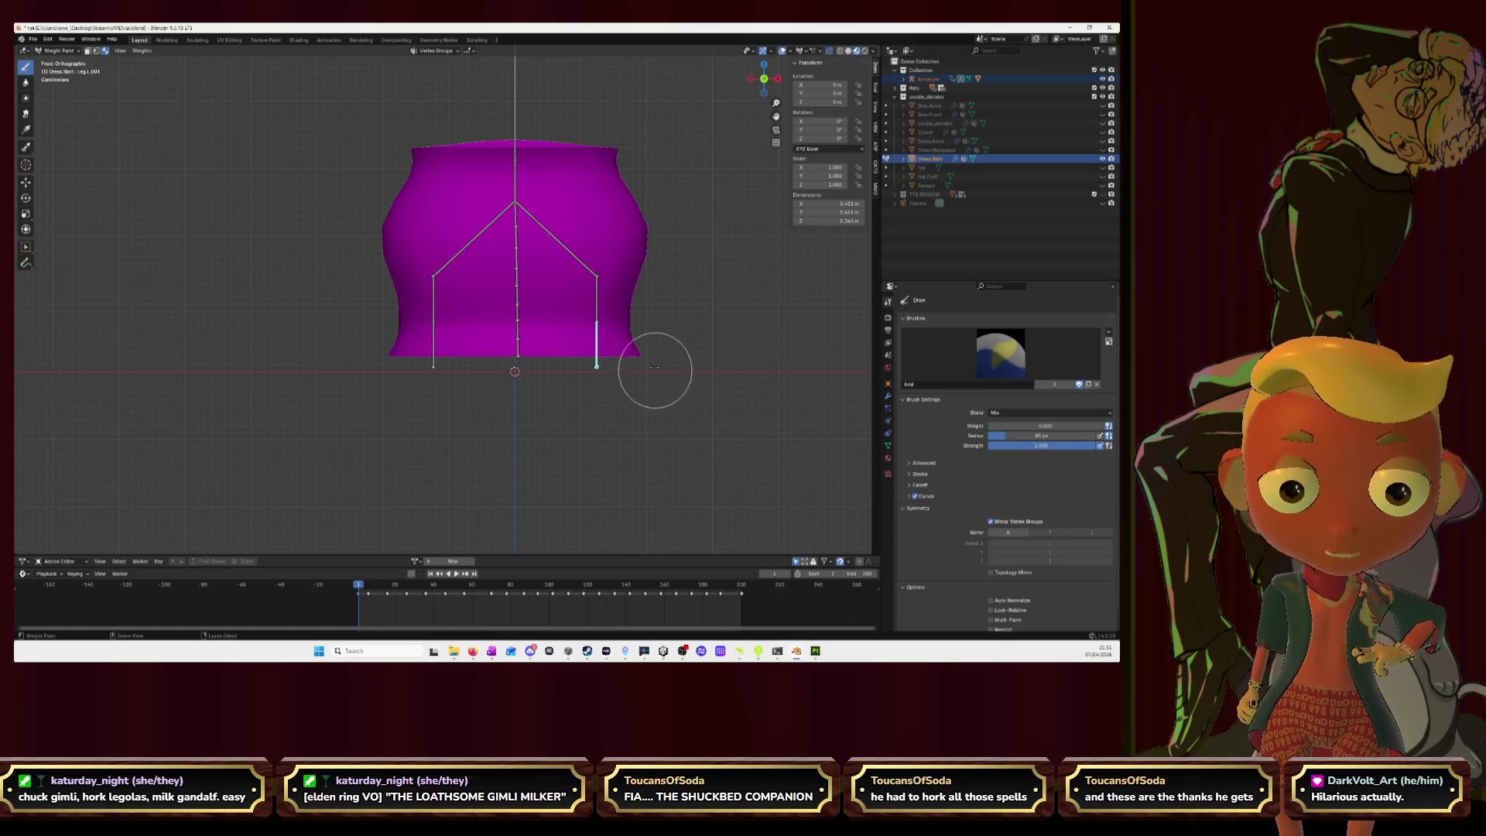
pyautogui.moveTo(633, 349)
pyautogui.mouseDown()
pyautogui.moveTo(503, 331)
pyautogui.moveTo(588, 327)
pyautogui.moveTo(608, 342)
pyautogui.moveTo(507, 334)
pyautogui.moveTo(522, 352)
pyautogui.moveTo(639, 336)
pyautogui.mouseUp()
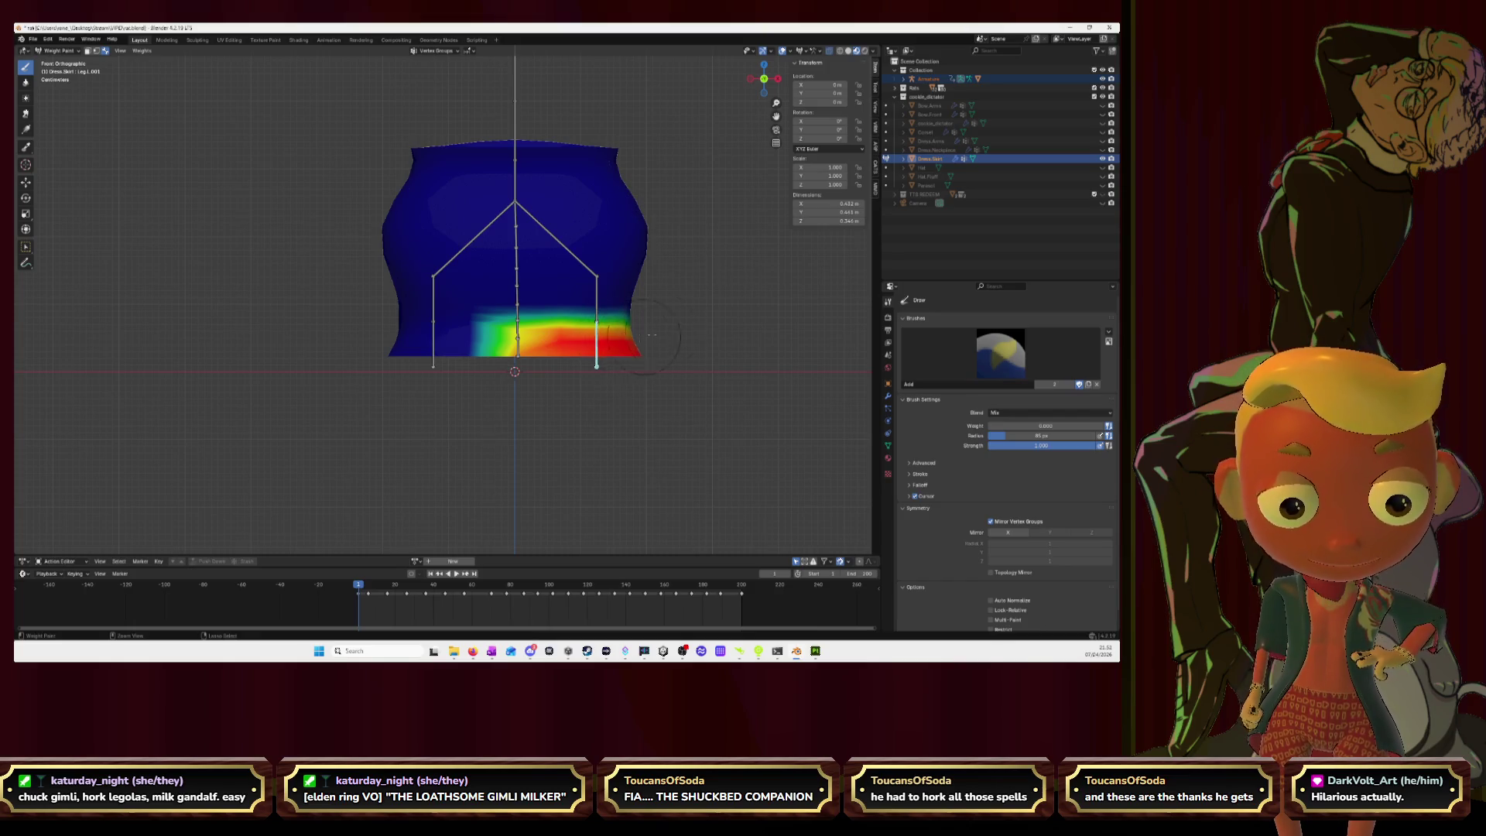
pyautogui.click(778, 79)
pyautogui.moveTo(382, 352)
pyautogui.mouseDown()
pyautogui.moveTo(551, 352)
pyautogui.moveTo(445, 334)
pyautogui.moveTo(519, 339)
pyautogui.mouseUp()
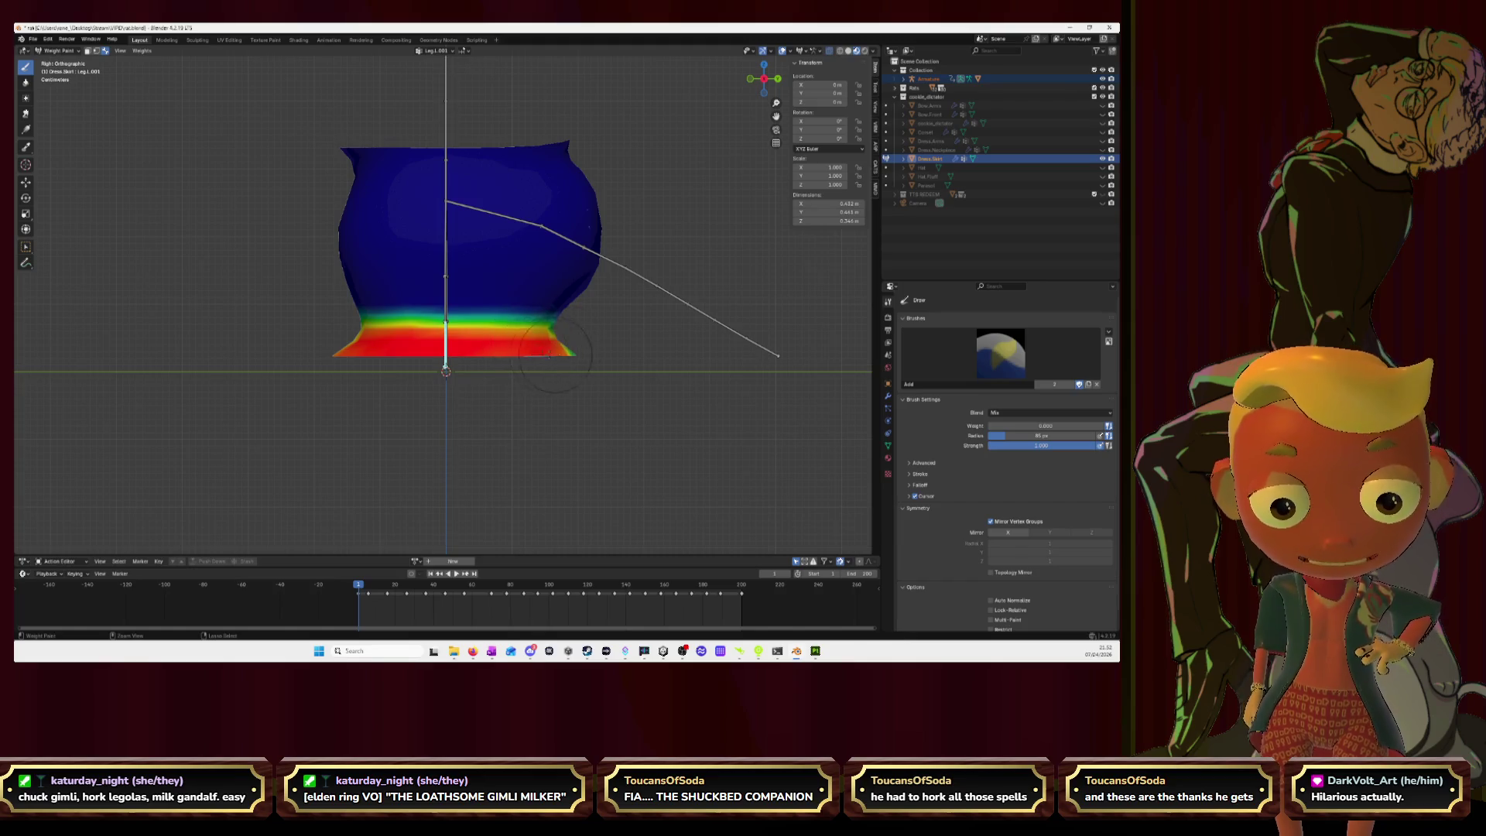
pyautogui.click(778, 78)
pyautogui.moveTo(293, 347)
pyautogui.mouseDown()
pyautogui.moveTo(391, 340)
pyautogui.moveTo(318, 325)
pyautogui.moveTo(260, 341)
pyautogui.mouseUp()
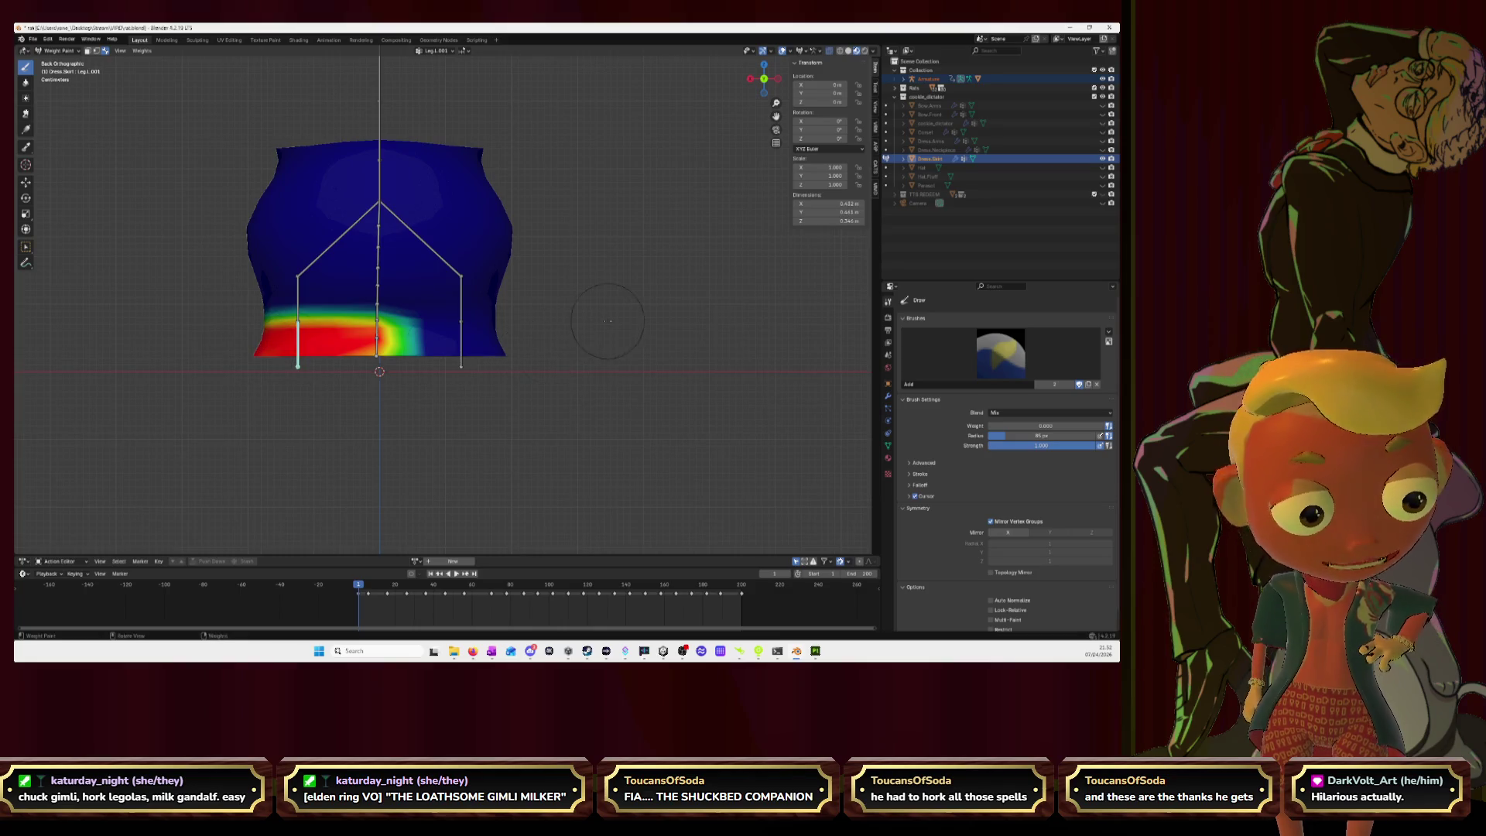
# Step: Blur the Leg.L.001 hem gradient, then return to Draw with the Leg.R group active
pyautogui.click(25, 82)
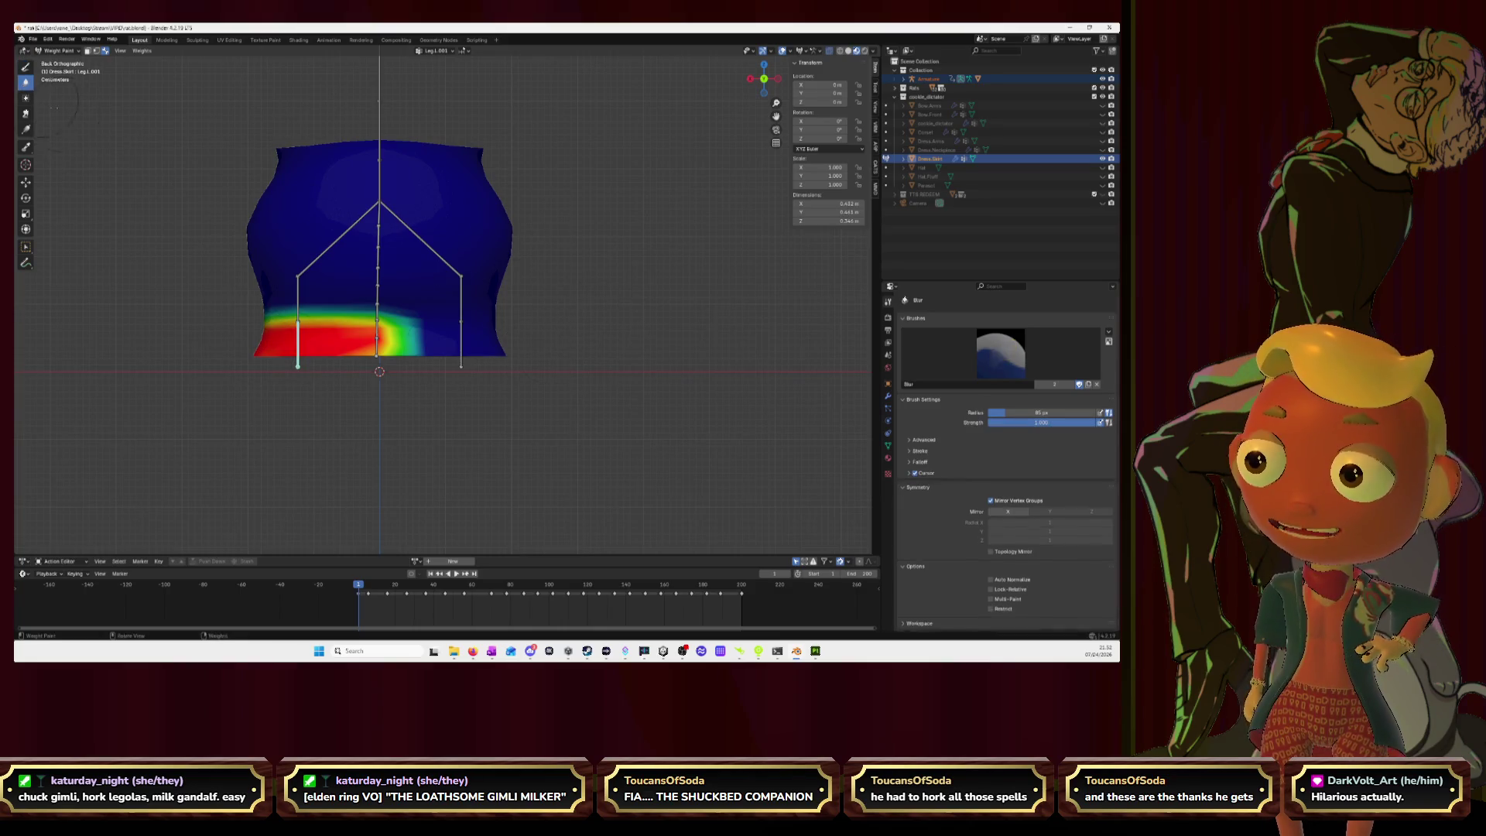
pyautogui.moveTo(366, 306); pyautogui.dragTo(260, 325)
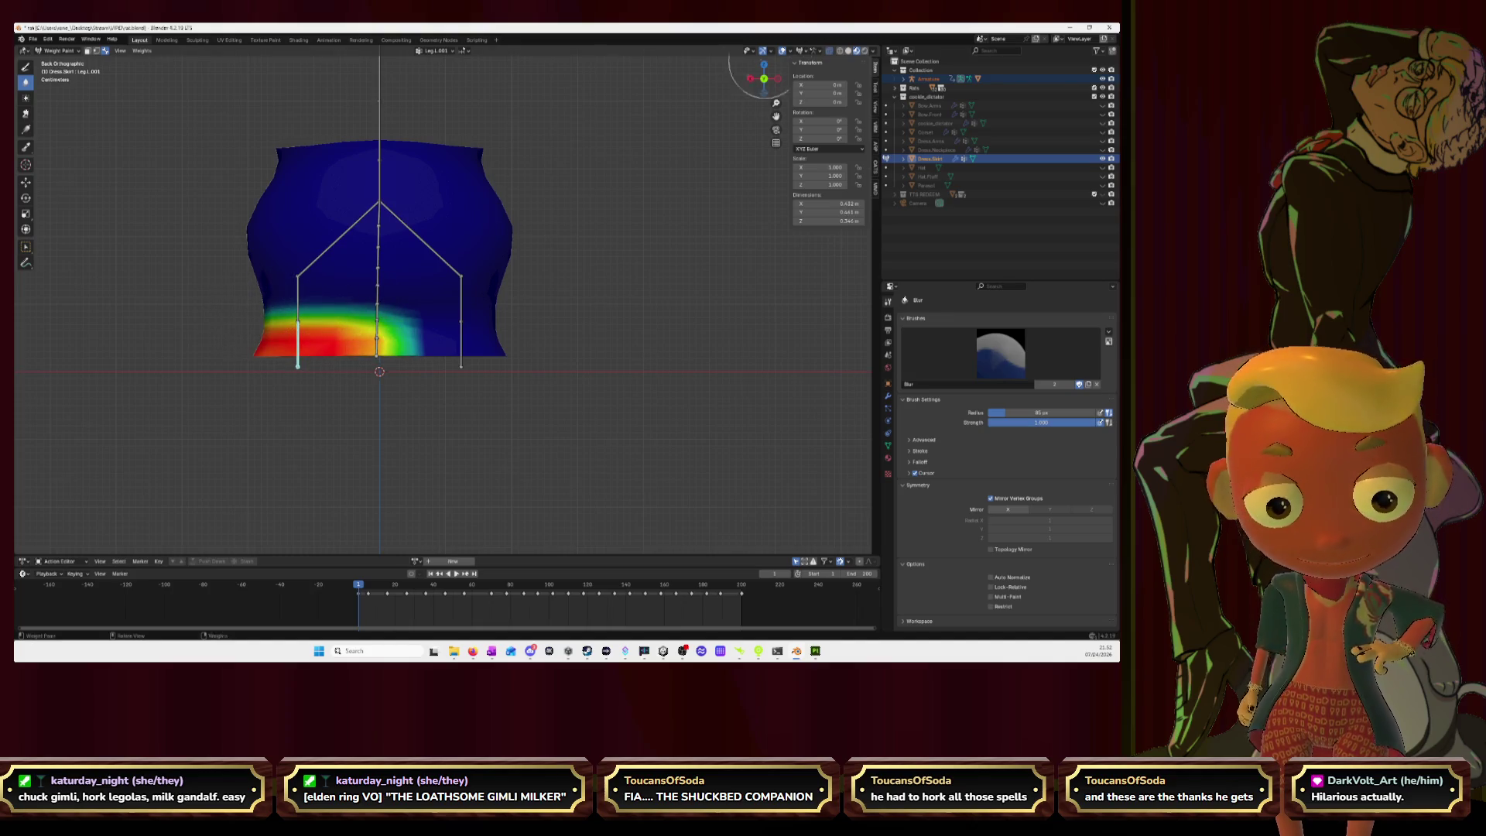
pyautogui.click(750, 78)
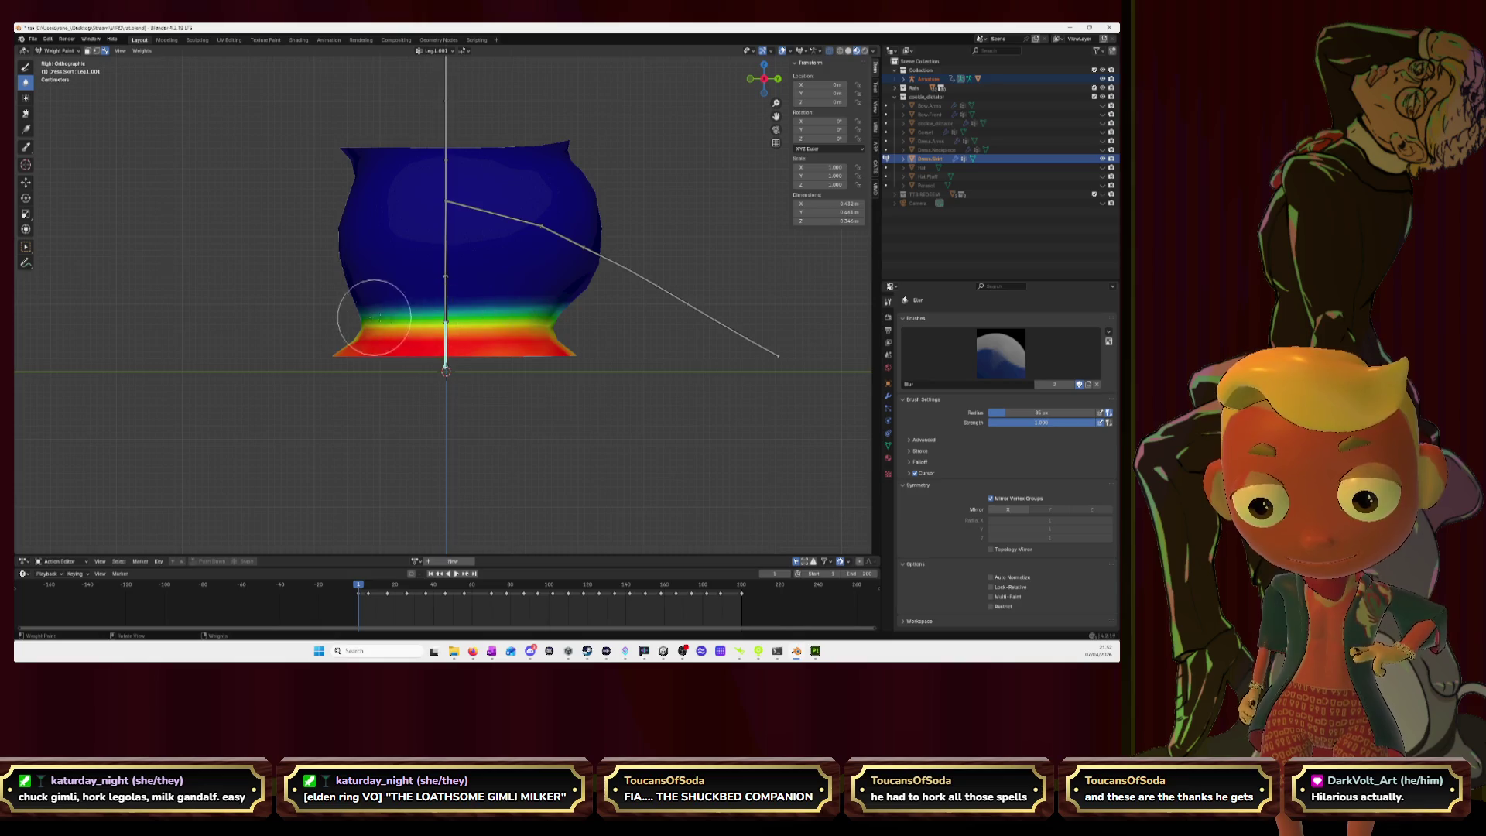
pyautogui.click(750, 78)
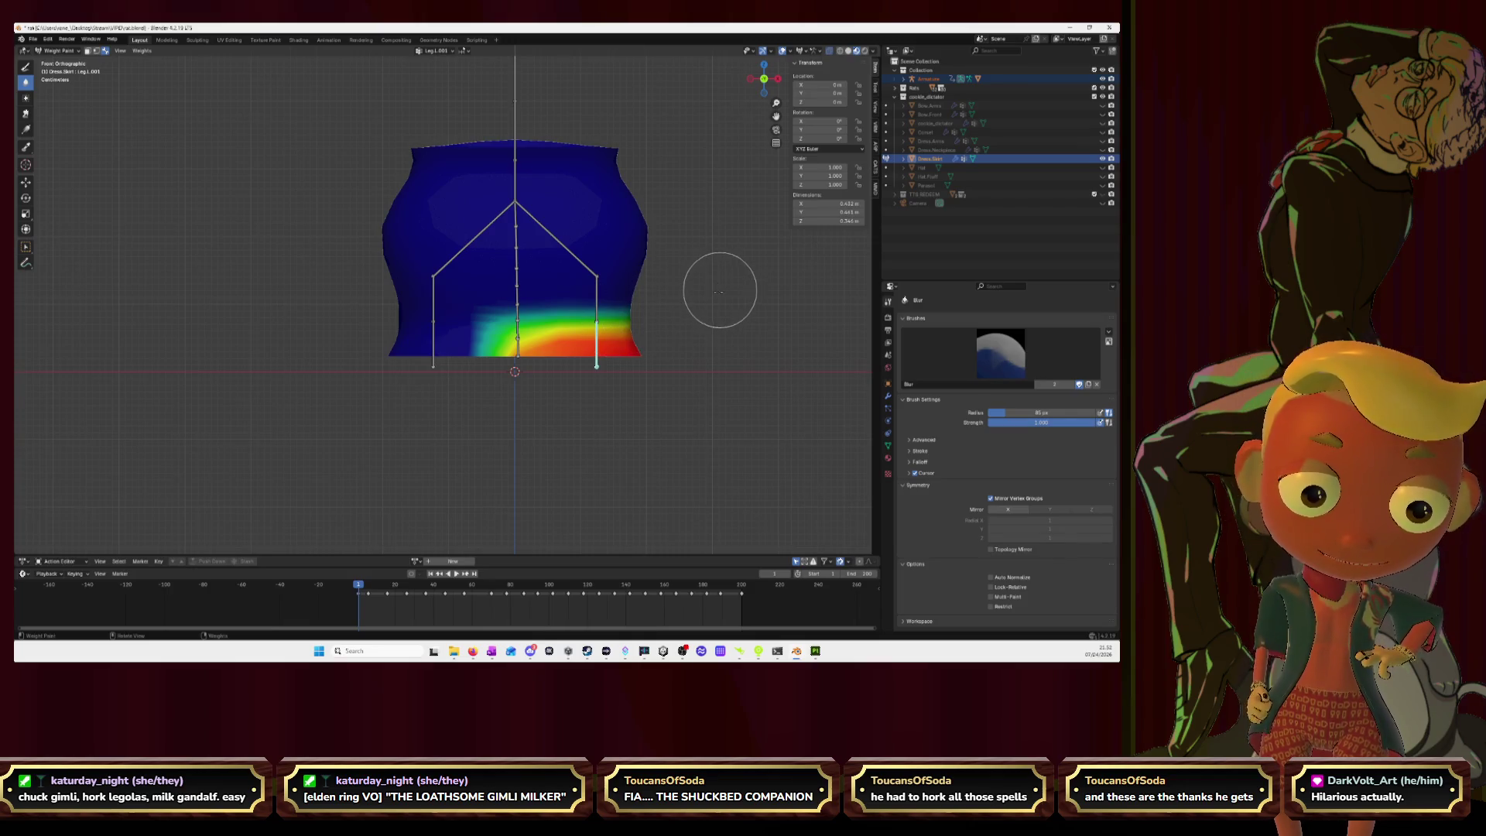
pyautogui.click(25, 67)
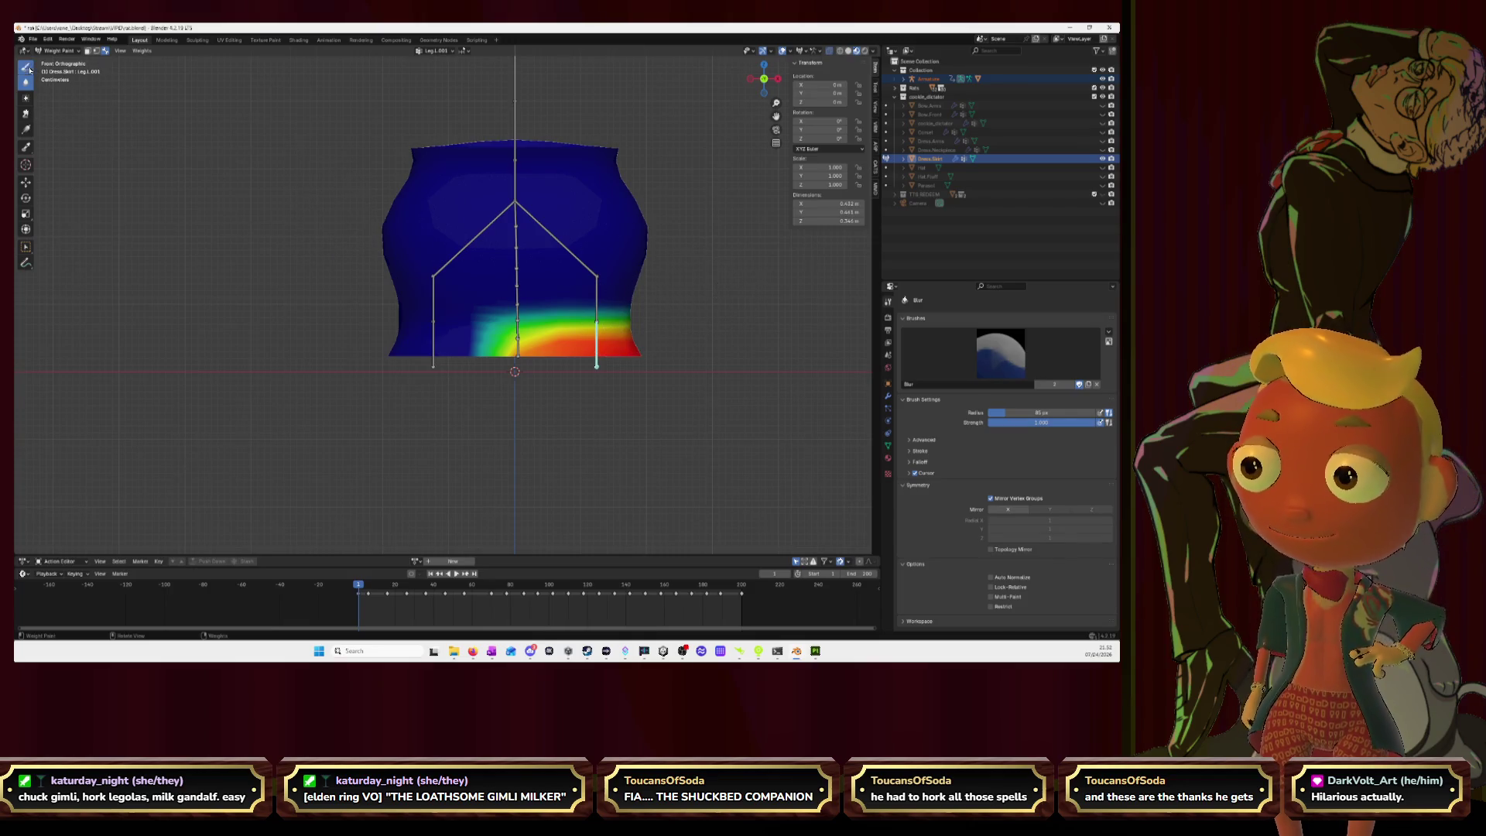
pyautogui.keyDown('ctrl'); pyautogui.click(433, 306); pyautogui.keyUp('ctrl')
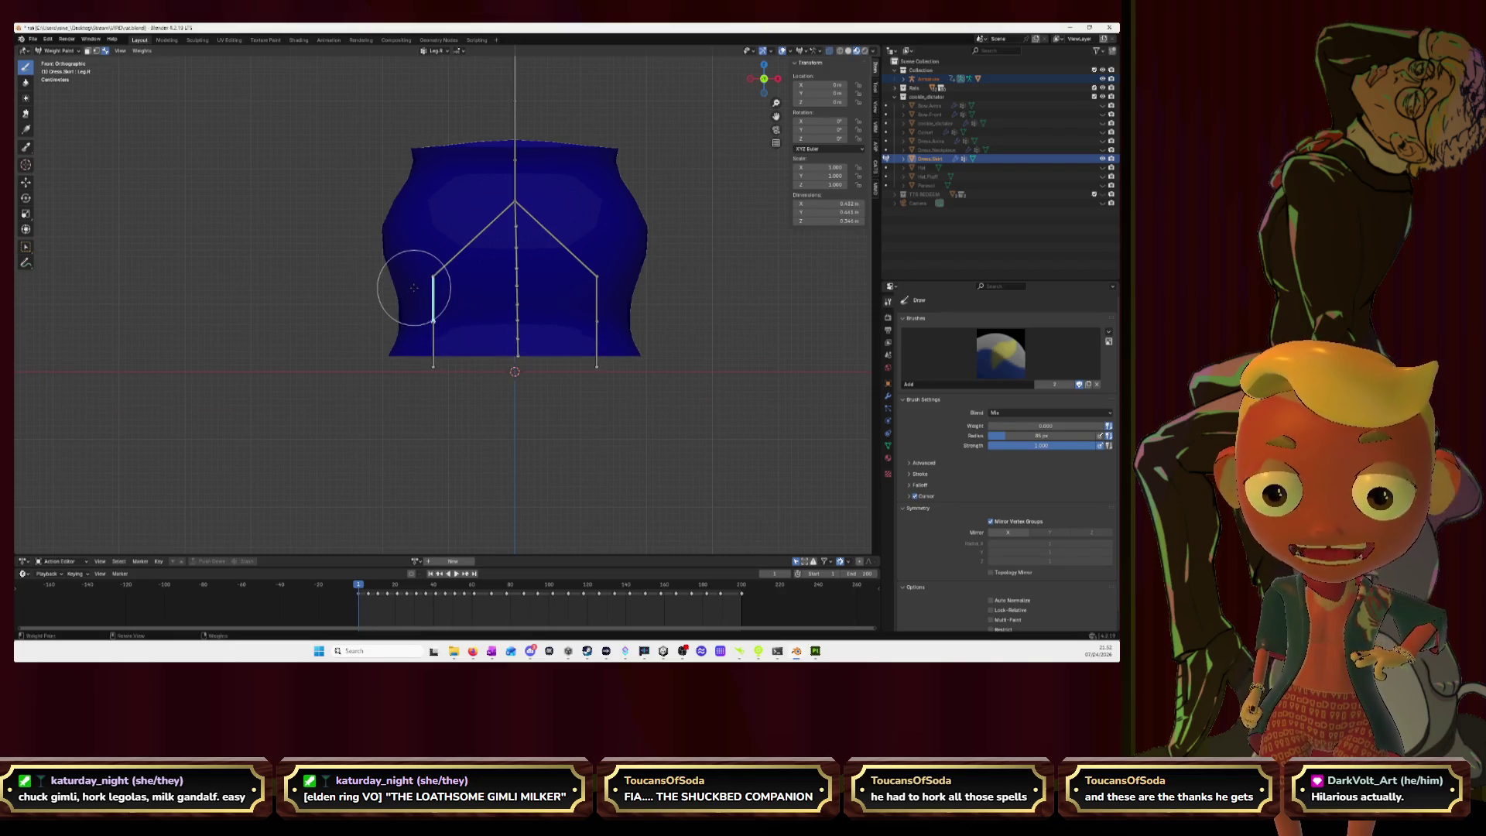
# Step: Paint a Leg.R weight band around the upper leg from front, left and back views
pyautogui.moveTo(398, 294)
pyautogui.mouseDown()
pyautogui.moveTo(522, 293)
pyautogui.moveTo(406, 303)
pyautogui.mouseUp()
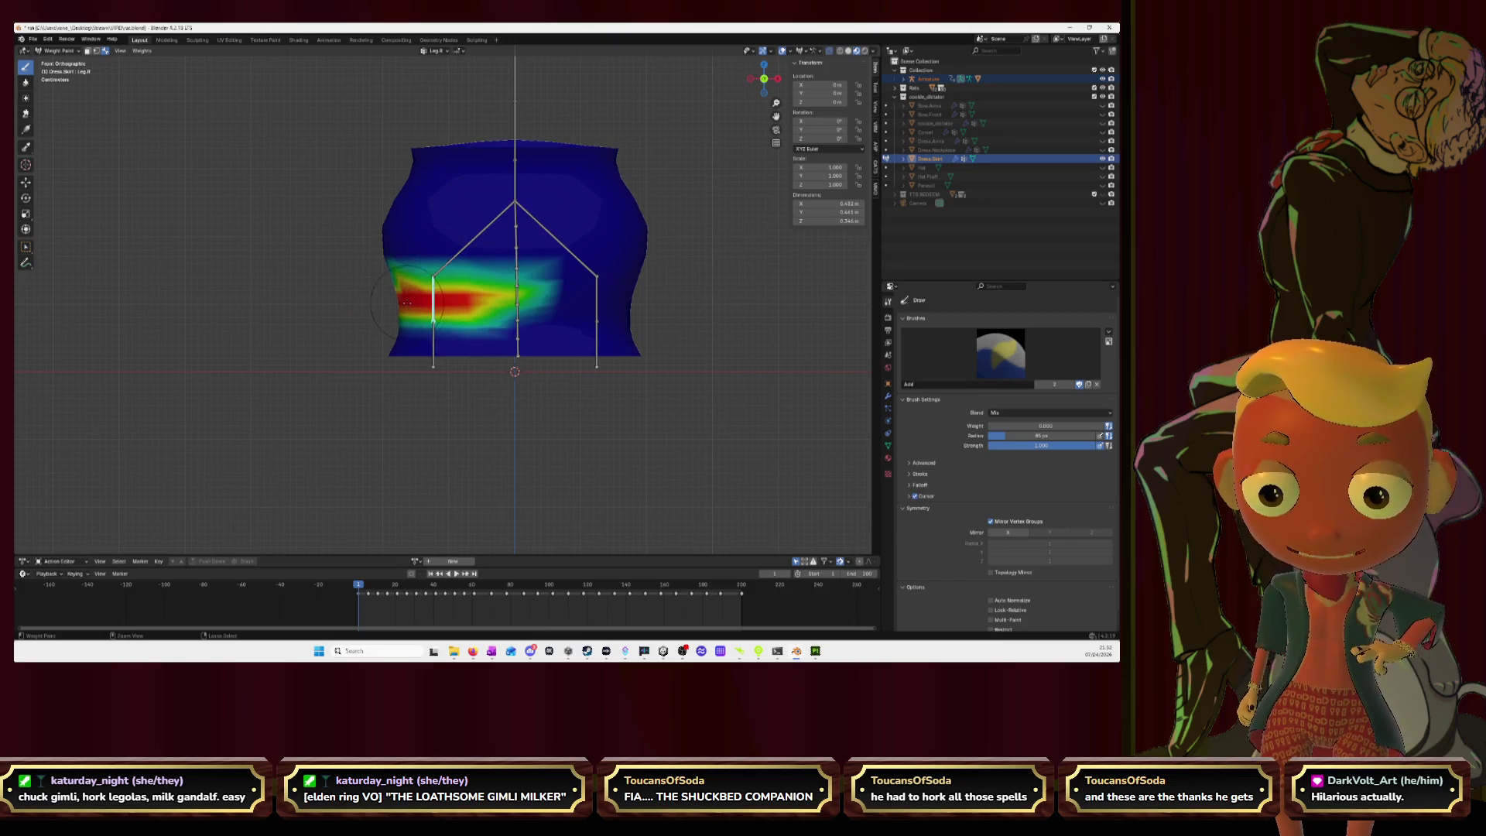
pyautogui.click(748, 78)
pyautogui.moveTo(511, 294)
pyautogui.mouseDown()
pyautogui.moveTo(422, 294)
pyautogui.moveTo(340, 318)
pyautogui.moveTo(360, 282)
pyautogui.moveTo(339, 306)
pyautogui.moveTo(402, 303)
pyautogui.mouseUp()
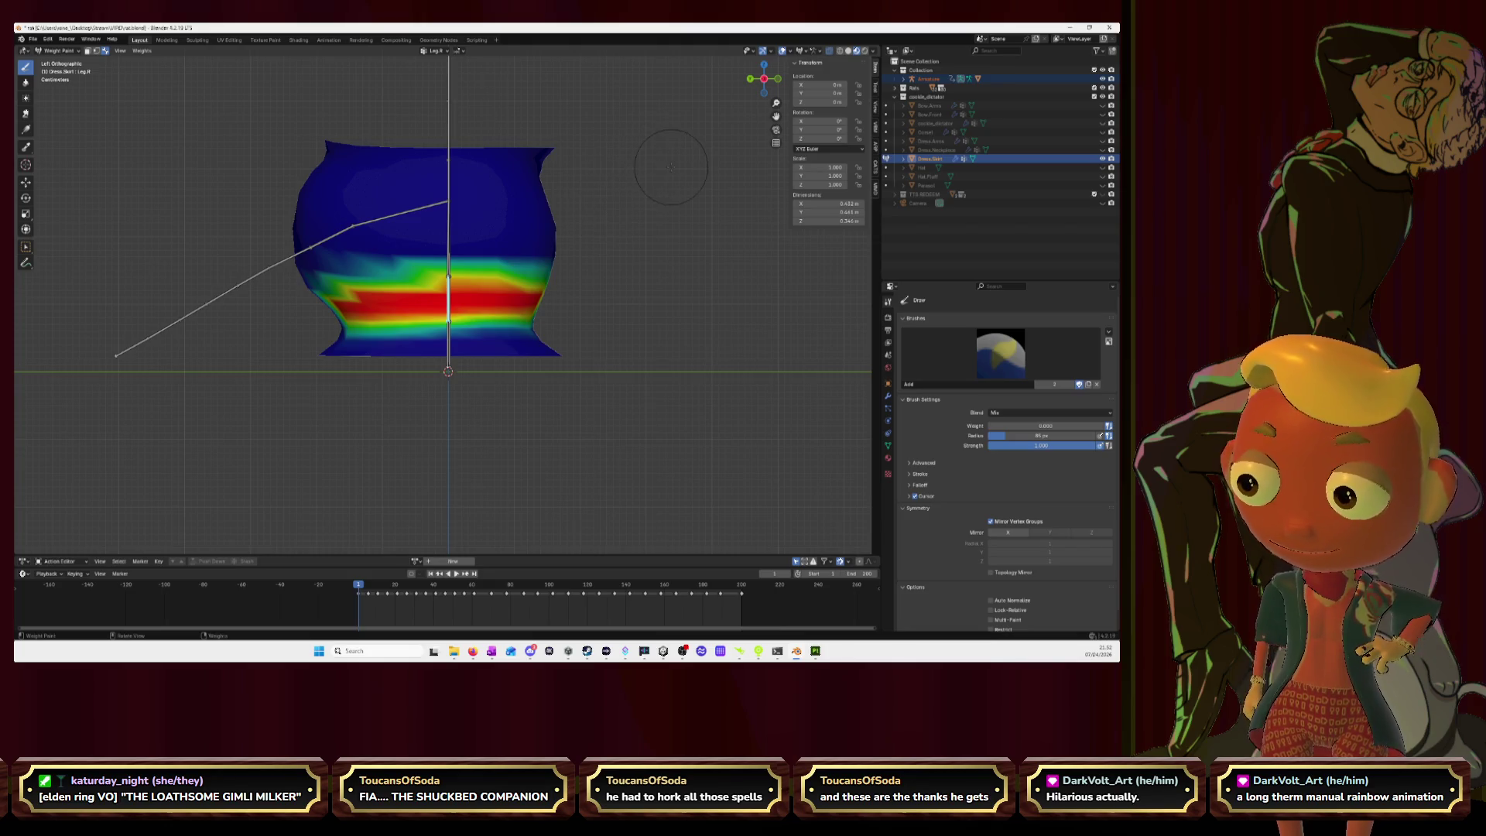
pyautogui.click(750, 78)
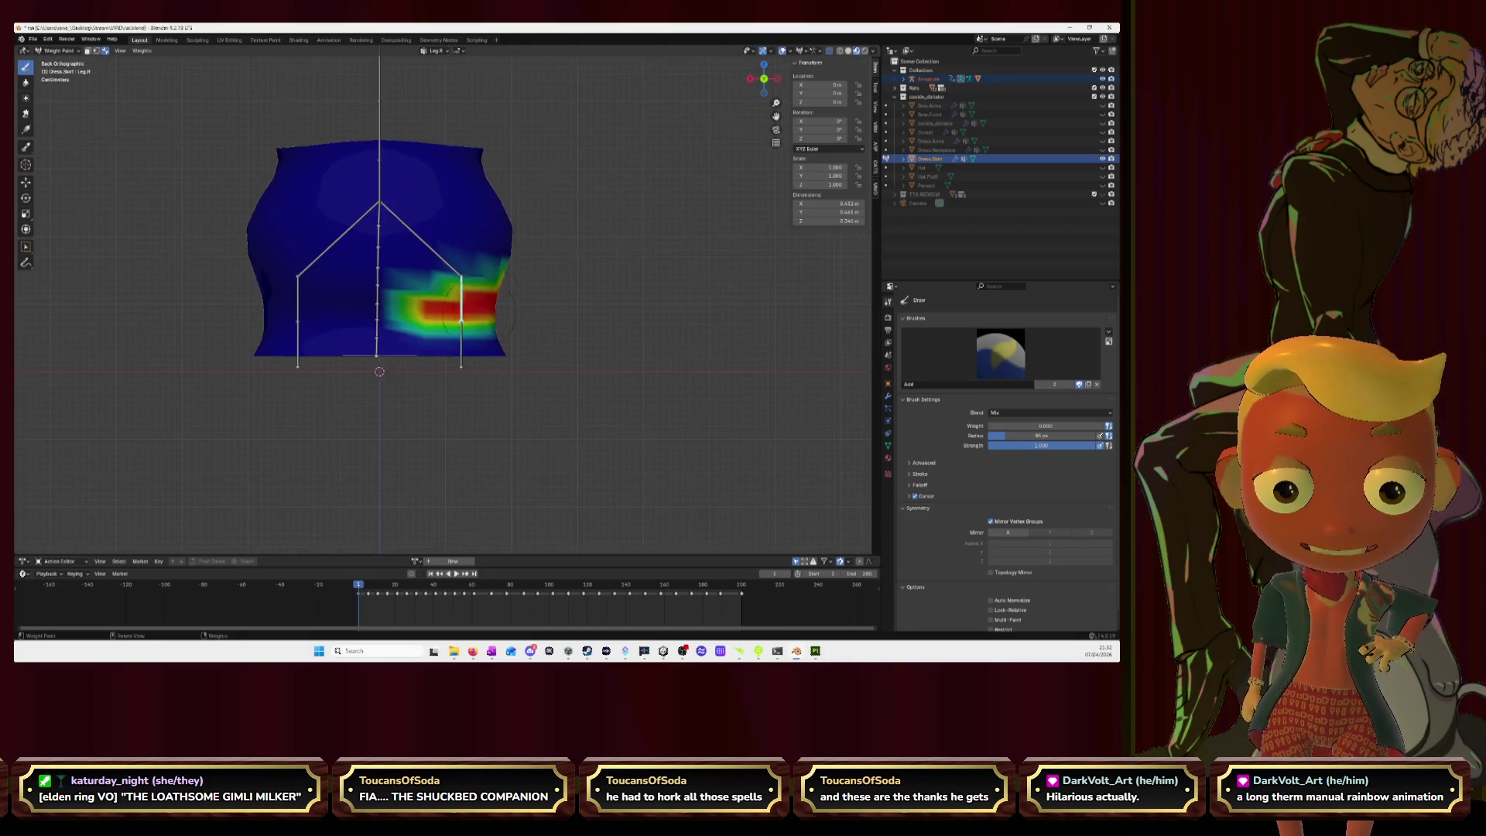
pyautogui.moveTo(462, 303)
pyautogui.mouseDown()
pyautogui.moveTo(363, 306)
pyautogui.moveTo(422, 259)
pyautogui.moveTo(383, 321)
pyautogui.moveTo(434, 325)
pyautogui.moveTo(488, 267)
pyautogui.moveTo(427, 287)
pyautogui.mouseUp()
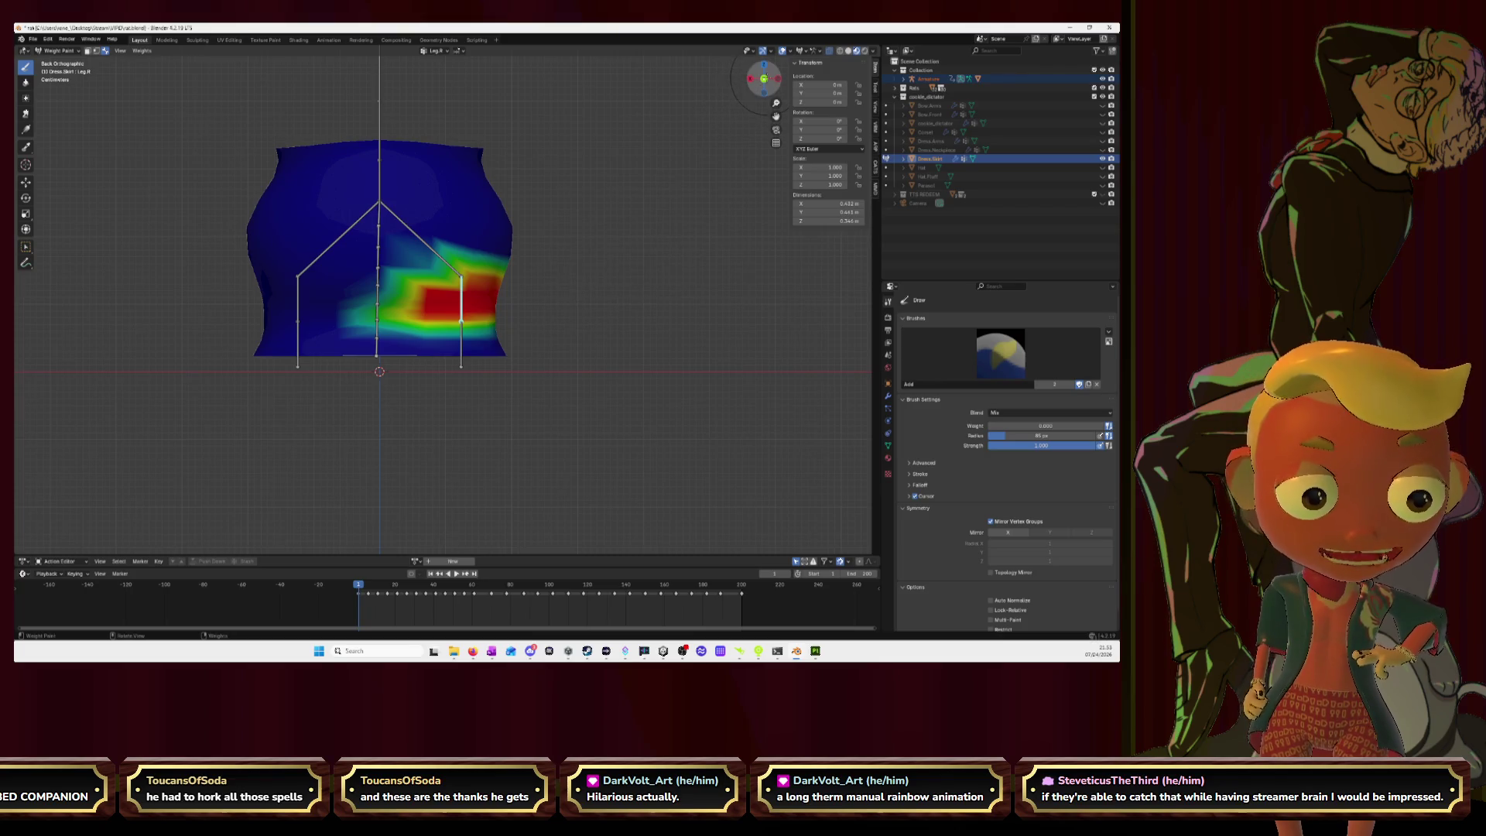
# Step: Remove the stray weight patch on the skirt's right side, then select Leg.L
pyautogui.moveTo(763, 81); pyautogui.dragTo(765, 79)
pyautogui.click(762, 78)
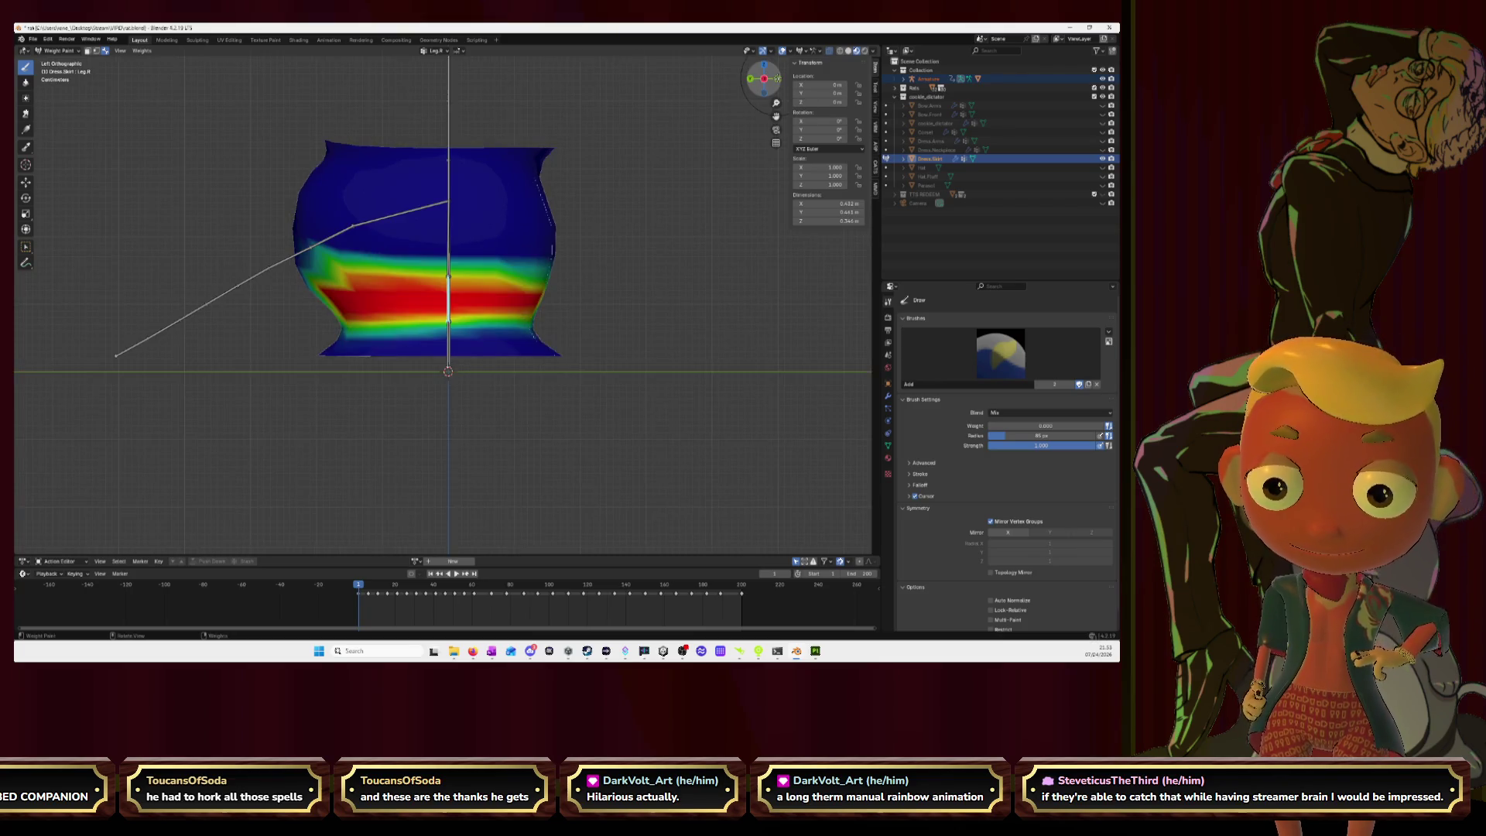
pyautogui.click(777, 78)
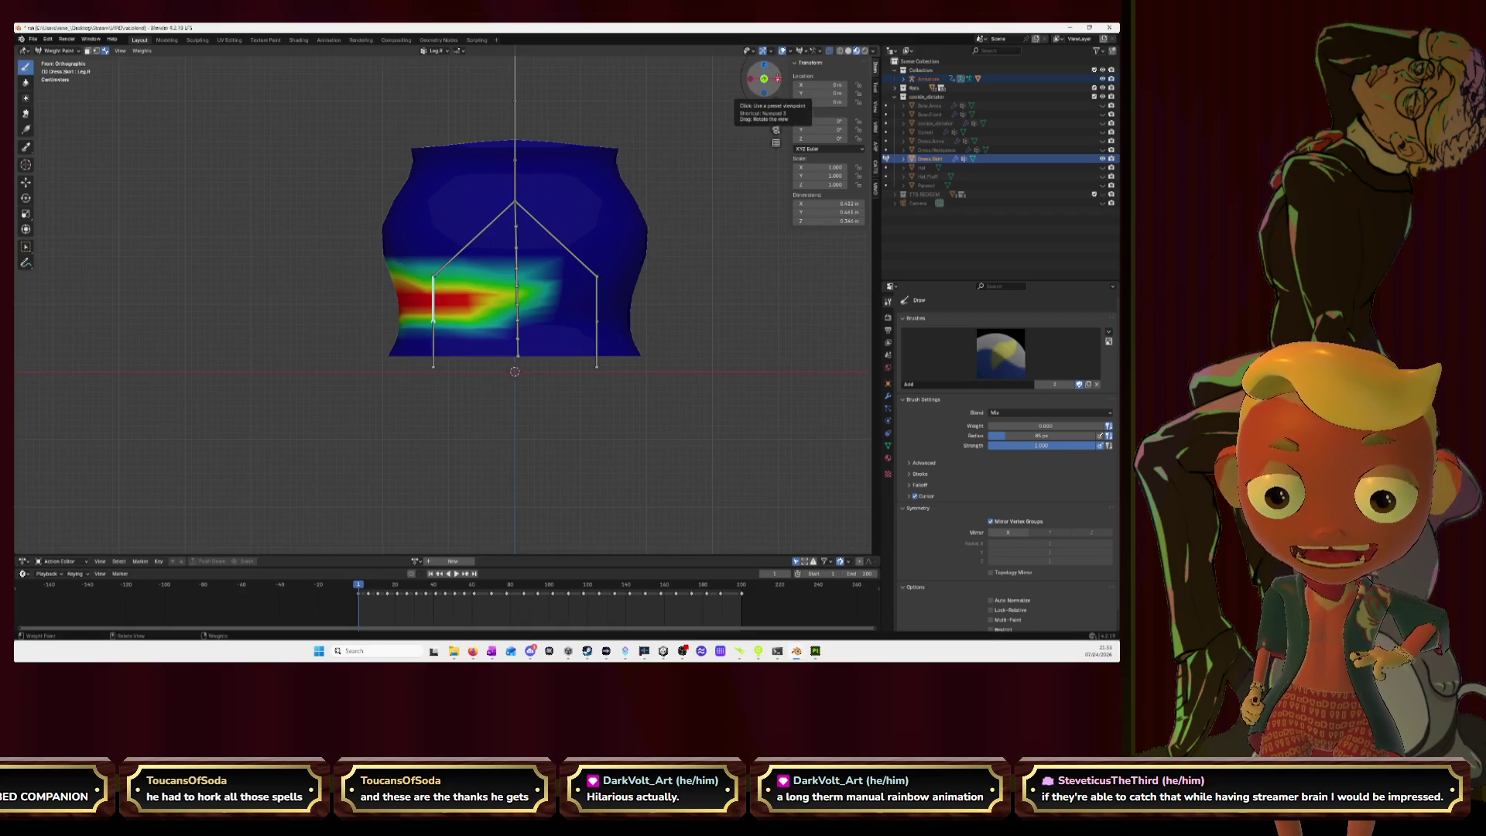
pyautogui.keyDown('ctrl'); pyautogui.click(595, 301); pyautogui.keyUp('ctrl')
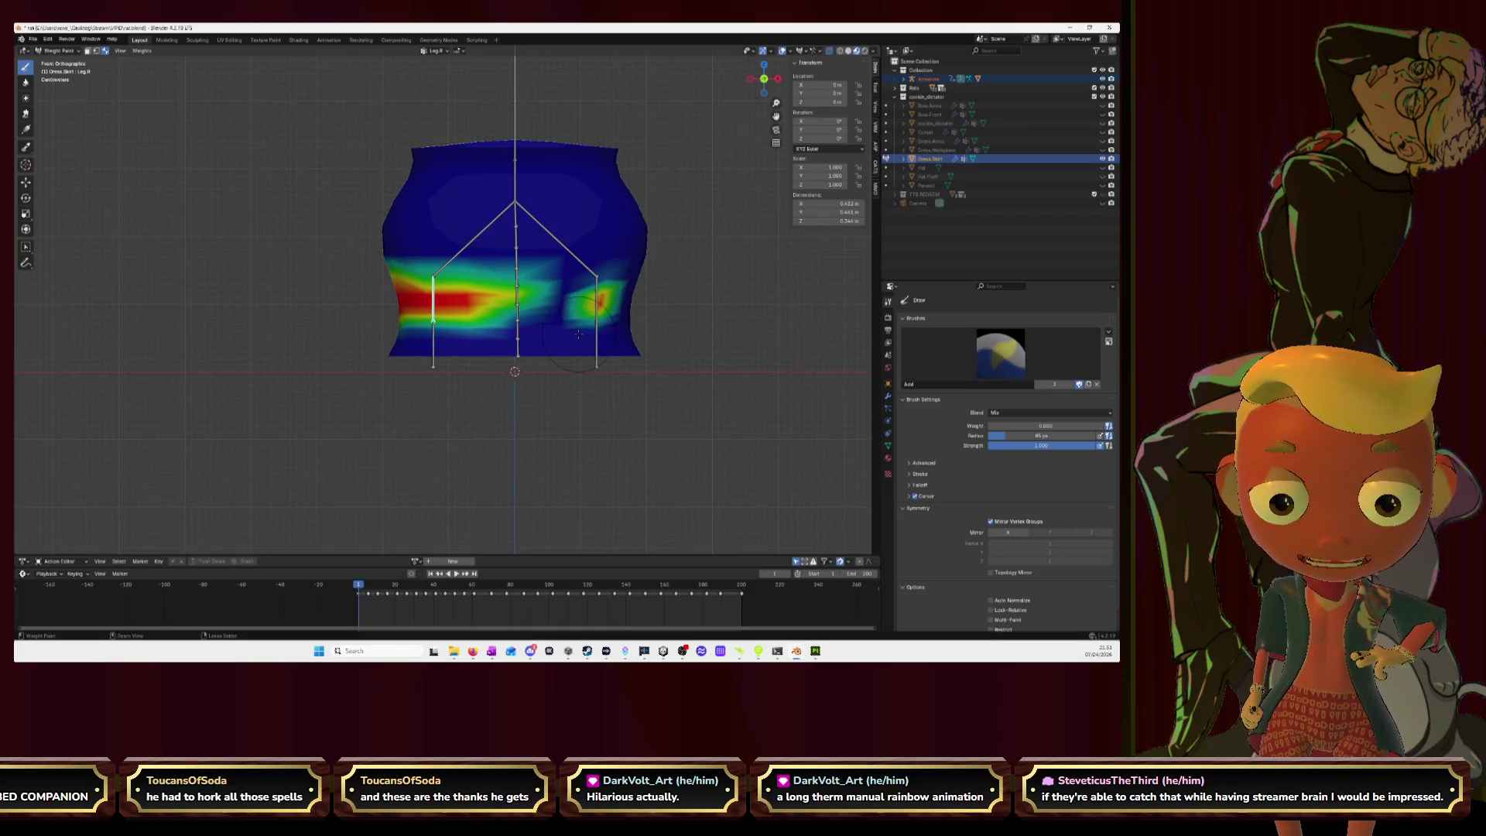
pyautogui.moveTo(578, 334); pyautogui.dragTo(581, 325)
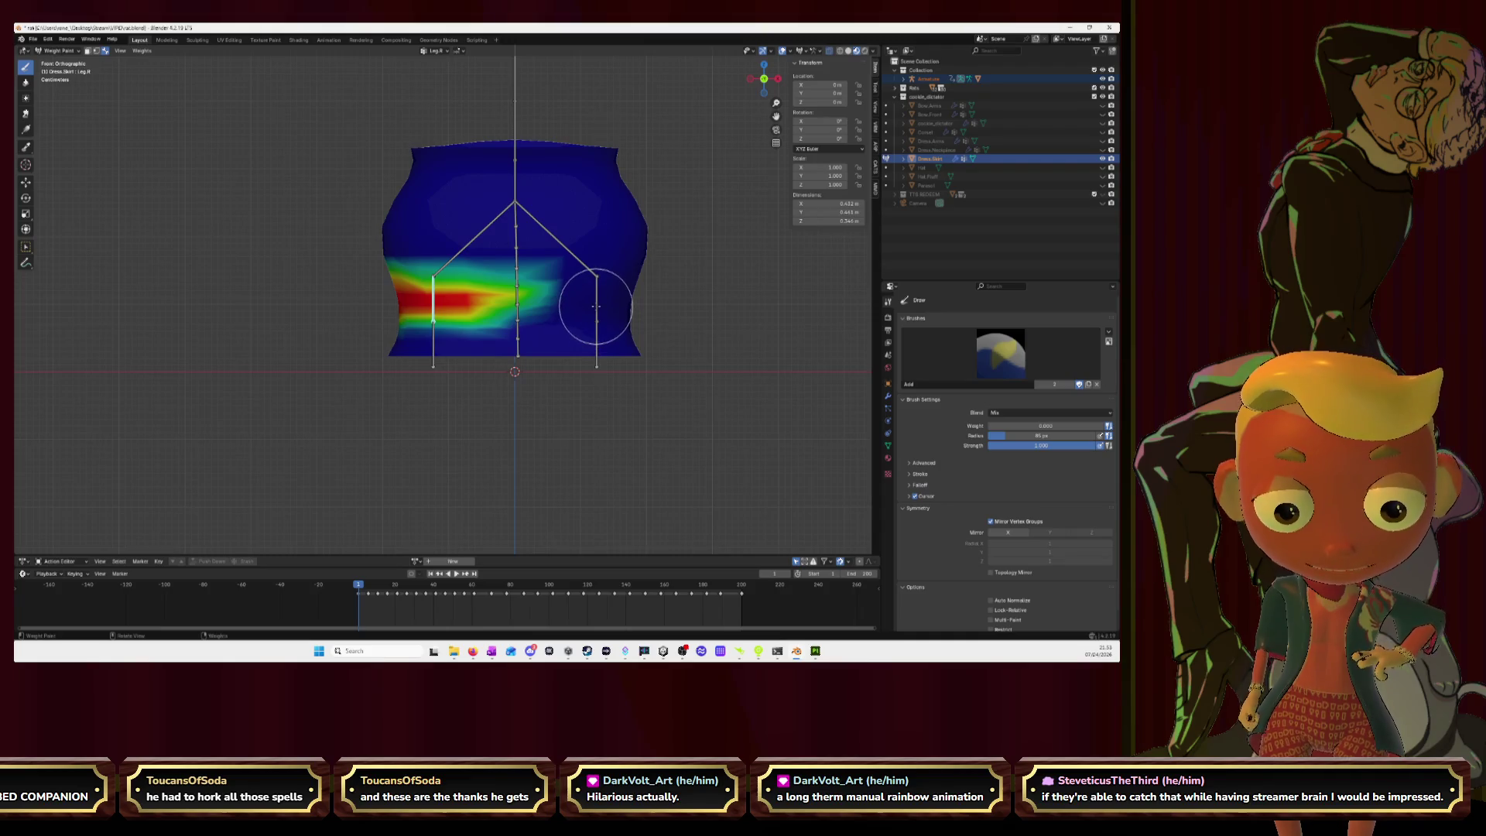
pyautogui.keyDown('ctrl'); pyautogui.click(596, 306); pyautogui.keyUp('ctrl')
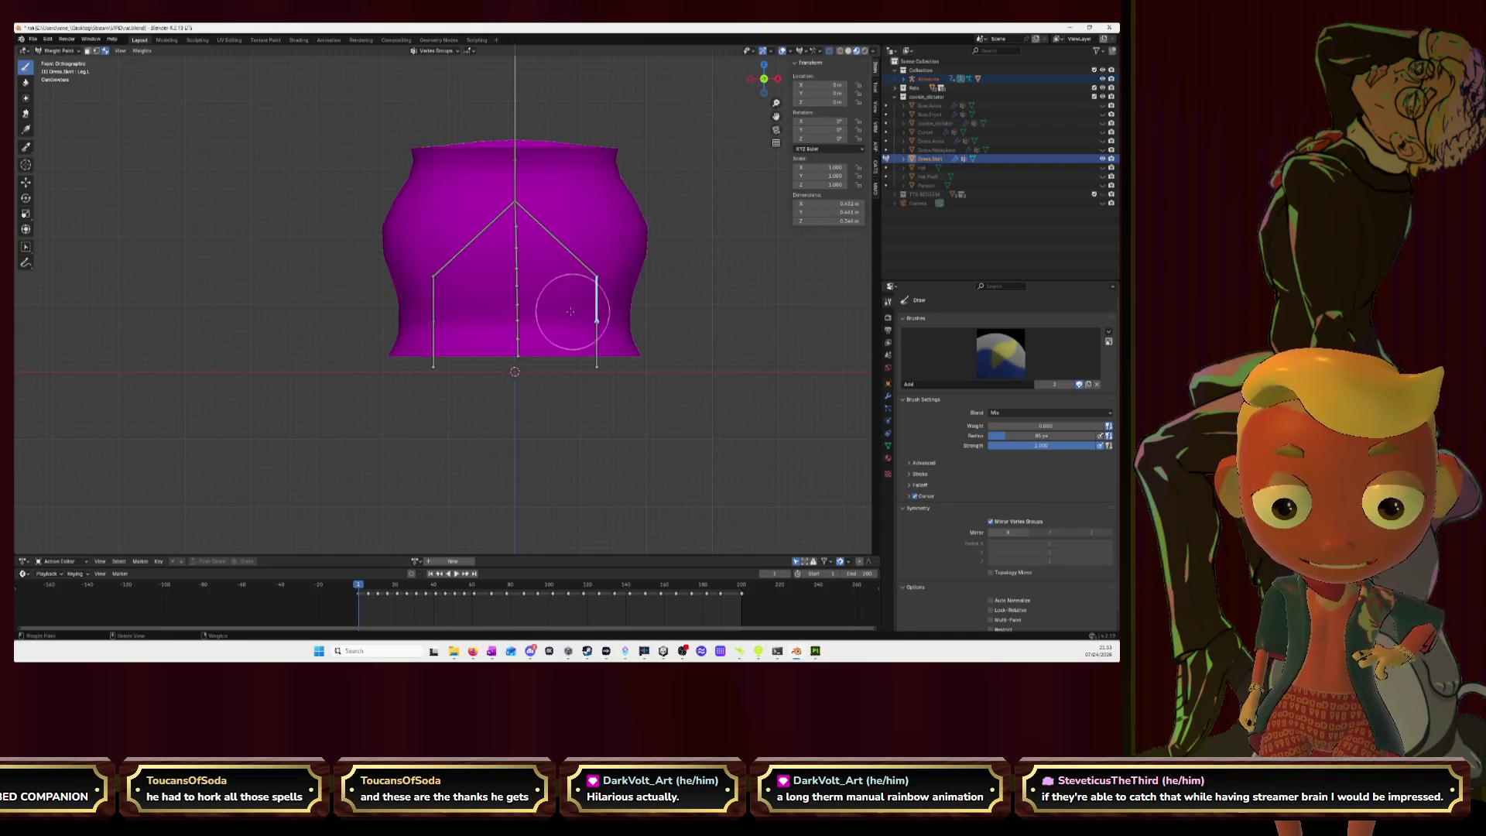
# Step: Paint Leg.L weight around the upper leg from front, right and back views
pyautogui.moveTo(547, 304)
pyautogui.mouseDown()
pyautogui.moveTo(573, 305)
pyautogui.moveTo(503, 305)
pyautogui.moveTo(503, 288)
pyautogui.moveTo(561, 282)
pyautogui.moveTo(631, 308)
pyautogui.moveTo(607, 285)
pyautogui.mouseUp()
pyautogui.click(778, 78)
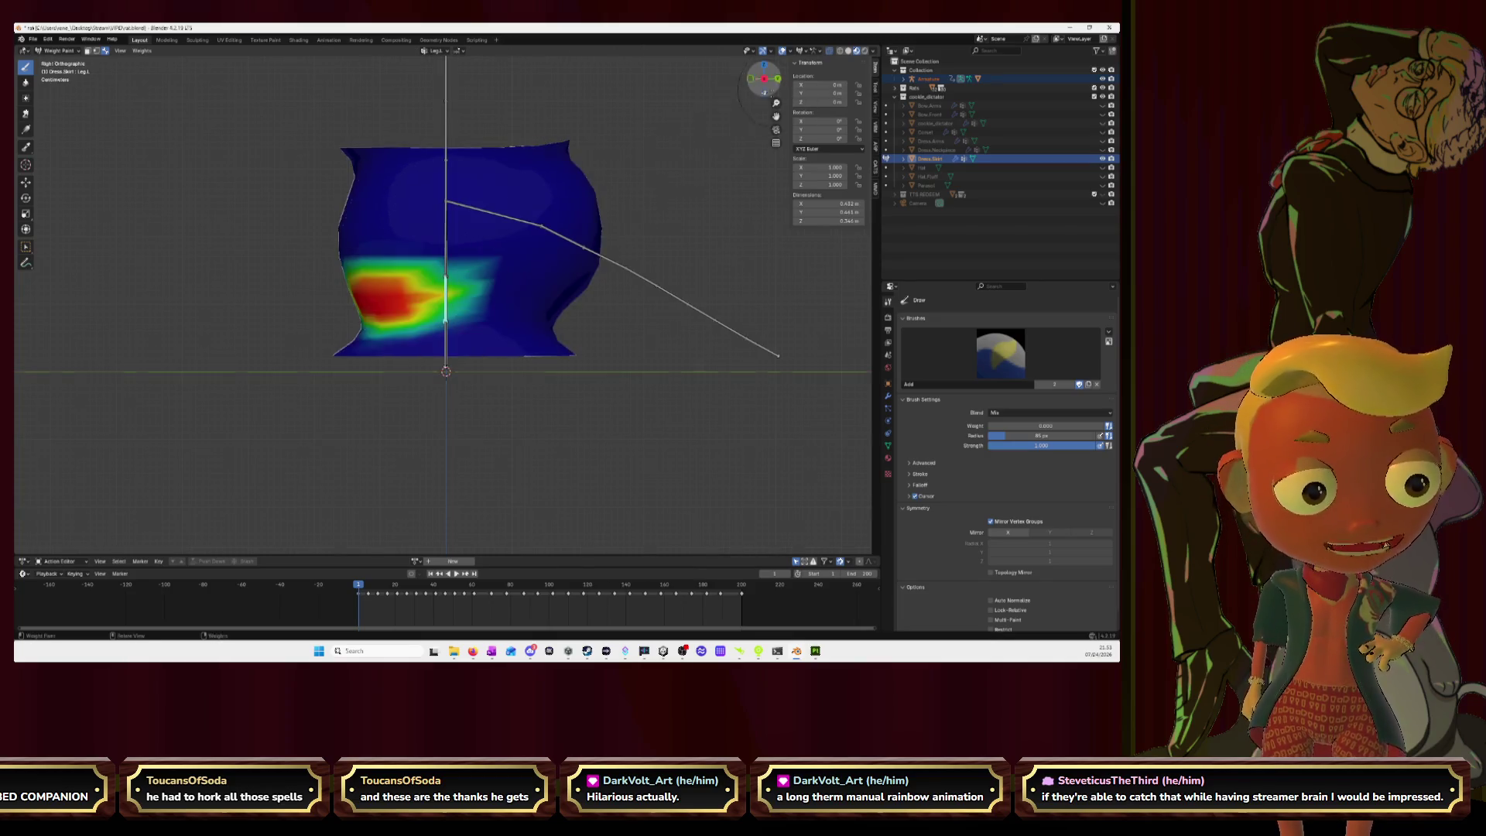
pyautogui.moveTo(424, 304)
pyautogui.mouseDown()
pyautogui.moveTo(518, 298)
pyautogui.moveTo(479, 296)
pyautogui.moveTo(497, 295)
pyautogui.mouseUp()
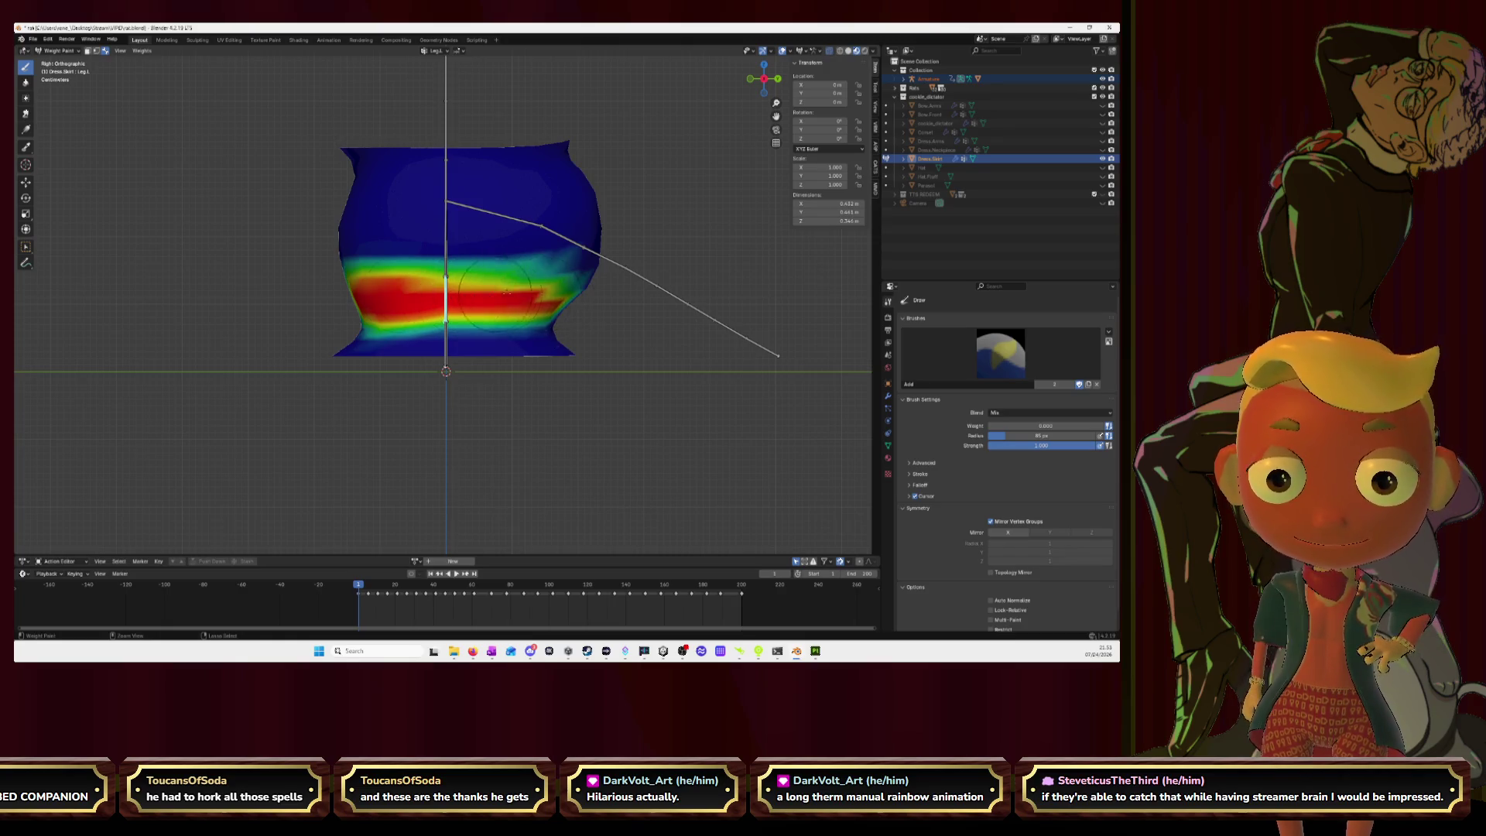
pyautogui.click(778, 78)
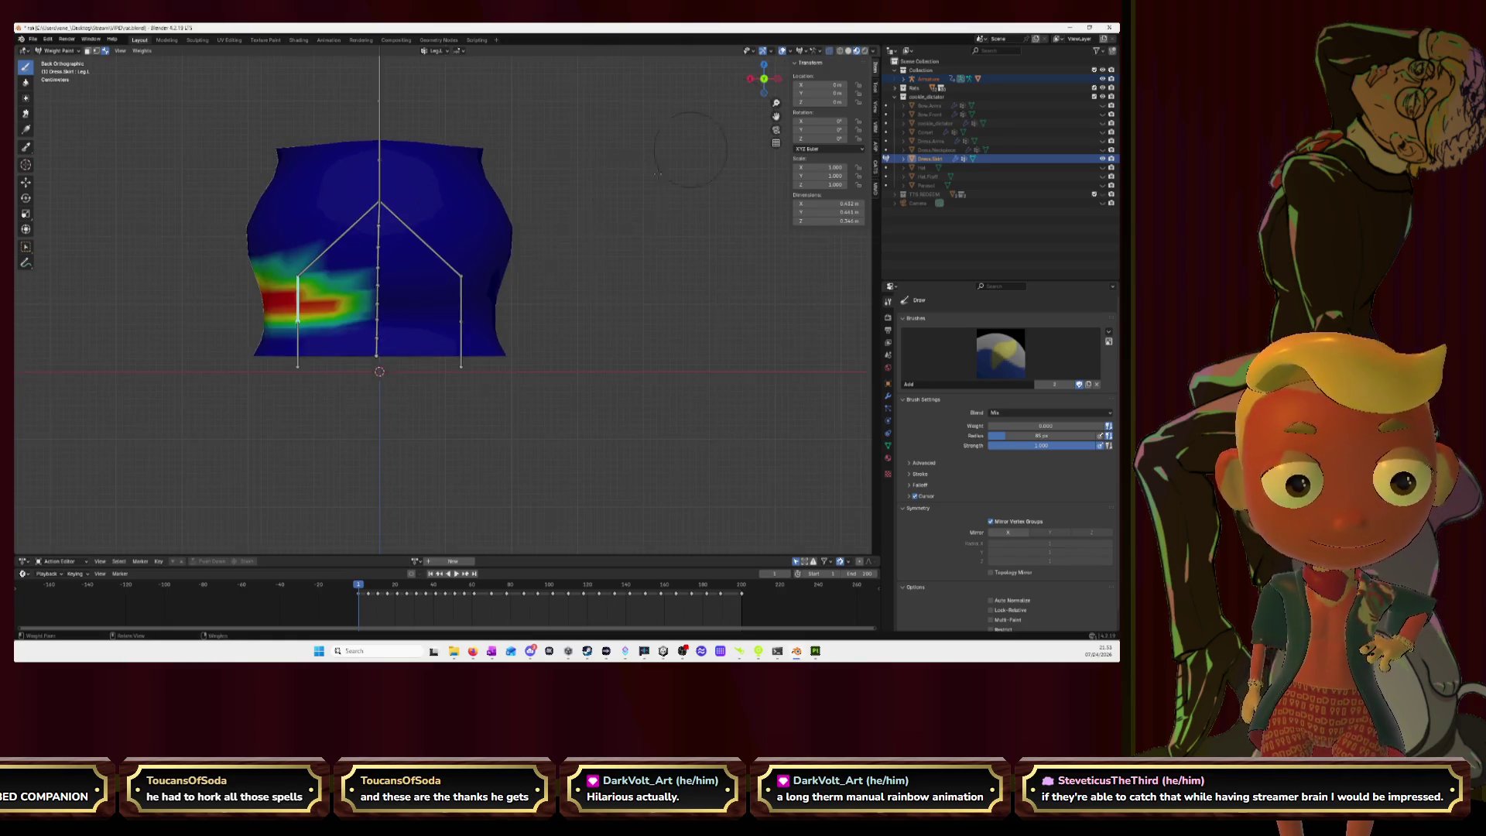
pyautogui.moveTo(290, 296)
pyautogui.mouseDown()
pyautogui.moveTo(398, 292)
pyautogui.moveTo(342, 294)
pyautogui.mouseUp()
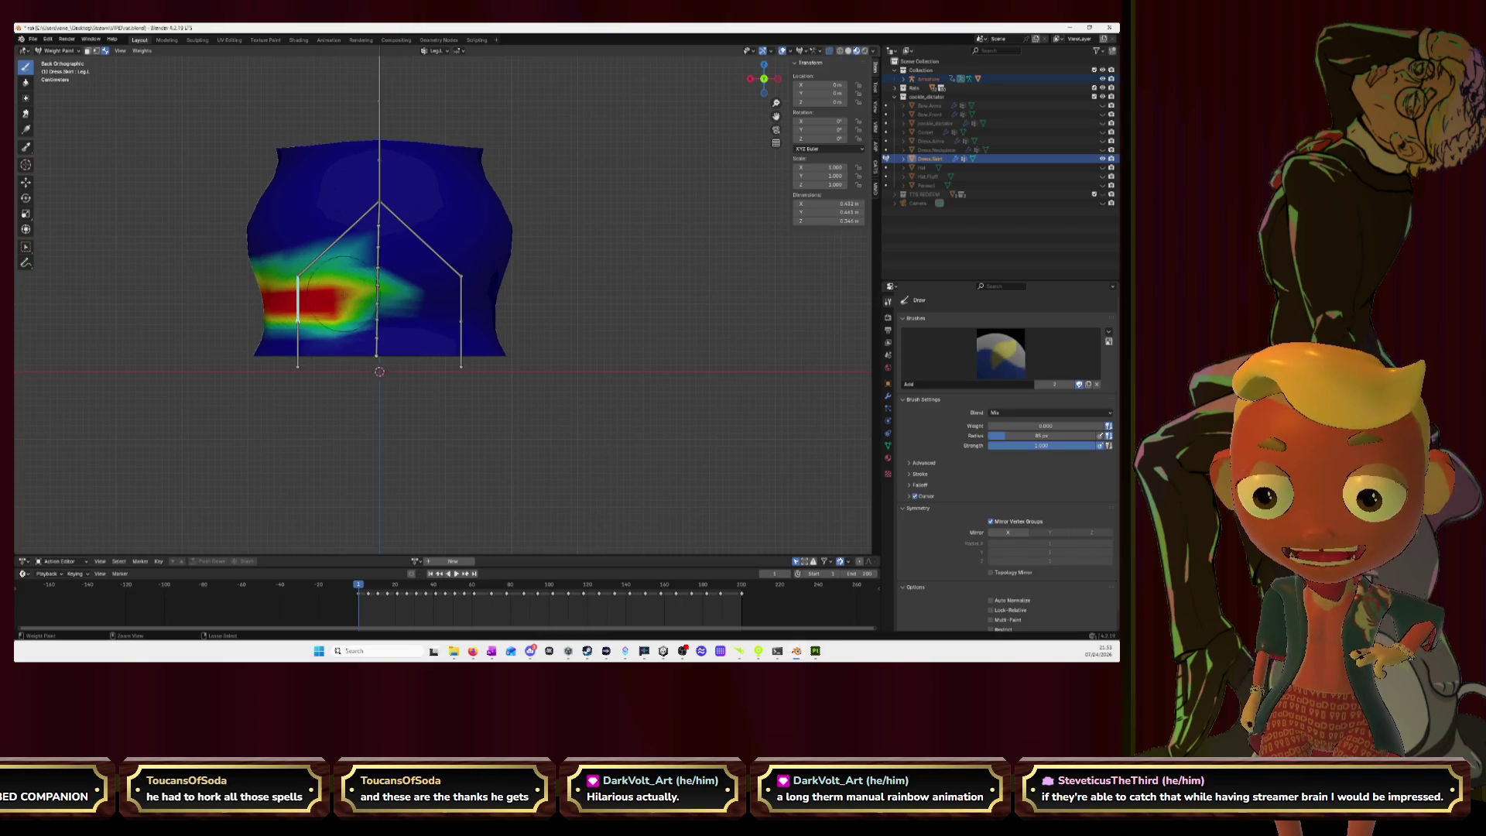
# Step: Blur the Leg.L weights and check them from the right and front
pyautogui.click(25, 82)
pyautogui.moveTo(321, 306)
pyautogui.mouseDown()
pyautogui.moveTo(364, 302)
pyautogui.moveTo(291, 298)
pyautogui.moveTo(333, 279)
pyautogui.mouseUp()
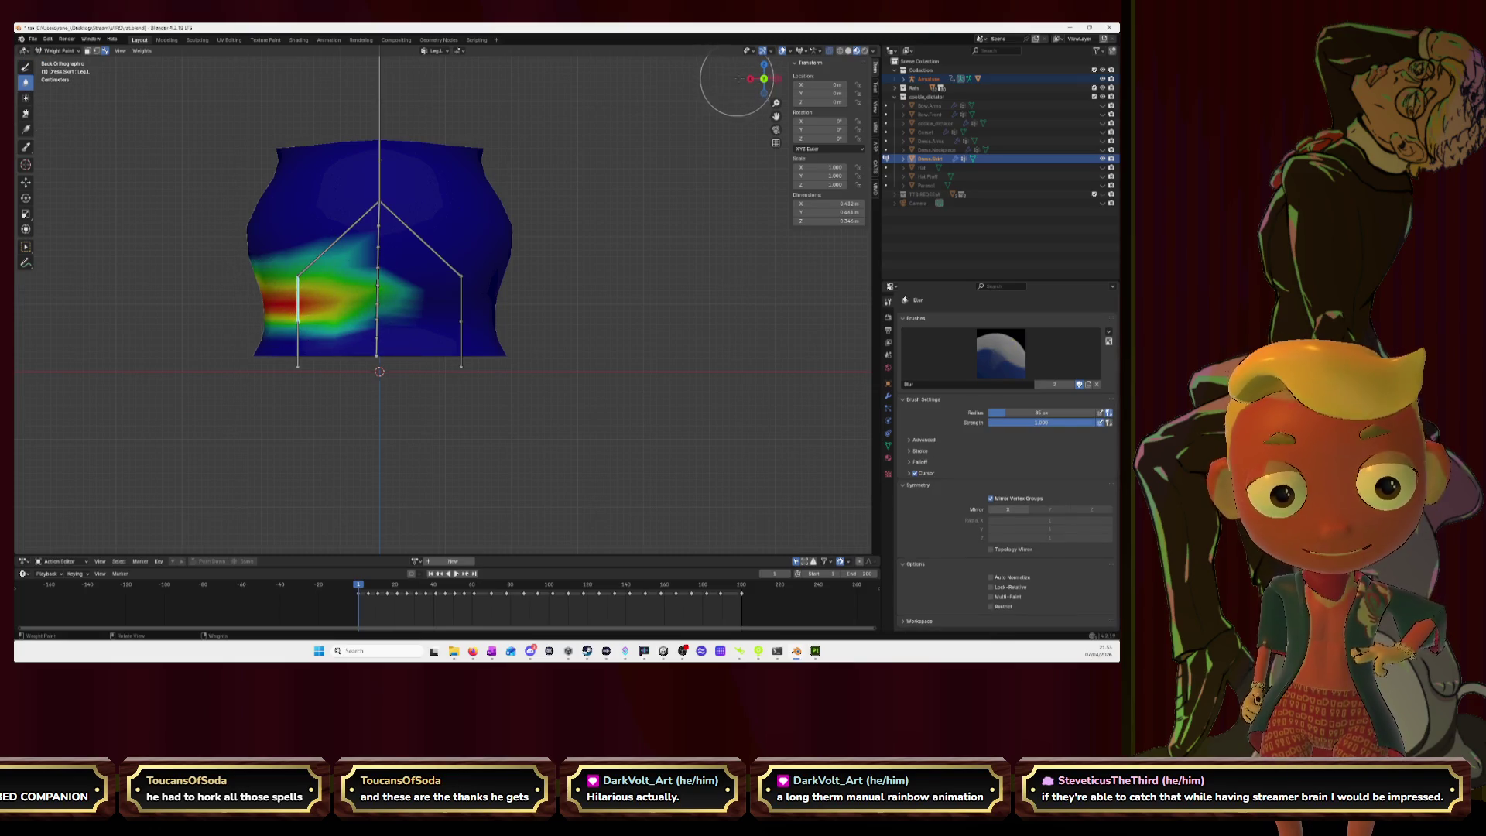
pyautogui.moveTo(764, 78); pyautogui.dragTo(723, 88)
pyautogui.click(753, 78)
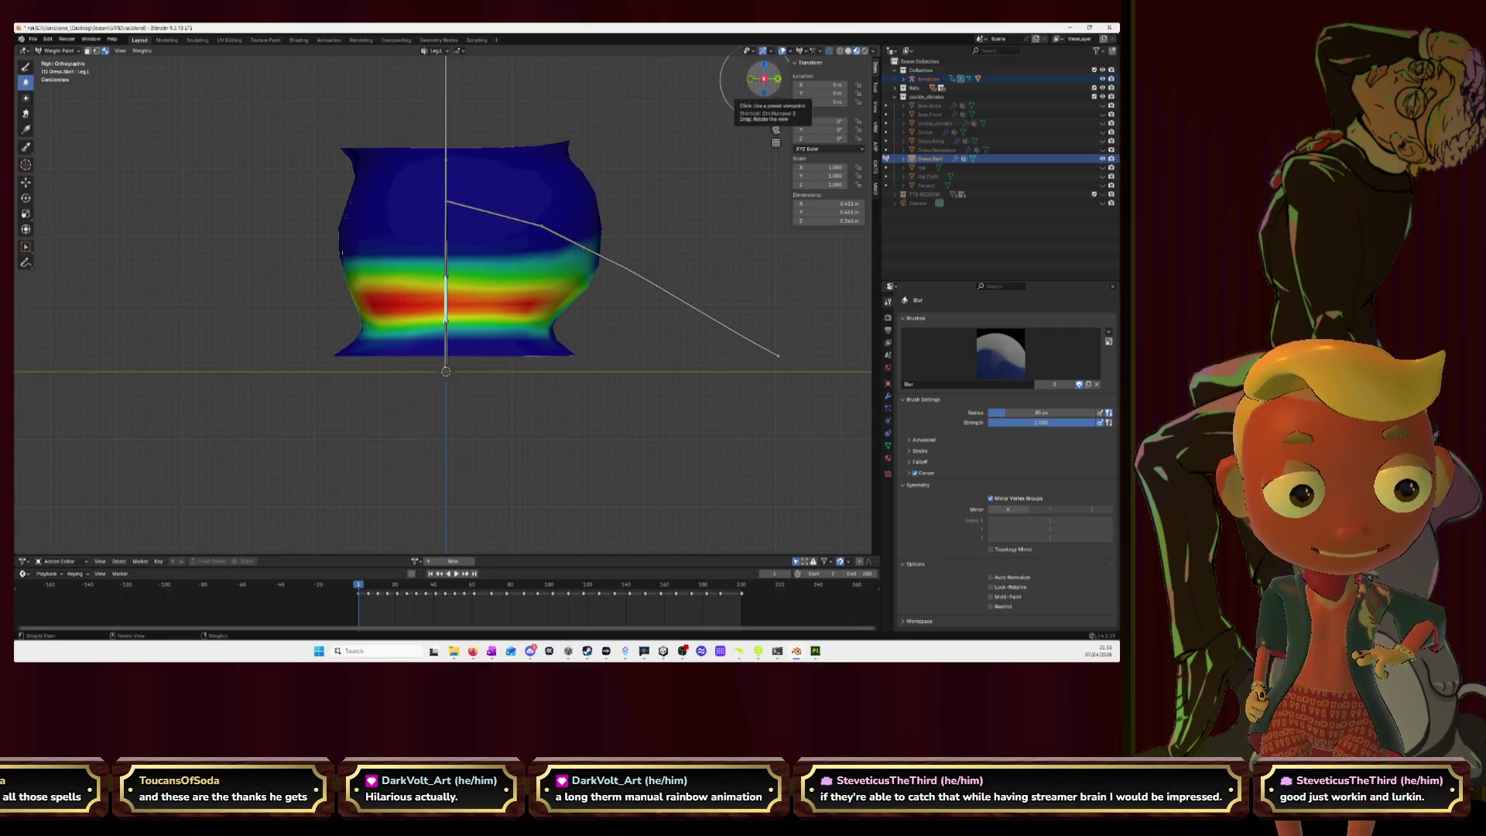
pyautogui.click(749, 79)
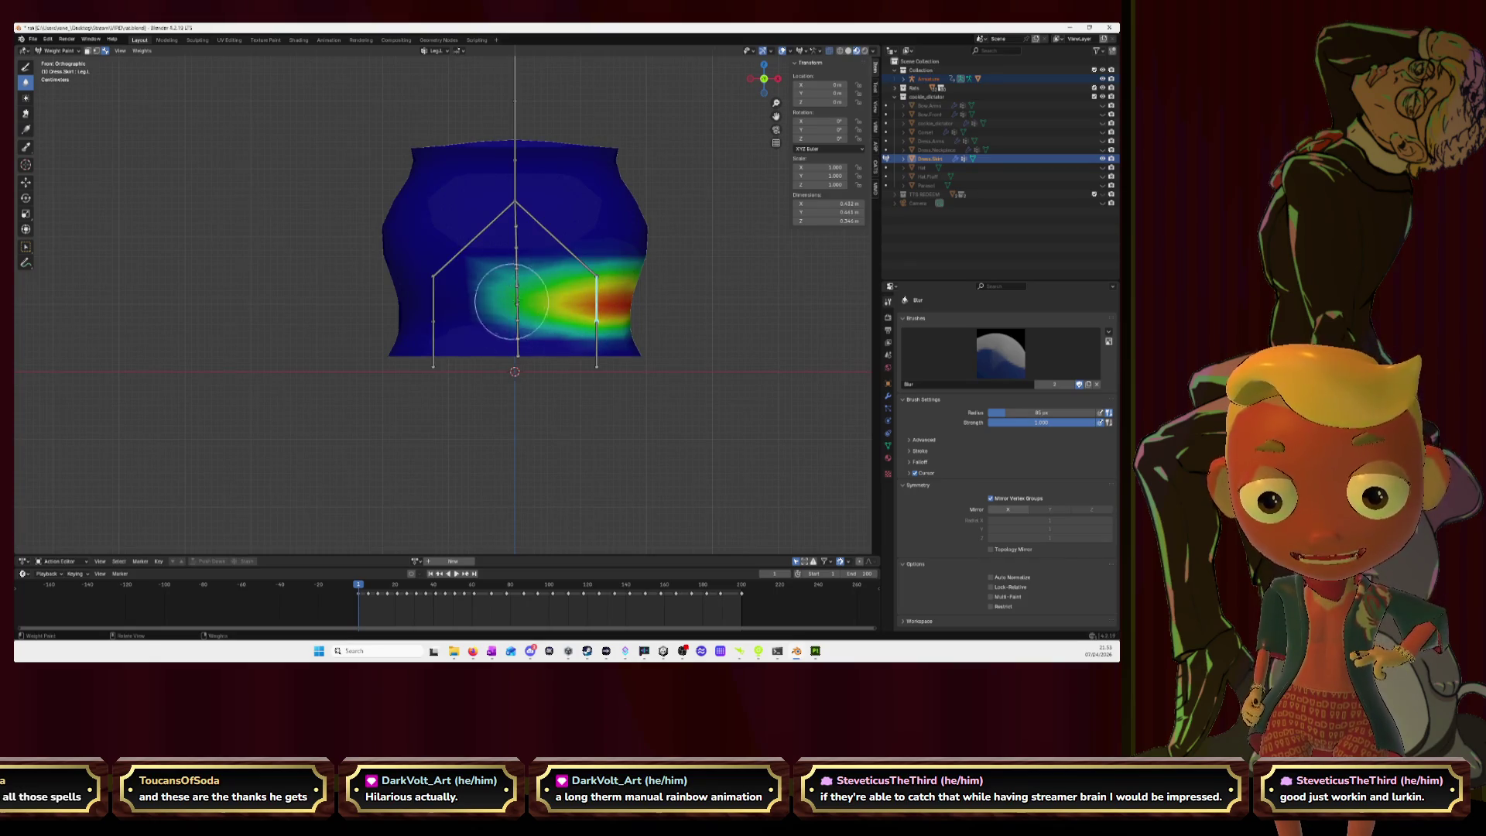
# Step: Blur the Leg.R weights on the back, then select the spine vertex group
pyautogui.keyDown('ctrl'); pyautogui.click(435, 305); pyautogui.keyUp('ctrl')
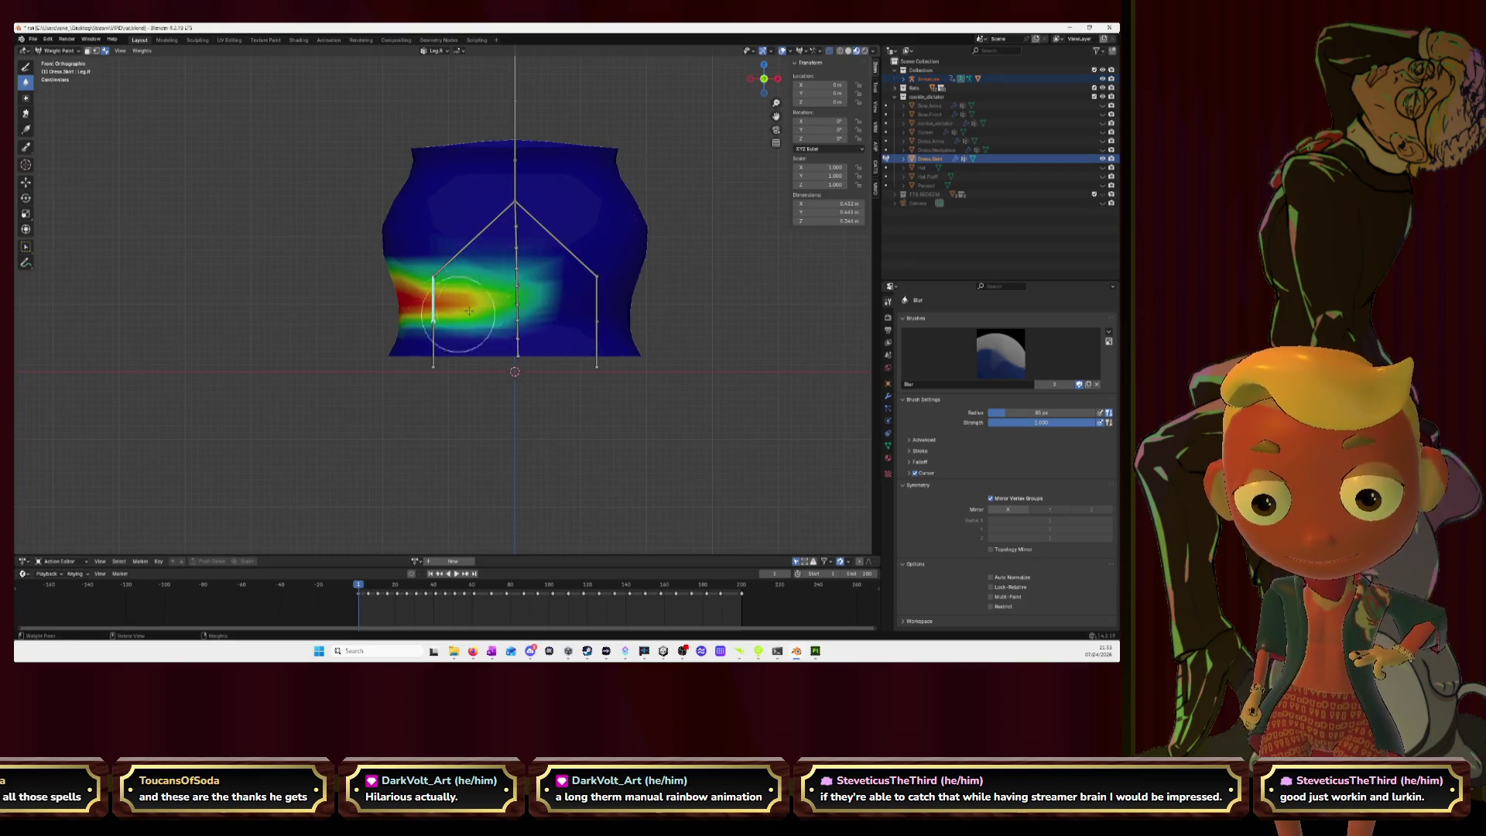
pyautogui.moveTo(758, 82); pyautogui.dragTo(665, 114)
pyautogui.press('ctrl+KP_3')
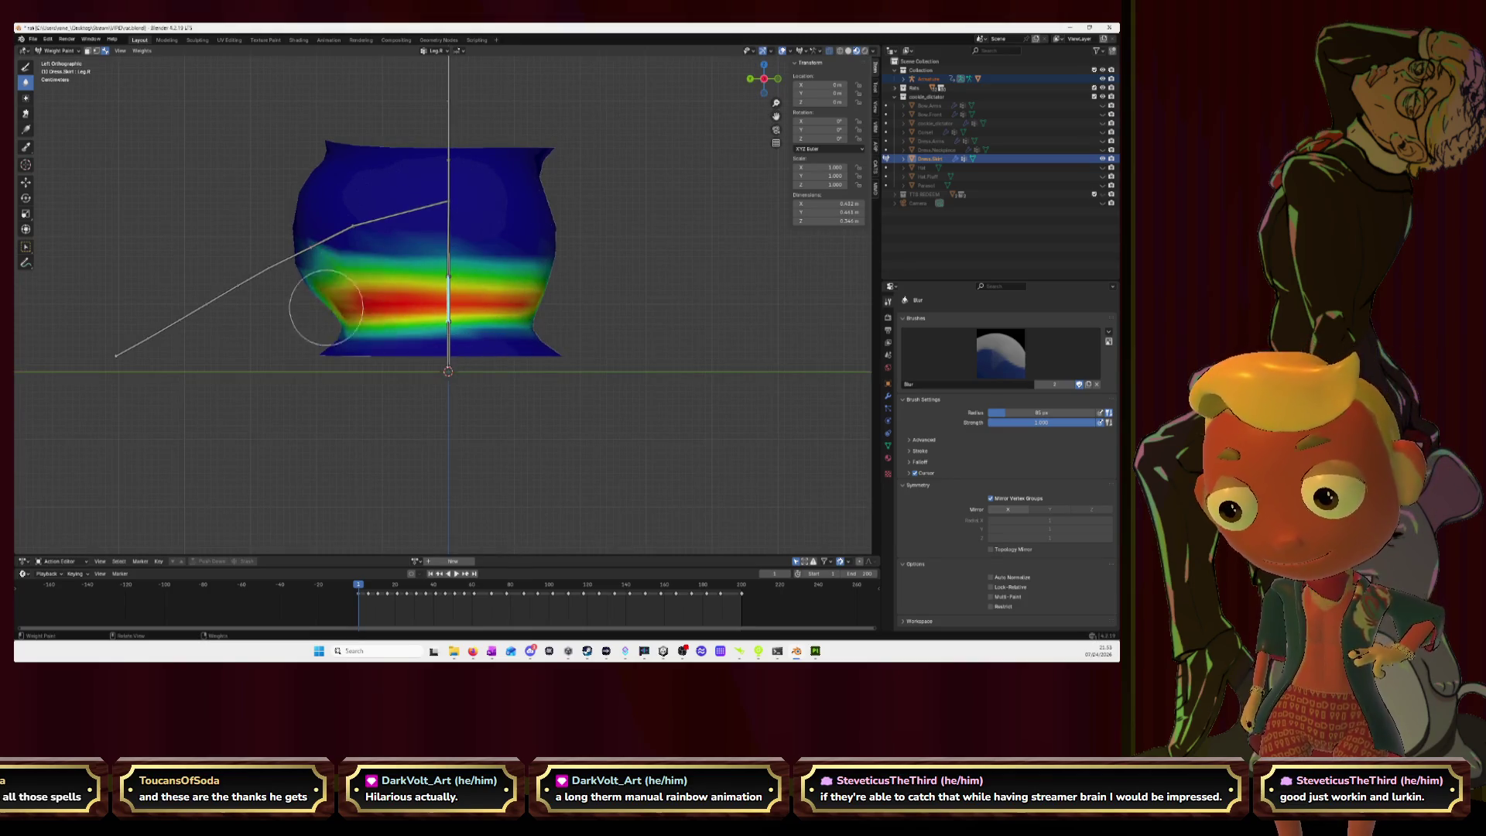
pyautogui.click(749, 79)
pyautogui.moveTo(469, 298)
pyautogui.mouseDown()
pyautogui.moveTo(418, 294)
pyautogui.moveTo(499, 300)
pyautogui.mouseUp()
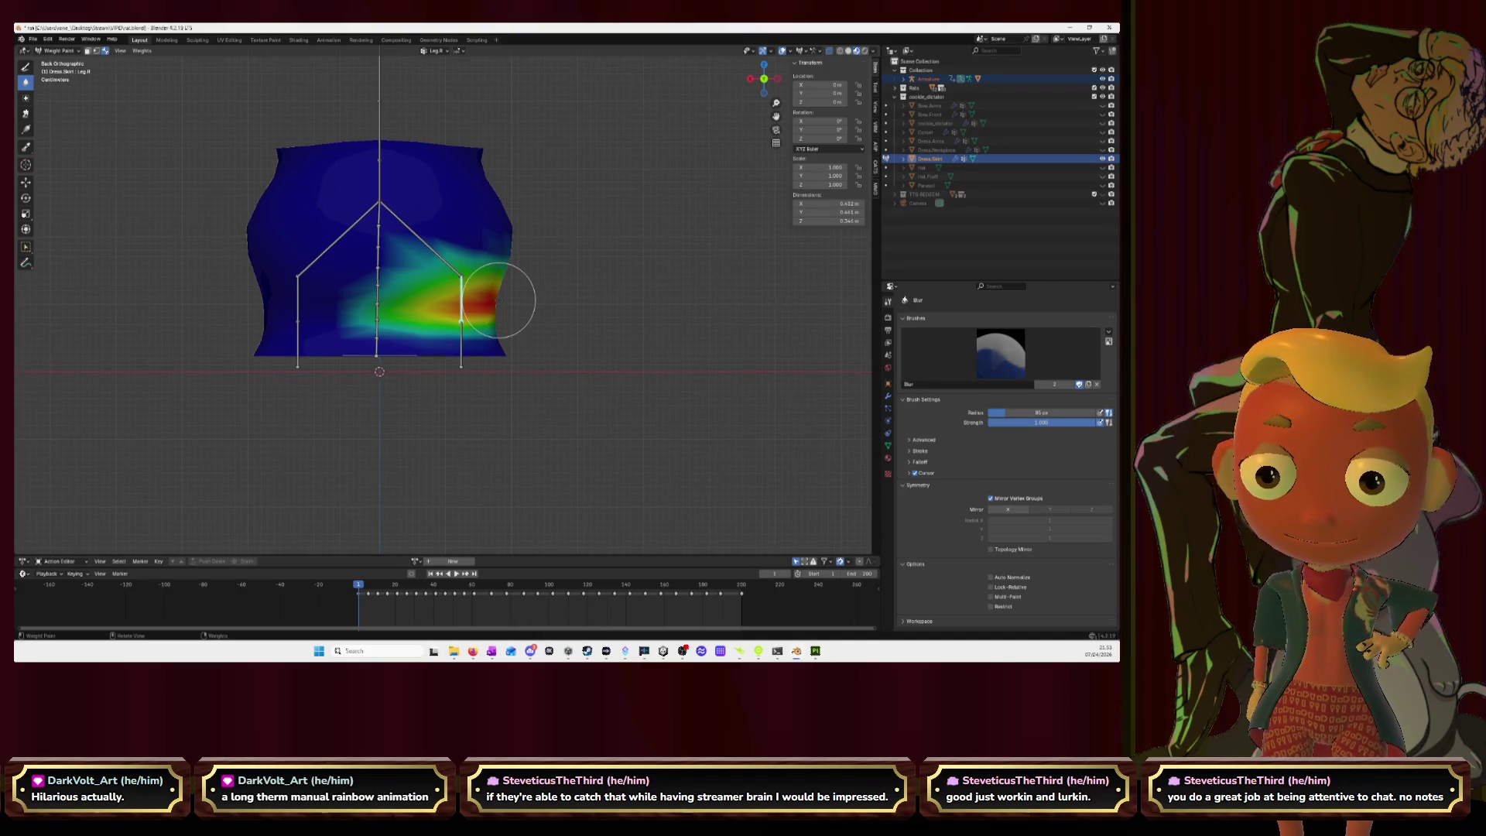
pyautogui.keyDown('ctrl'); pyautogui.click(380, 175); pyautogui.keyUp('ctrl')
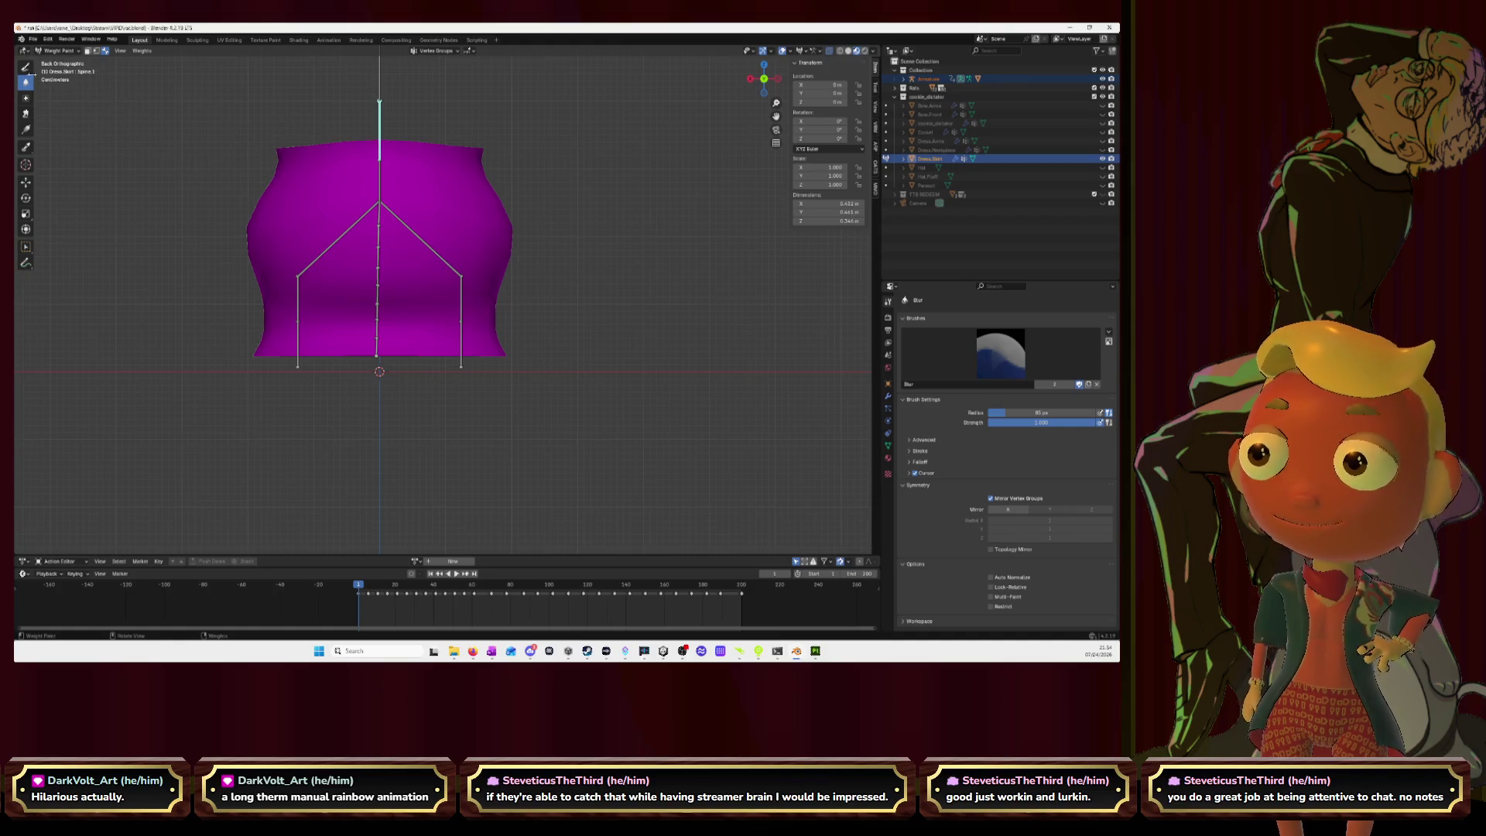
# Step: Paint weight at the skirt's top centre in back view with the Draw brush
pyautogui.click(26, 67)
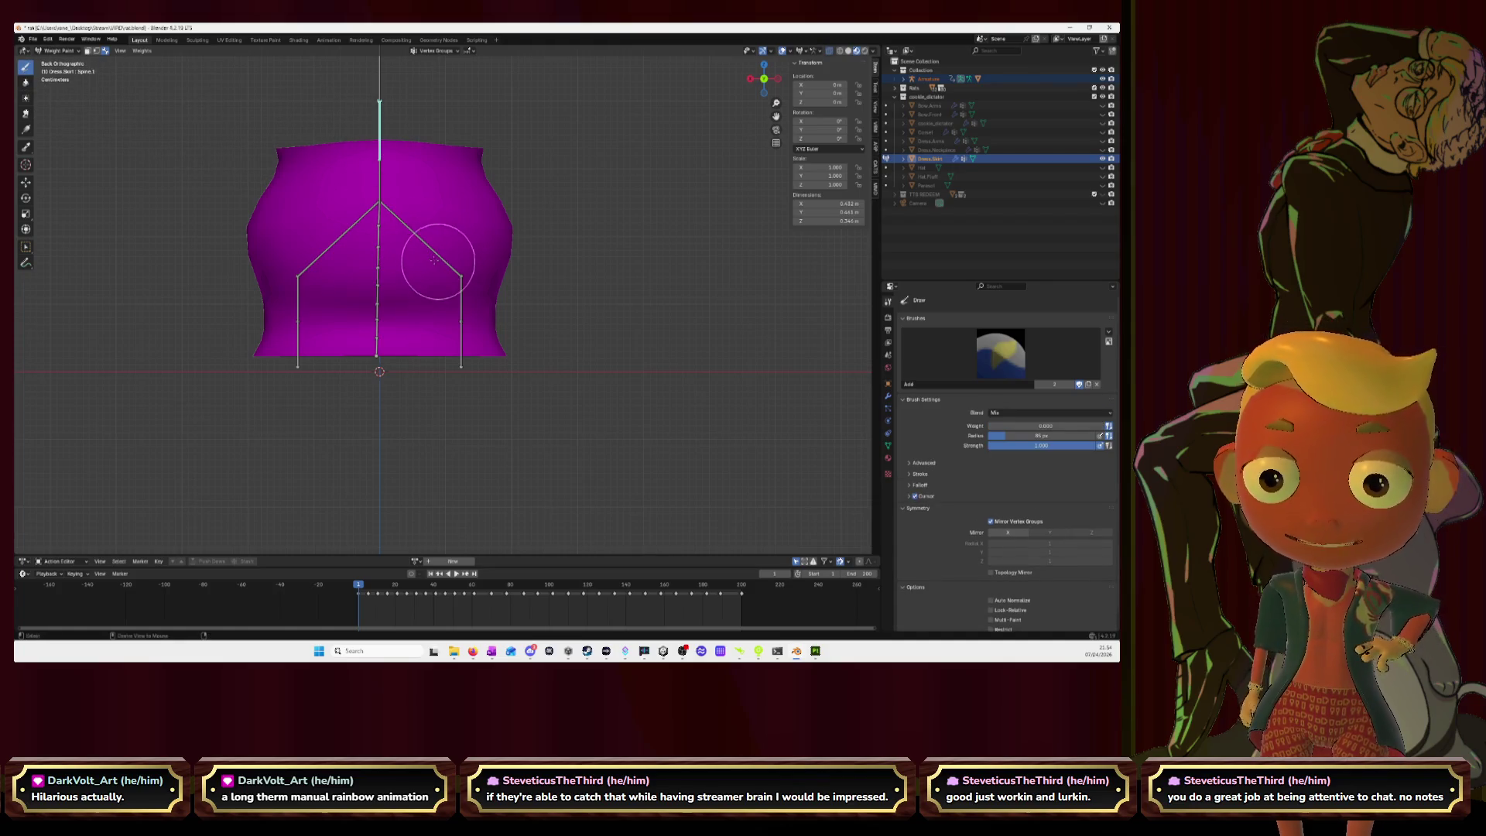
pyautogui.keyDown('ctrl'); pyautogui.click(460, 276); pyautogui.keyUp('ctrl')
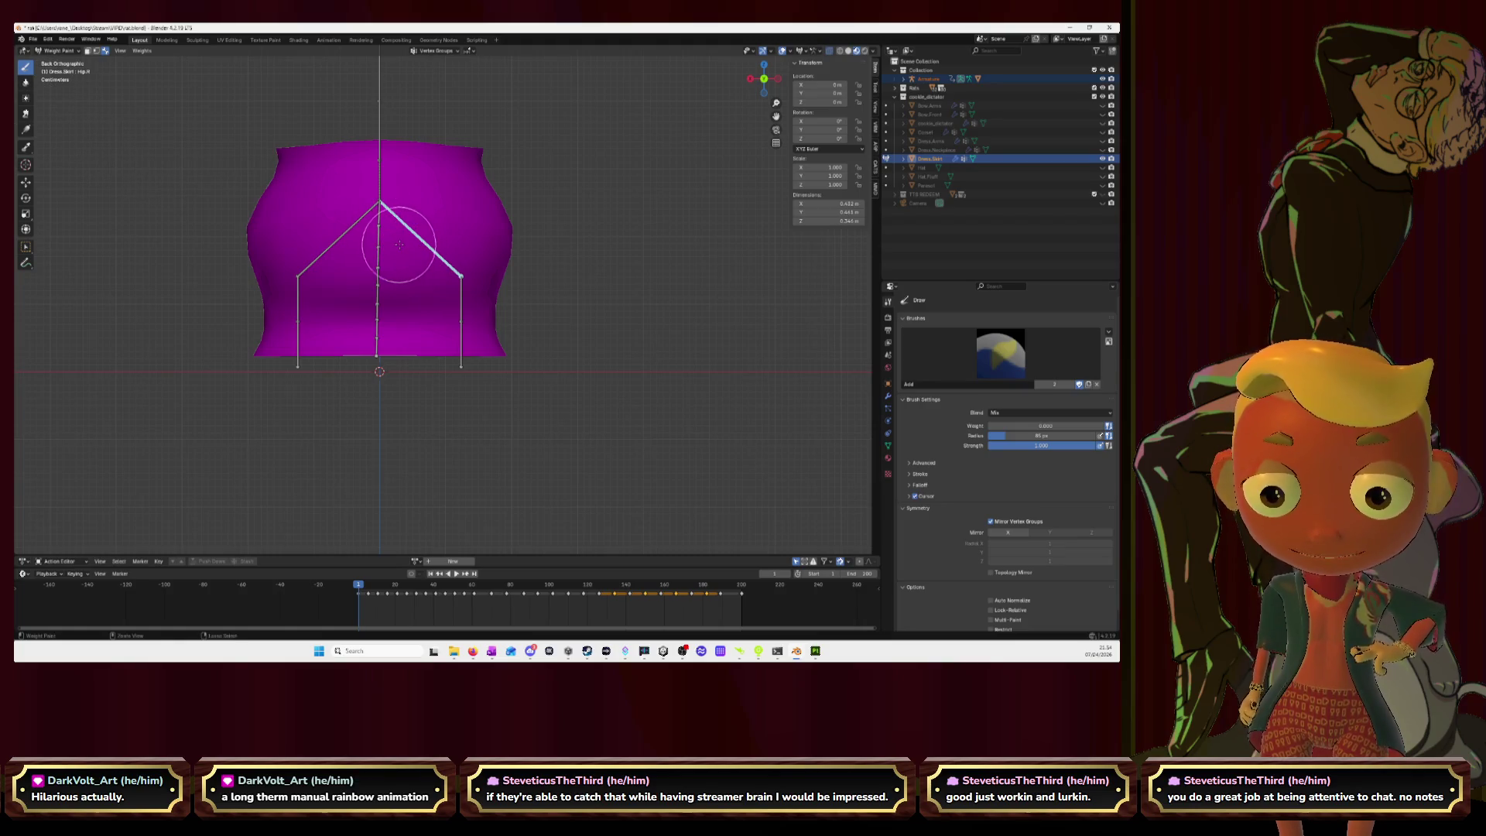
pyautogui.moveTo(425, 239)
pyautogui.mouseDown(button='middle')
pyautogui.moveTo(455, 249)
pyautogui.moveTo(405, 249)
pyautogui.mouseUp(button='middle')
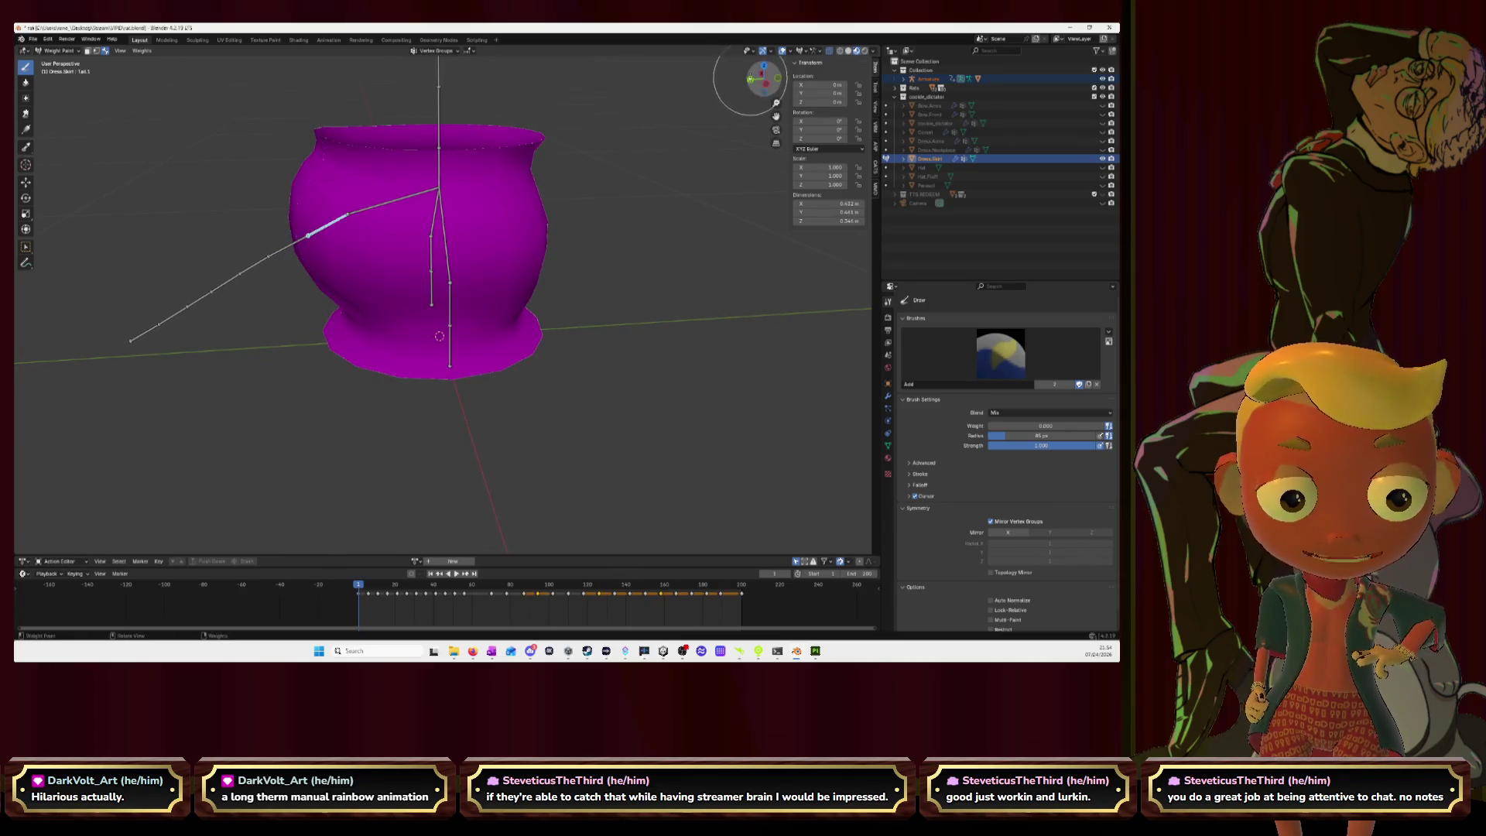
pyautogui.click(750, 79)
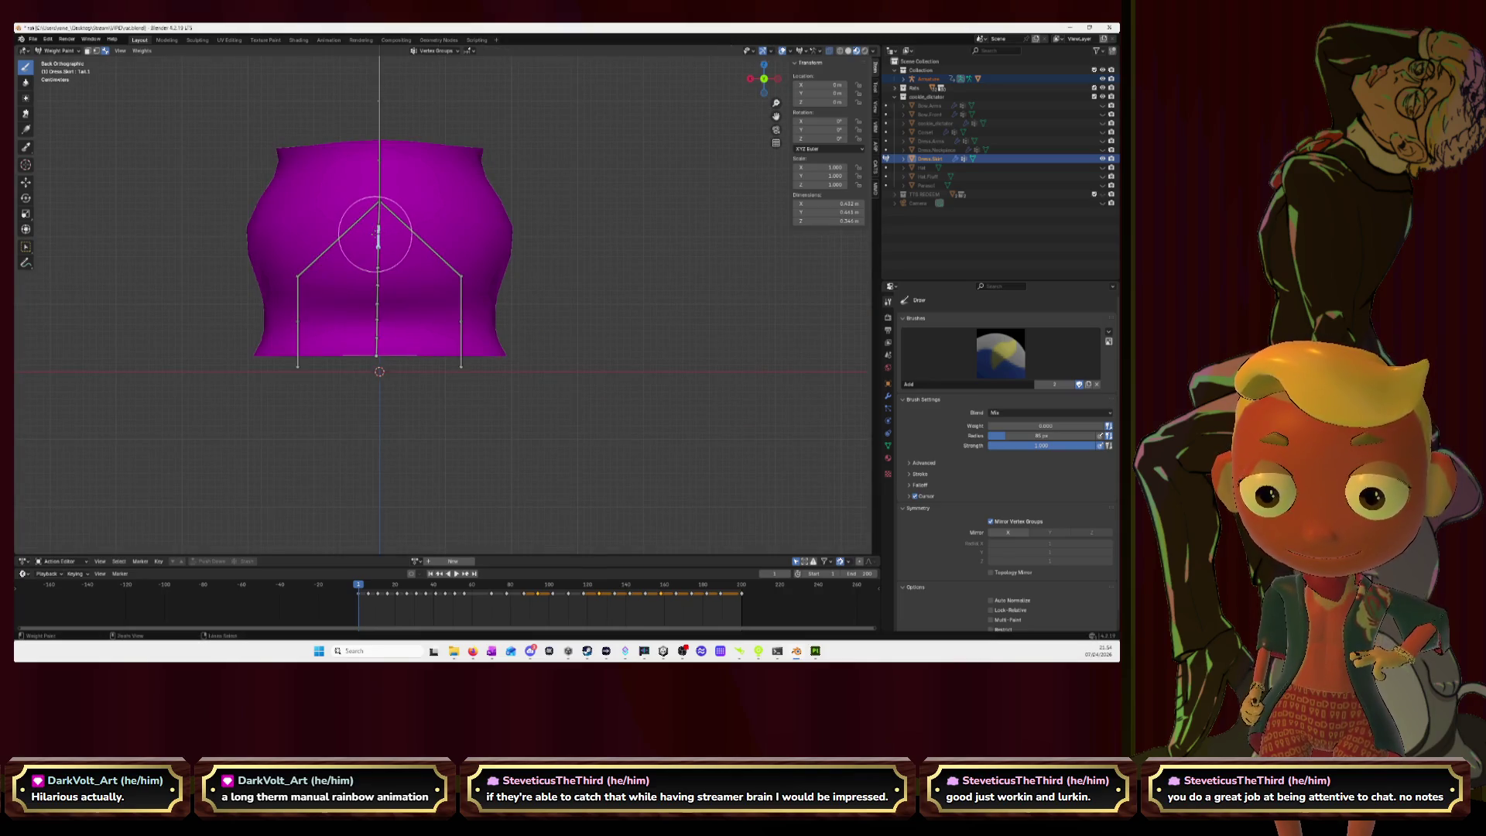
pyautogui.keyDown('ctrl'); pyautogui.click(378, 233); pyautogui.keyUp('ctrl')
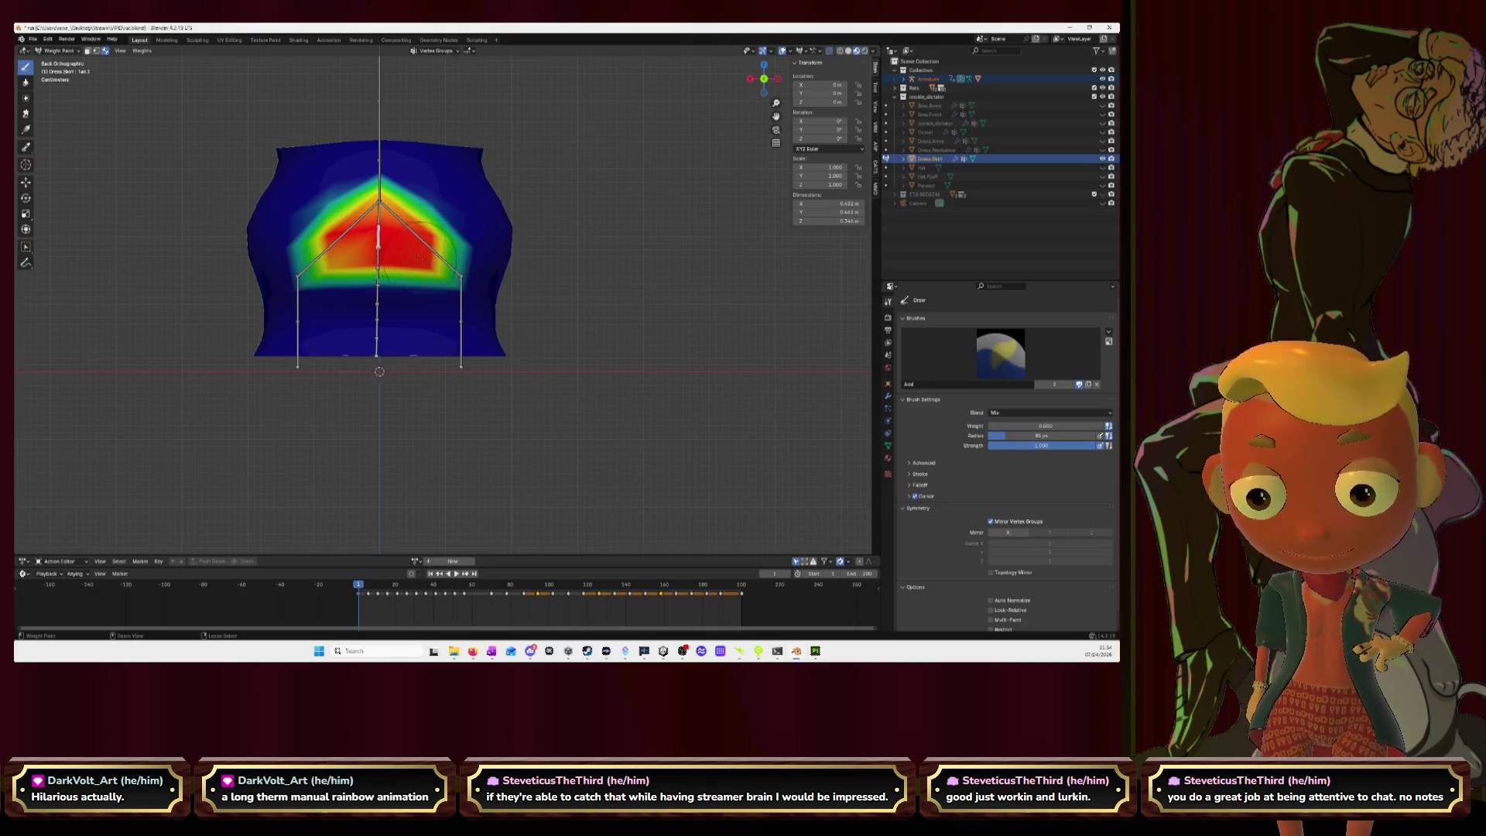
# Step: Blur the top-centre weights, then select Hip.R and switch back to Draw
pyautogui.click(26, 82)
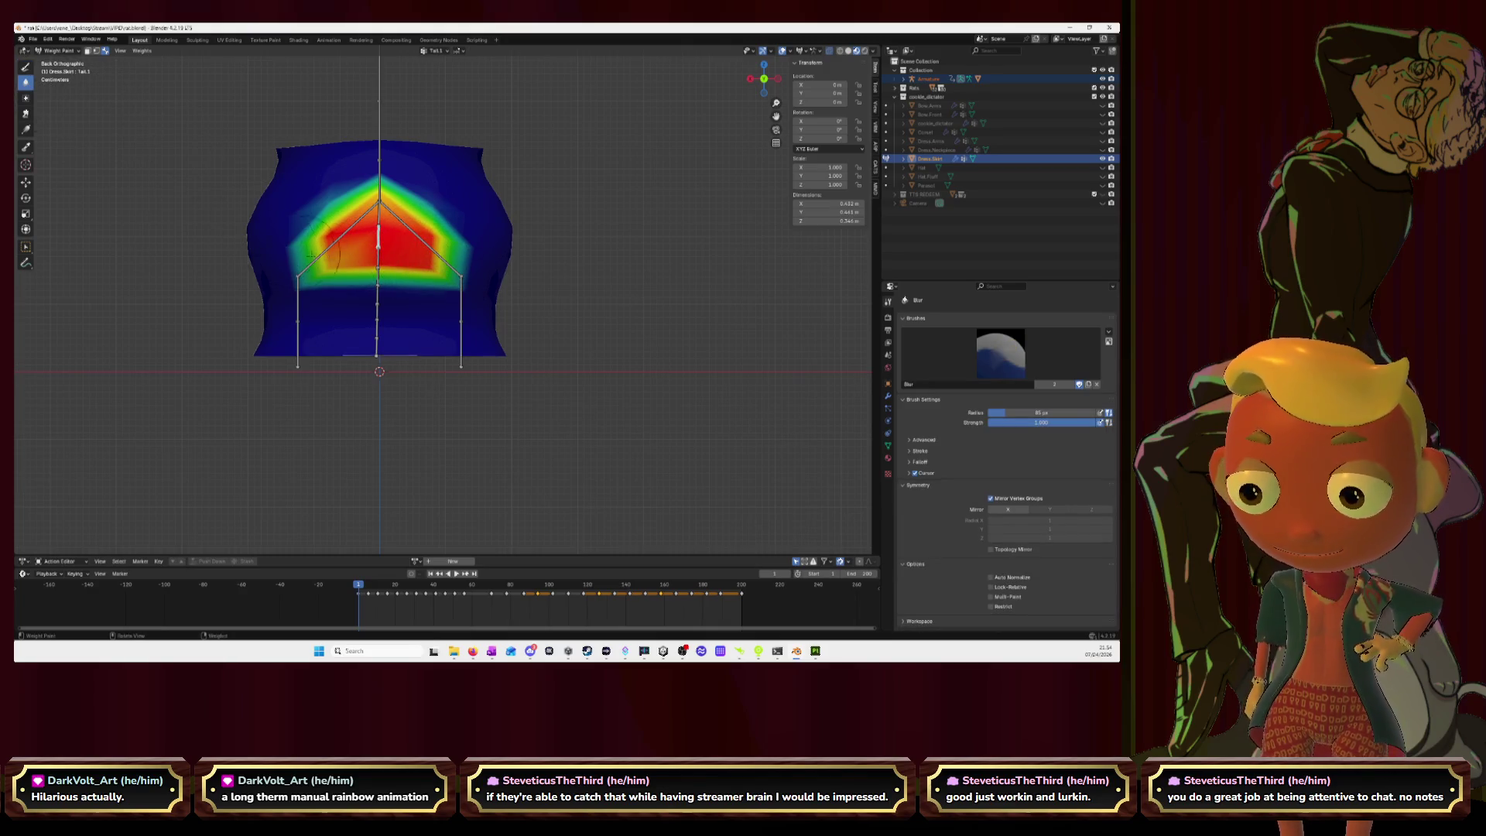
pyautogui.moveTo(325, 259); pyautogui.dragTo(380, 229)
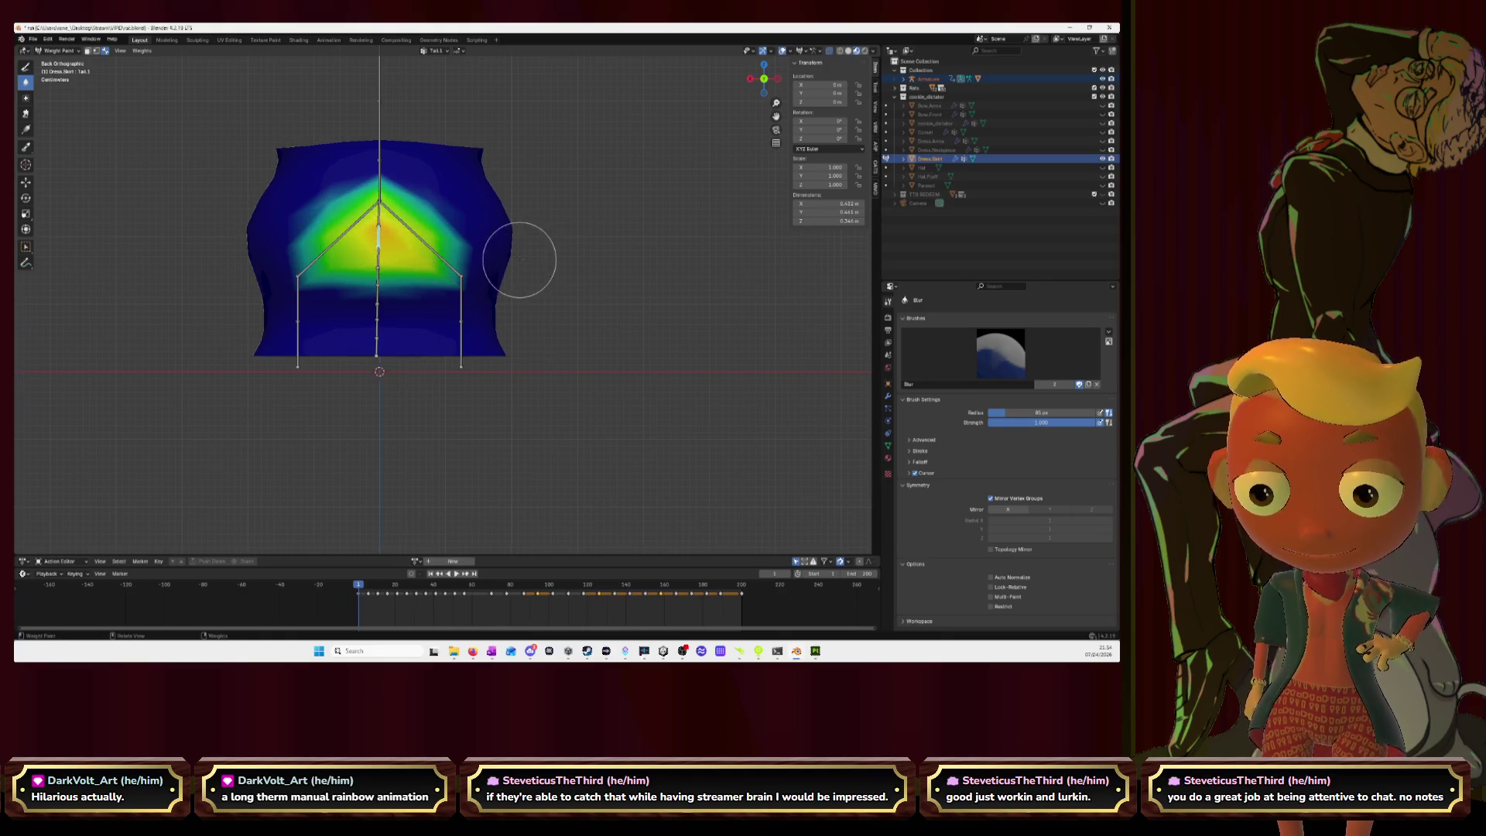
pyautogui.moveTo(433, 225); pyautogui.dragTo(424, 248, button='middle')
pyautogui.keyDown('ctrl'); pyautogui.click(425, 248); pyautogui.keyUp('ctrl')
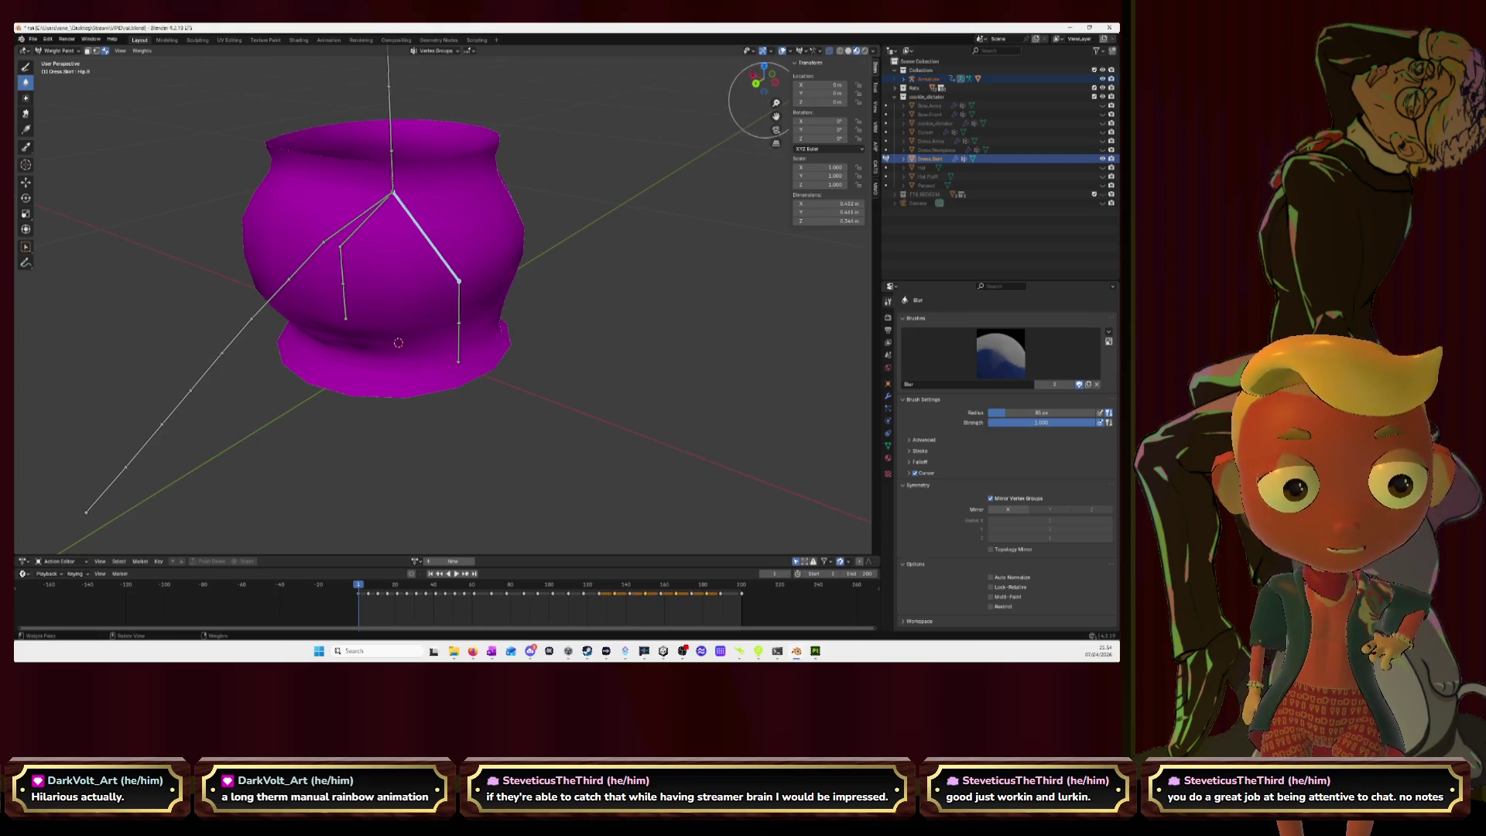
pyautogui.press('ctrl+KP_1')
pyautogui.click(26, 66)
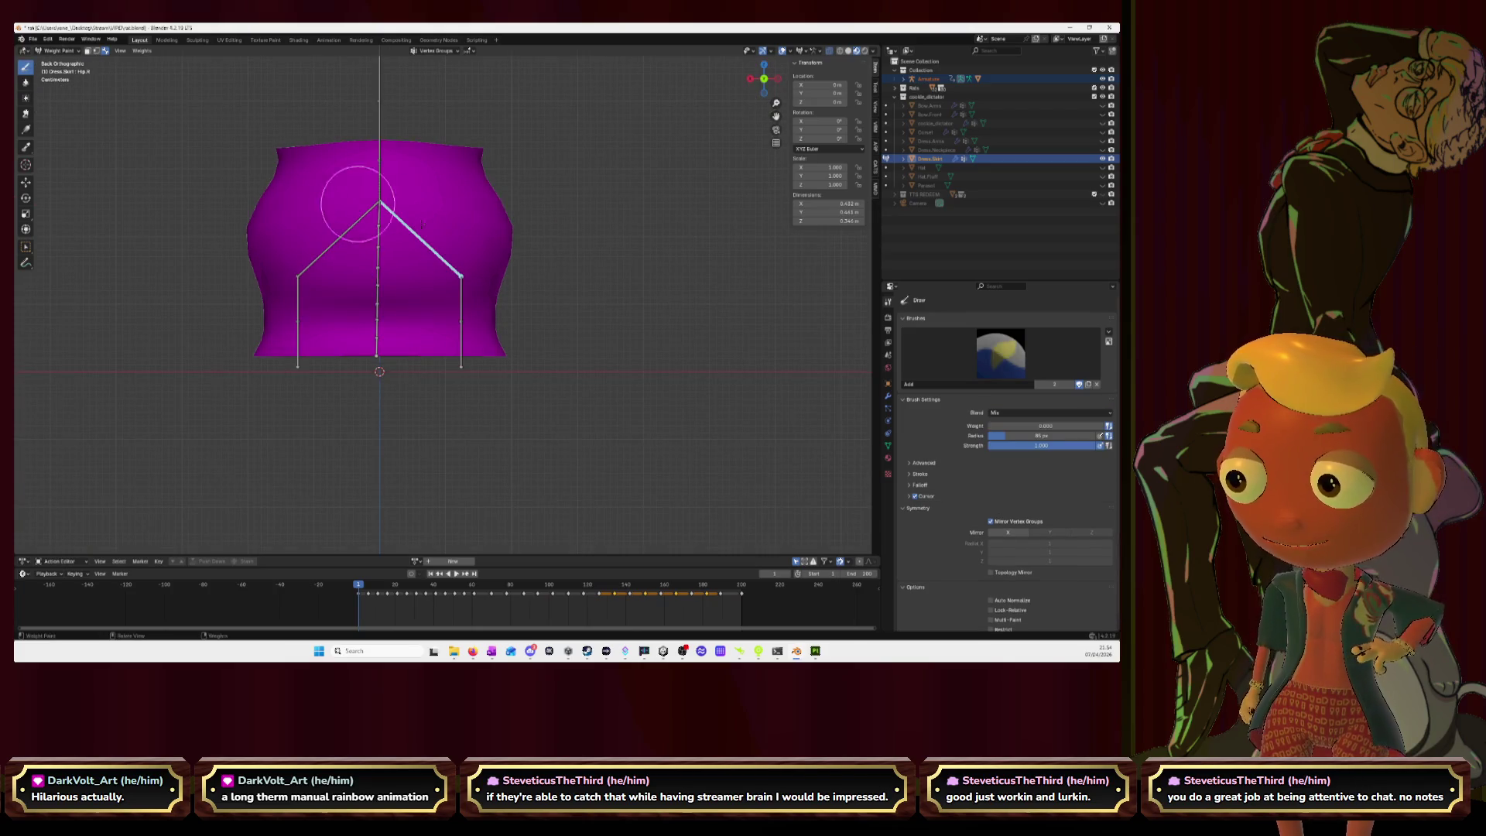
# Step: Paint Hip.R weight across the skirt's upper side from front and left views
pyautogui.moveTo(418, 222); pyautogui.dragTo(463, 228)
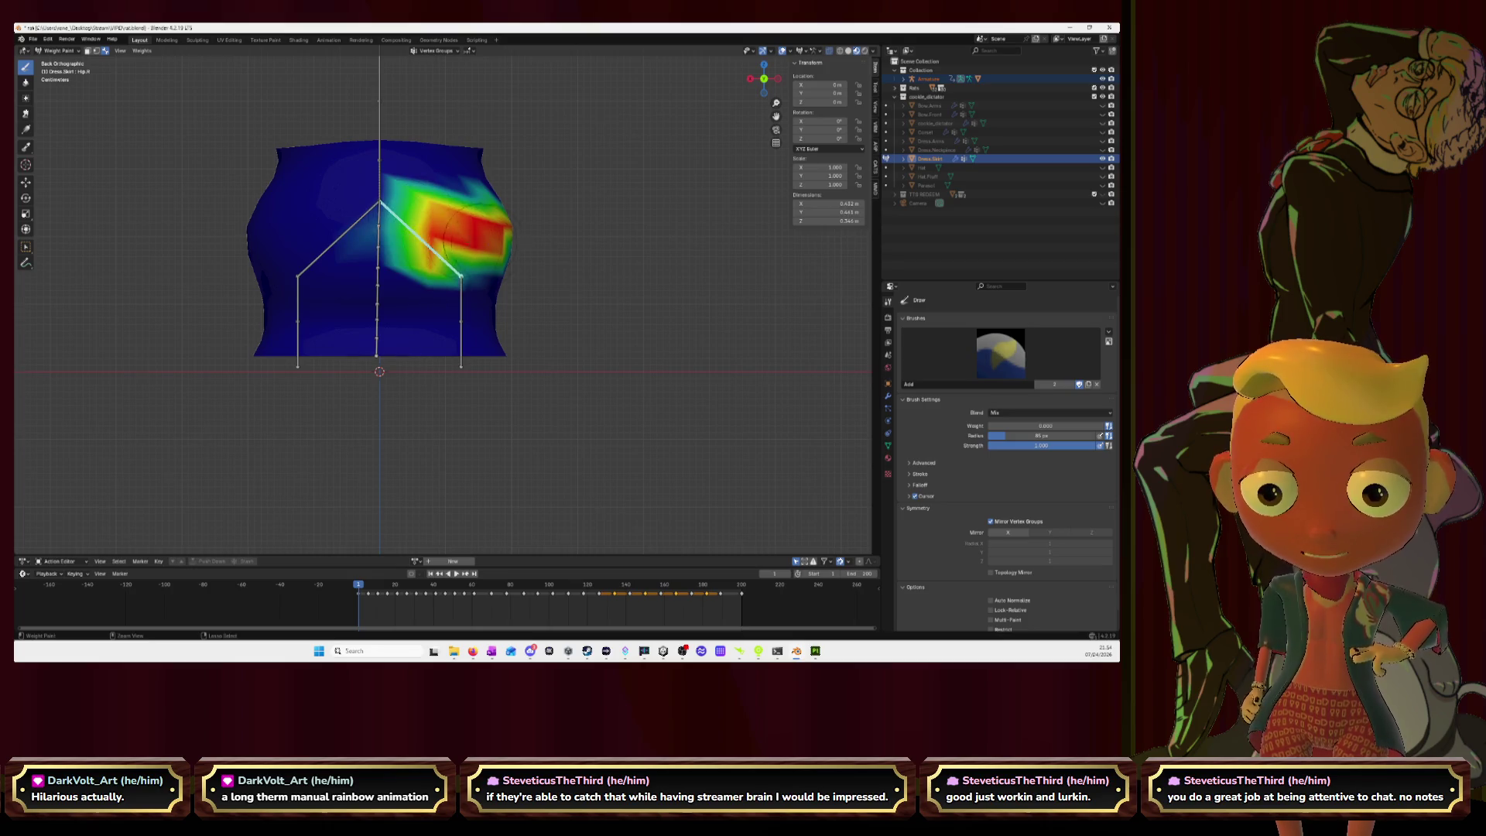
pyautogui.click(778, 78)
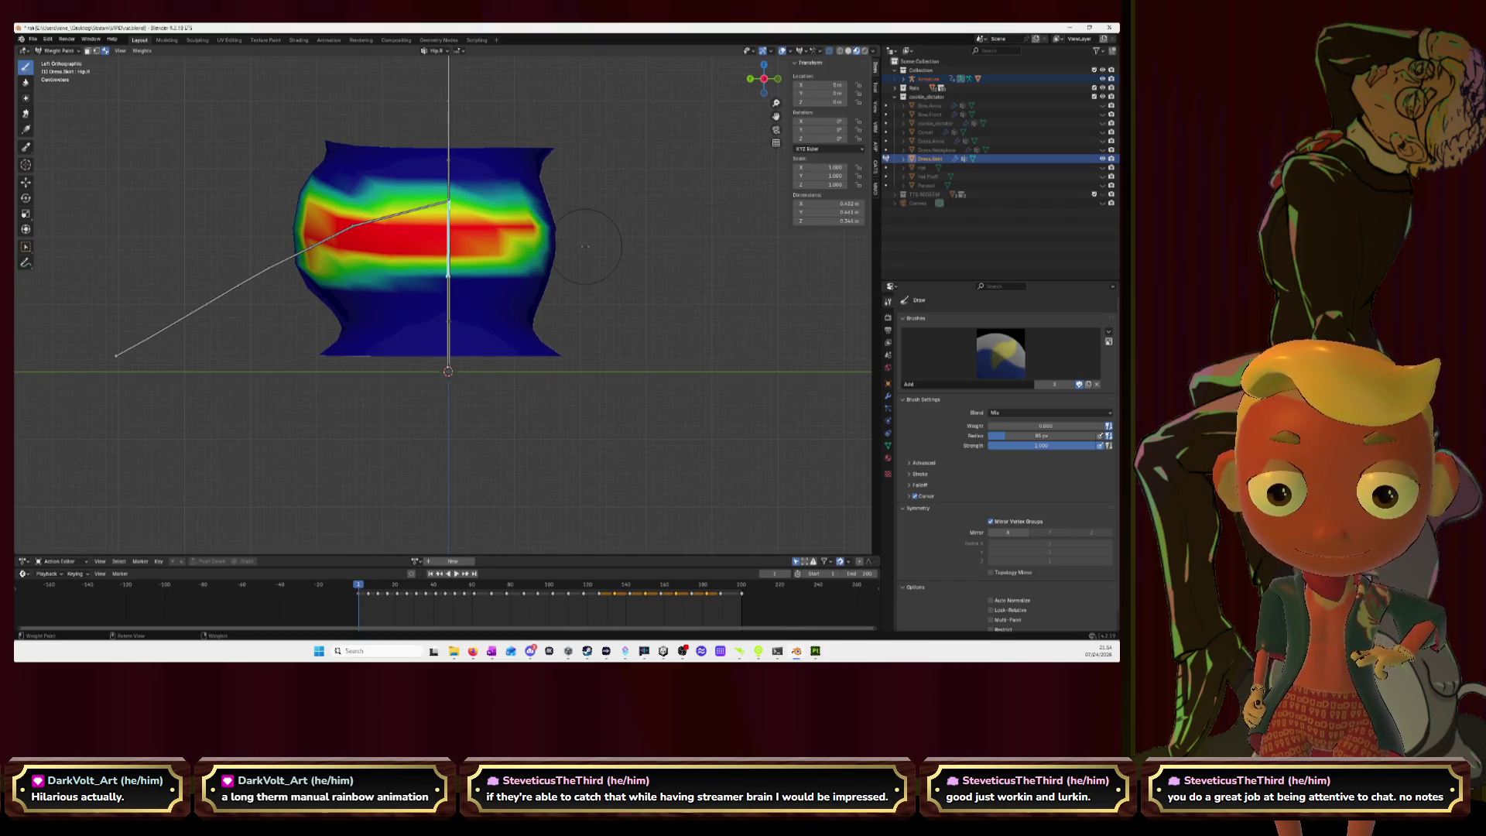
pyautogui.press('KP_1')
pyautogui.moveTo(416, 227)
pyautogui.mouseDown()
pyautogui.moveTo(534, 213)
pyautogui.moveTo(480, 260)
pyautogui.moveTo(459, 246)
pyautogui.moveTo(468, 202)
pyautogui.moveTo(374, 212)
pyautogui.mouseUp()
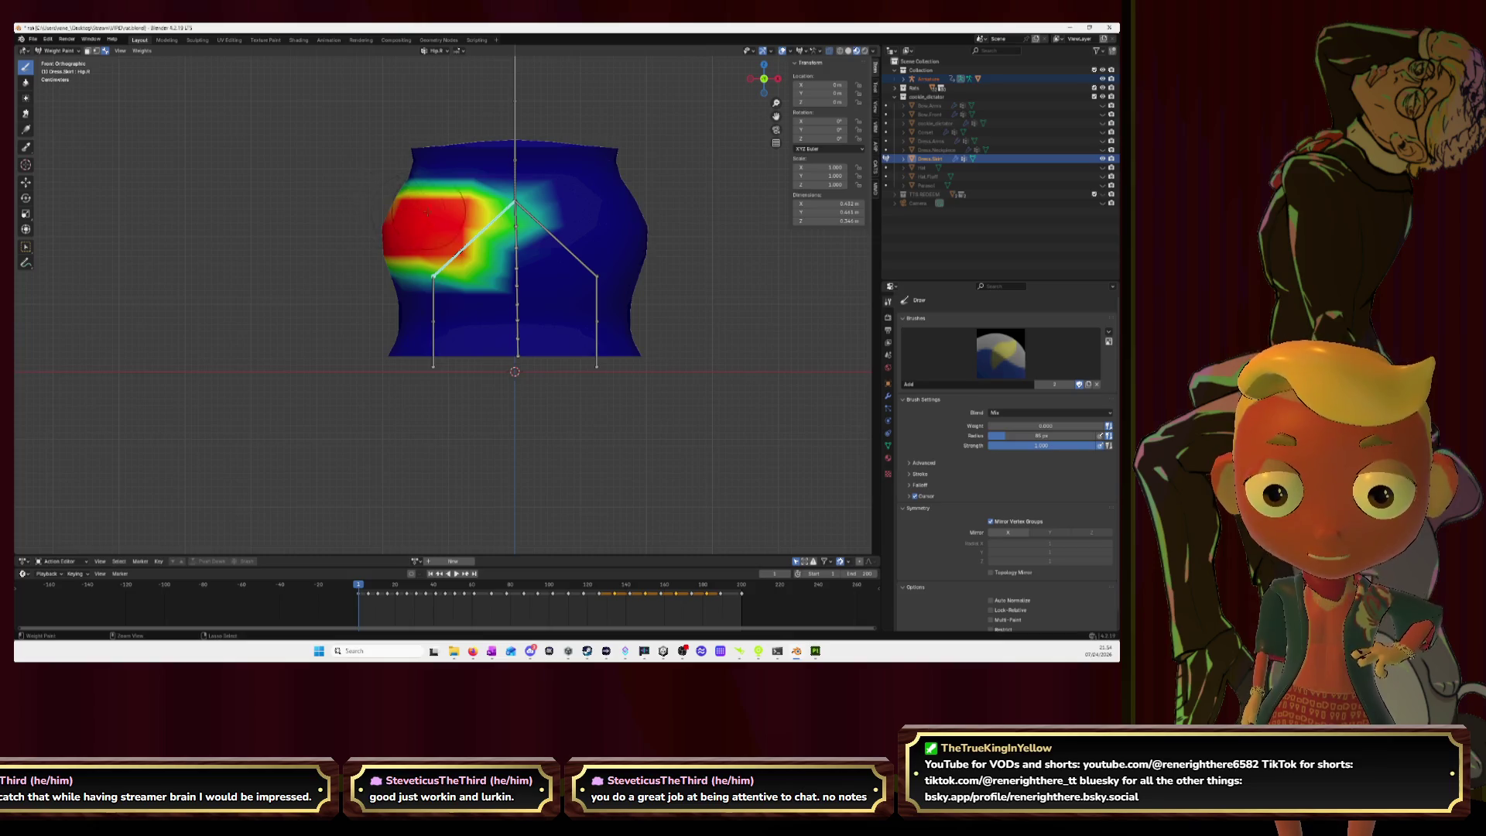
# Step: Paint Hip.L weight along its bone from front, right and back views
pyautogui.keyDown('ctrl'); pyautogui.click(563, 246); pyautogui.keyUp('ctrl')
pyautogui.moveTo(560, 242)
pyautogui.mouseDown()
pyautogui.moveTo(562, 226)
pyautogui.moveTo(636, 249)
pyautogui.mouseUp()
pyautogui.moveTo(548, 237); pyautogui.dragTo(538, 216)
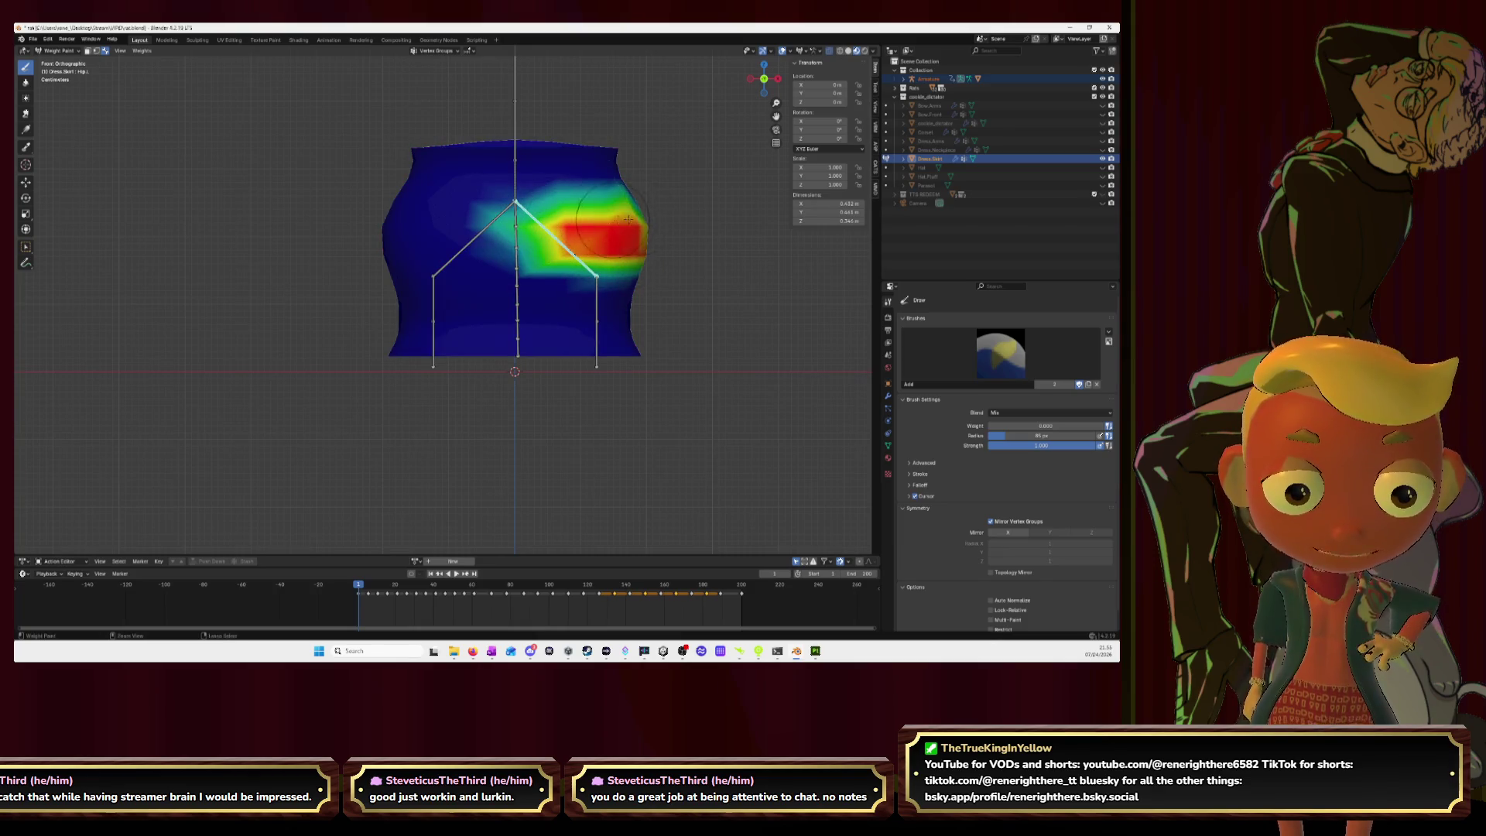
pyautogui.click(777, 78)
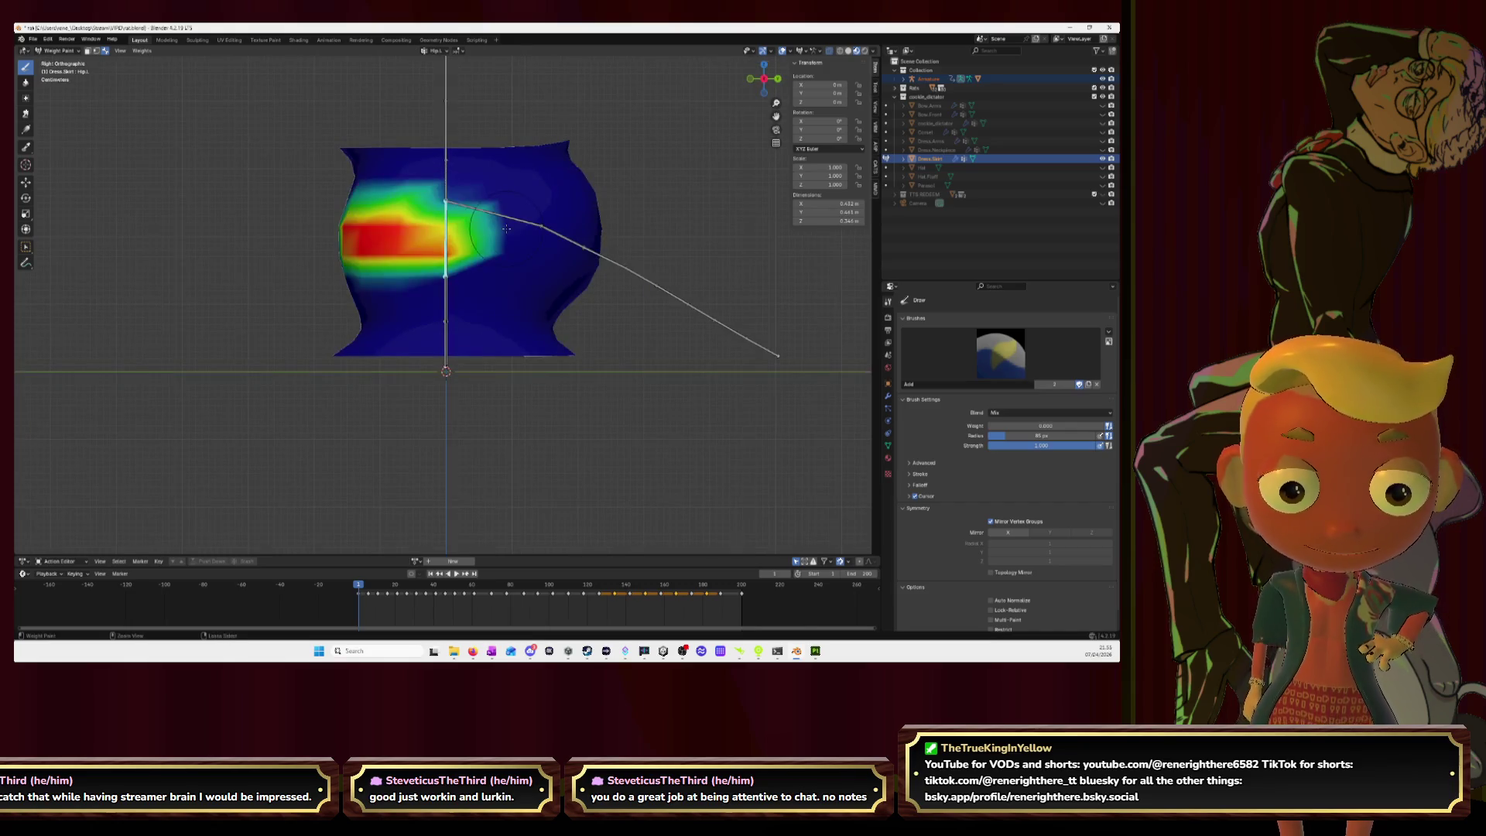
pyautogui.moveTo(395, 246)
pyautogui.mouseDown()
pyautogui.moveTo(553, 241)
pyautogui.moveTo(519, 218)
pyautogui.moveTo(437, 210)
pyautogui.moveTo(524, 222)
pyautogui.moveTo(506, 228)
pyautogui.mouseUp()
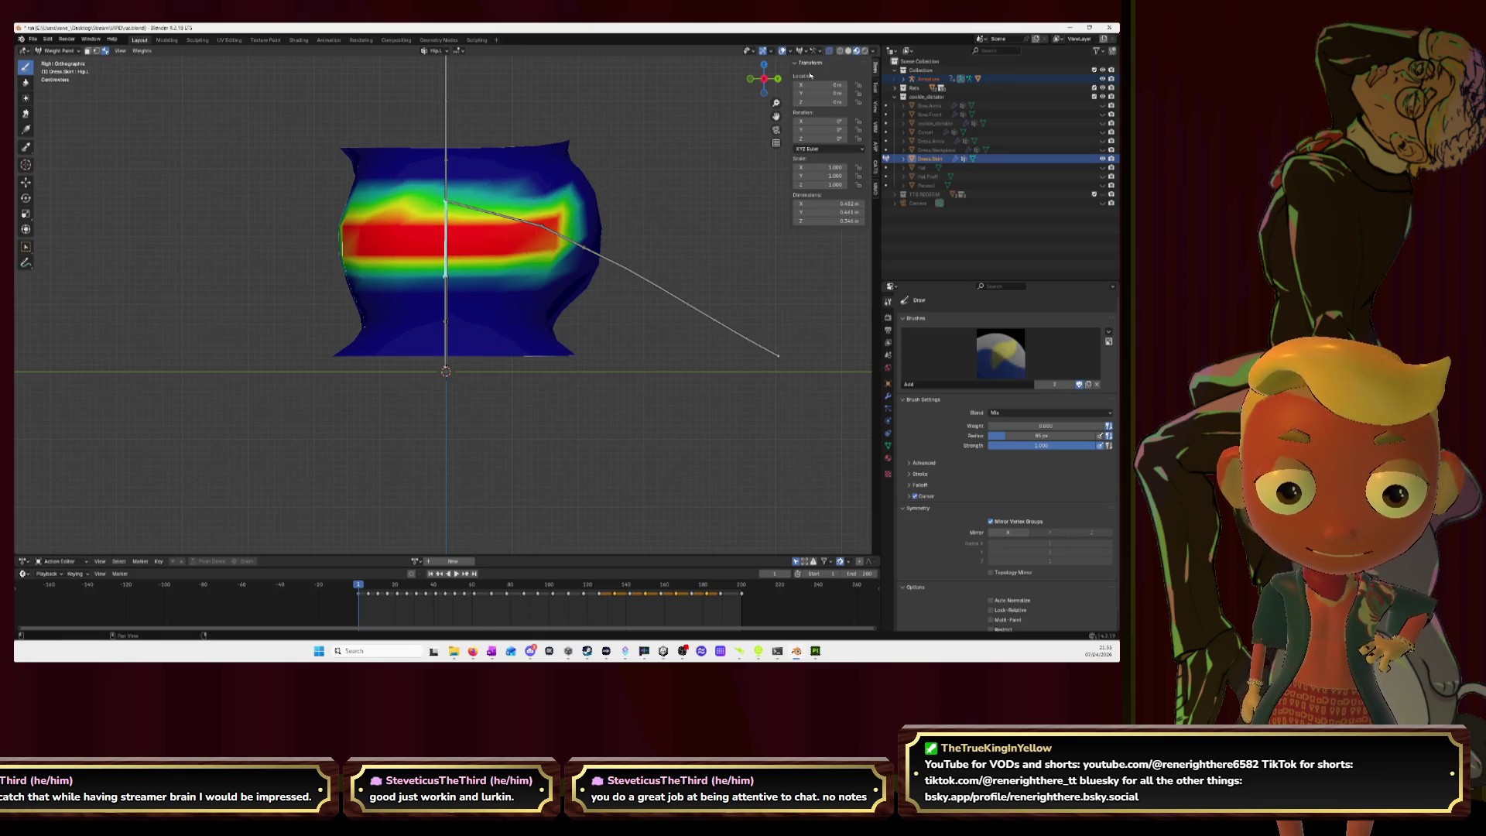
pyautogui.click(778, 78)
pyautogui.moveTo(304, 230)
pyautogui.mouseDown()
pyautogui.moveTo(406, 247)
pyautogui.moveTo(363, 239)
pyautogui.moveTo(410, 209)
pyautogui.moveTo(296, 197)
pyautogui.moveTo(310, 200)
pyautogui.moveTo(282, 208)
pyautogui.moveTo(325, 246)
pyautogui.mouseUp()
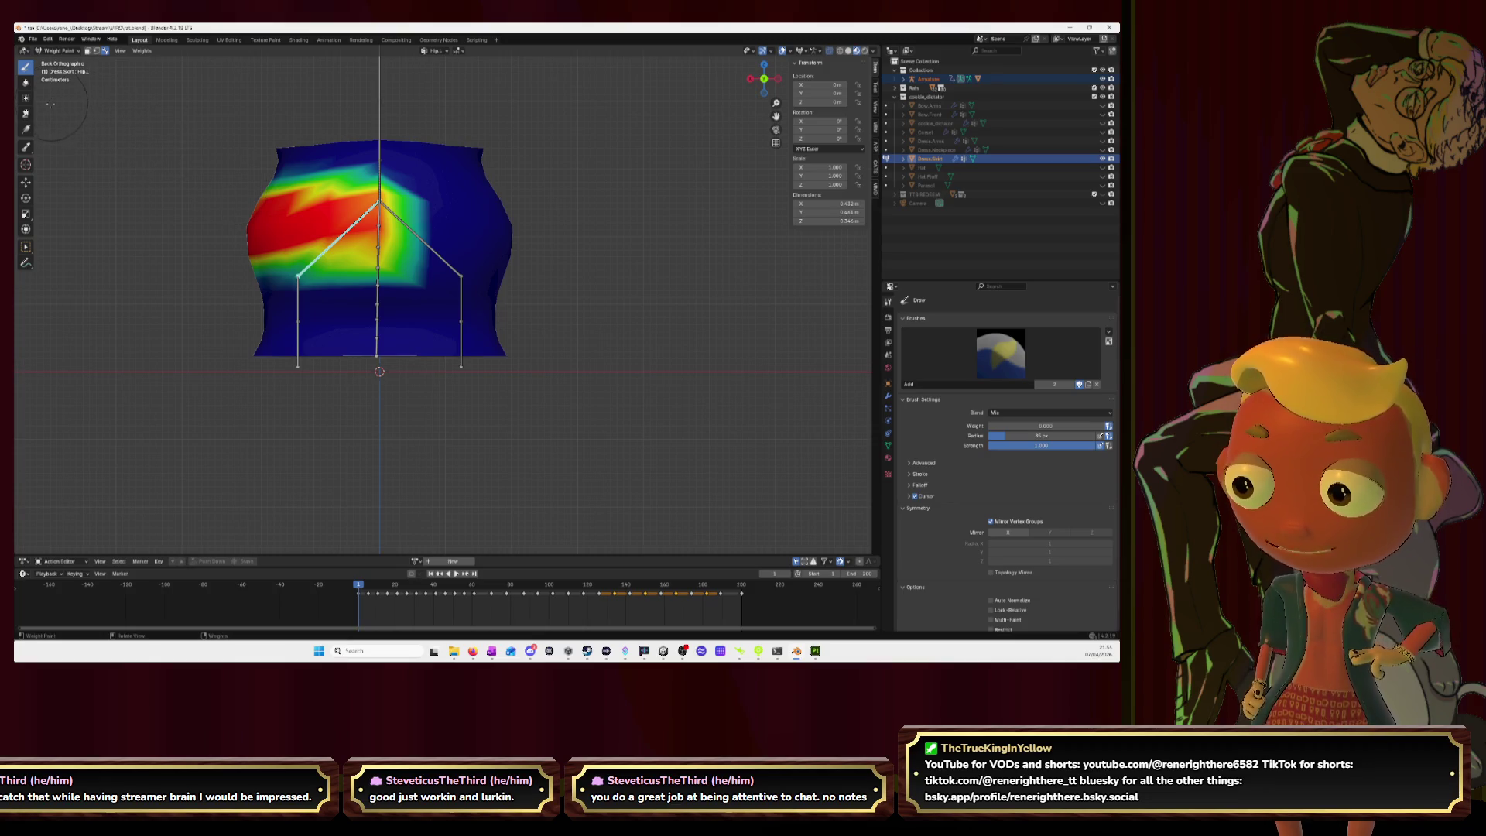
# Step: Blur the Hip.L weights on the back and right side
pyautogui.click(26, 82)
pyautogui.moveTo(383, 255)
pyautogui.mouseDown()
pyautogui.moveTo(348, 205)
pyautogui.moveTo(305, 203)
pyautogui.moveTo(296, 221)
pyautogui.moveTo(335, 255)
pyautogui.mouseUp()
pyautogui.click(749, 78)
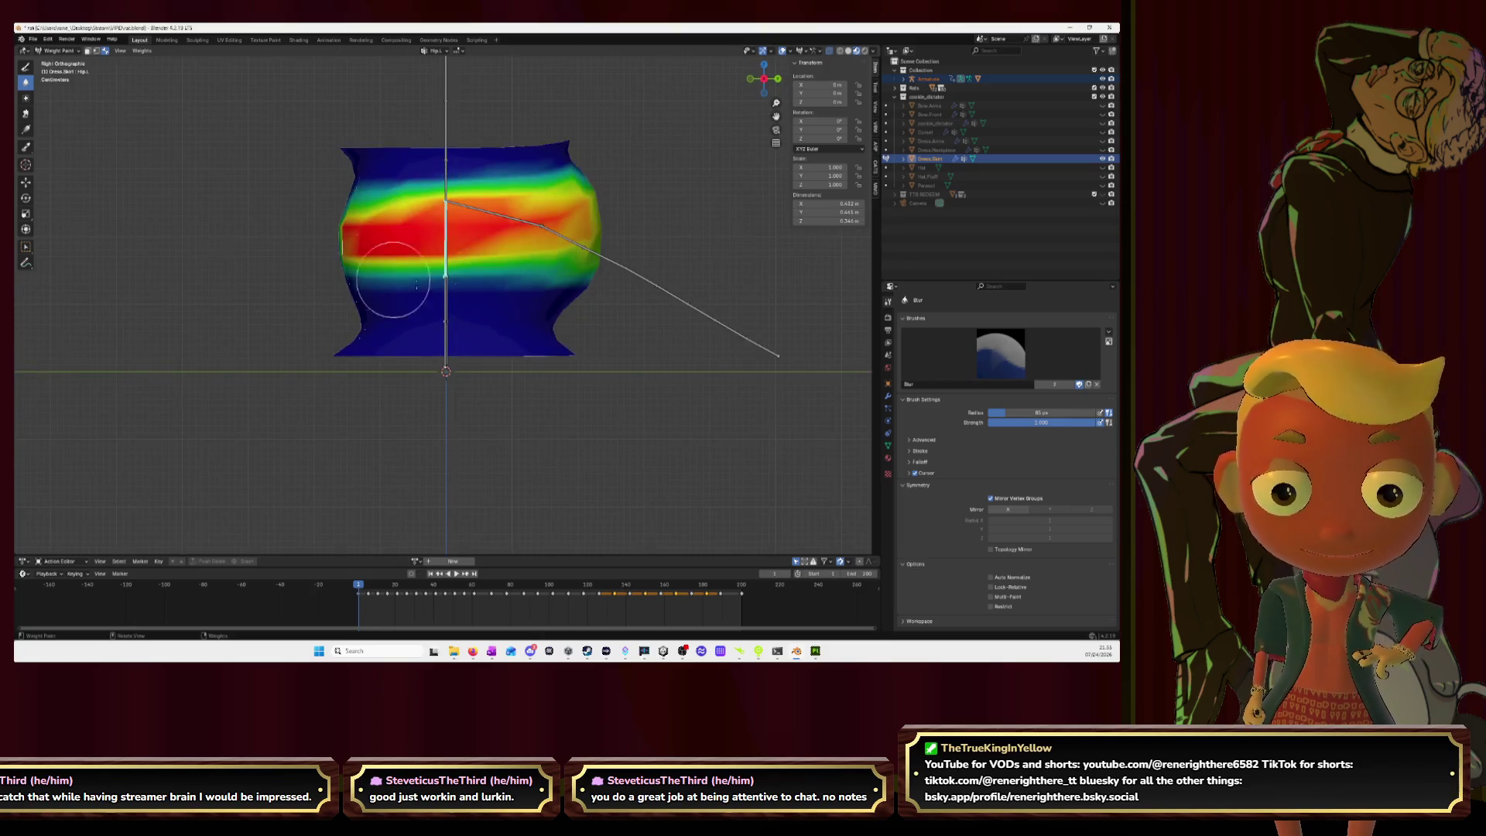
pyautogui.moveTo(375, 224)
pyautogui.mouseDown()
pyautogui.moveTo(364, 232)
pyautogui.moveTo(571, 232)
pyautogui.moveTo(530, 248)
pyautogui.mouseUp()
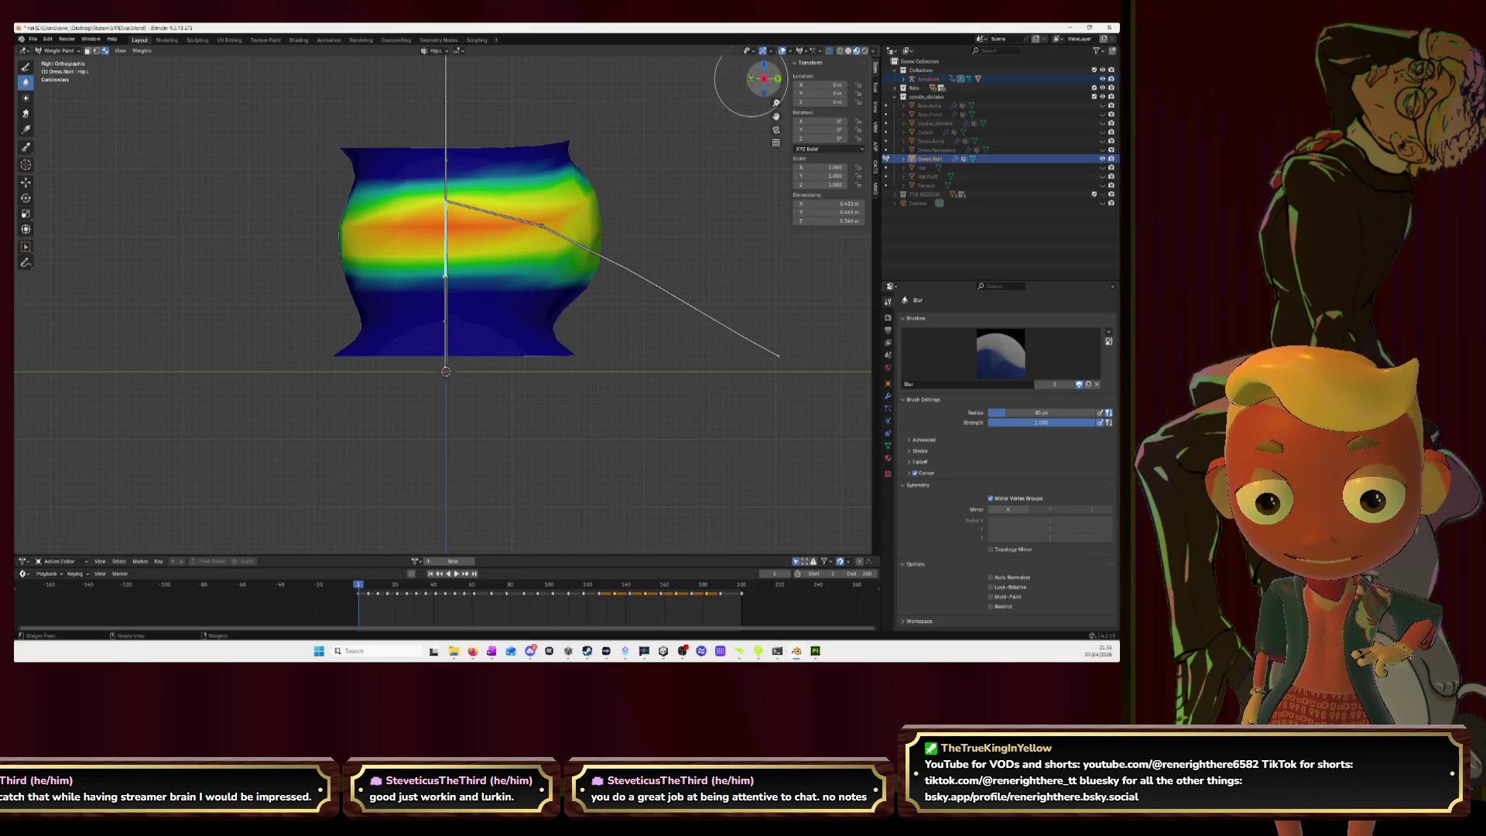
pyautogui.click(750, 78)
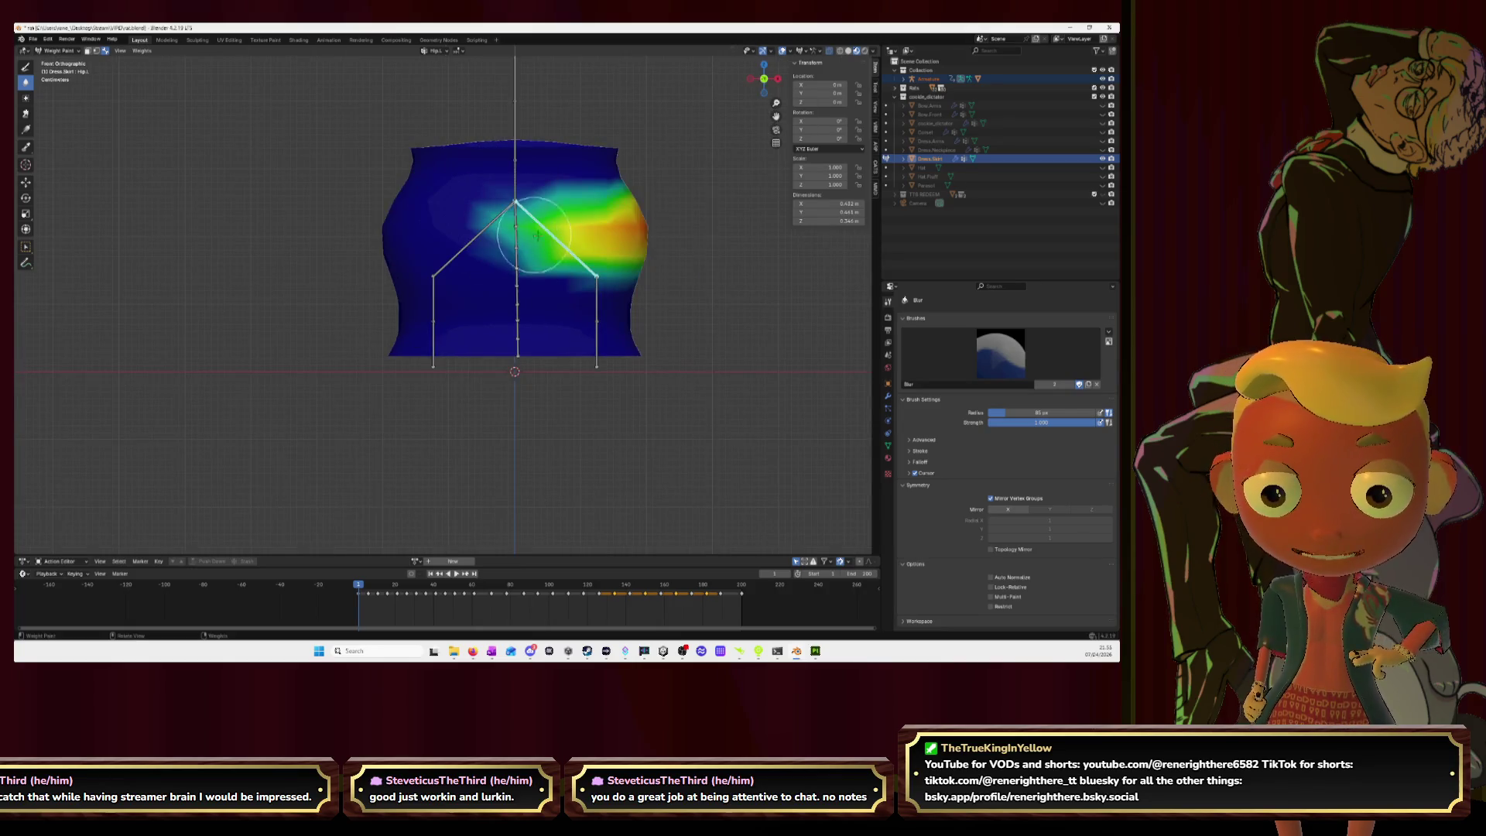
# Step: Blur the Hip.R weights from left and back, then select Spine.0 with Draw active
pyautogui.keyDown('ctrl'); pyautogui.click(488, 227); pyautogui.keyUp('ctrl')
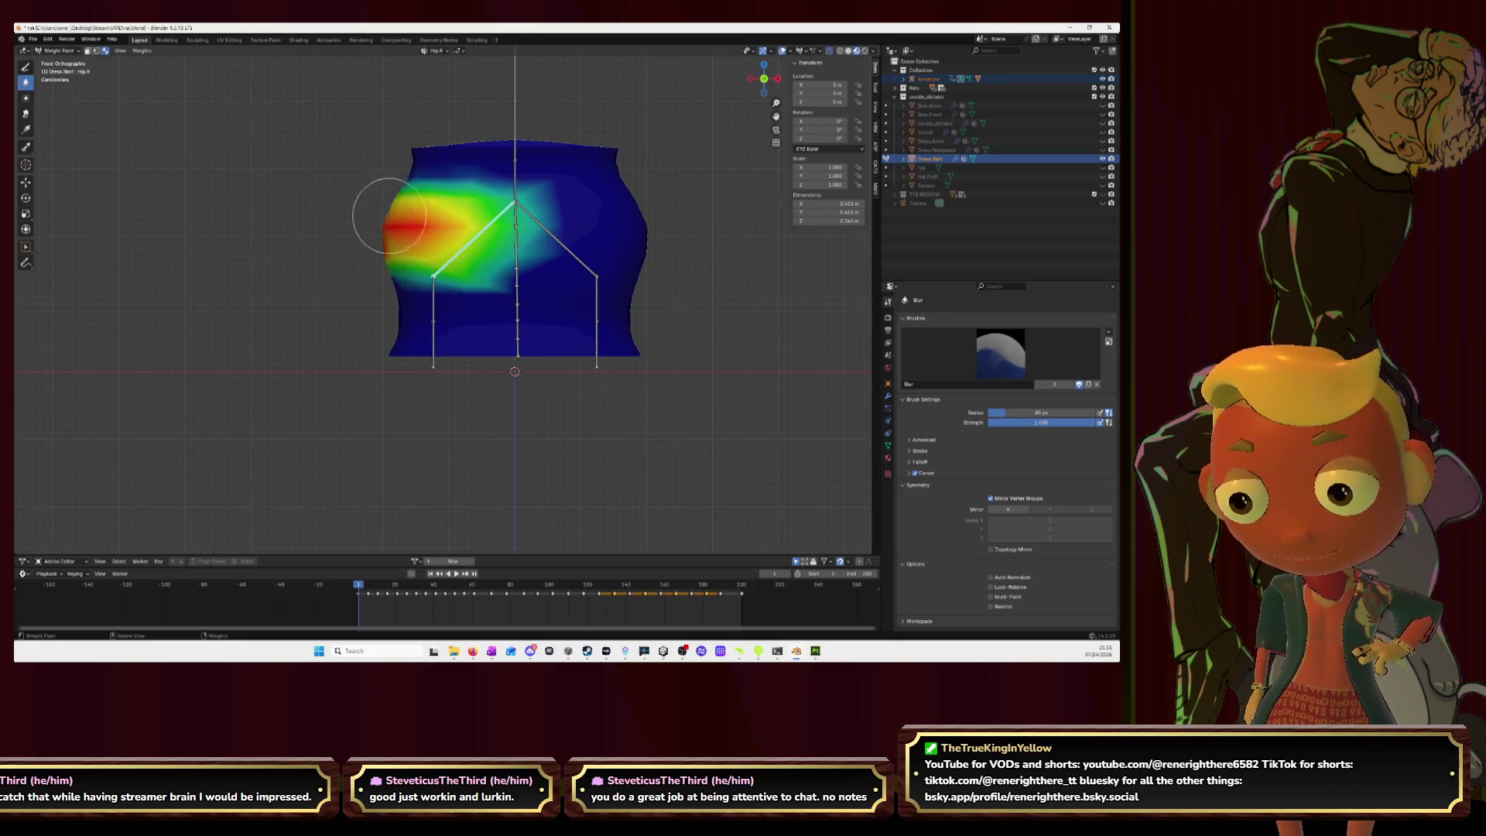
pyautogui.click(750, 78)
pyautogui.moveTo(534, 239)
pyautogui.mouseDown()
pyautogui.moveTo(403, 247)
pyautogui.moveTo(419, 237)
pyautogui.moveTo(332, 233)
pyautogui.moveTo(364, 193)
pyautogui.mouseUp()
pyautogui.click(749, 78)
pyautogui.moveTo(456, 232)
pyautogui.mouseDown()
pyautogui.moveTo(434, 247)
pyautogui.moveTo(403, 240)
pyautogui.moveTo(434, 256)
pyautogui.mouseUp()
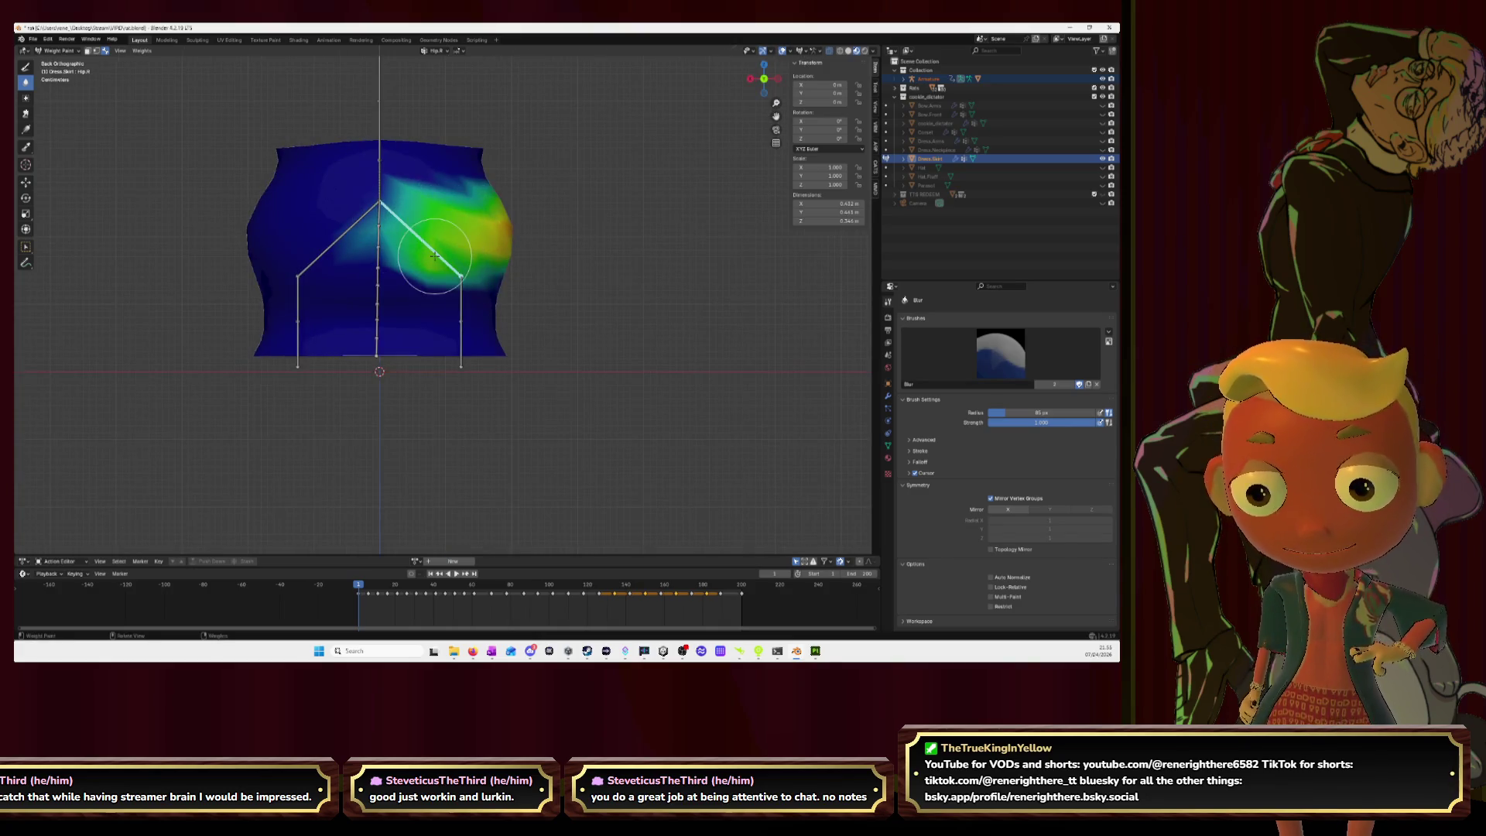
pyautogui.keyDown('ctrl'); pyautogui.click(380, 166); pyautogui.keyUp('ctrl')
pyautogui.click(27, 69)
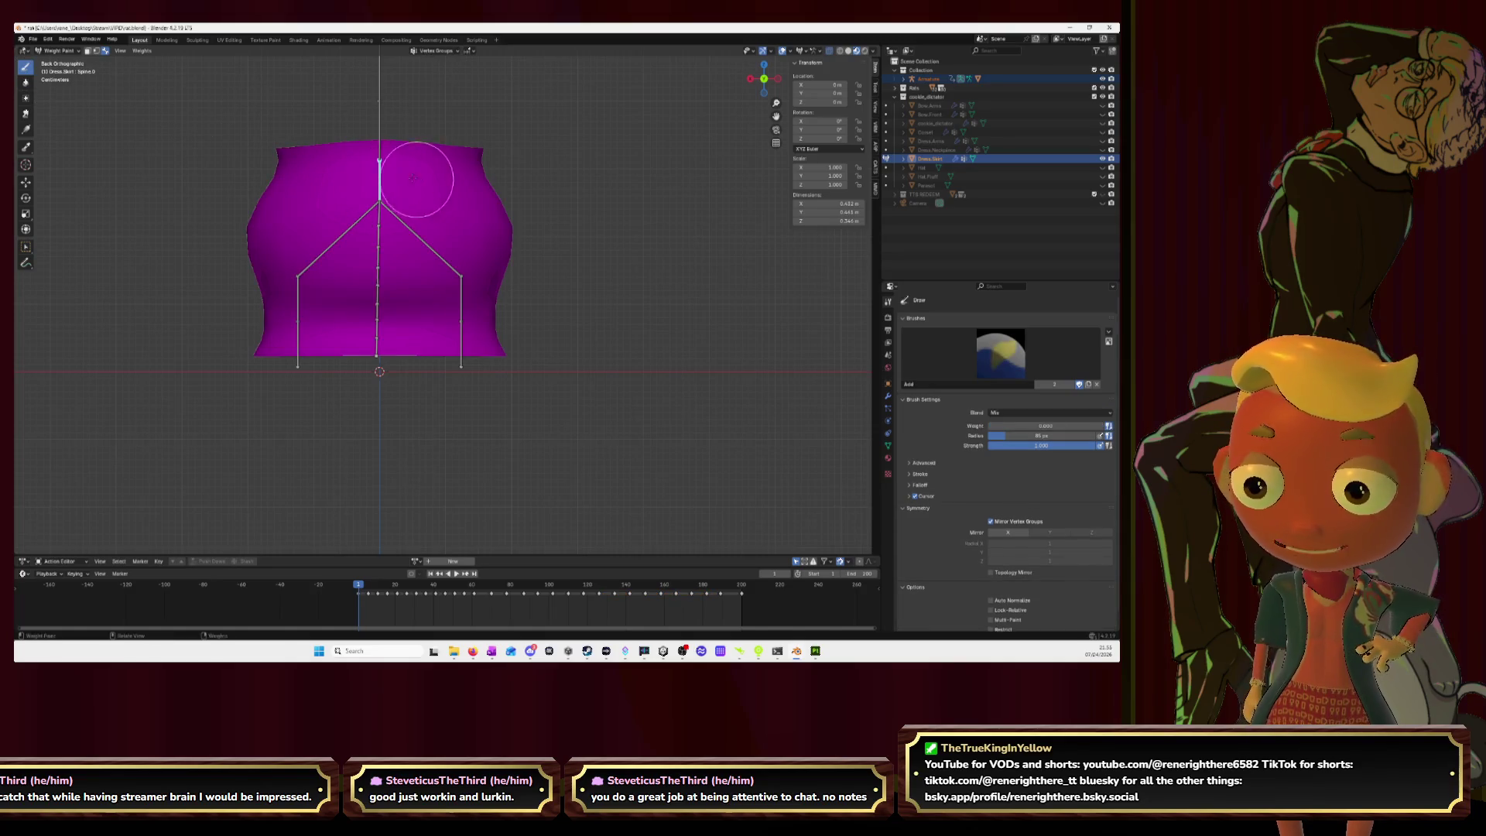
# Step: Paint a Spine.0 band around the skirt's top from back, left, front and right, then select Spine.1
pyautogui.moveTo(332, 172)
pyautogui.mouseDown()
pyautogui.moveTo(464, 174)
pyautogui.moveTo(278, 170)
pyautogui.moveTo(441, 197)
pyautogui.moveTo(491, 185)
pyautogui.mouseUp()
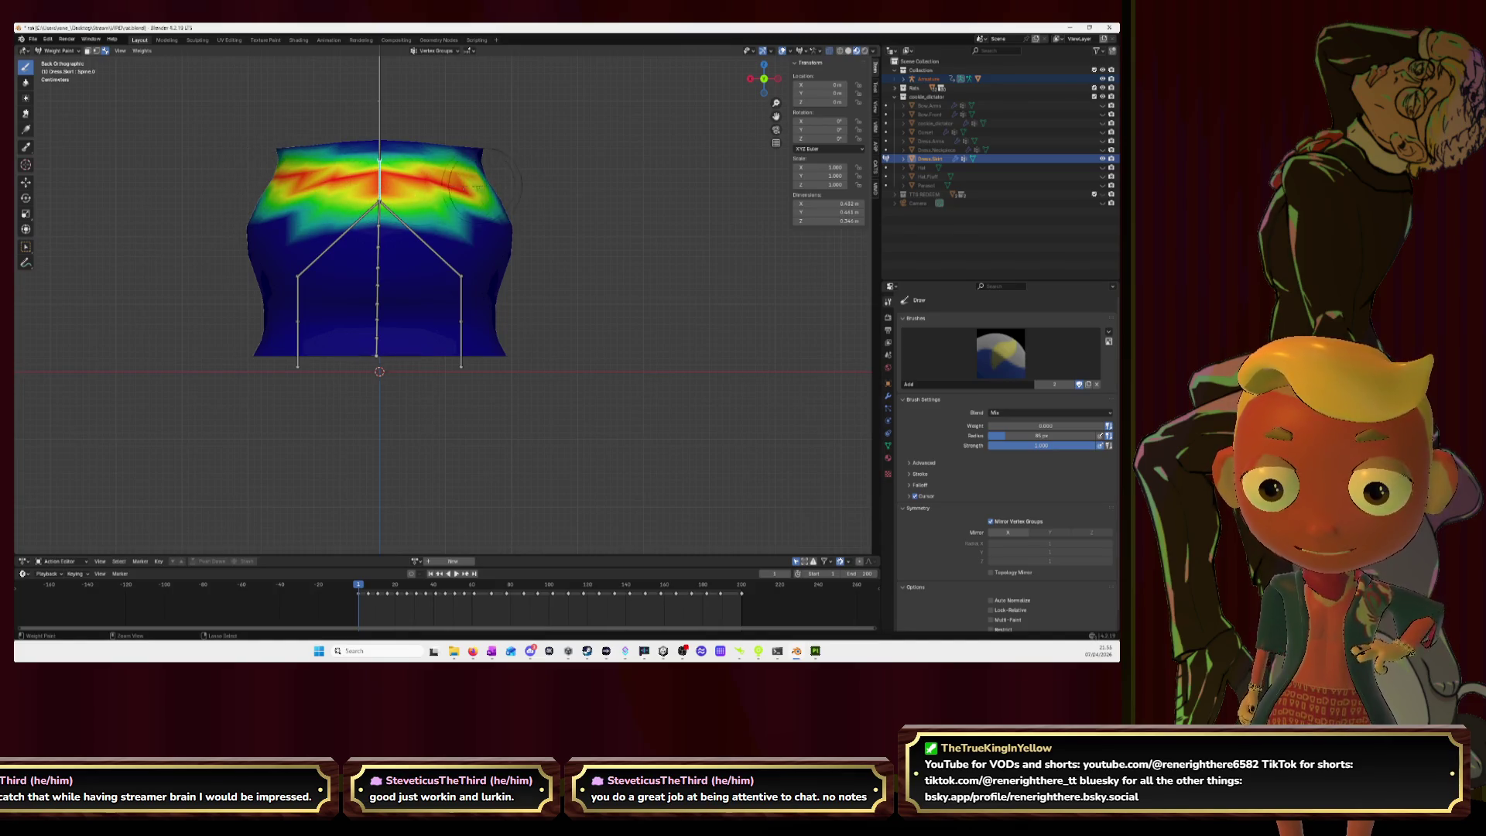
pyautogui.moveTo(393, 186)
pyautogui.mouseDown()
pyautogui.moveTo(339, 198)
pyautogui.moveTo(440, 197)
pyautogui.mouseUp()
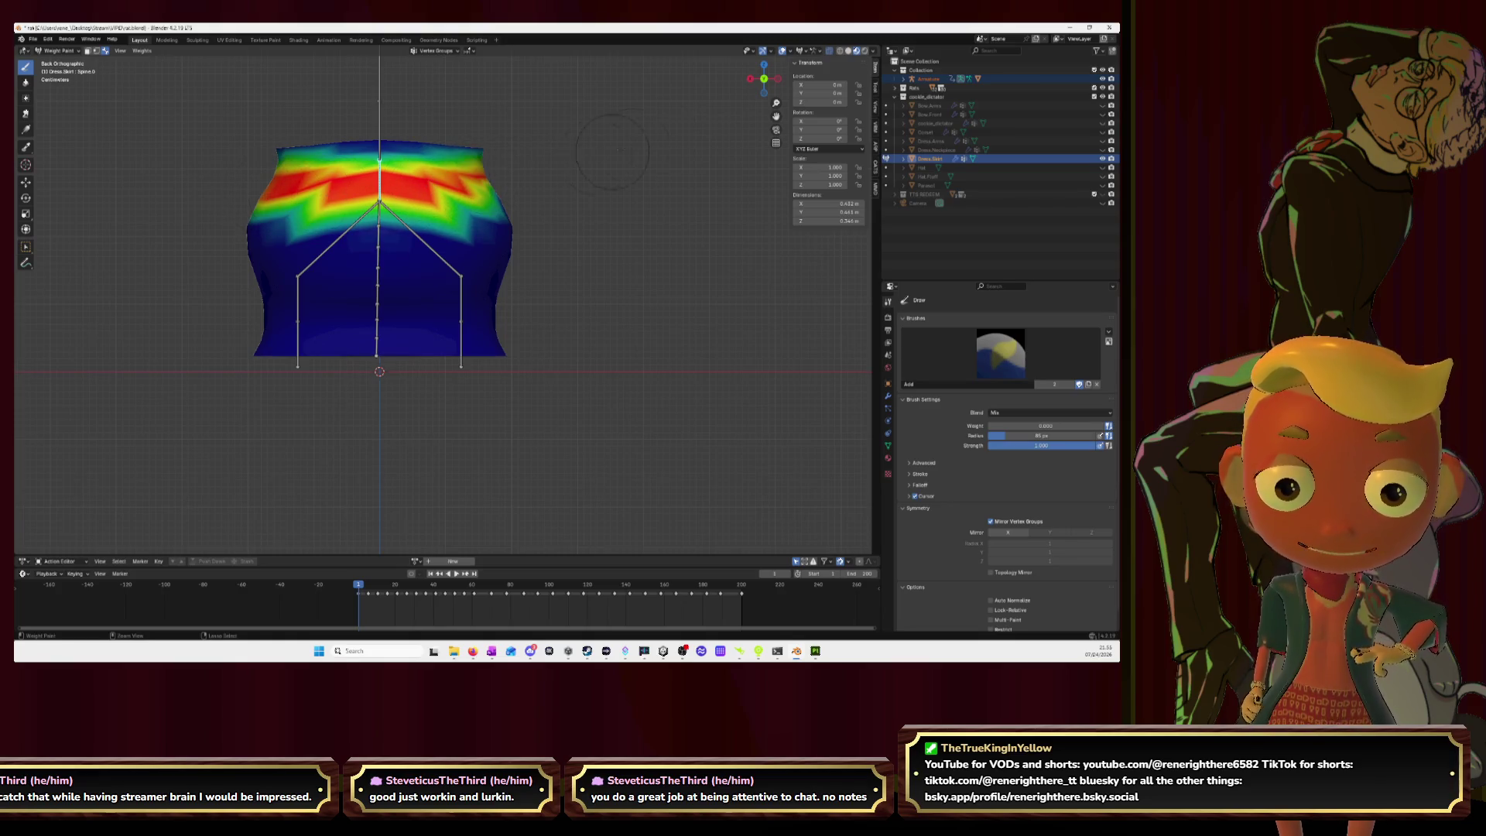
pyautogui.click(778, 78)
pyautogui.moveTo(333, 181)
pyautogui.mouseDown()
pyautogui.moveTo(510, 182)
pyautogui.moveTo(442, 190)
pyautogui.mouseUp()
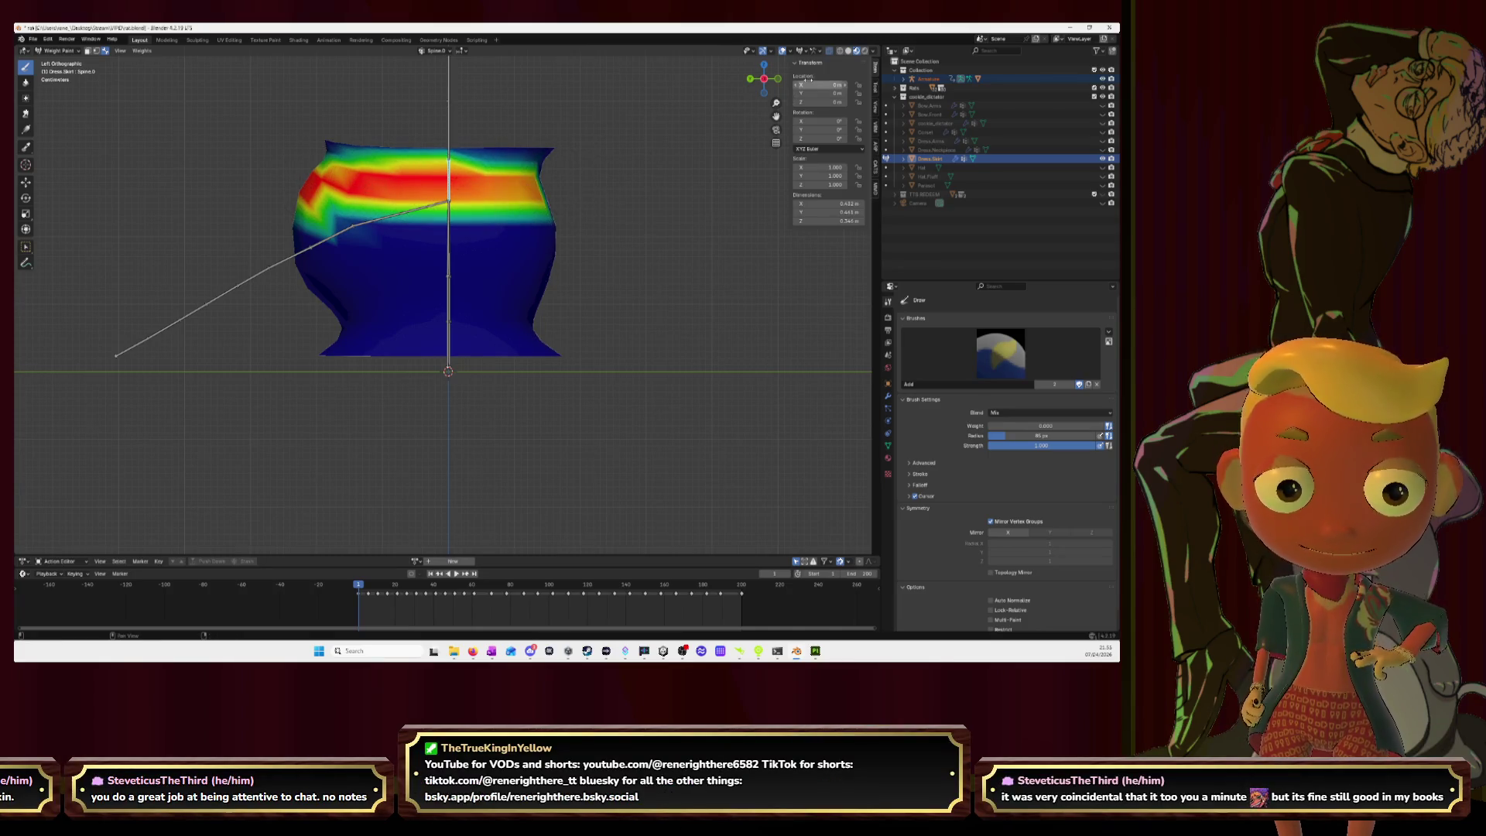
pyautogui.click(777, 78)
pyautogui.moveTo(433, 190); pyautogui.dragTo(659, 192)
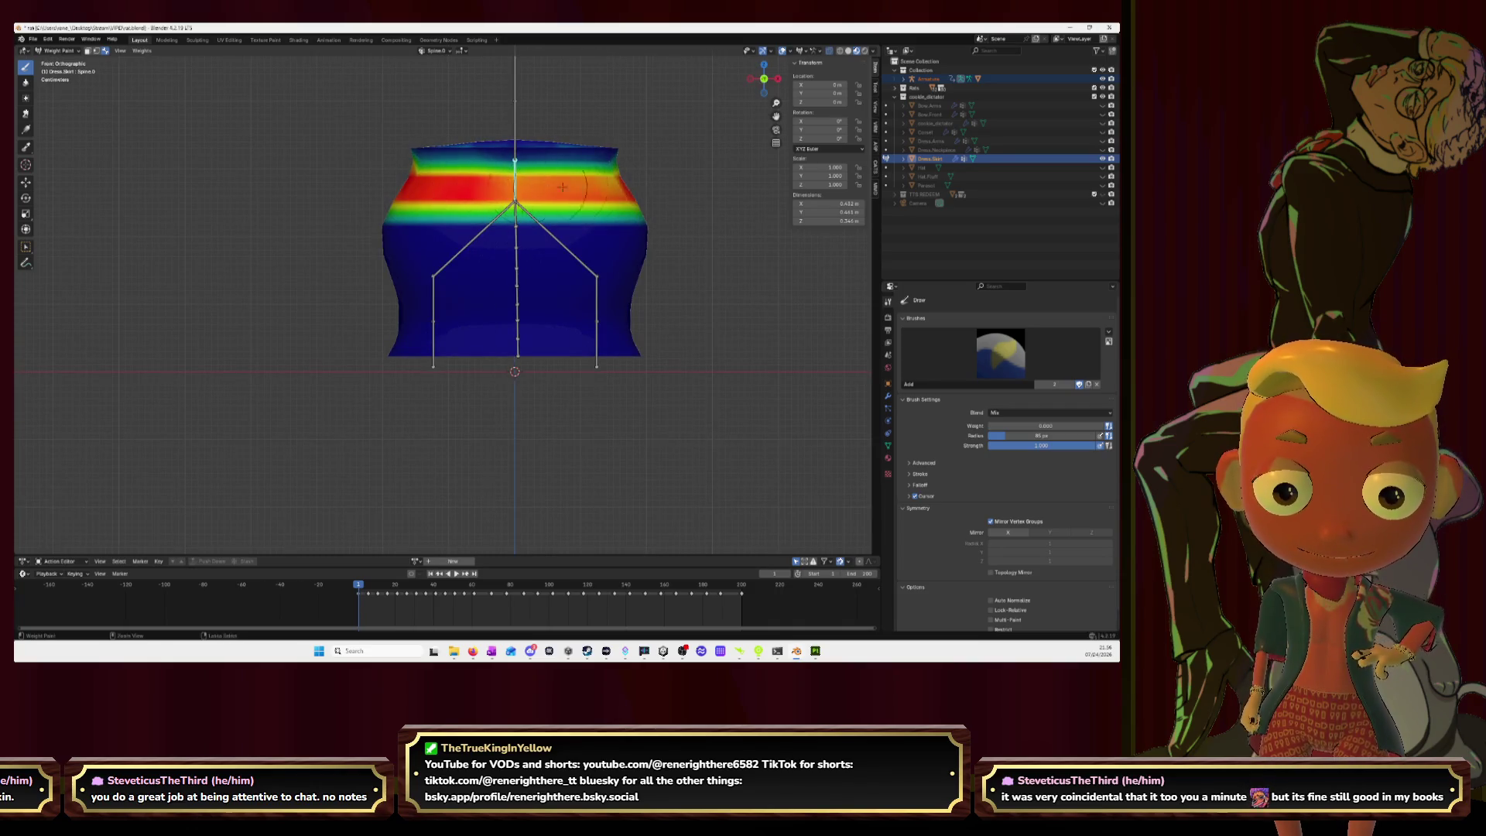
pyautogui.moveTo(525, 189)
pyautogui.mouseDown()
pyautogui.moveTo(584, 184)
pyautogui.moveTo(554, 182)
pyautogui.mouseUp()
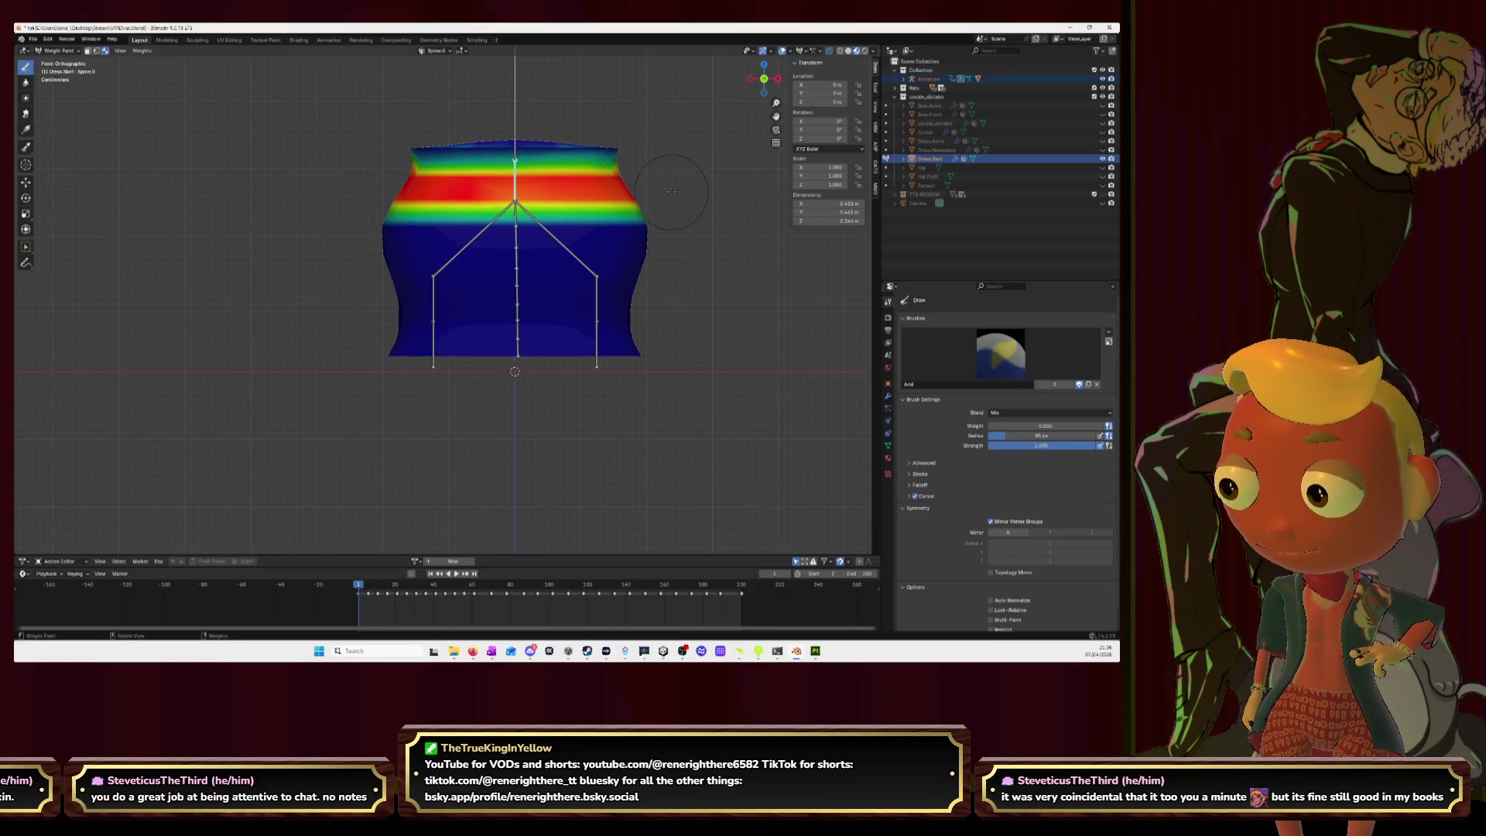
pyautogui.click(778, 79)
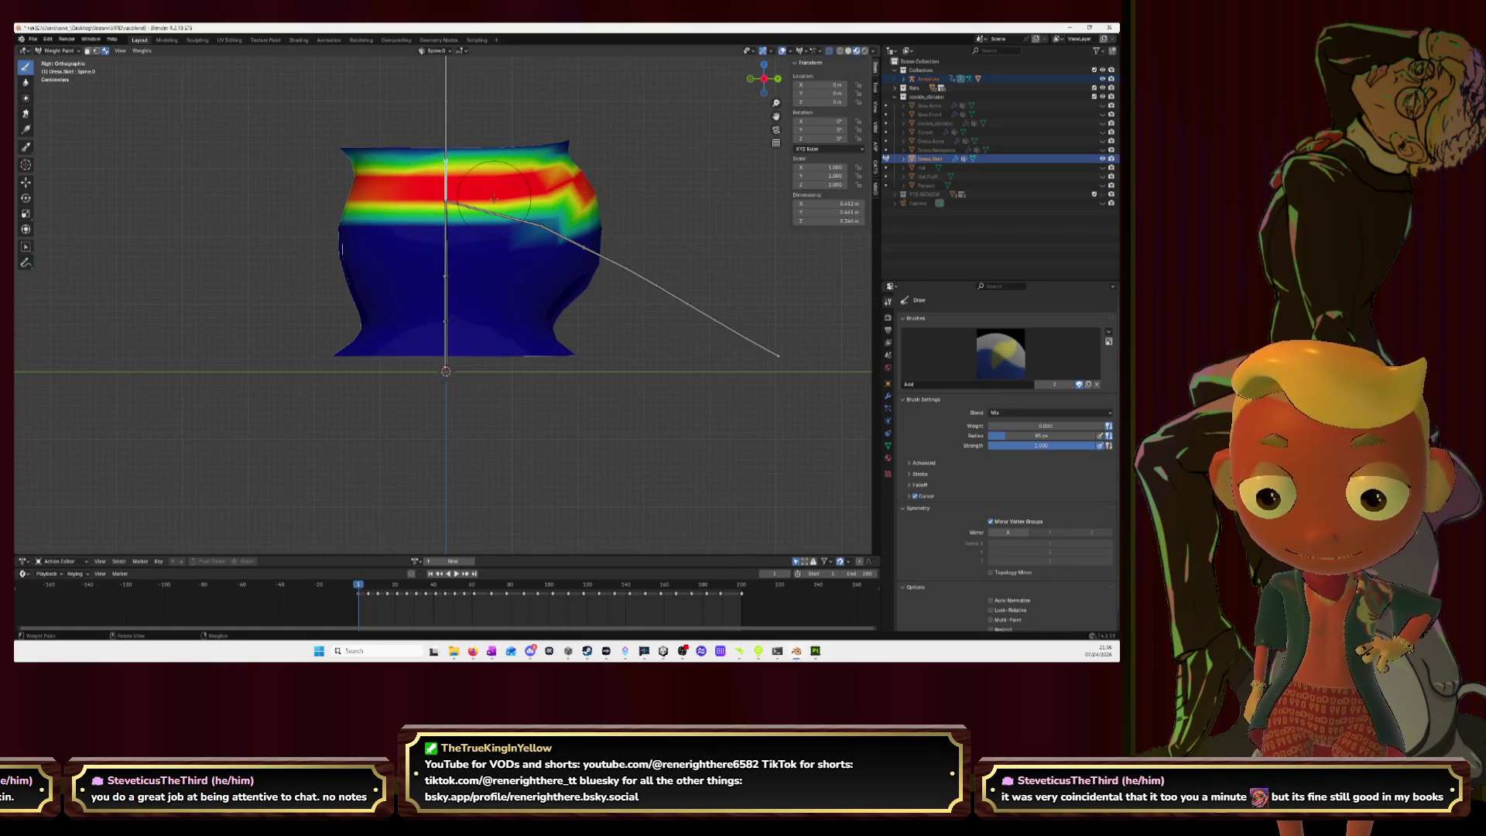
pyautogui.keyDown('ctrl'); pyautogui.click(443, 141); pyautogui.keyUp('ctrl')
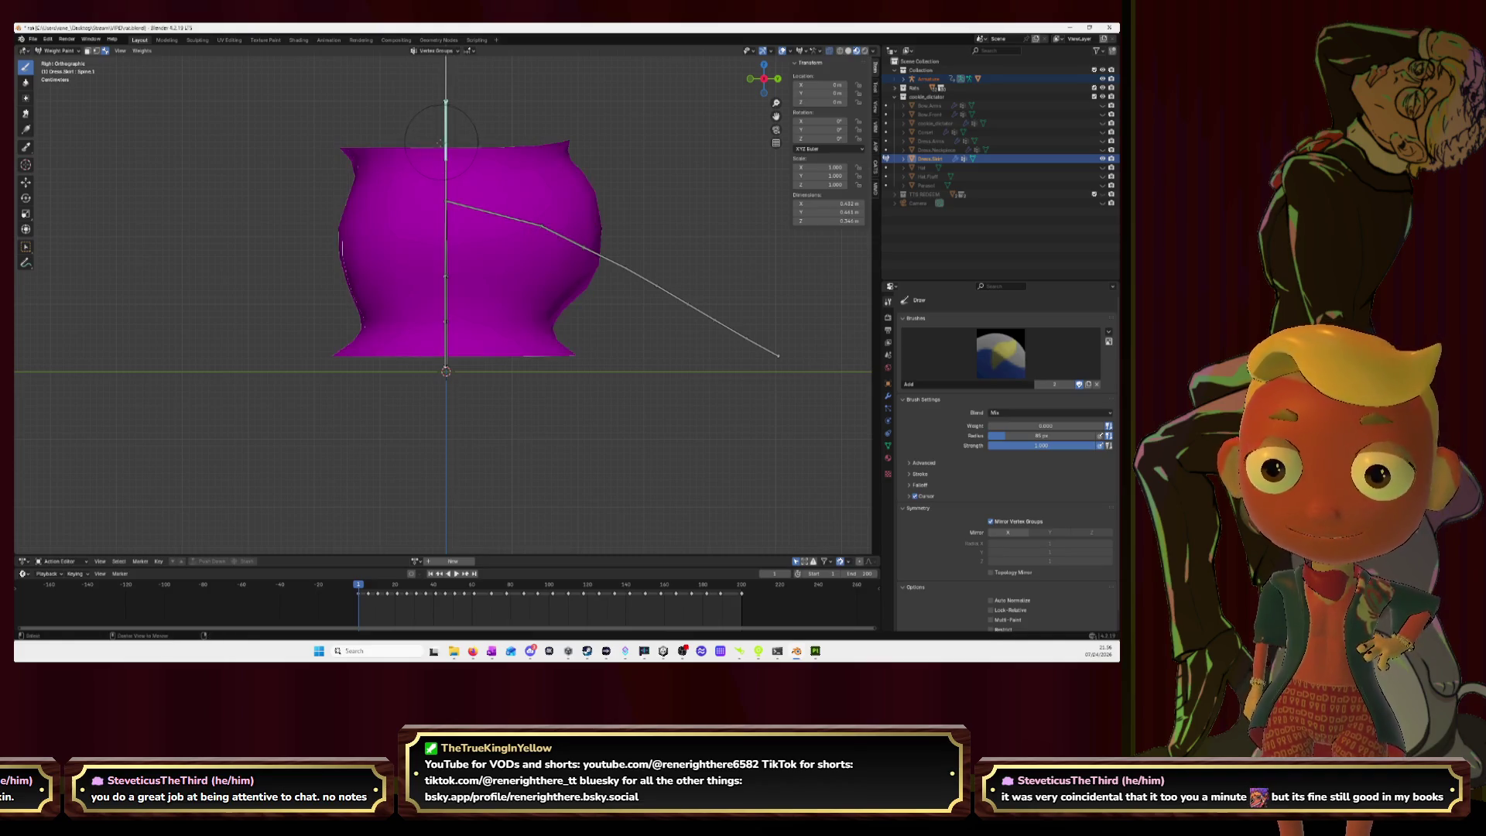
# Step: Draw Spine.1 weight along the skirt's top rim from front, back and left views
pyautogui.moveTo(333, 147); pyautogui.dragTo(573, 145)
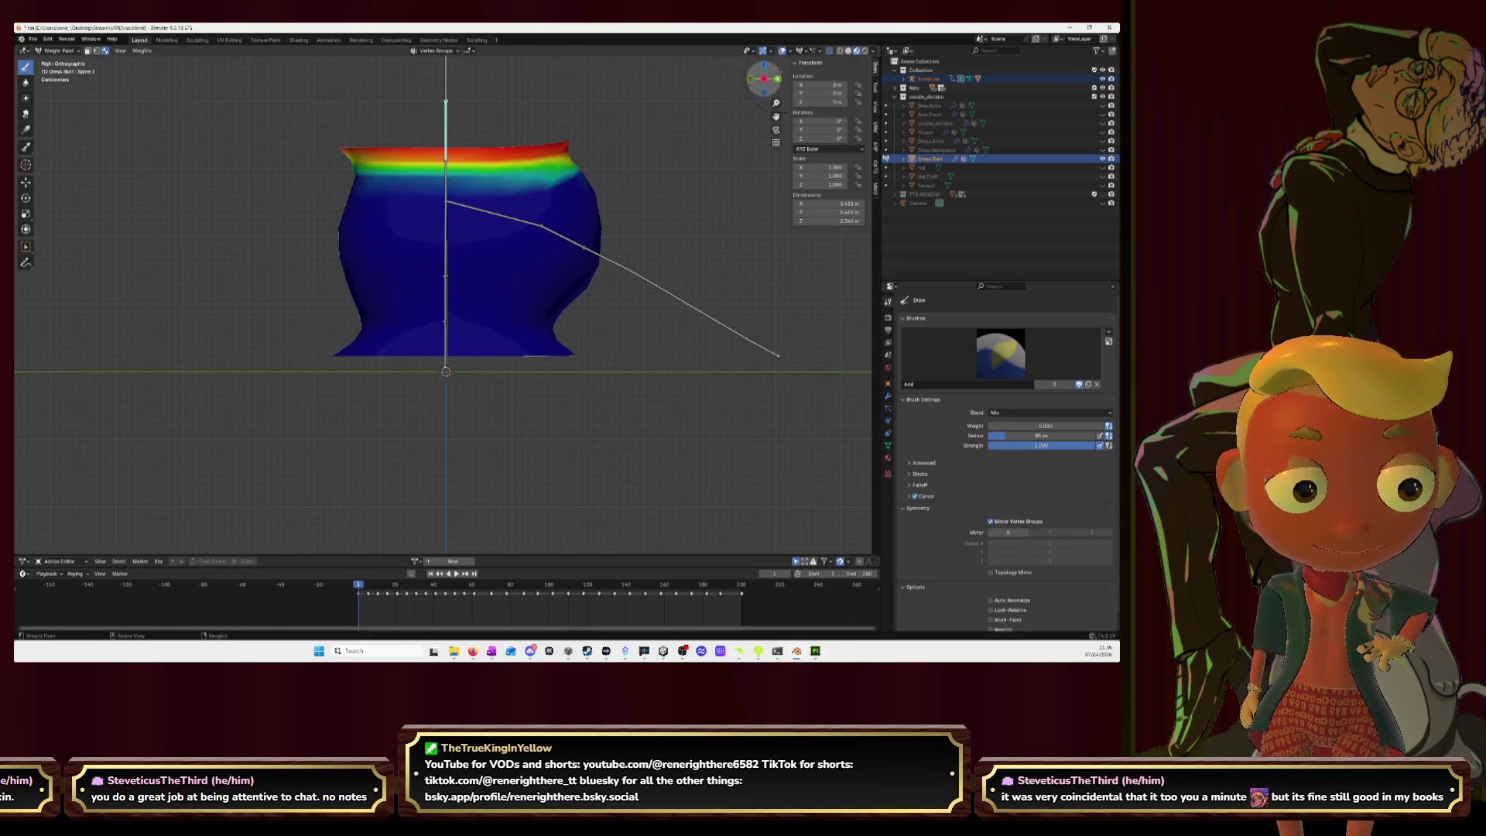
pyautogui.press('ctrl+KP_1')
pyautogui.moveTo(356, 155)
pyautogui.mouseDown()
pyautogui.moveTo(340, 158)
pyautogui.moveTo(463, 149)
pyautogui.mouseUp()
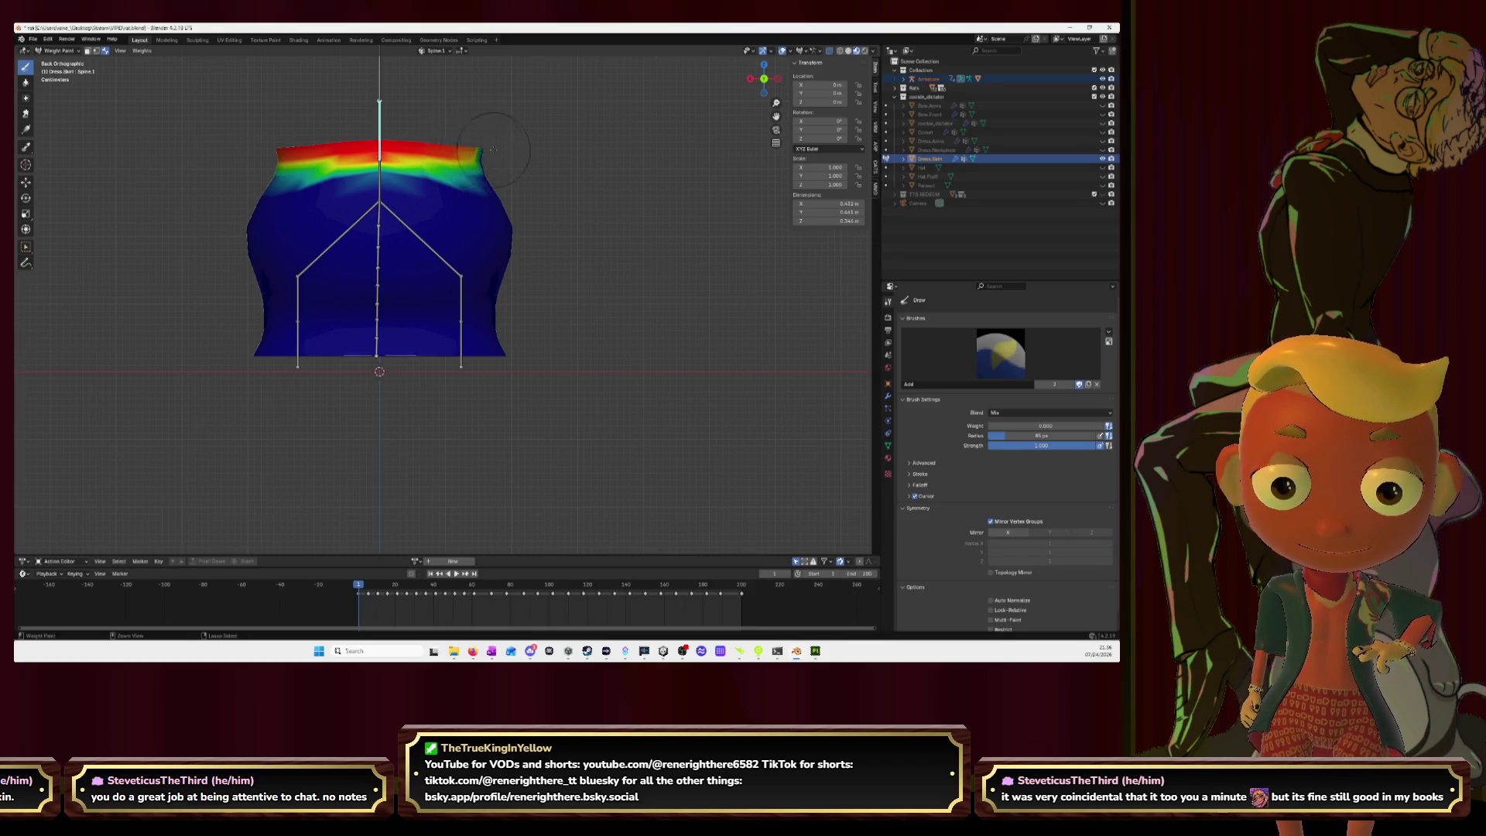
pyautogui.press('ctrl+KP_3')
pyautogui.moveTo(364, 166)
pyautogui.mouseDown()
pyautogui.moveTo(539, 149)
pyautogui.moveTo(518, 151)
pyautogui.mouseUp()
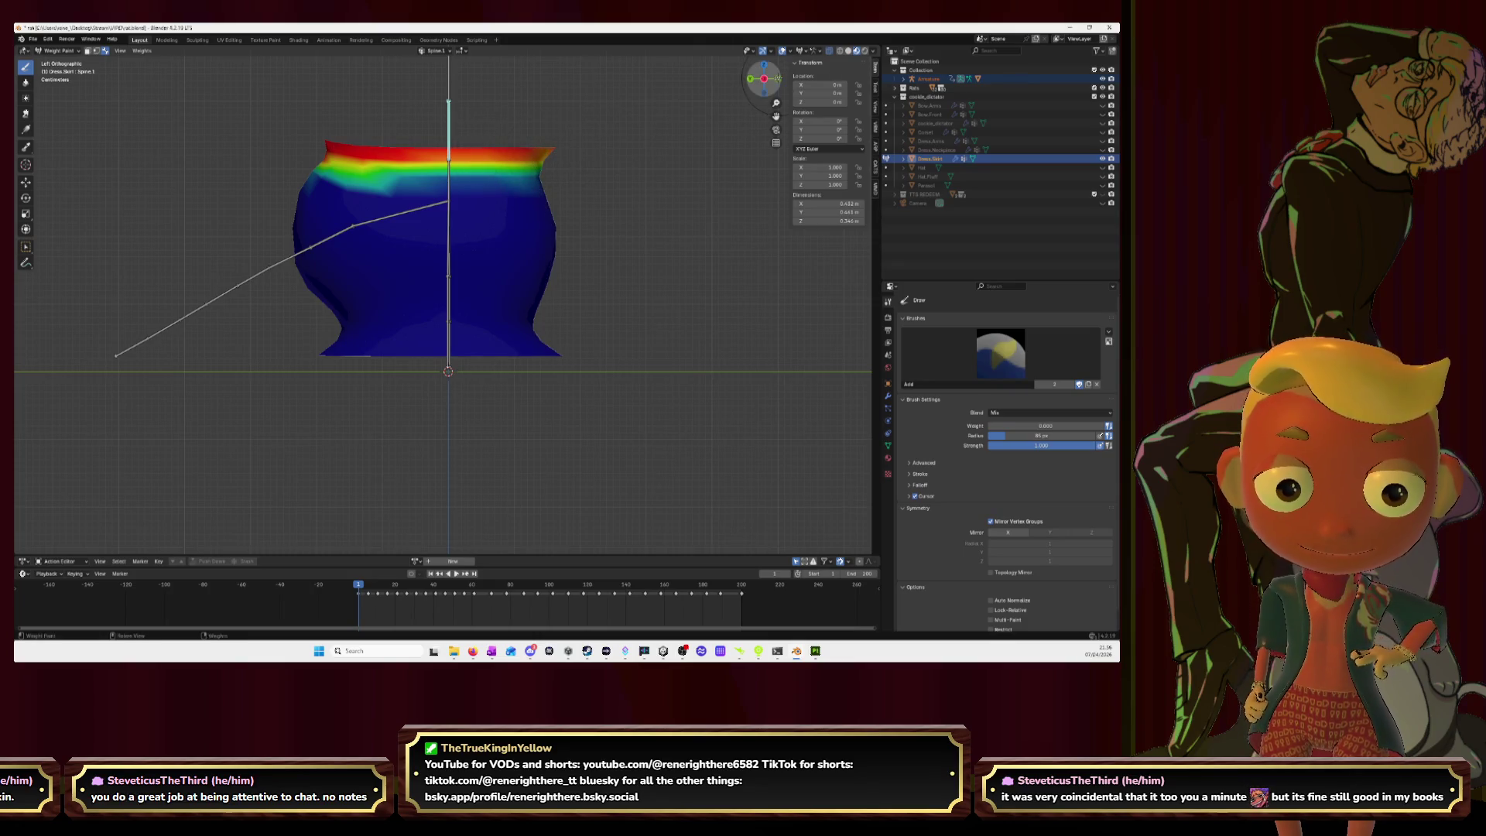
pyautogui.click(778, 78)
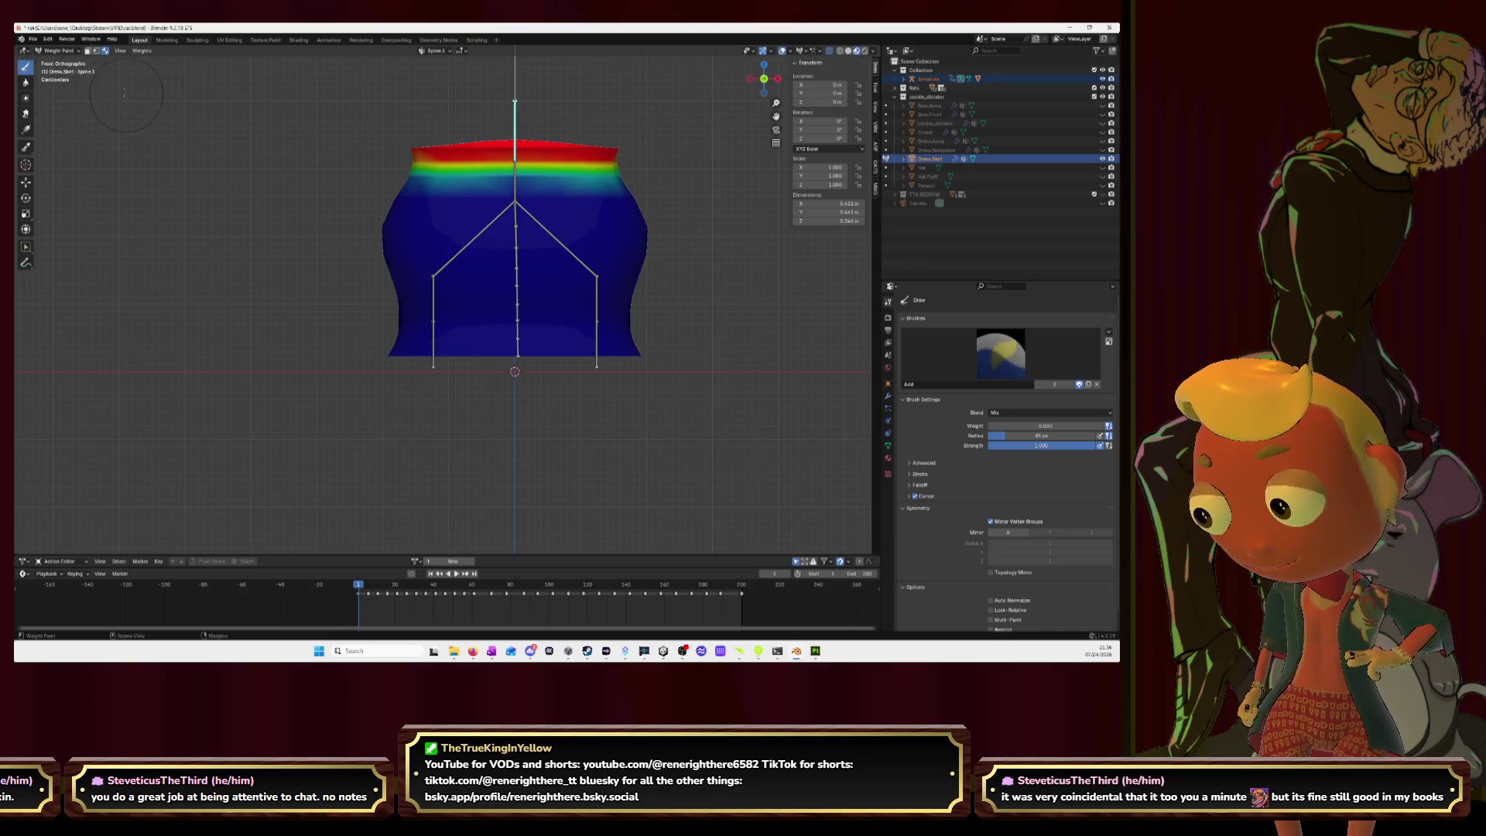
# Step: Blur the Spine.1 band across the front and check it from right, back and left
pyautogui.click(28, 82)
pyautogui.moveTo(418, 157); pyautogui.dragTo(696, 142)
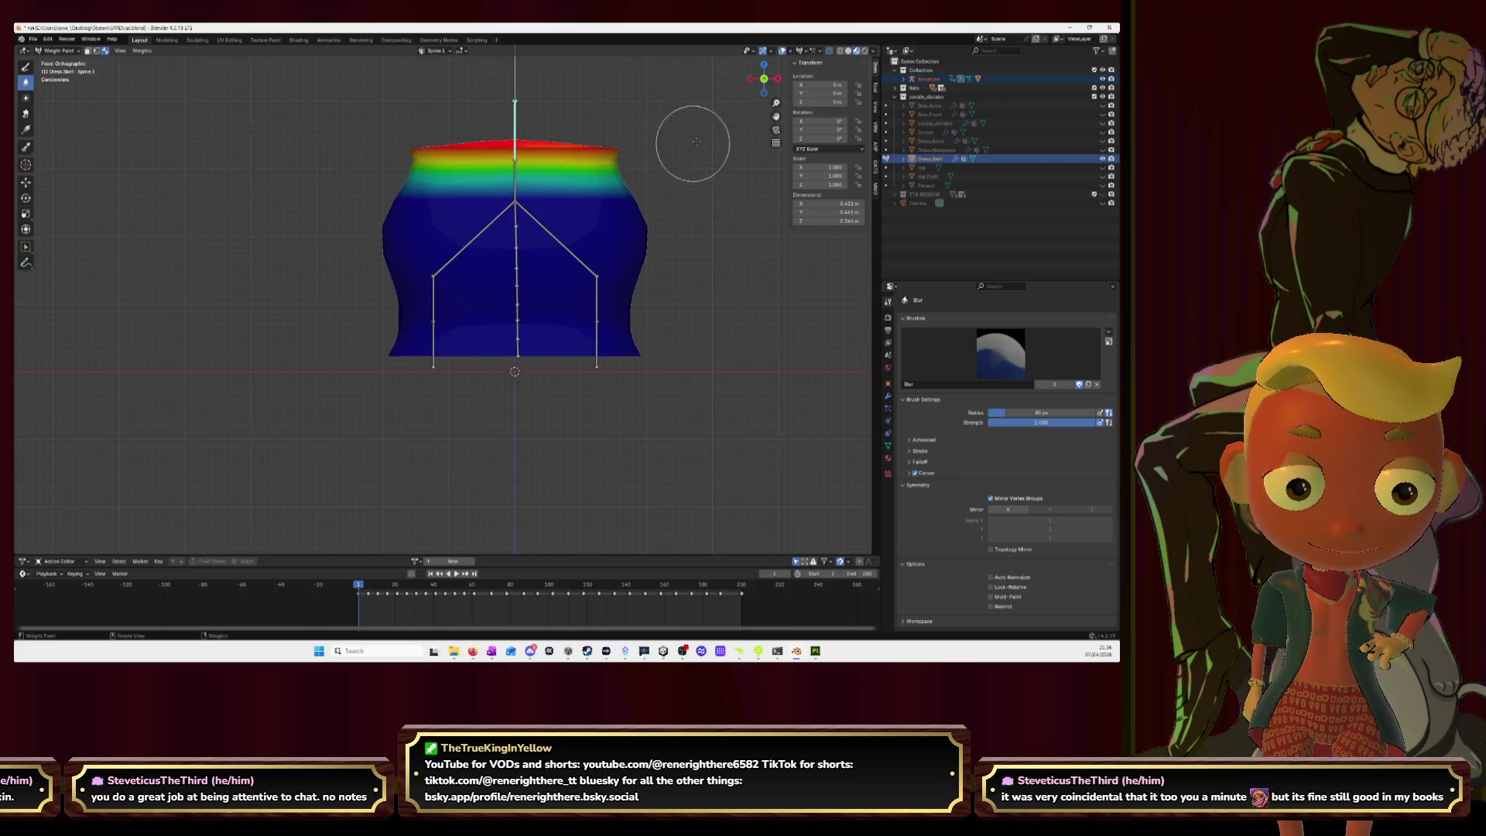
pyautogui.click(777, 78)
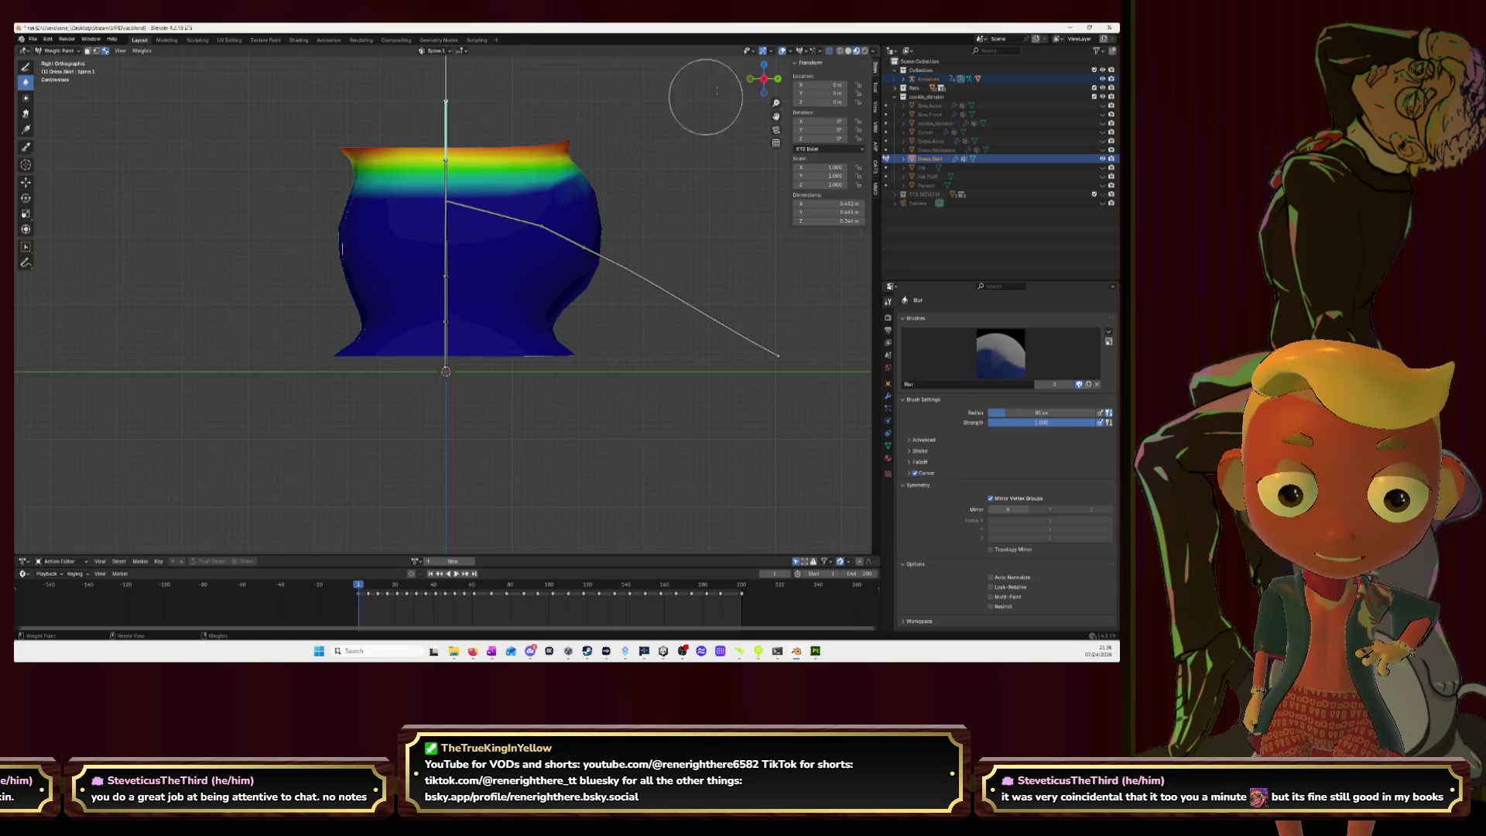
pyautogui.click(777, 78)
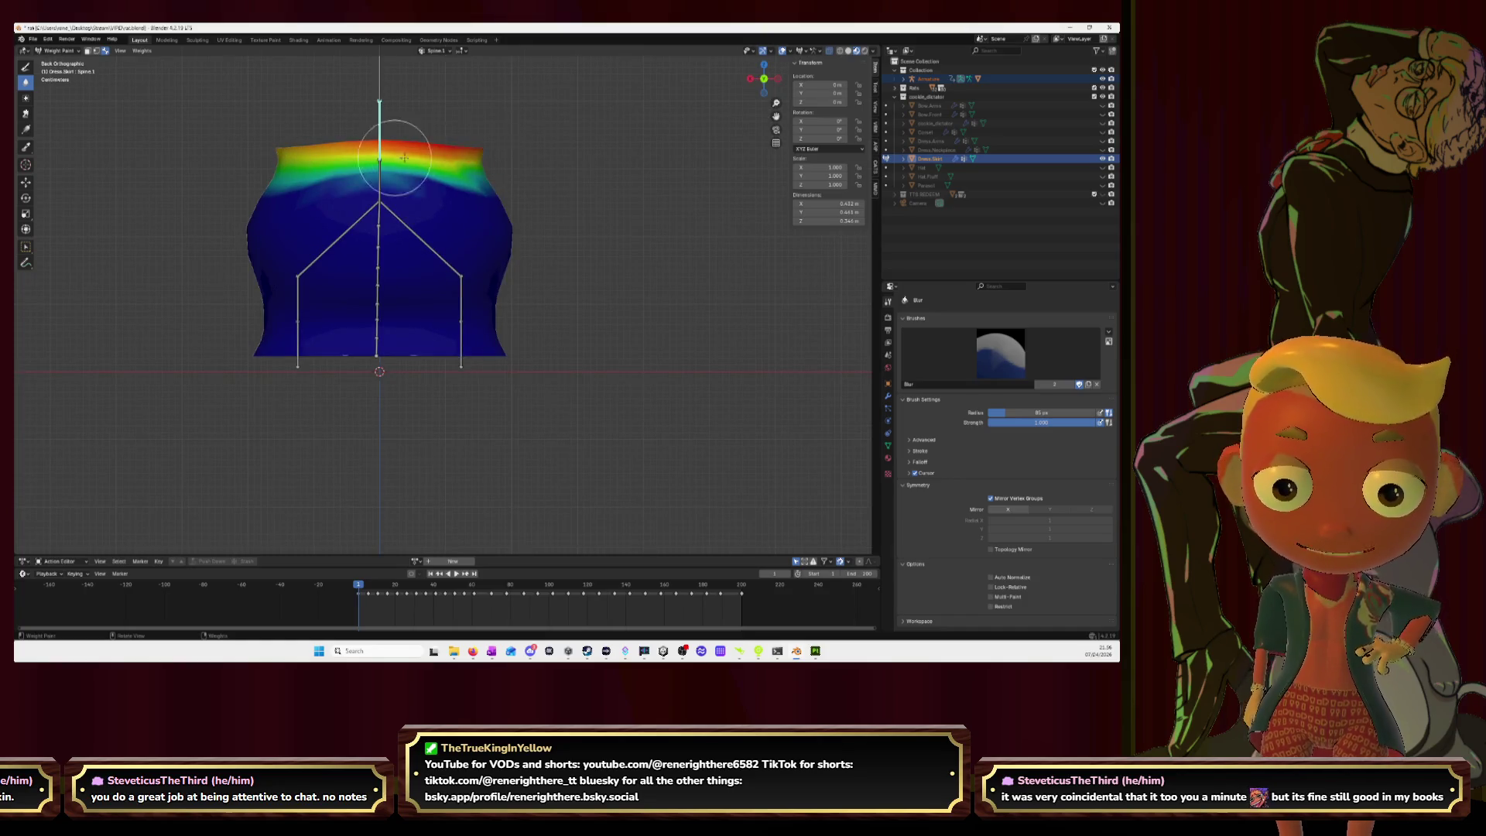
pyautogui.click(778, 78)
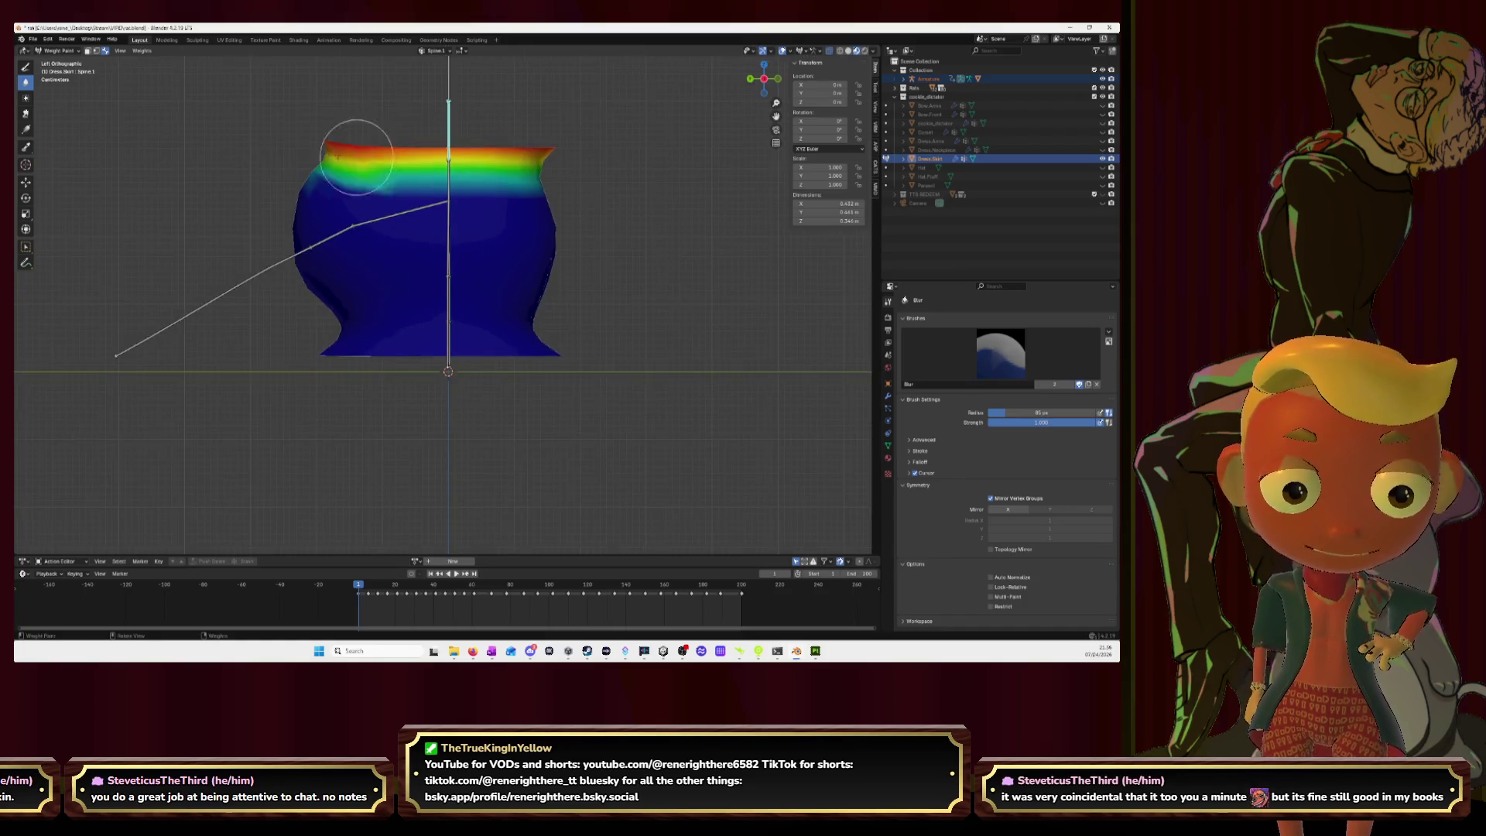
# Step: Blur the Spine.0 band from the side, front, right and back views
pyautogui.keyDown('ctrl'); pyautogui.click(448, 162); pyautogui.keyUp('ctrl')
pyautogui.moveTo(358, 202)
pyautogui.mouseDown()
pyautogui.moveTo(541, 186)
pyautogui.moveTo(557, 201)
pyautogui.mouseUp()
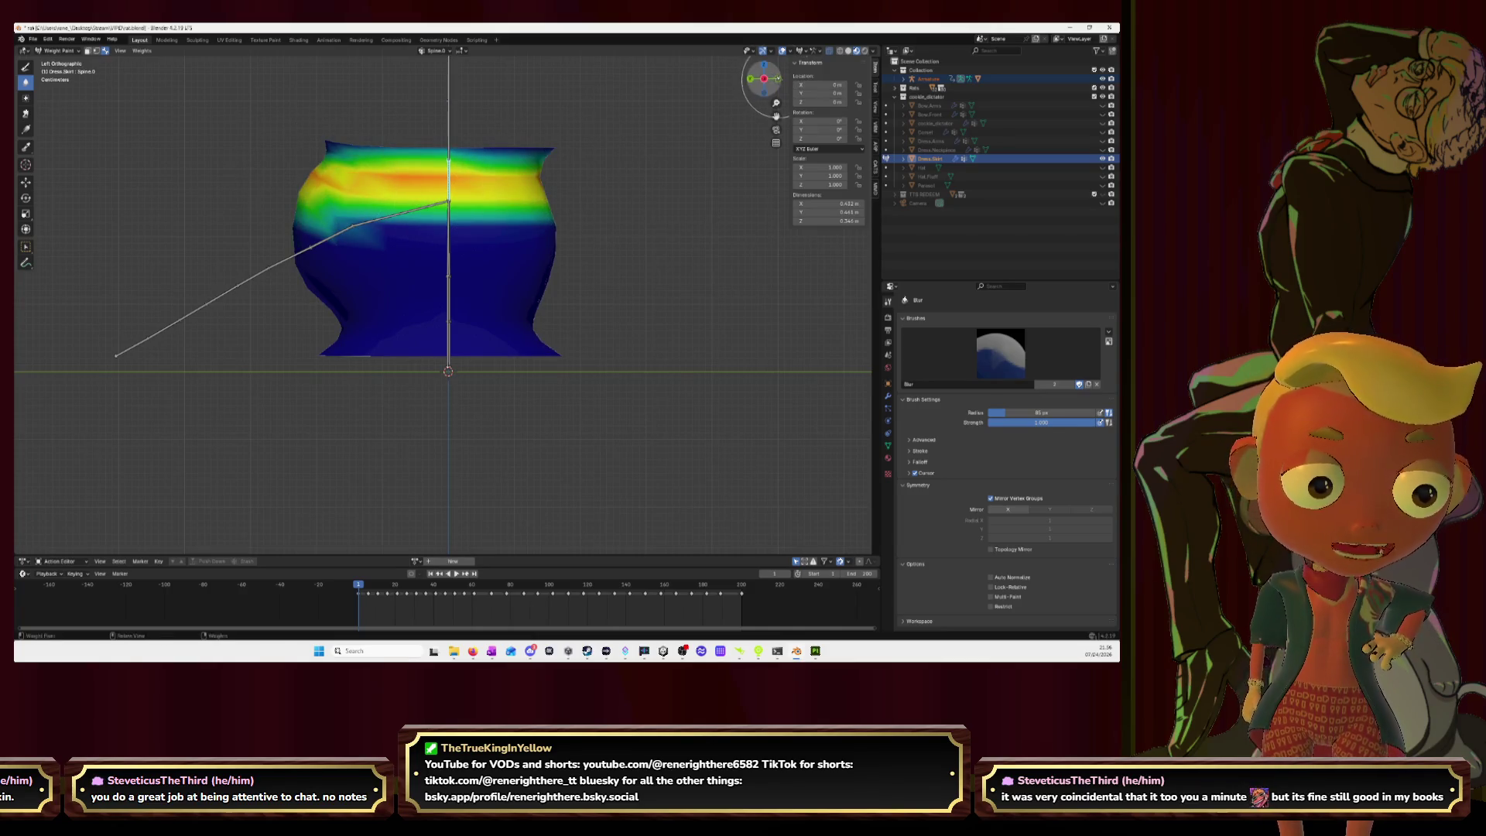
pyautogui.click(750, 79)
pyautogui.moveTo(381, 199); pyautogui.dragTo(619, 190)
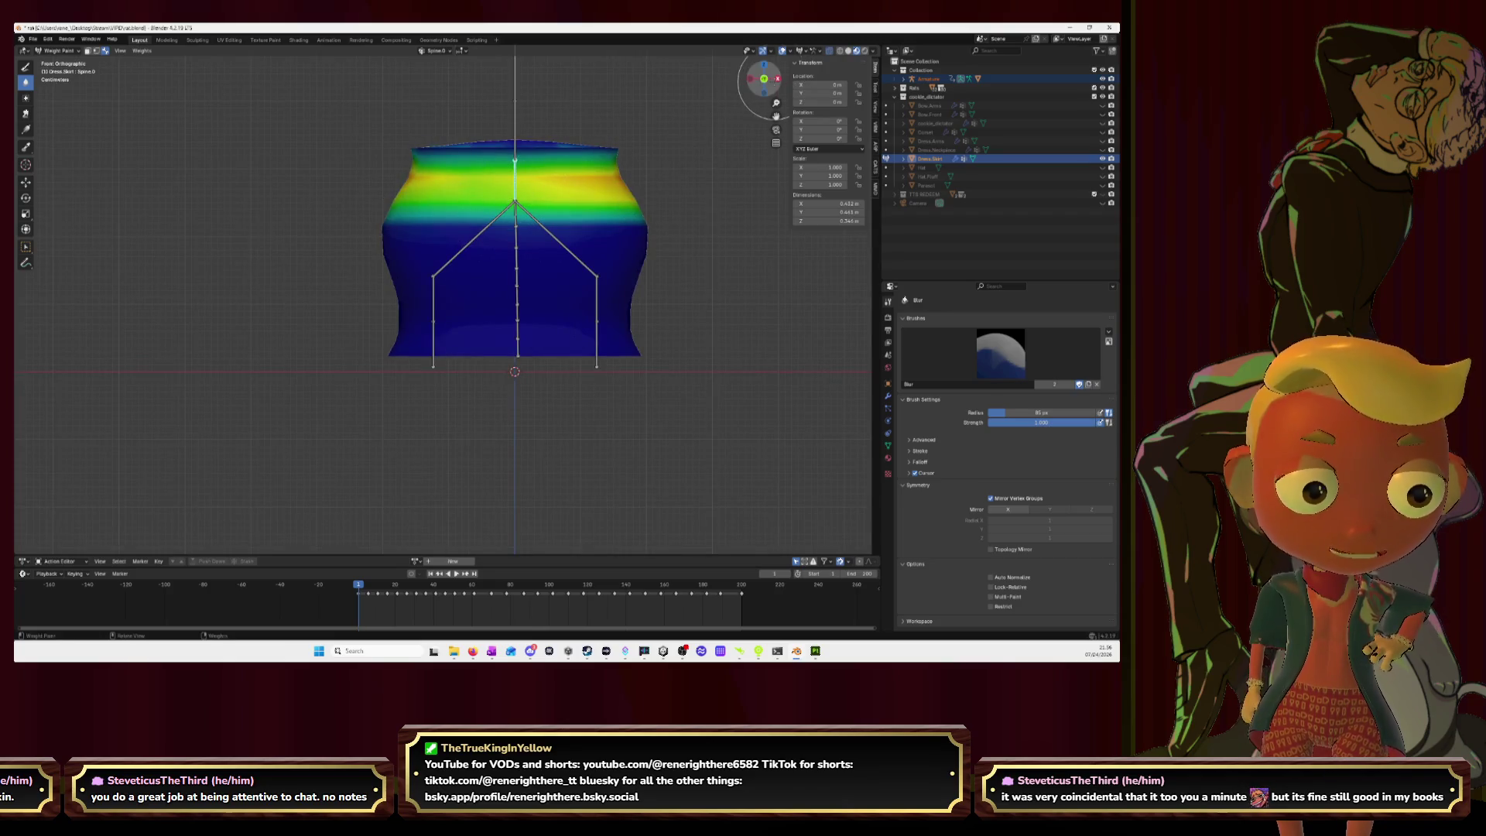
pyautogui.click(777, 78)
pyautogui.moveTo(356, 194); pyautogui.dragTo(631, 199)
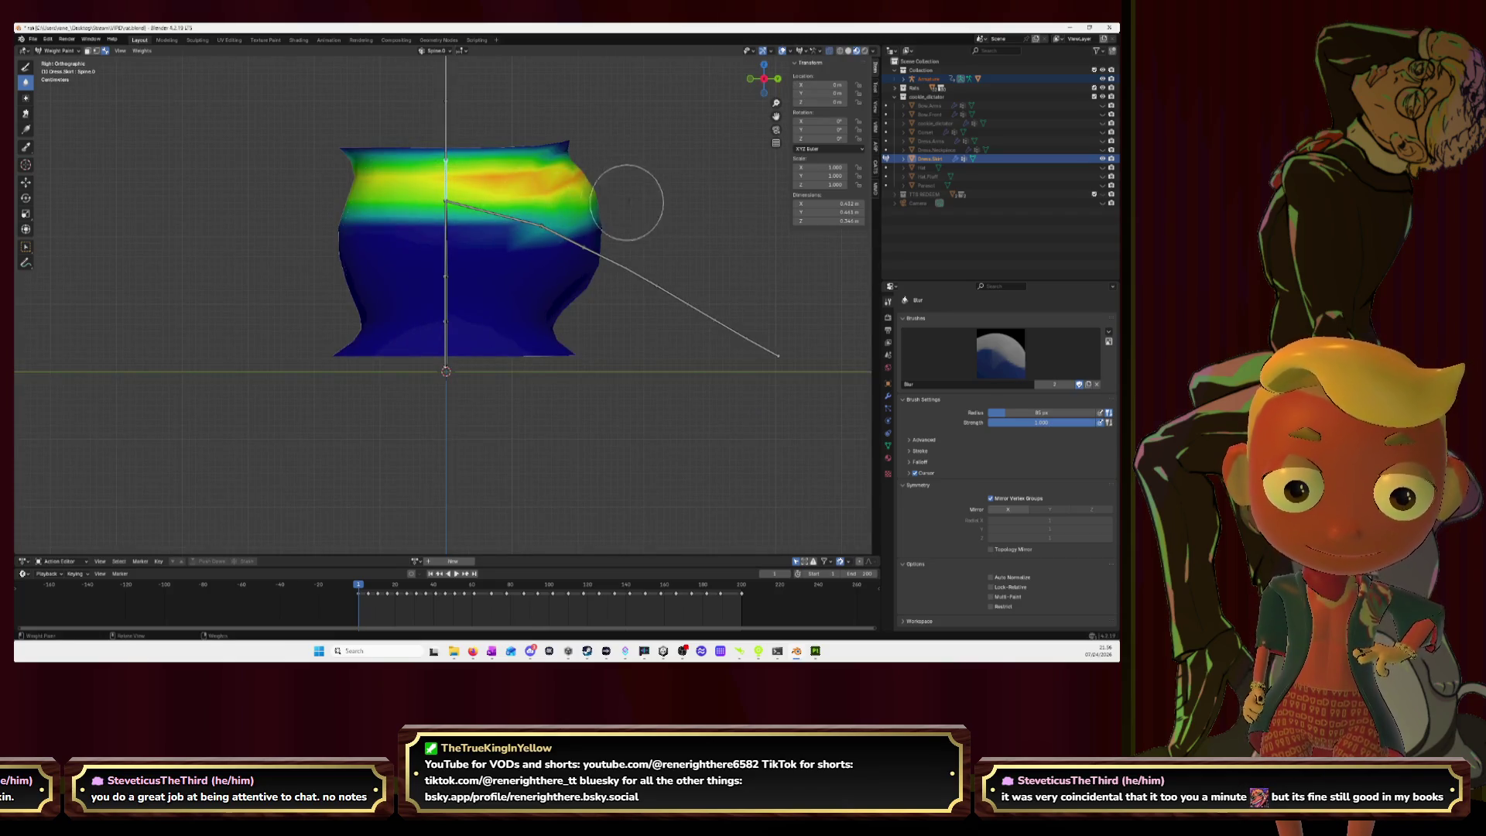
pyautogui.click(777, 78)
pyautogui.moveTo(271, 193)
pyautogui.mouseDown()
pyautogui.moveTo(465, 194)
pyautogui.moveTo(660, 236)
pyautogui.mouseUp()
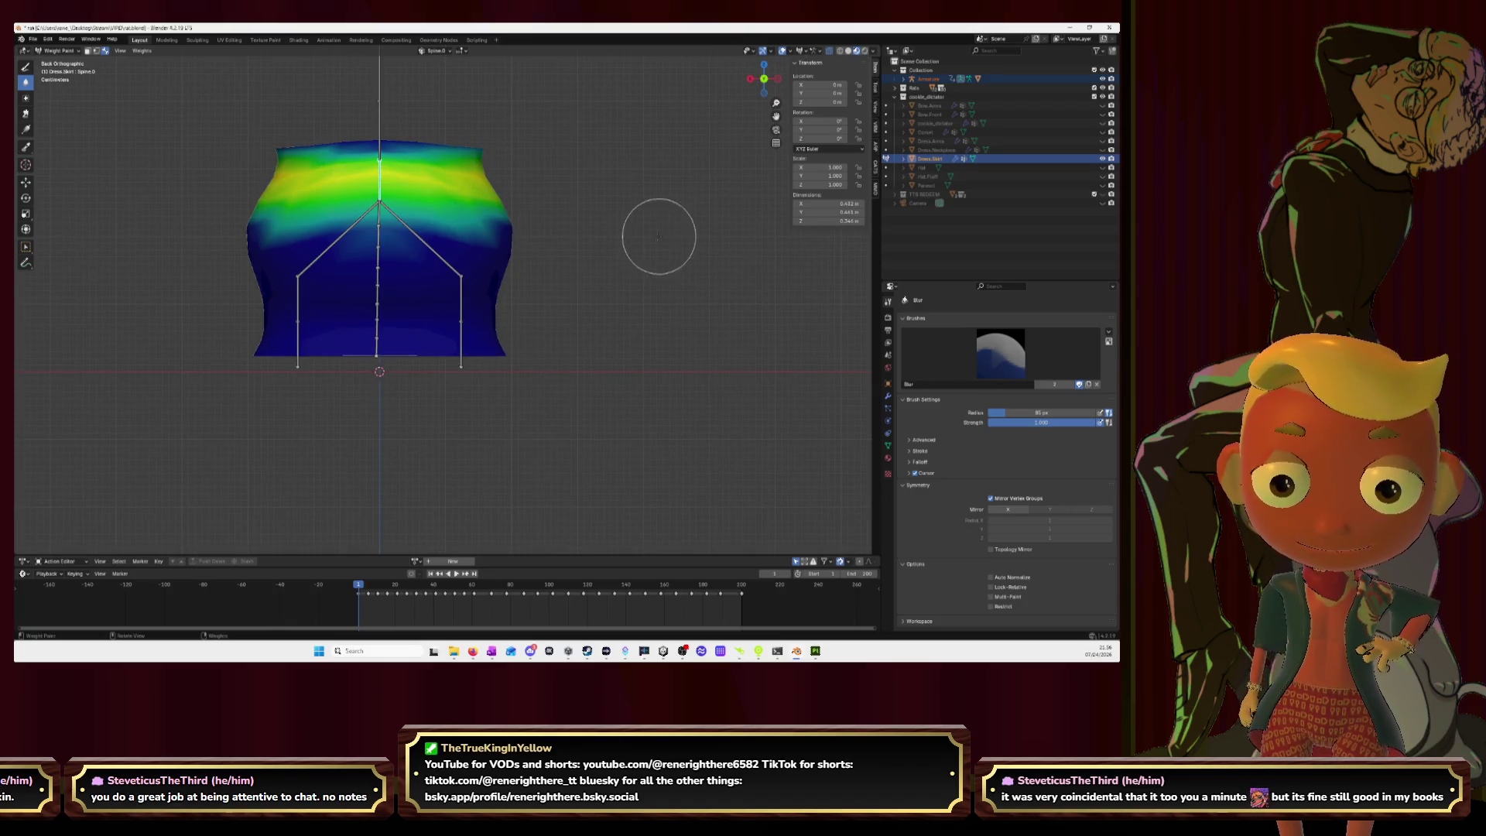
pyautogui.scroll(-4, 661, 236)
pyautogui.moveTo(681, 239); pyautogui.dragTo(643, 280, button='middle')
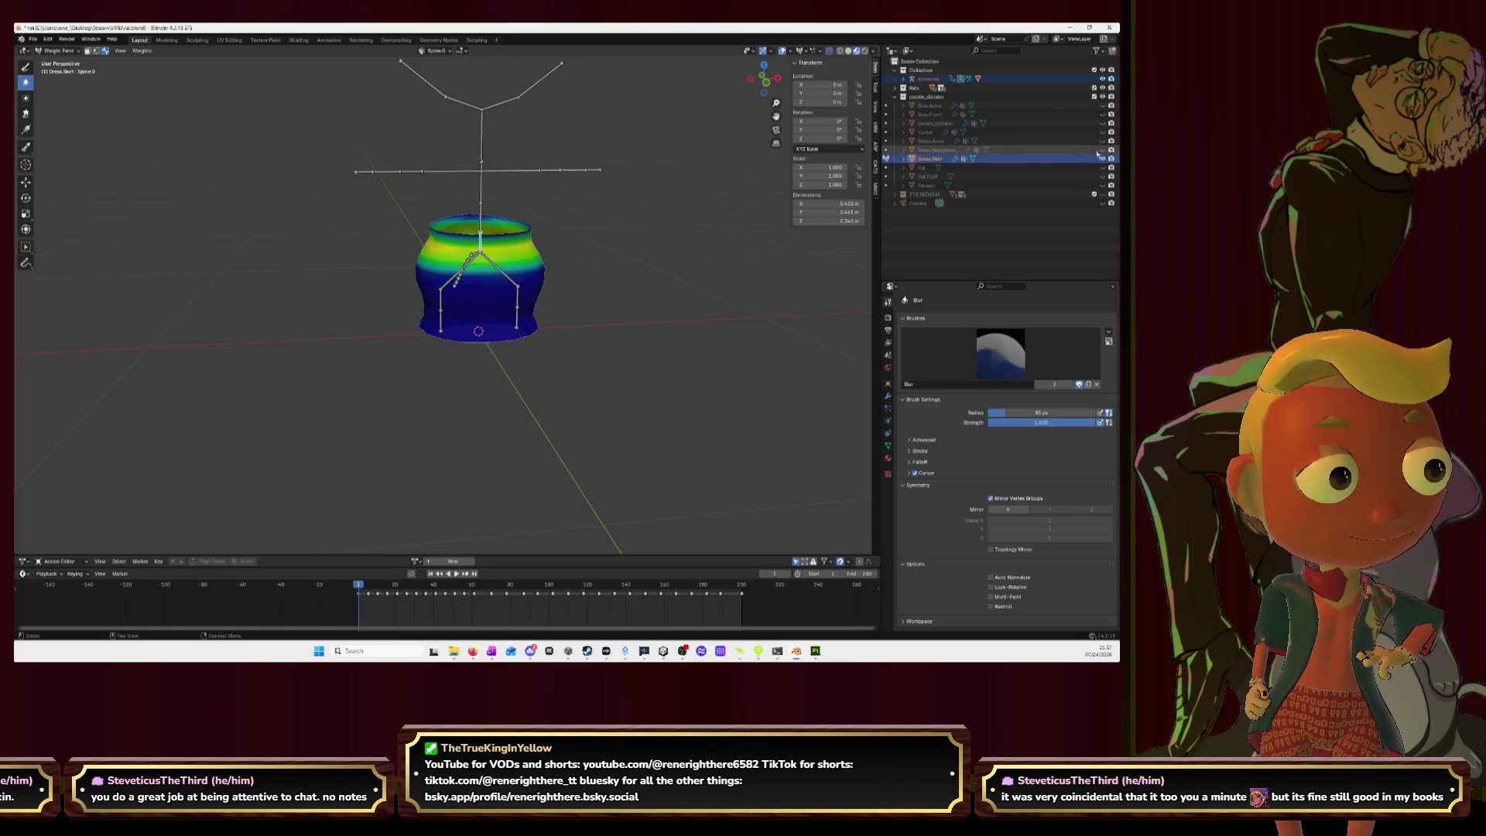
# Step: In Object Mode, set the Armature to Pose Position, unhide the other meshes and play the animation
pyautogui.click(55, 50)
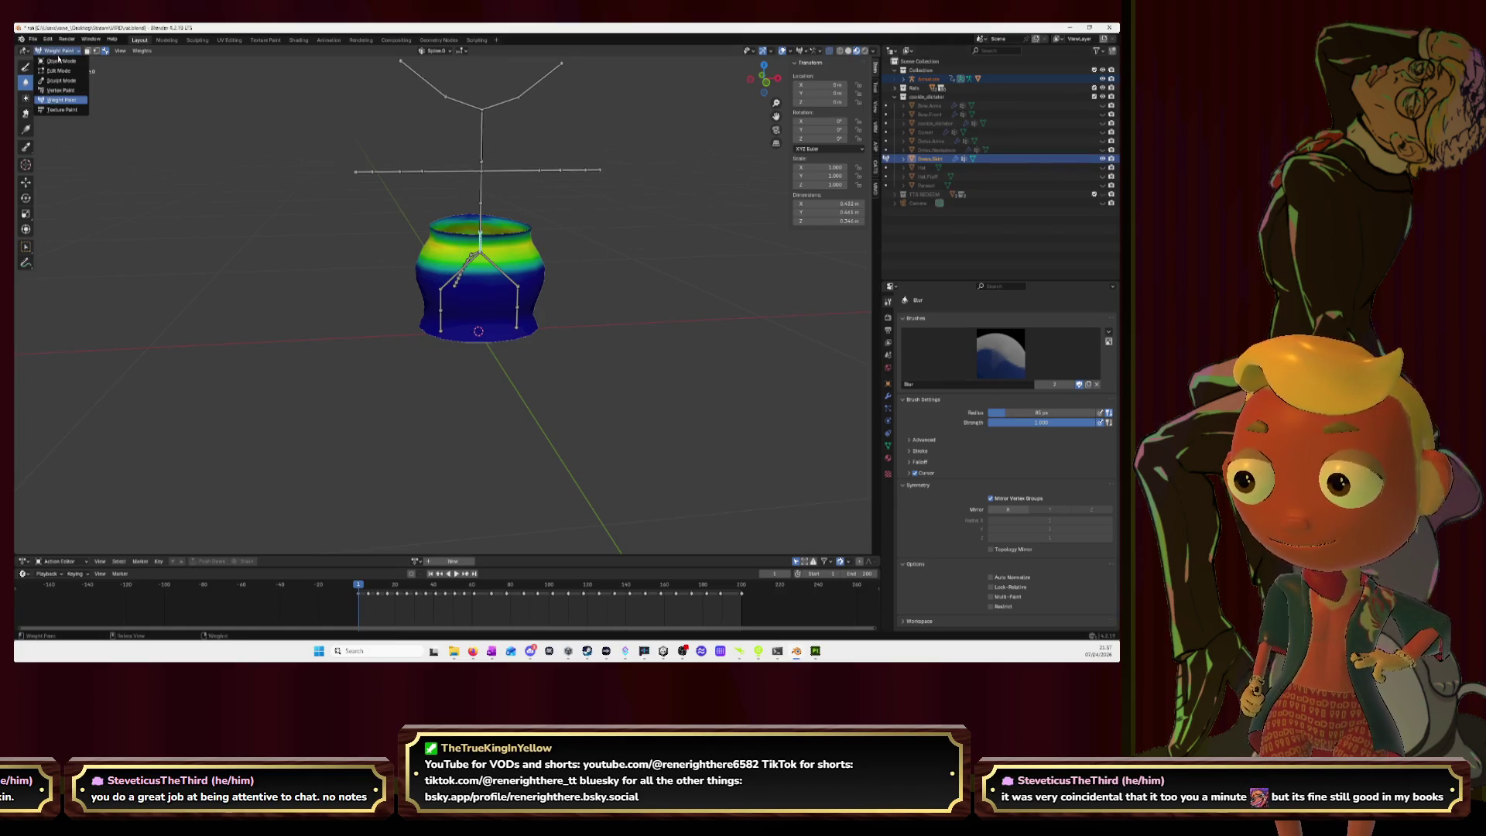
pyautogui.click(60, 60)
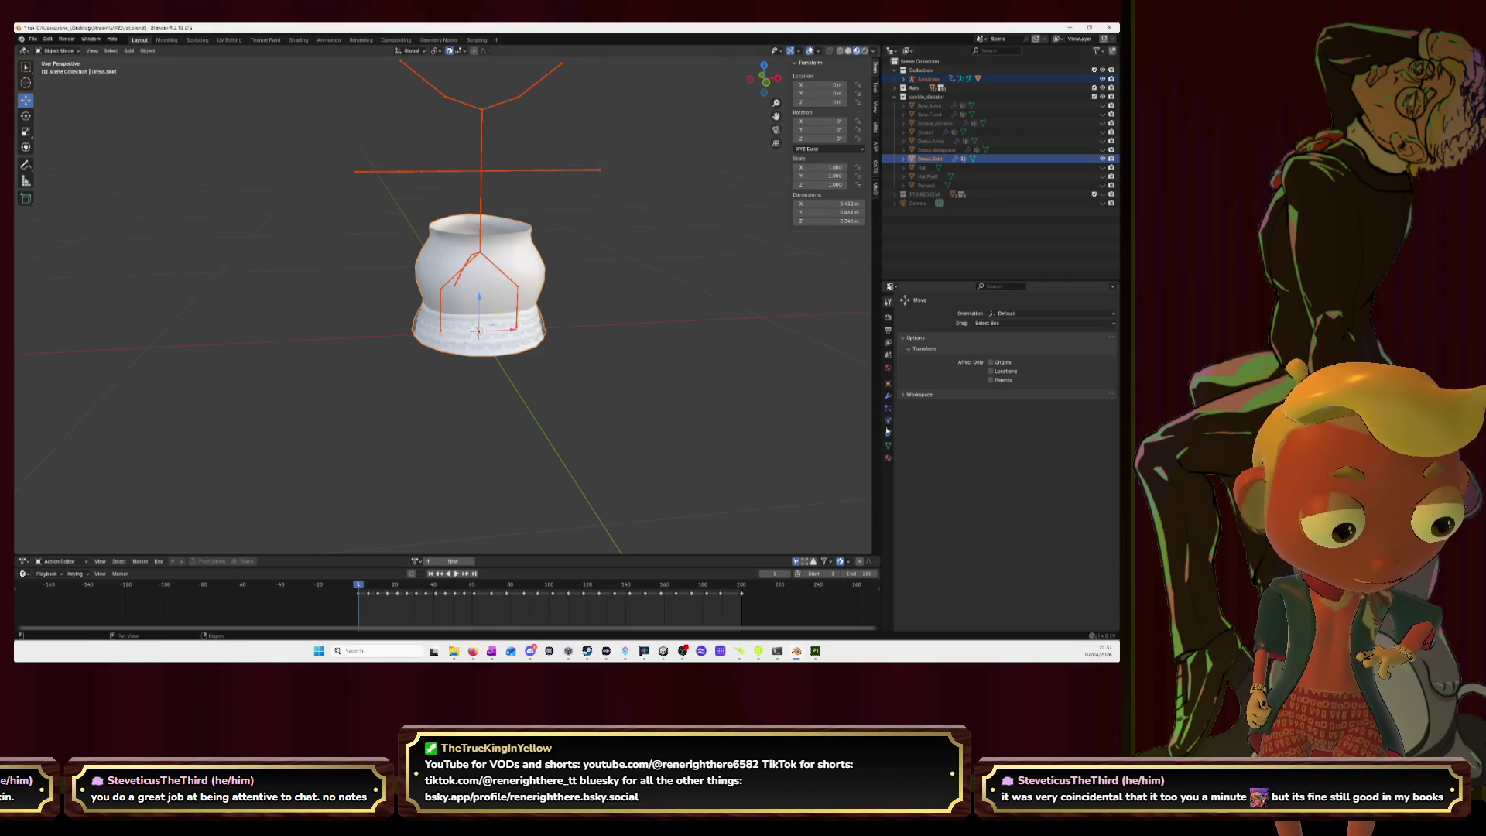
pyautogui.click(485, 177)
pyautogui.click(481, 171)
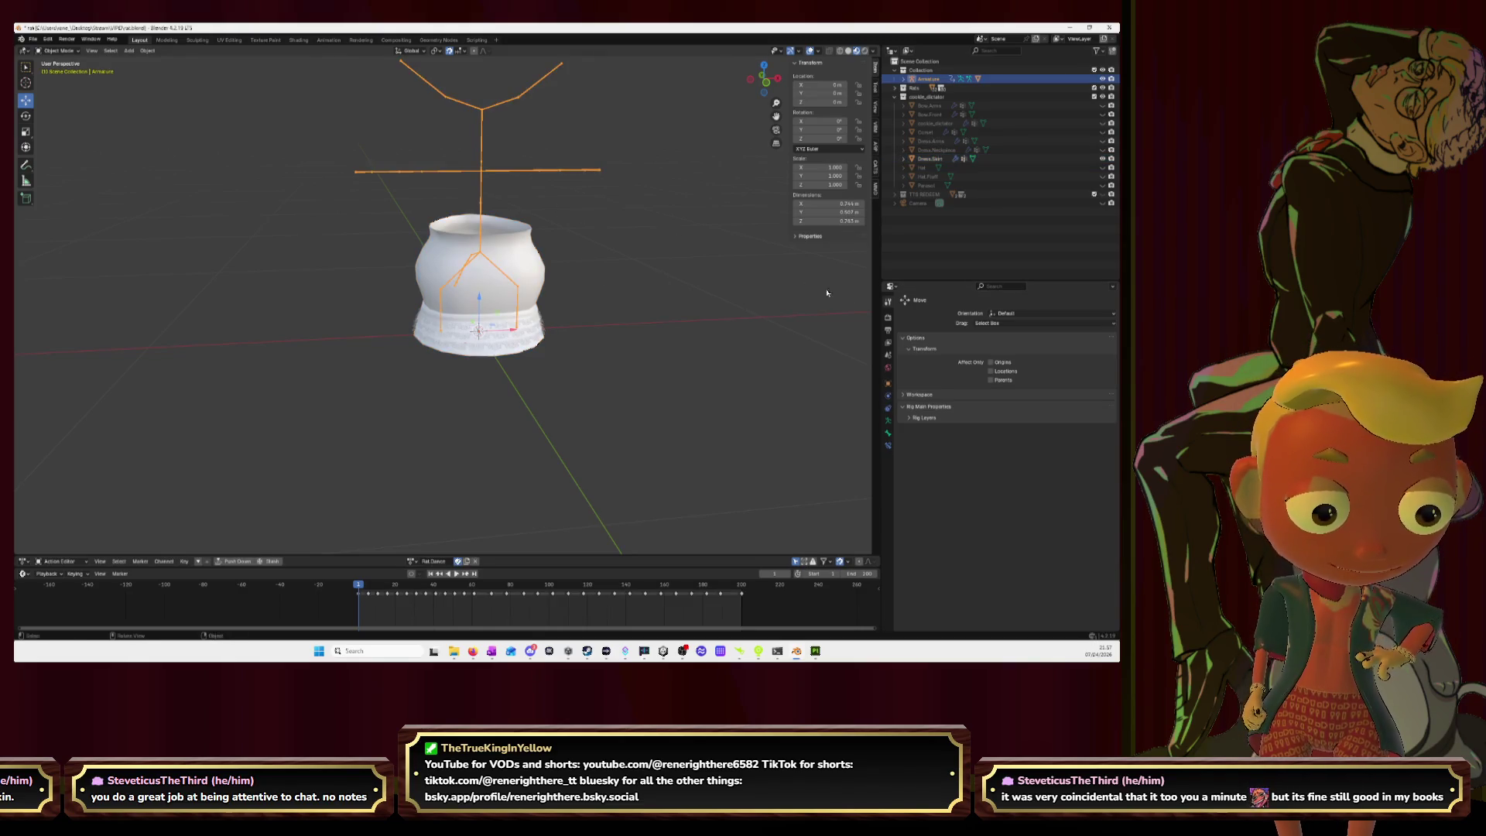
pyautogui.click(887, 419)
pyautogui.click(992, 344)
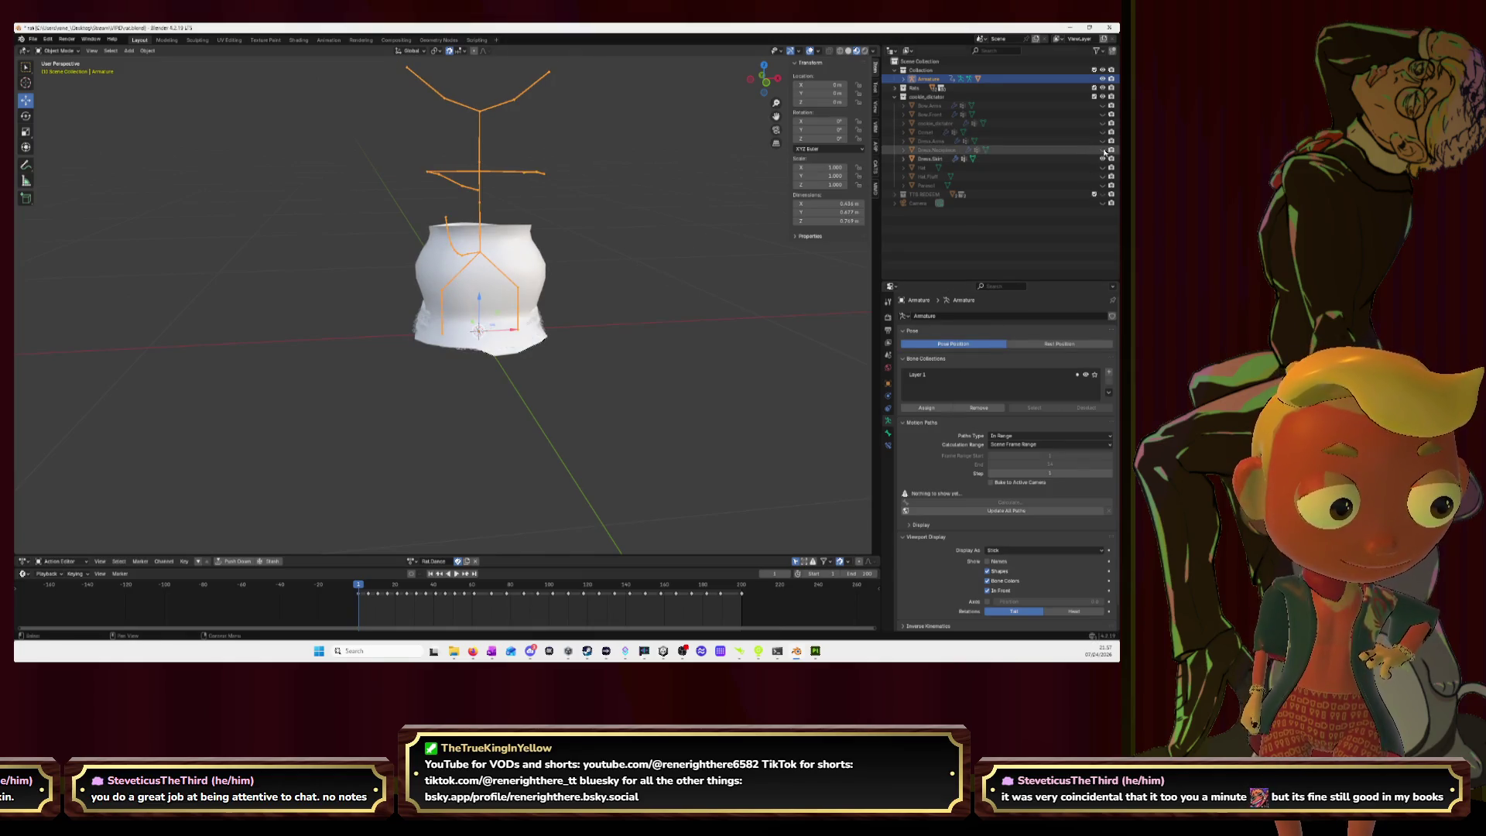
pyautogui.moveTo(1104, 151); pyautogui.dragTo(1102, 105)
pyautogui.press('space')
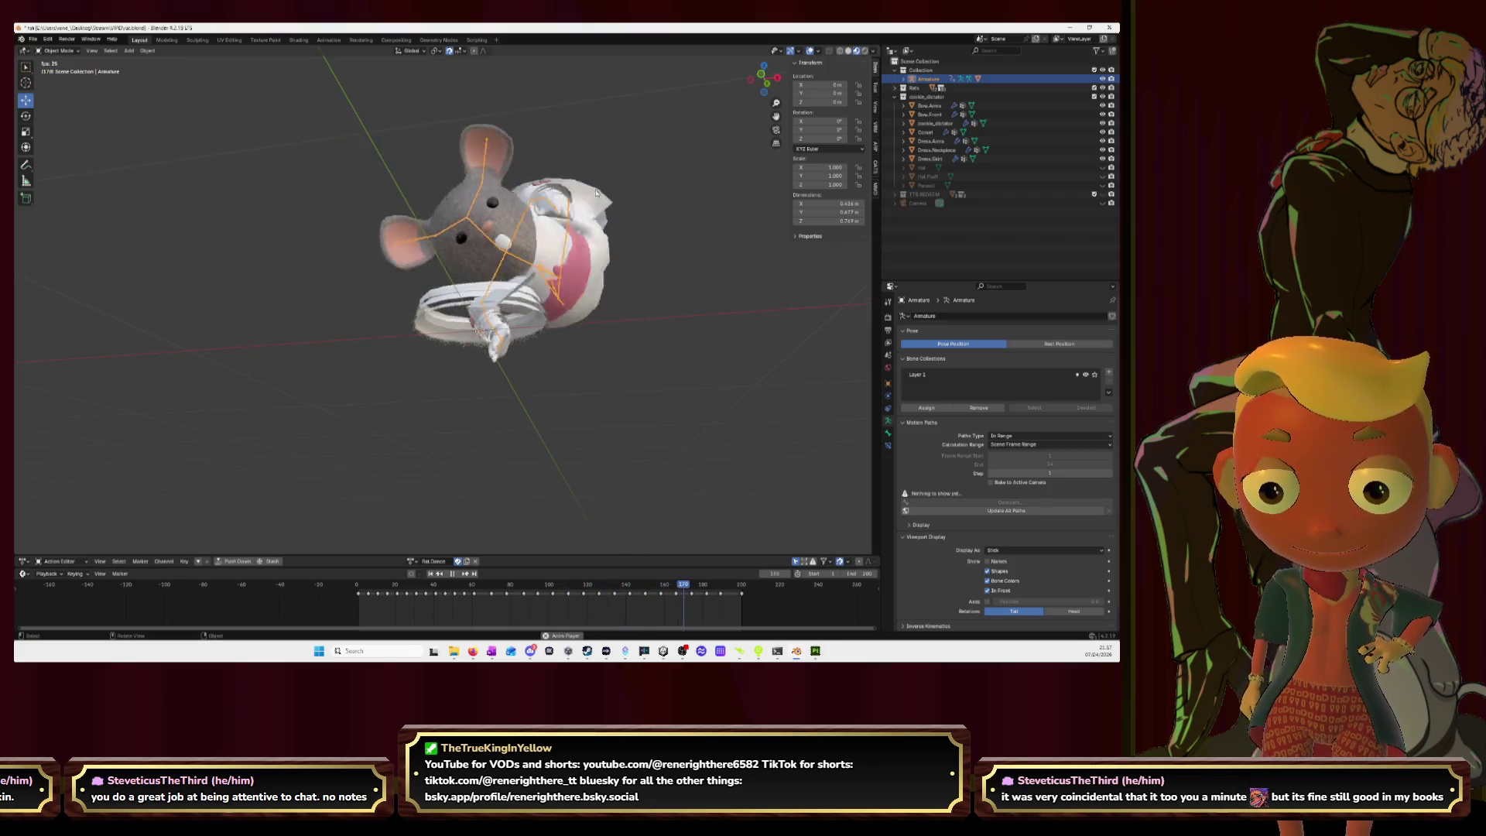
# Step: Stop playback, select Dress.Skirt plus the Armature, and hide the other mouse meshes
pyautogui.press('space')
pyautogui.moveTo(584, 199)
pyautogui.mouseDown(button='middle')
pyautogui.moveTo(512, 252)
pyautogui.moveTo(607, 299)
pyautogui.moveTo(558, 294)
pyautogui.mouseUp(button='middle')
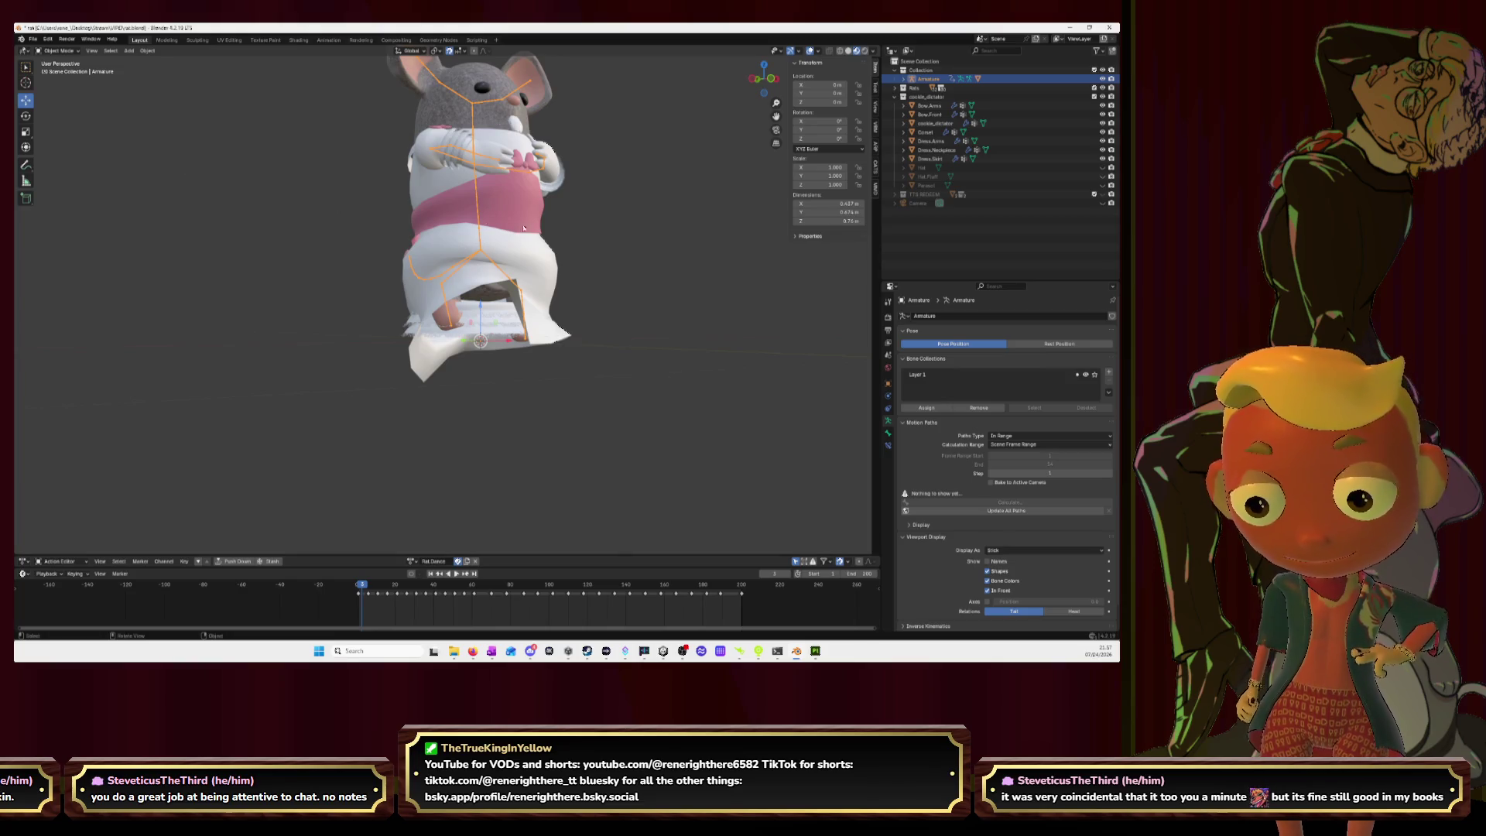
pyautogui.moveTo(570, 184)
pyautogui.mouseDown(button='middle')
pyautogui.moveTo(597, 183)
pyautogui.moveTo(611, 208)
pyautogui.moveTo(546, 206)
pyautogui.moveTo(677, 148)
pyautogui.moveTo(343, 270)
pyautogui.mouseUp(button='middle')
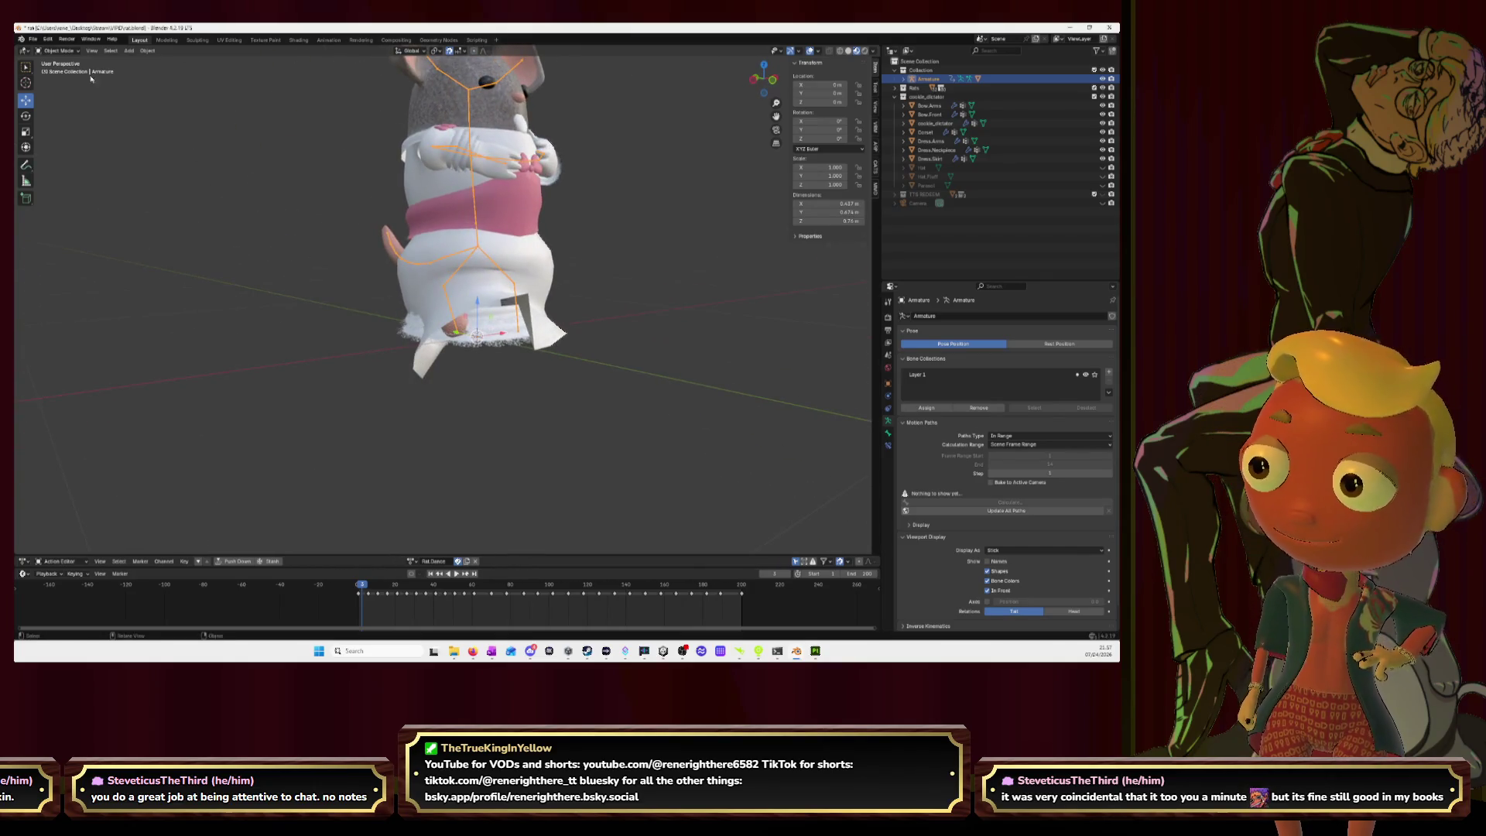
pyautogui.click(477, 267)
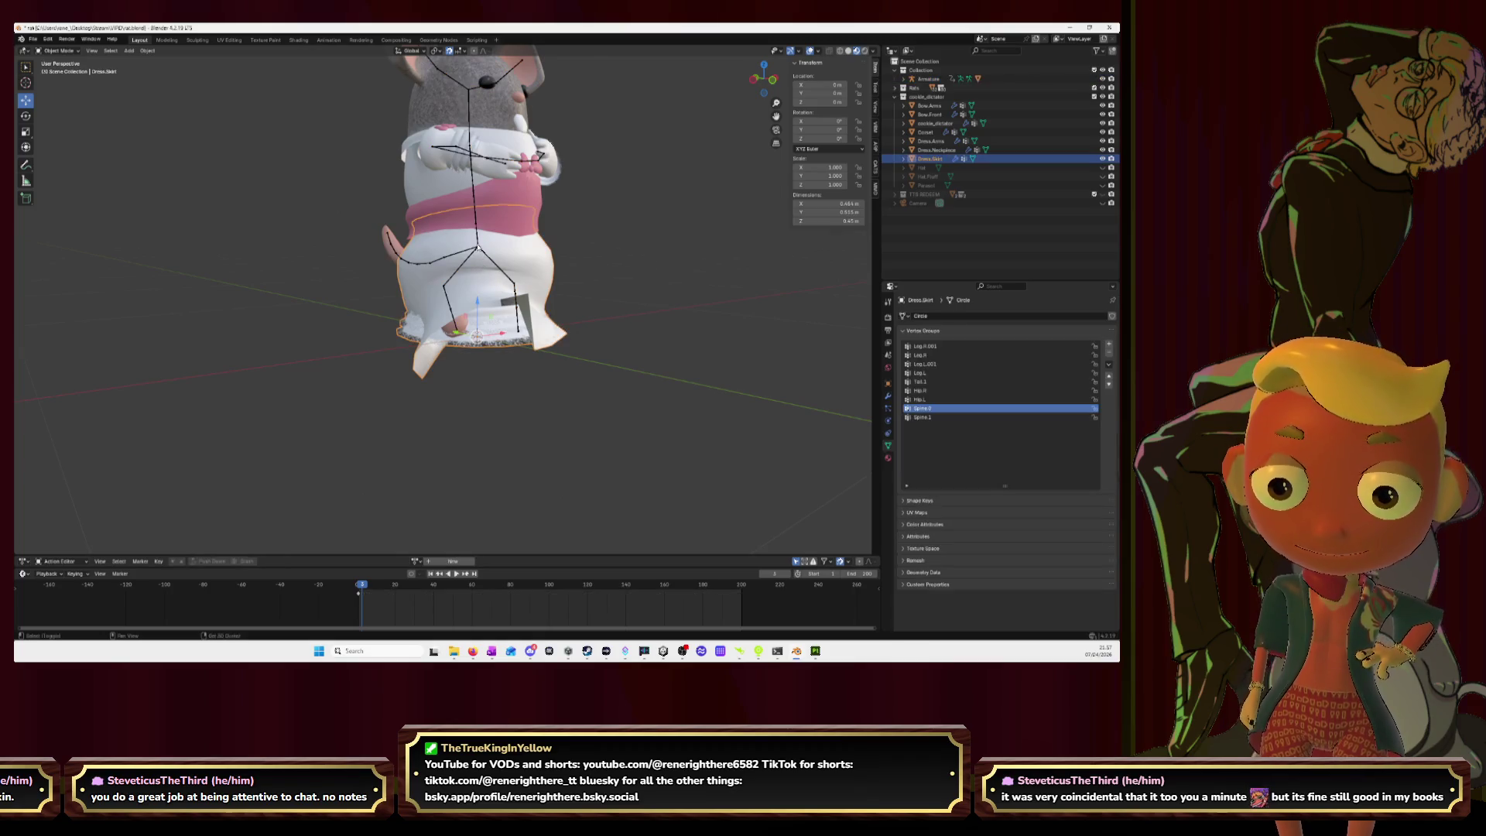
pyautogui.keyDown('shift'); pyautogui.click(477, 249); pyautogui.keyUp('shift')
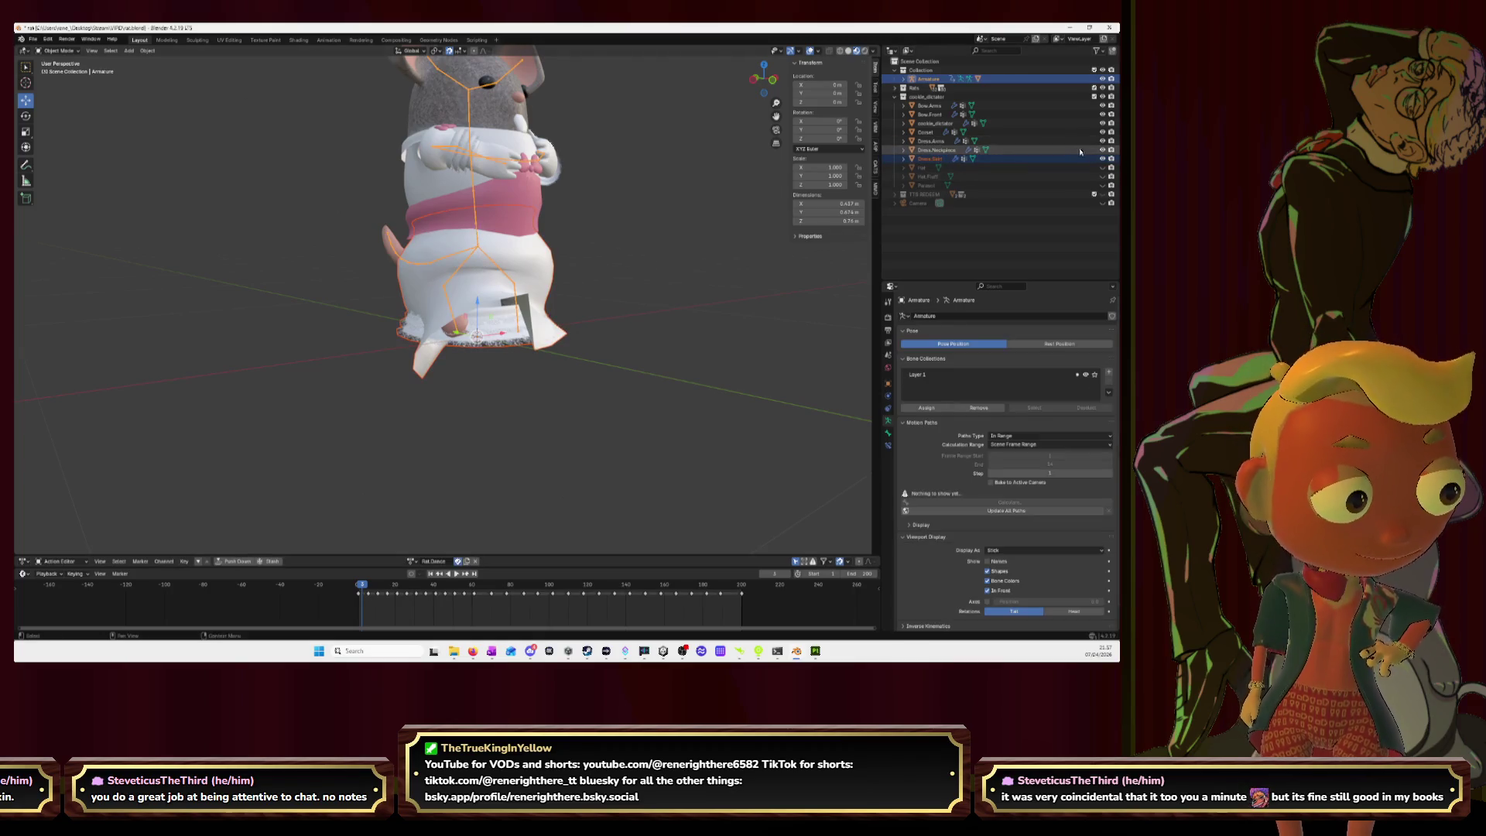
pyautogui.keyDown('ctrl'); pyautogui.click(1101, 156); pyautogui.keyUp('ctrl')
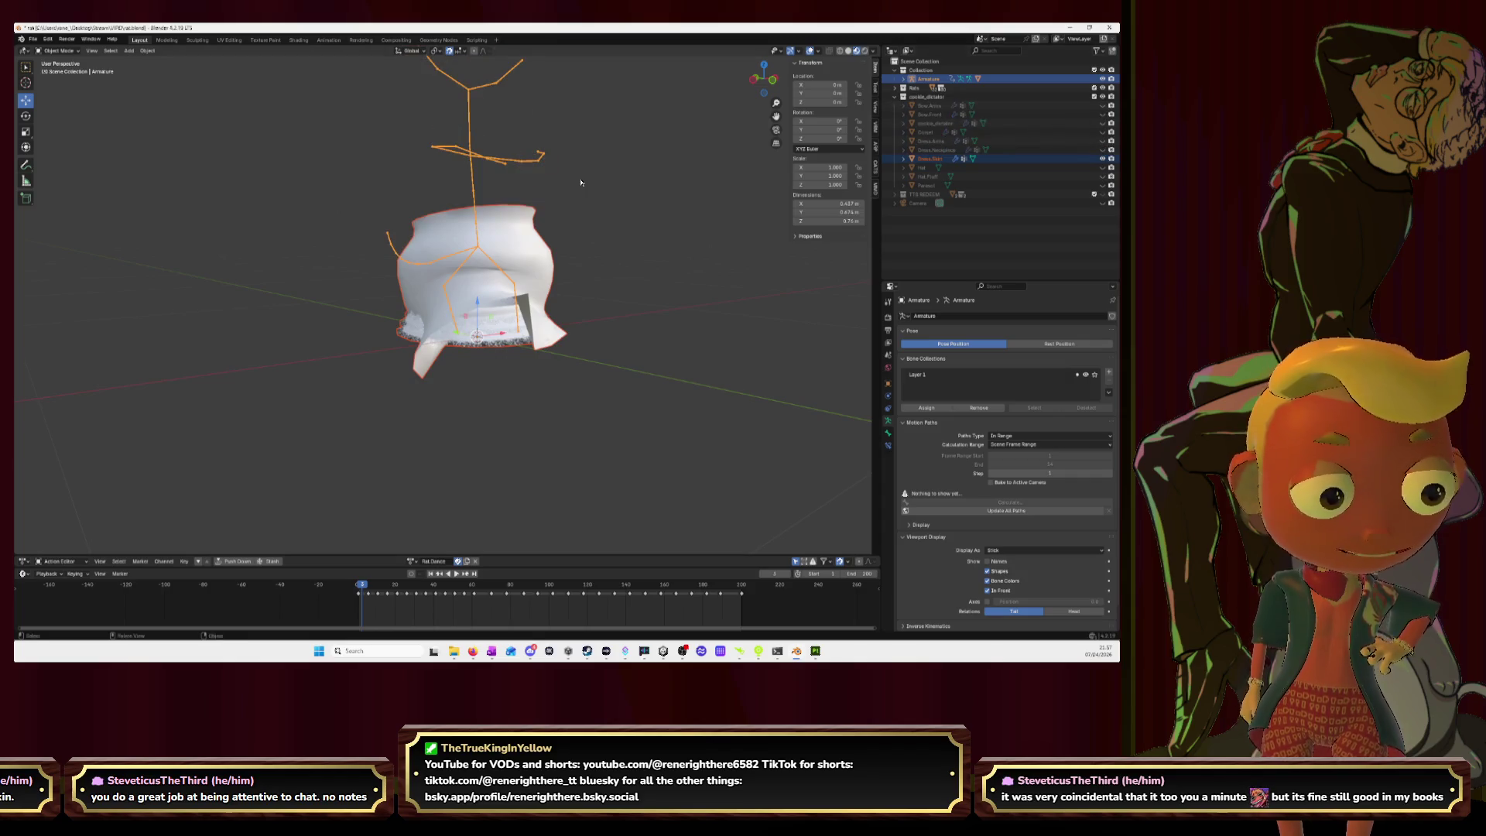
# Step: Select the armature with the skirt active and enter Weight Paint mode
pyautogui.click(64, 51)
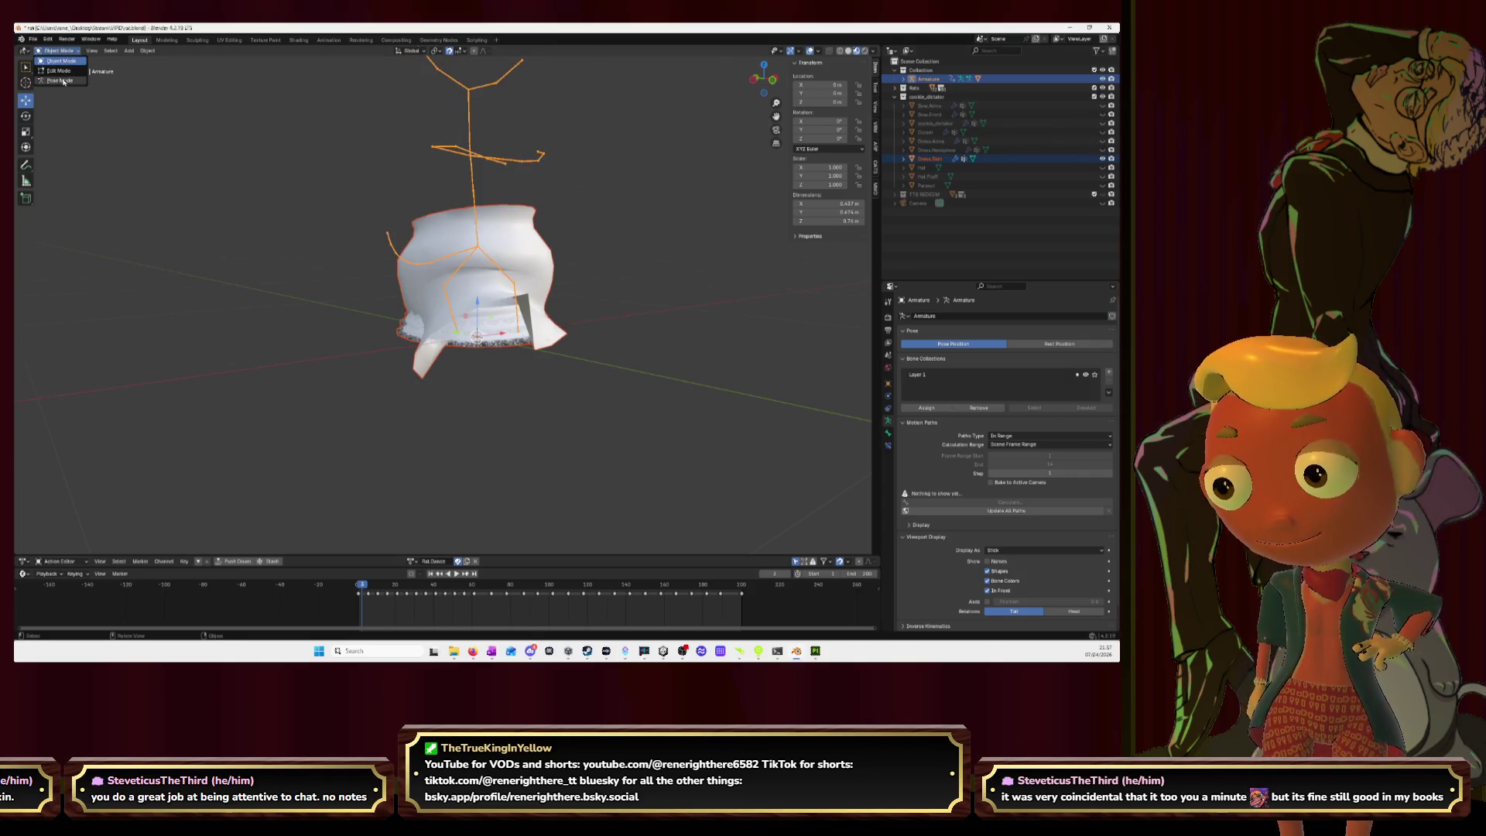
pyautogui.click(549, 203)
pyautogui.click(476, 182)
pyautogui.keyDown('shift'); pyautogui.click(476, 220); pyautogui.keyUp('shift')
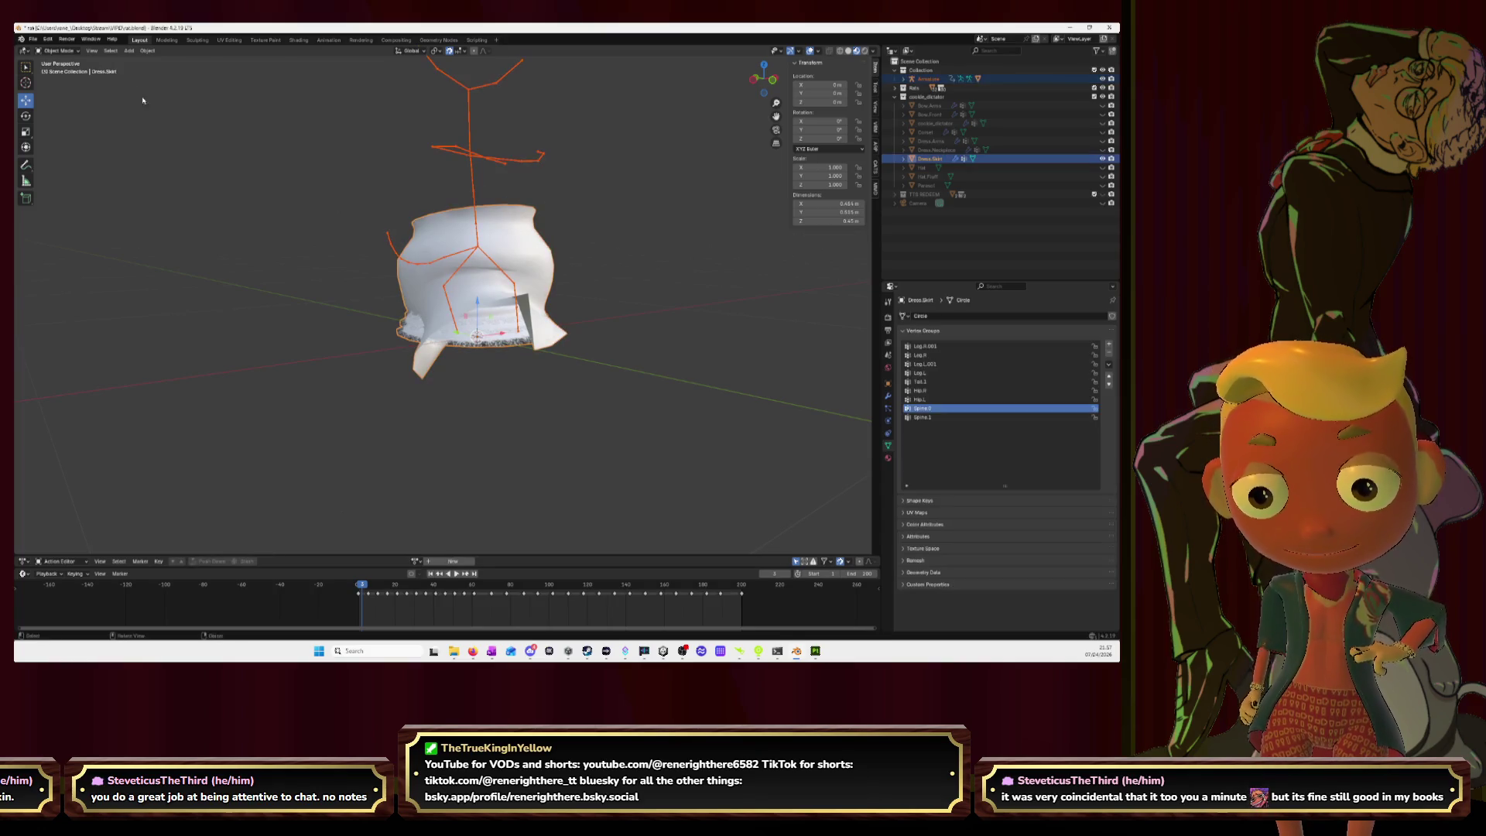
pyautogui.click(70, 51)
pyautogui.click(61, 99)
# Step: Show the Leg.R.001 weights and set the brush radius to 80 px
pyautogui.moveTo(681, 282); pyautogui.dragTo(597, 293, button='middle')
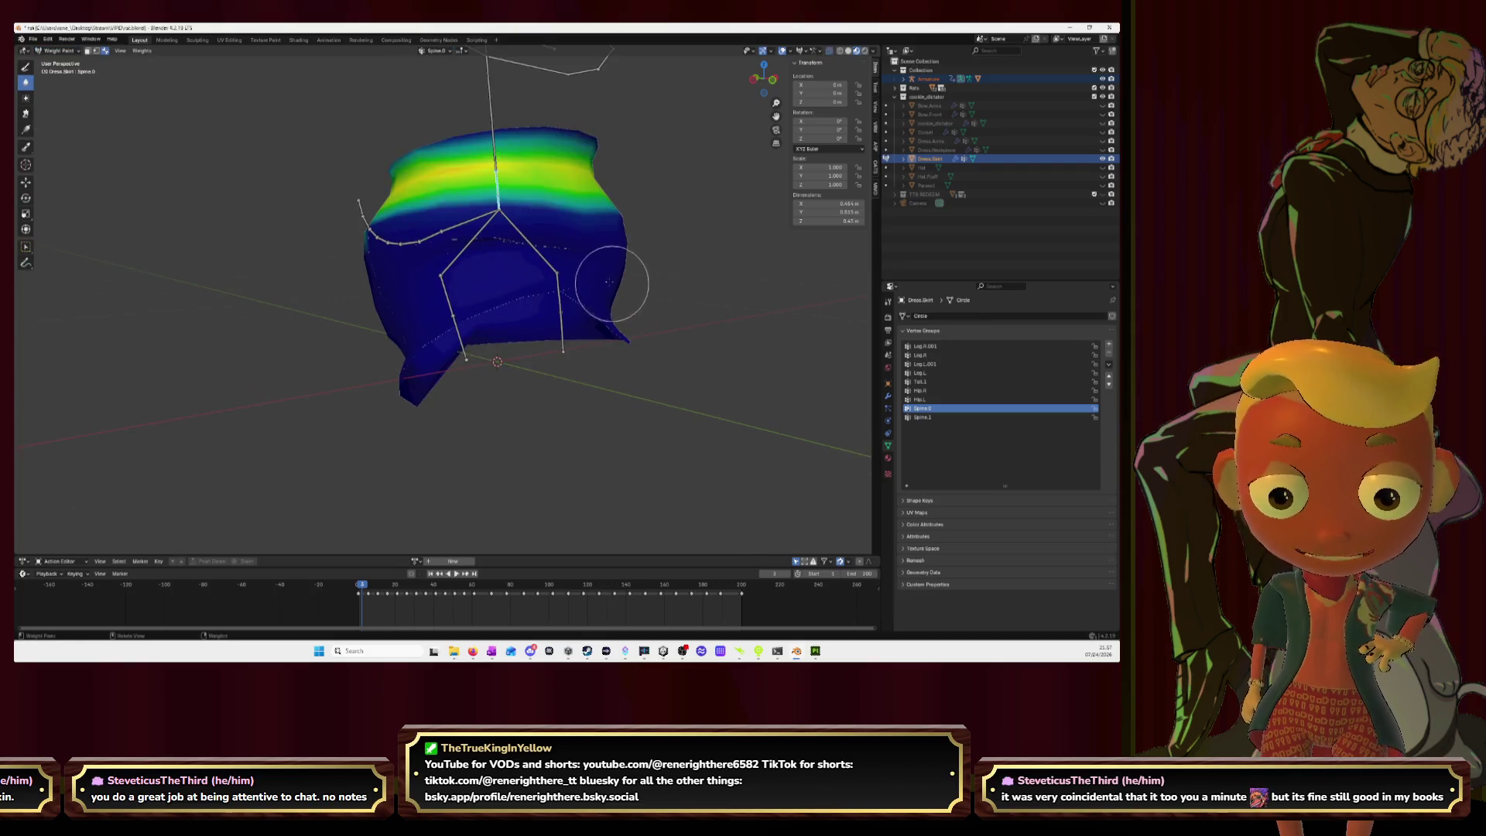
pyautogui.keyDown('ctrl'); pyautogui.click(463, 334); pyautogui.keyUp('ctrl')
pyautogui.moveTo(475, 310); pyautogui.dragTo(495, 291, button='middle')
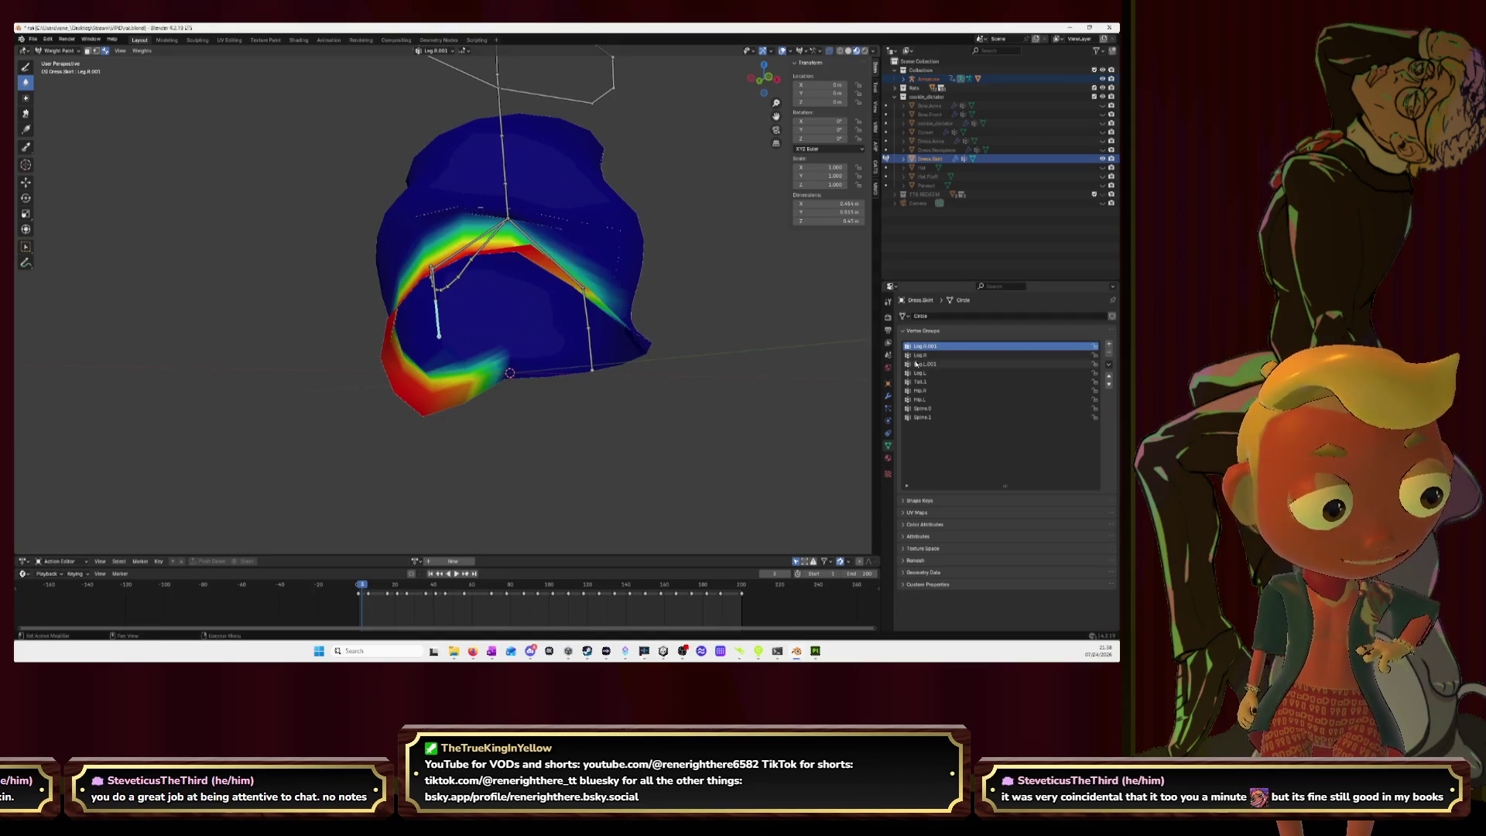
pyautogui.click(888, 317)
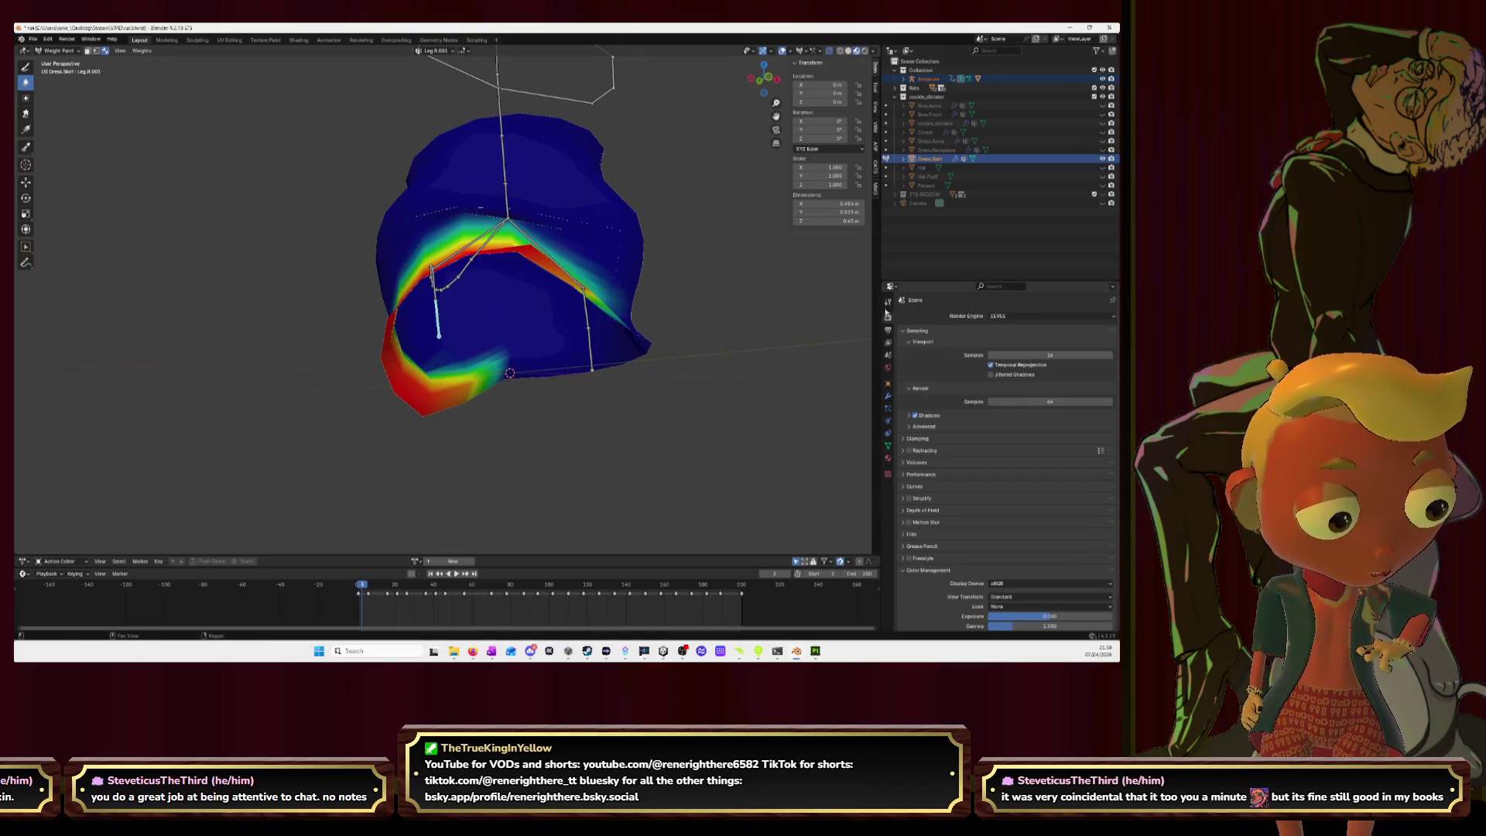
pyautogui.click(888, 301)
pyautogui.moveTo(1039, 414); pyautogui.dragTo(1044, 414)
pyautogui.scroll(1, 564, 322)
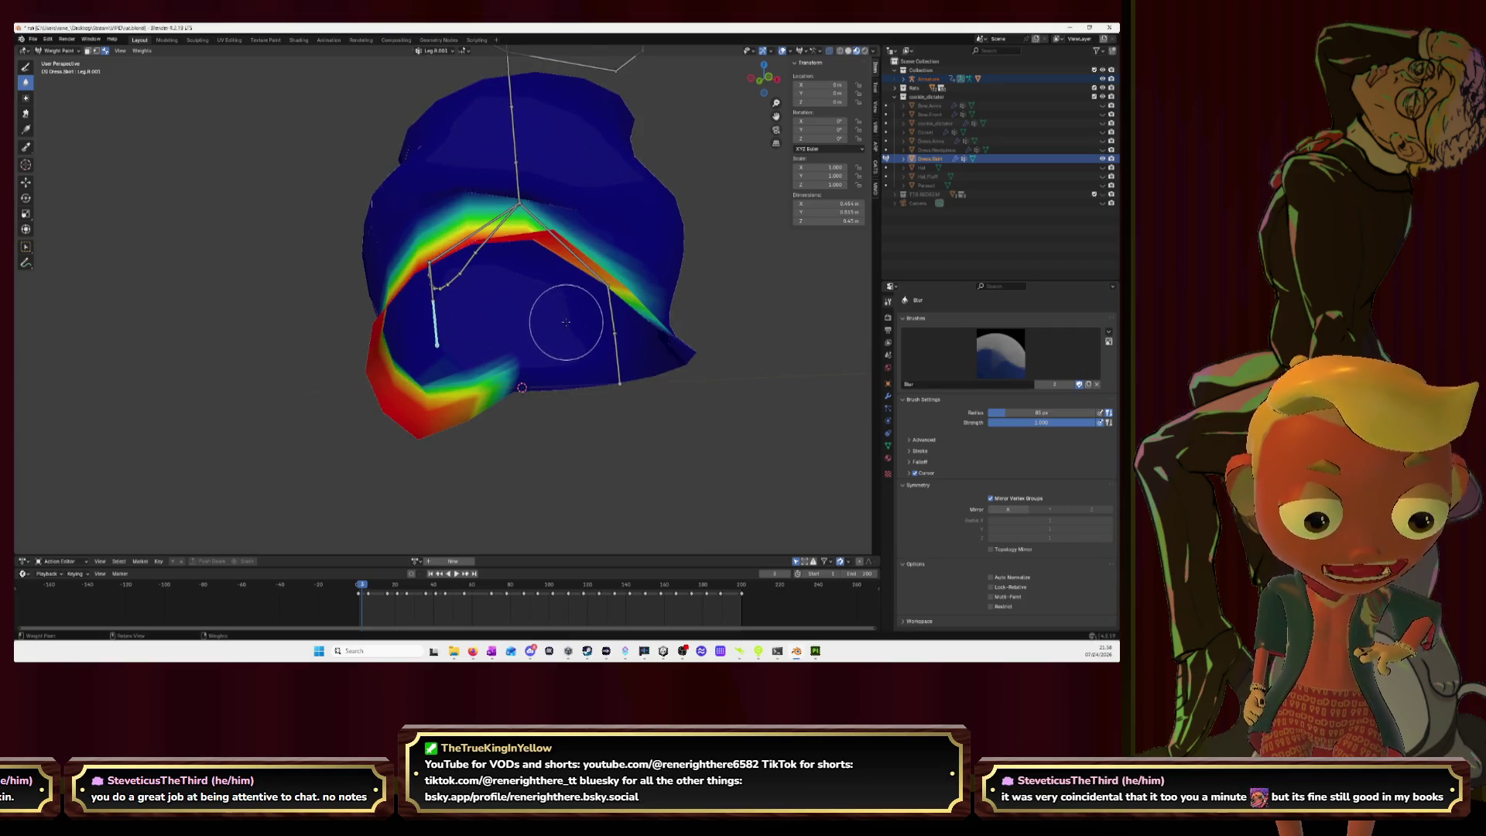
# Step: Use the Draw brush at weight 0.8, undoing an accidental whole-group fill
pyautogui.click(26, 66)
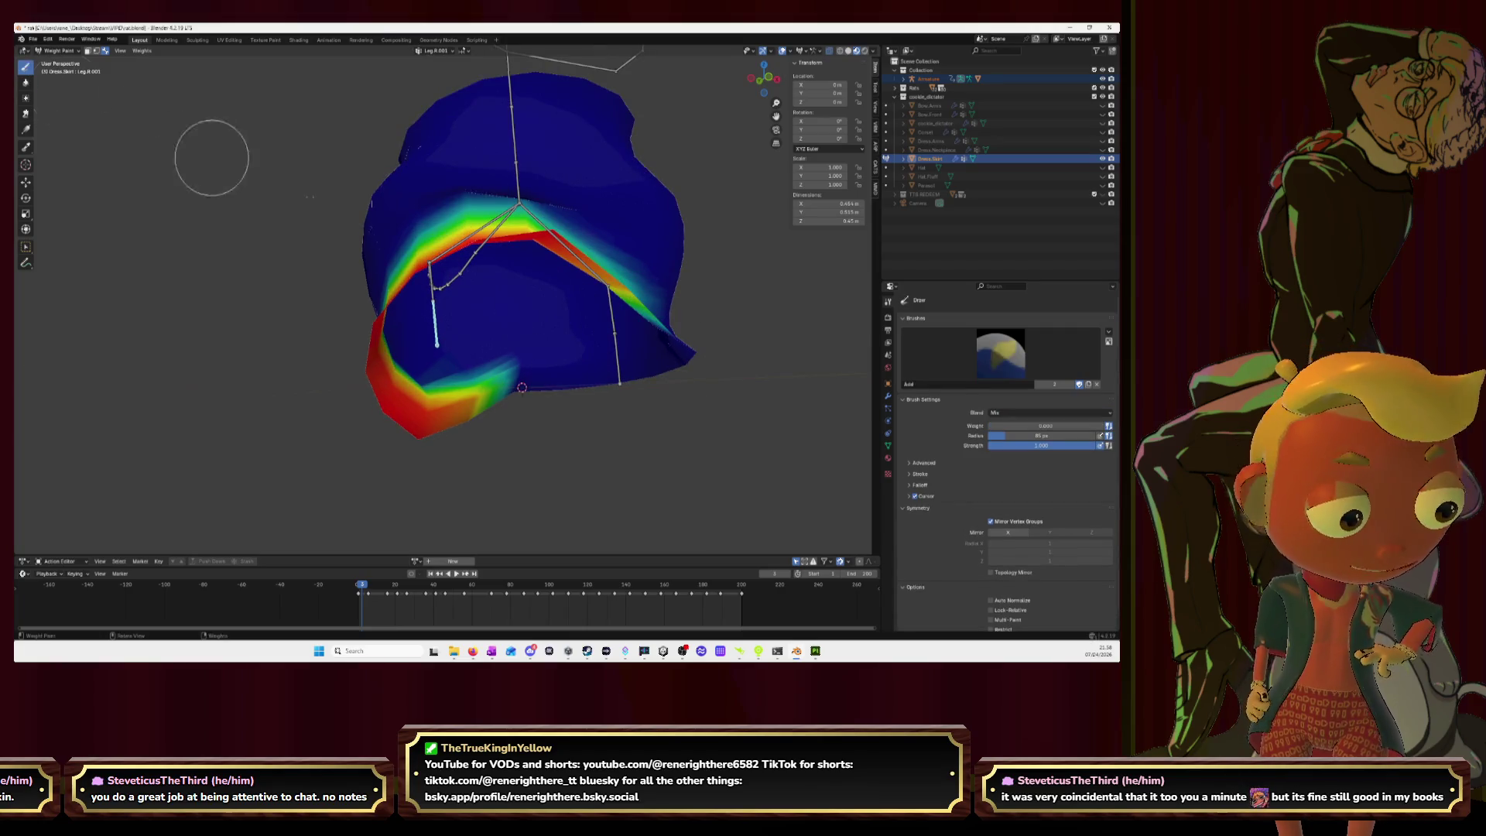
pyautogui.click(1021, 423)
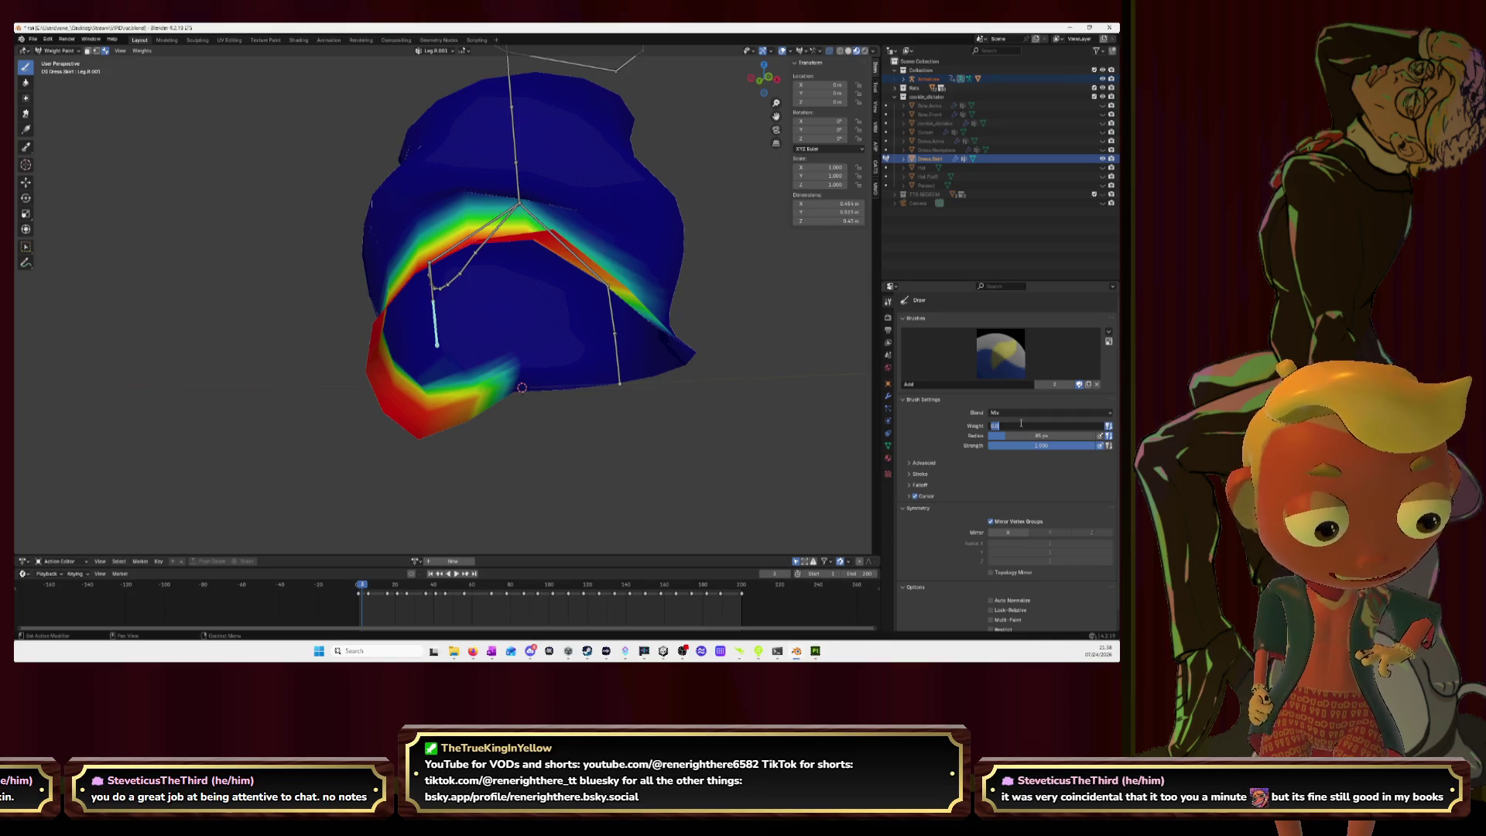
pyautogui.press('Return')
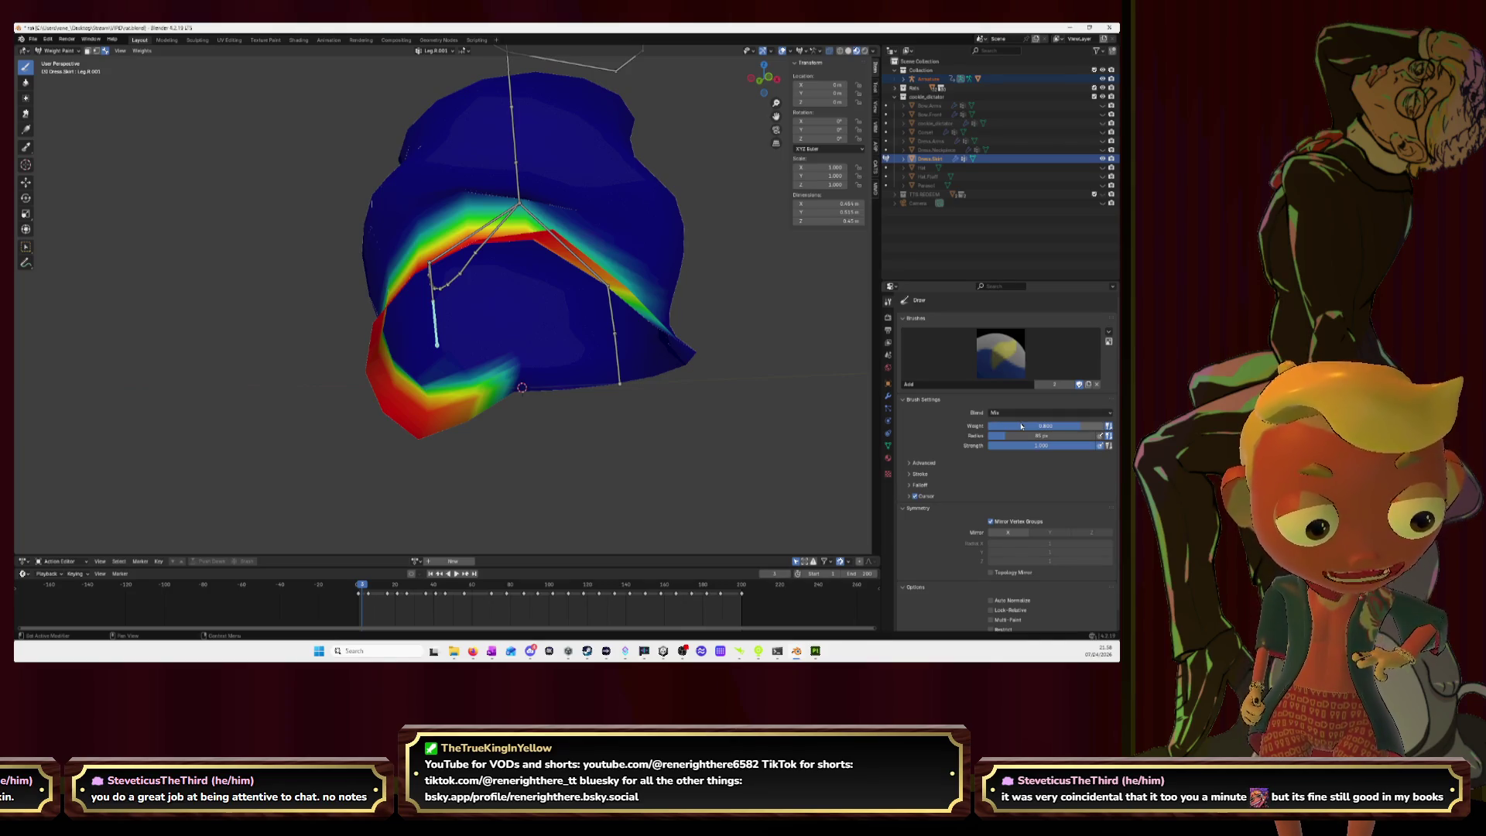
pyautogui.hotkey('shift', 'k')
pyautogui.hotkey('ctrl', 'z')
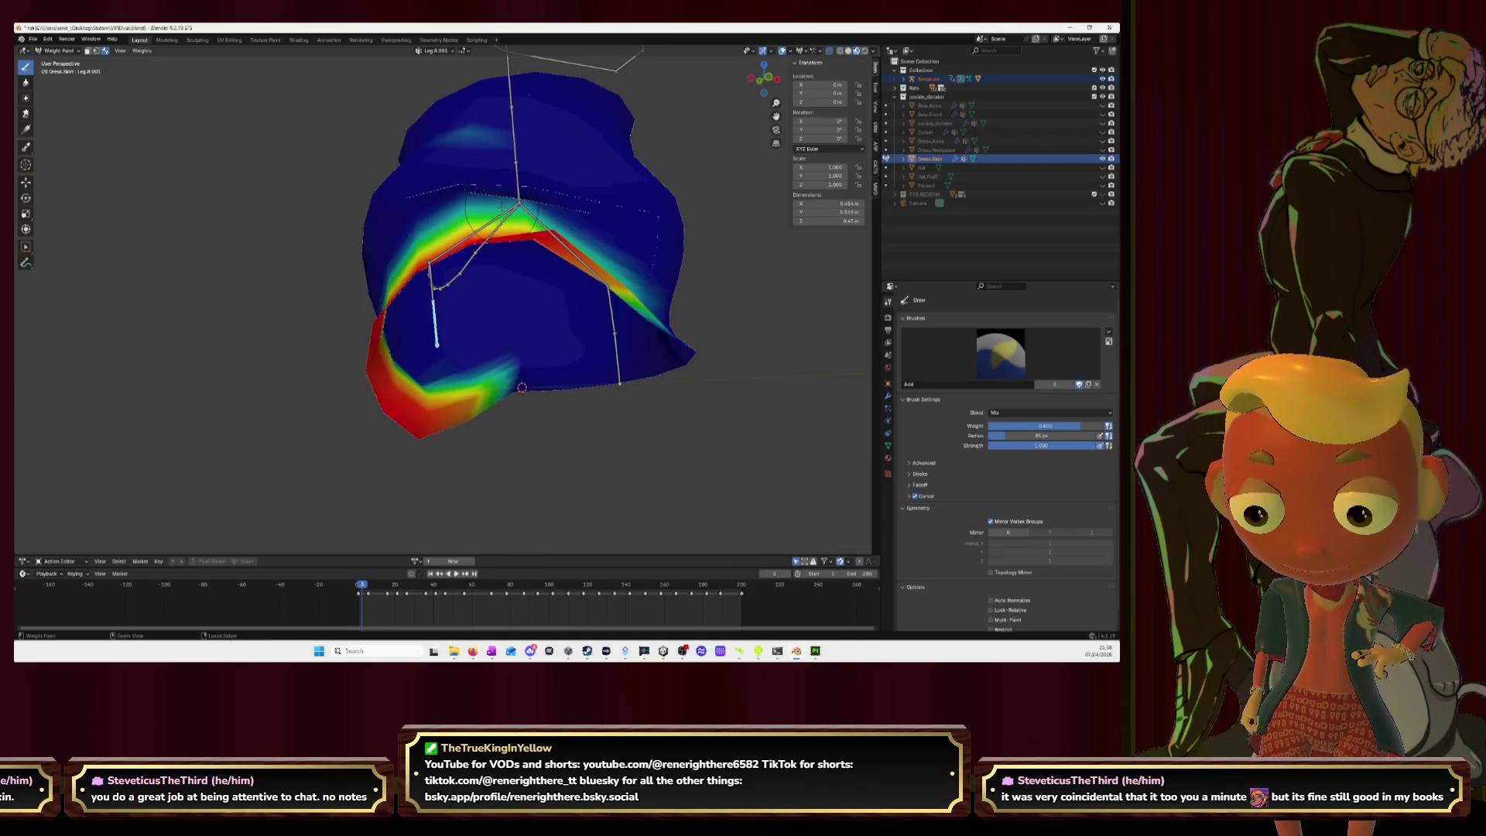
# Step: Paint Leg.R.001 weight 0.8 over the skirt's lower leg band
pyautogui.moveTo(523, 220)
pyautogui.mouseDown(button='middle')
pyautogui.moveTo(546, 305)
pyautogui.moveTo(495, 310)
pyautogui.moveTo(352, 384)
pyautogui.mouseUp(button='middle')
pyautogui.moveTo(352, 384); pyautogui.dragTo(387, 418)
pyautogui.moveTo(379, 418); pyautogui.dragTo(403, 410, button='middle')
pyautogui.moveTo(402, 410)
pyautogui.mouseDown()
pyautogui.moveTo(433, 403)
pyautogui.moveTo(411, 419)
pyautogui.mouseUp()
pyautogui.moveTo(410, 419); pyautogui.dragTo(486, 347, button='middle')
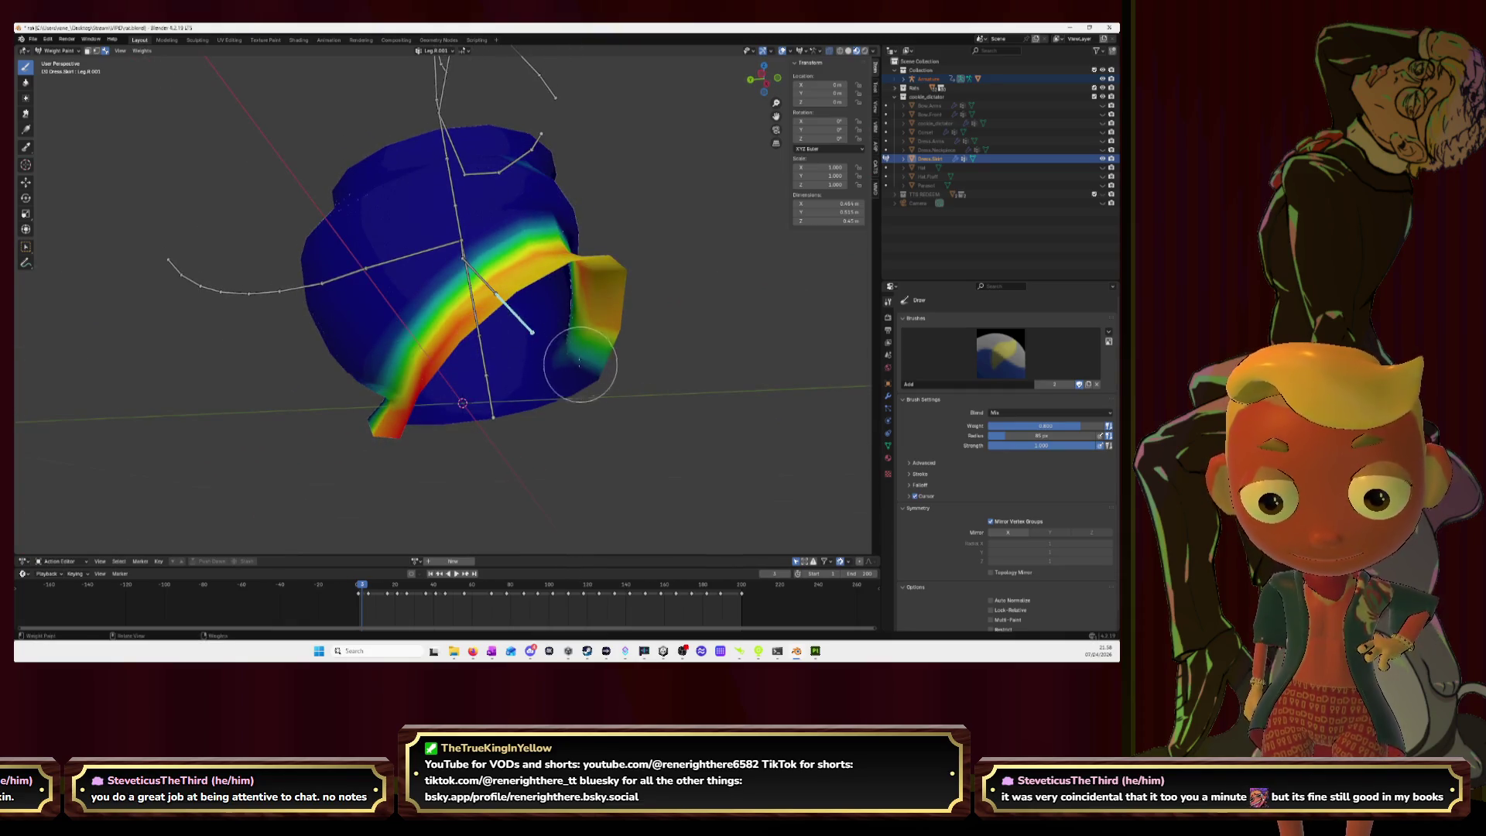
# Step: Paint Leg.R weight on the skirt's lower-right part, then undo that stroke
pyautogui.keyDown('ctrl'); pyautogui.click(475, 275); pyautogui.keyUp('ctrl')
pyautogui.moveTo(476, 275)
pyautogui.mouseDown(button='middle')
pyautogui.moveTo(531, 287)
pyautogui.moveTo(541, 306)
pyautogui.mouseUp(button='middle')
pyautogui.moveTo(542, 305)
pyautogui.mouseDown()
pyautogui.moveTo(573, 294)
pyautogui.moveTo(589, 318)
pyautogui.moveTo(472, 364)
pyautogui.moveTo(480, 391)
pyautogui.moveTo(464, 383)
pyautogui.mouseUp()
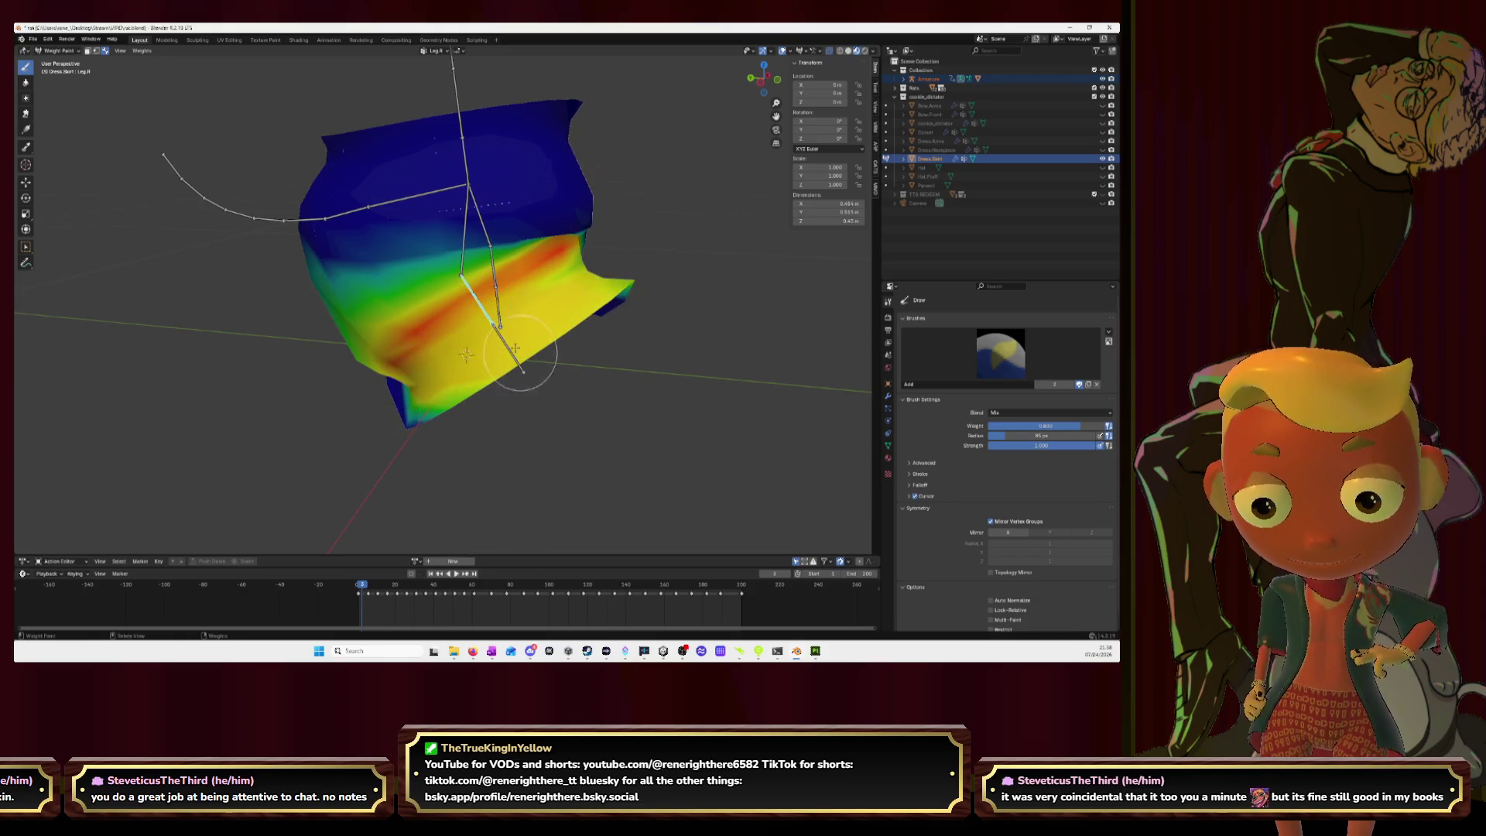
pyautogui.hotkey('ctrl', 'z')
# Step: Try a Hip.R patch on the lower skirt, then undo back to Leg.R.001 weights
pyautogui.keyDown('ctrl'); pyautogui.click(464, 246); pyautogui.keyUp('ctrl')
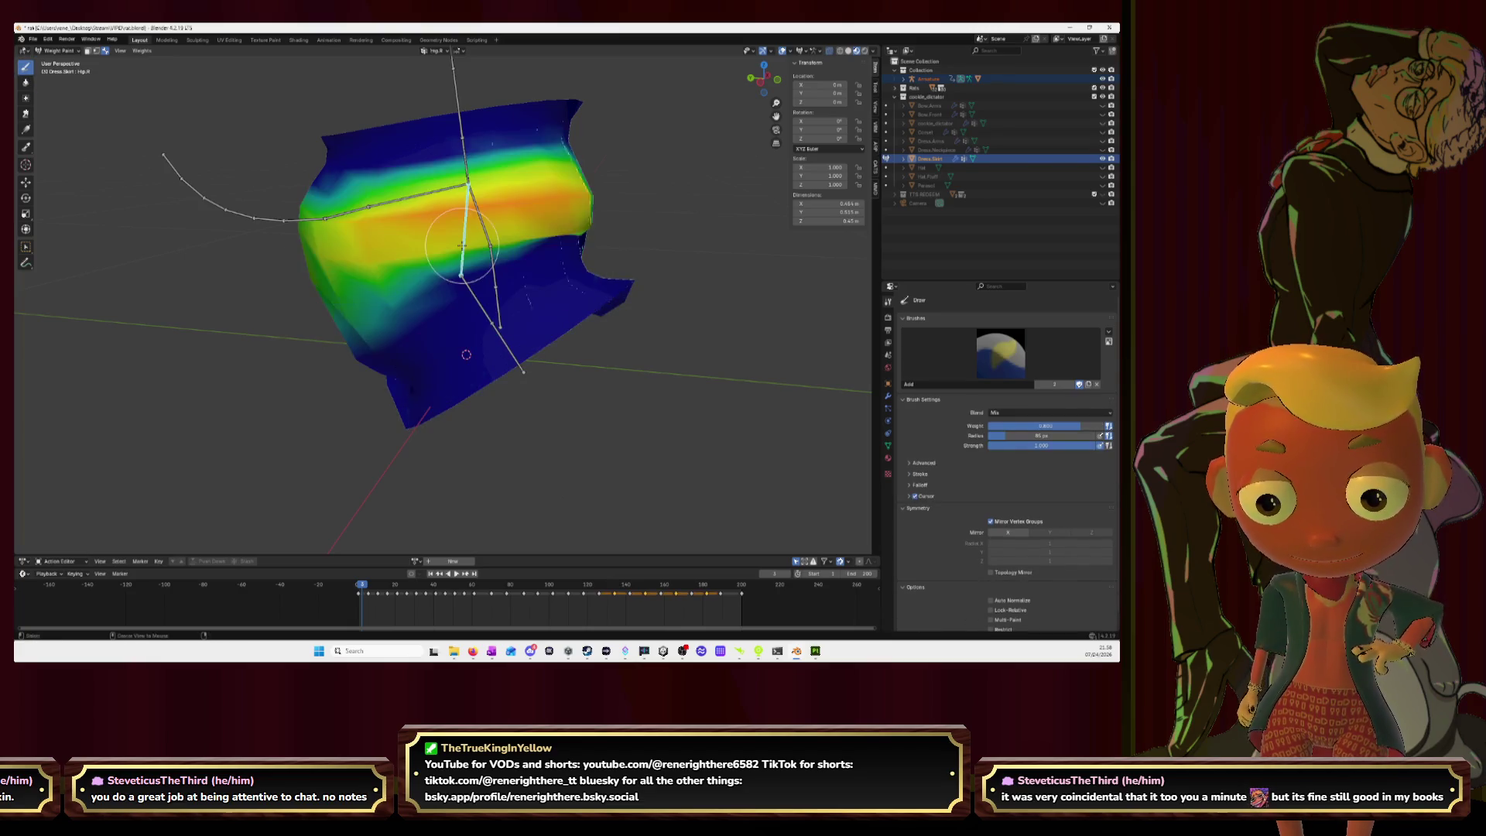
pyautogui.moveTo(471, 314)
pyautogui.mouseDown()
pyautogui.moveTo(581, 315)
pyautogui.moveTo(553, 340)
pyautogui.mouseUp()
pyautogui.hotkey('ctrl', 'z')
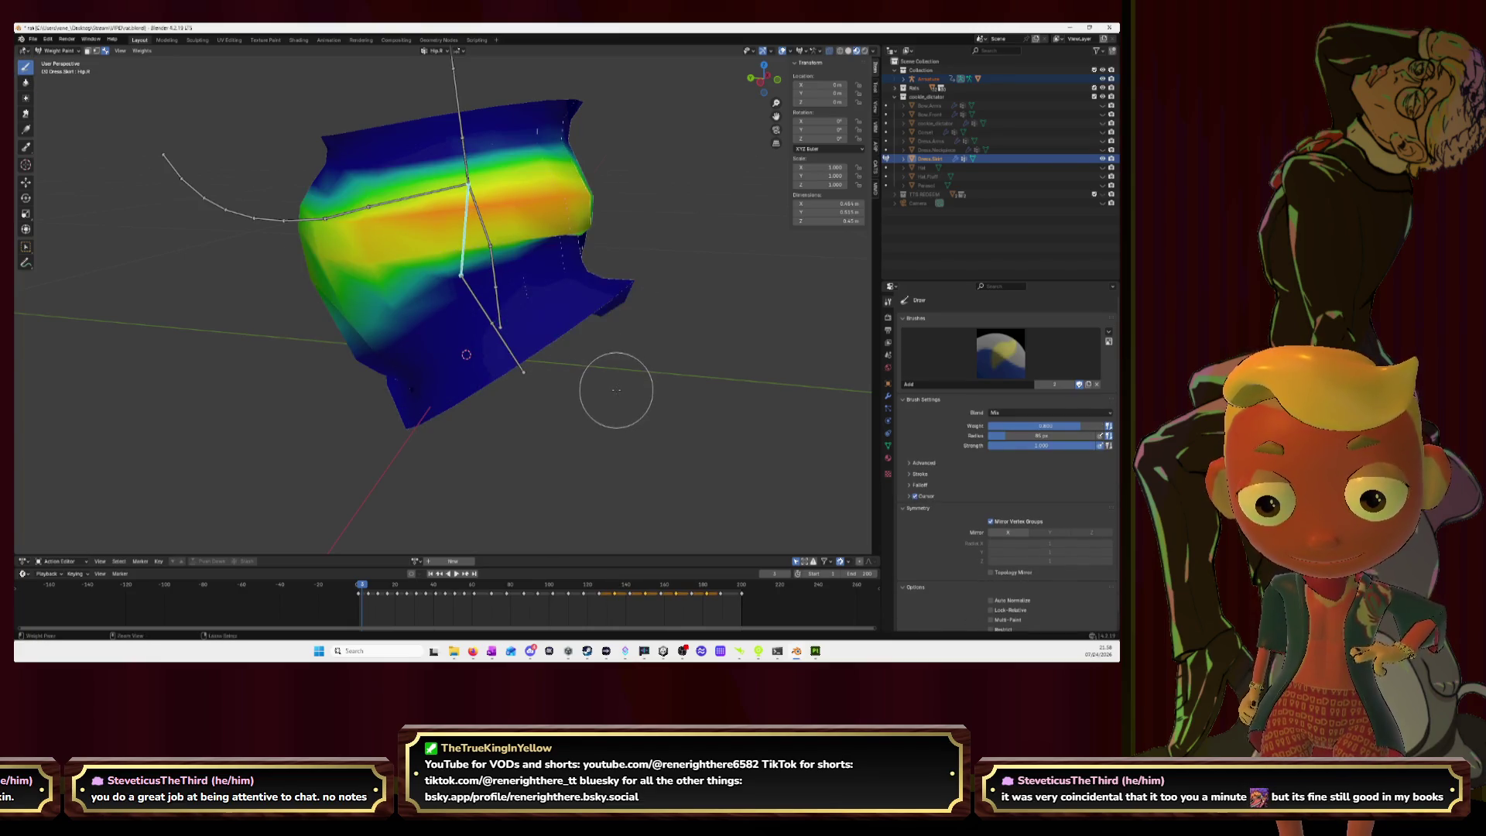
pyautogui.hotkey('ctrl', 'z')
pyautogui.hotkey('ctrl', 'z')
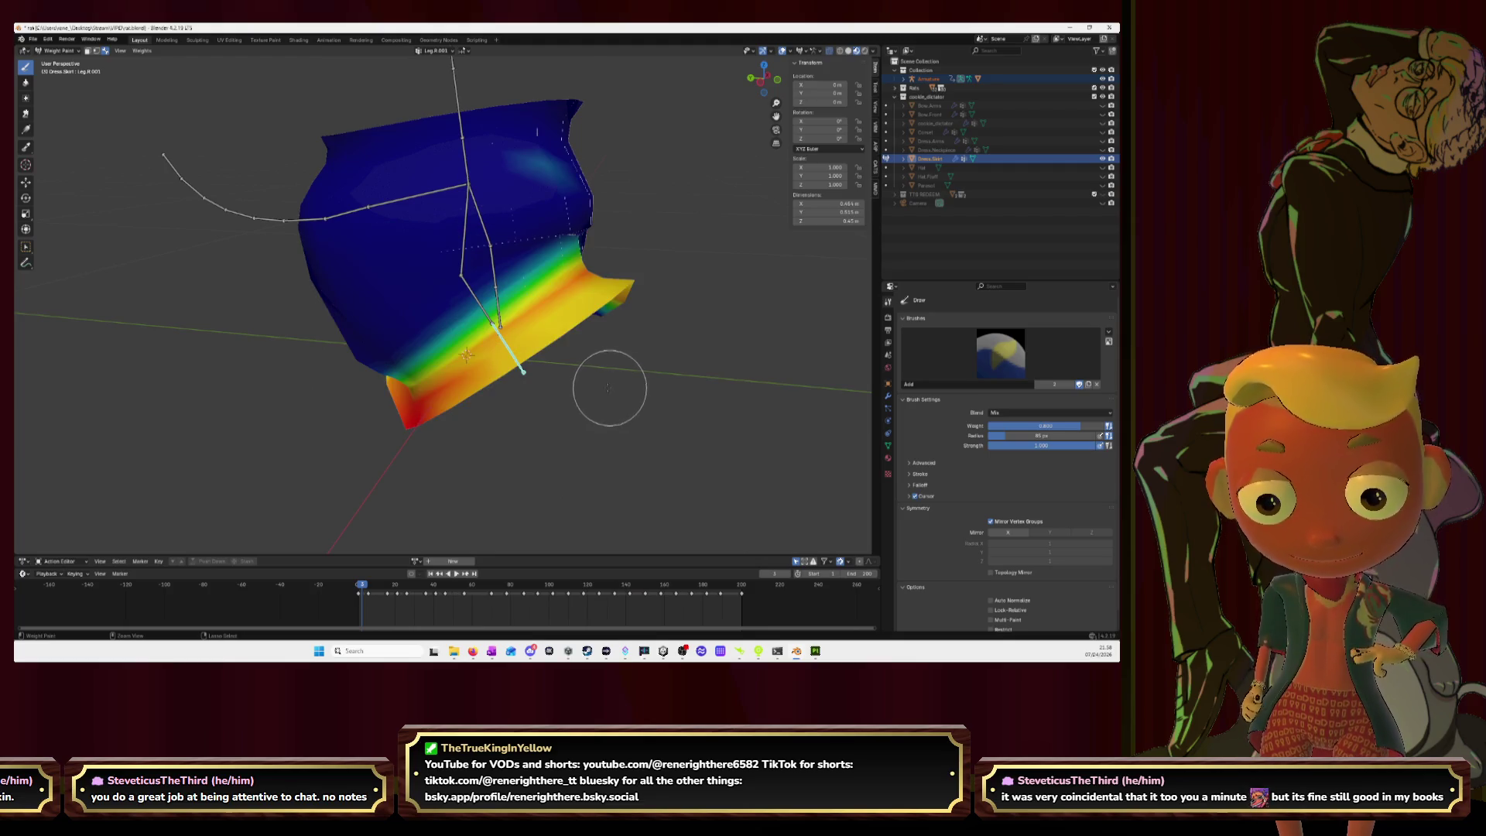
pyautogui.moveTo(607, 382); pyautogui.dragTo(657, 331, button='middle')
# Step: Lower the brush weight to 0.2 and toggle between the Blur and Draw brushes
pyautogui.click(1071, 425)
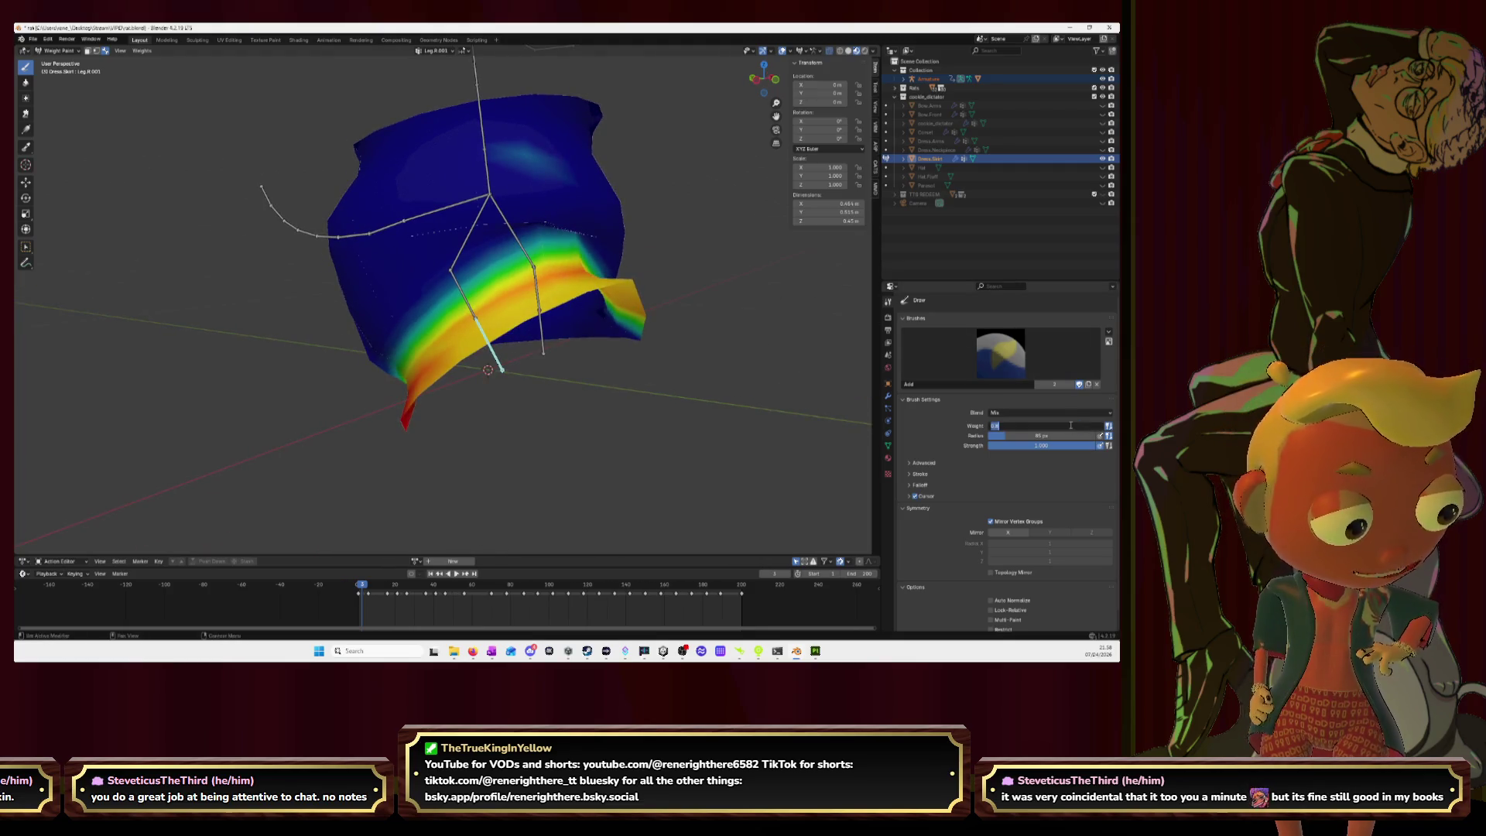
pyautogui.press('Return')
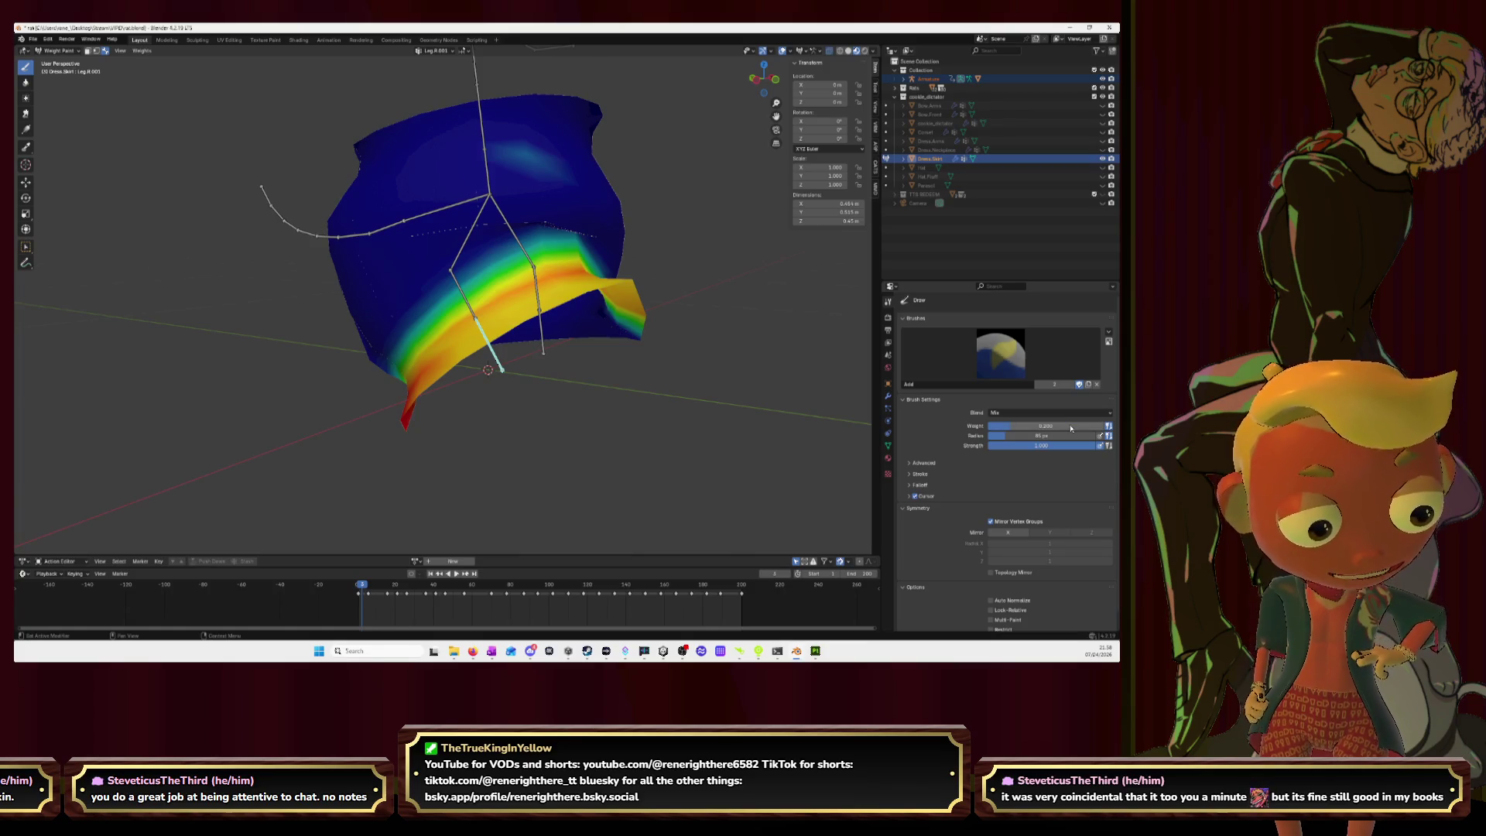
pyautogui.moveTo(465, 292); pyautogui.dragTo(508, 387, button='middle')
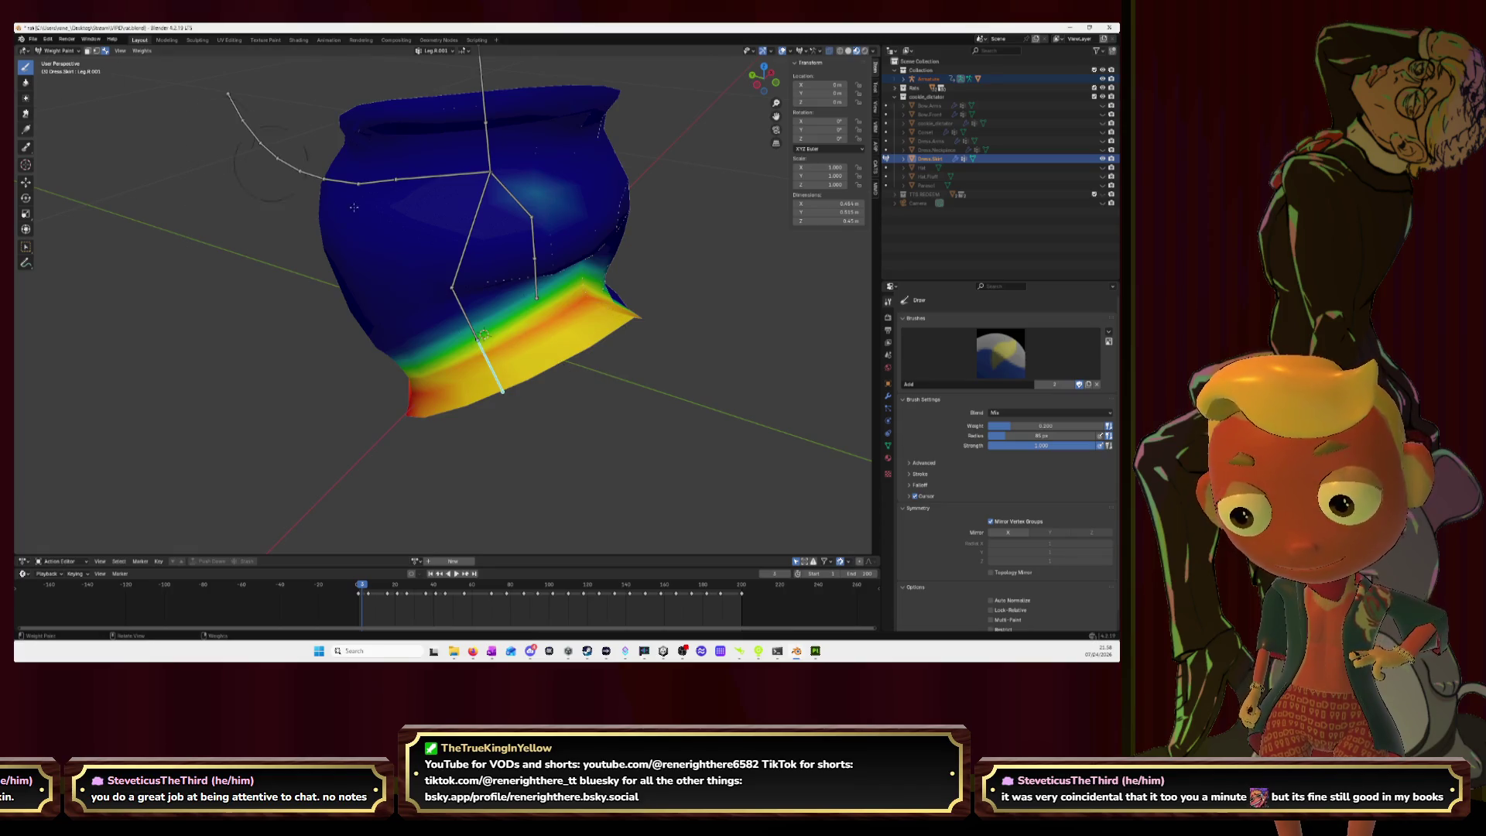
pyautogui.hotkey('shift', 'space')
pyautogui.press('b')
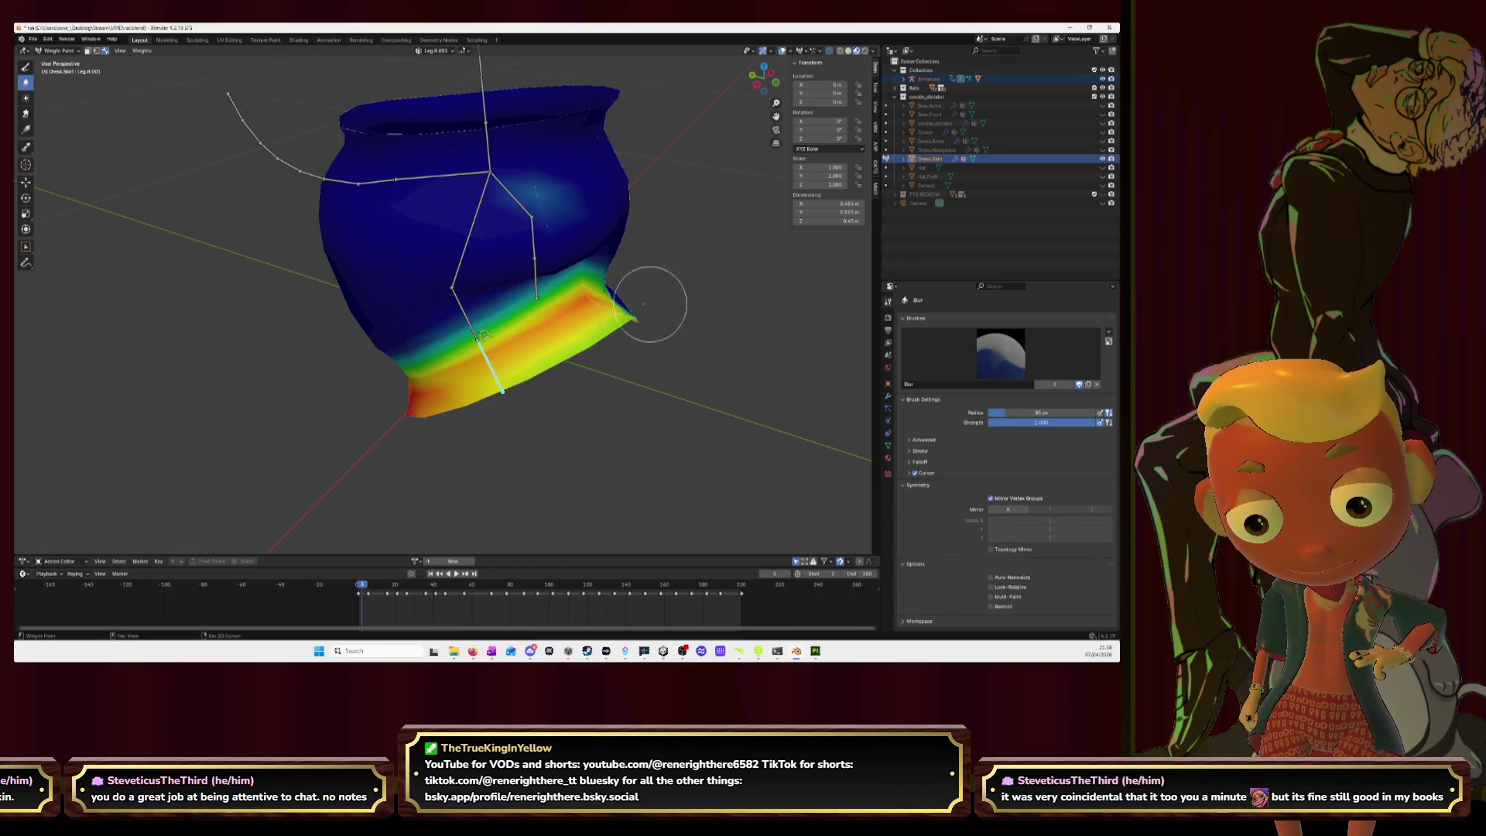
pyautogui.hotkey('shift', 'space')
pyautogui.press('d')
# Step: Blur the Leg.R.001 weights along the skirt's lower-left hem with the Blur brush
pyautogui.moveTo(653, 334); pyautogui.dragTo(109, 87, button='middle')
pyautogui.hotkey('shift', 'space')
pyautogui.press('b')
pyautogui.moveTo(465, 364)
pyautogui.mouseDown()
pyautogui.moveTo(372, 371)
pyautogui.moveTo(424, 391)
pyautogui.moveTo(441, 350)
pyautogui.mouseUp()
pyautogui.moveTo(434, 377); pyautogui.dragTo(492, 396, button='middle')
pyautogui.moveTo(507, 319)
pyautogui.mouseDown(button='middle')
pyautogui.moveTo(544, 368)
pyautogui.moveTo(499, 343)
pyautogui.mouseUp(button='middle')
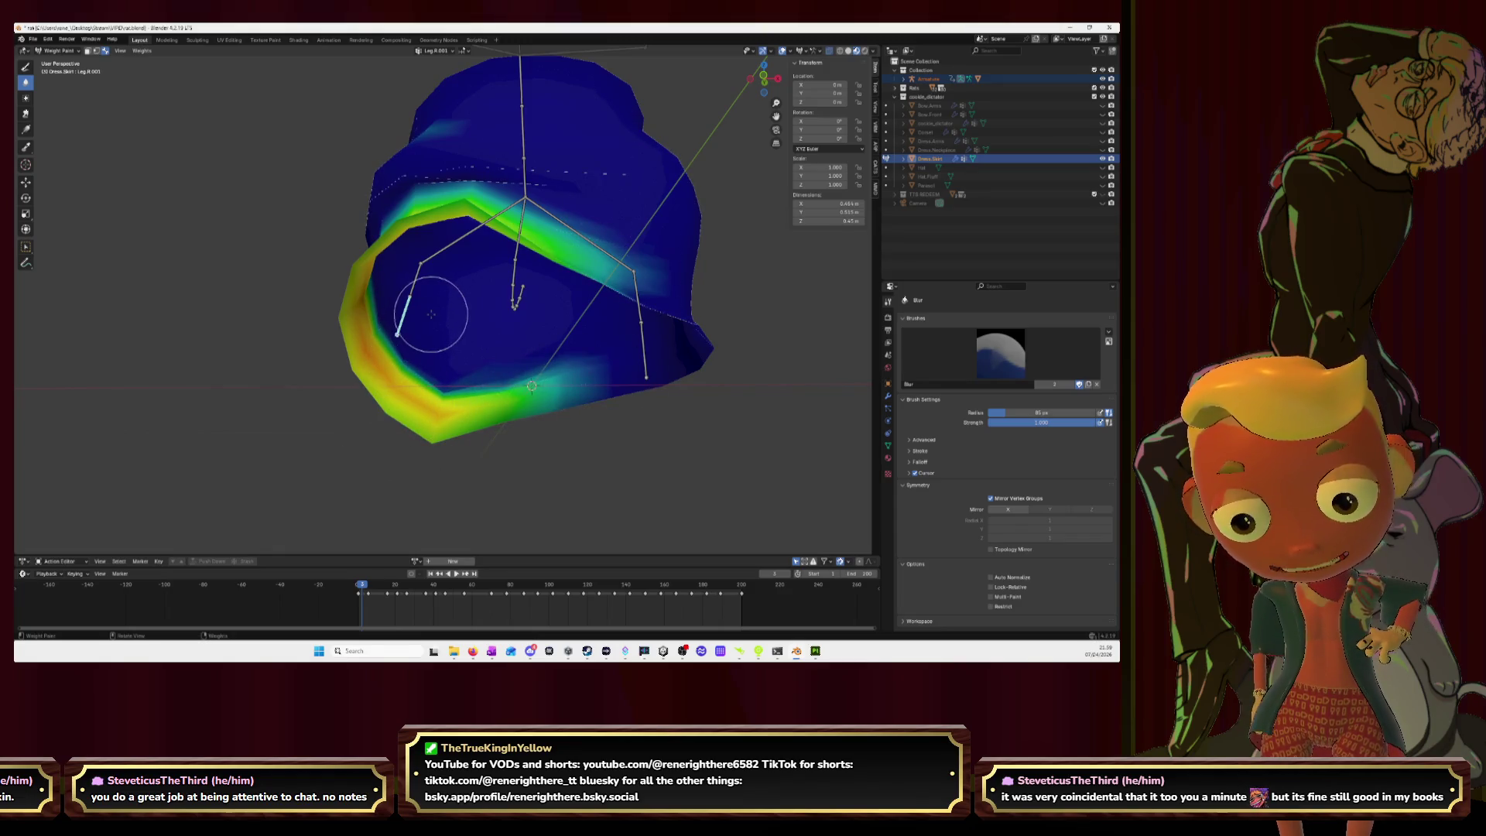
pyautogui.keyDown('ctrl'); pyautogui.click(415, 279); pyautogui.keyUp('ctrl')
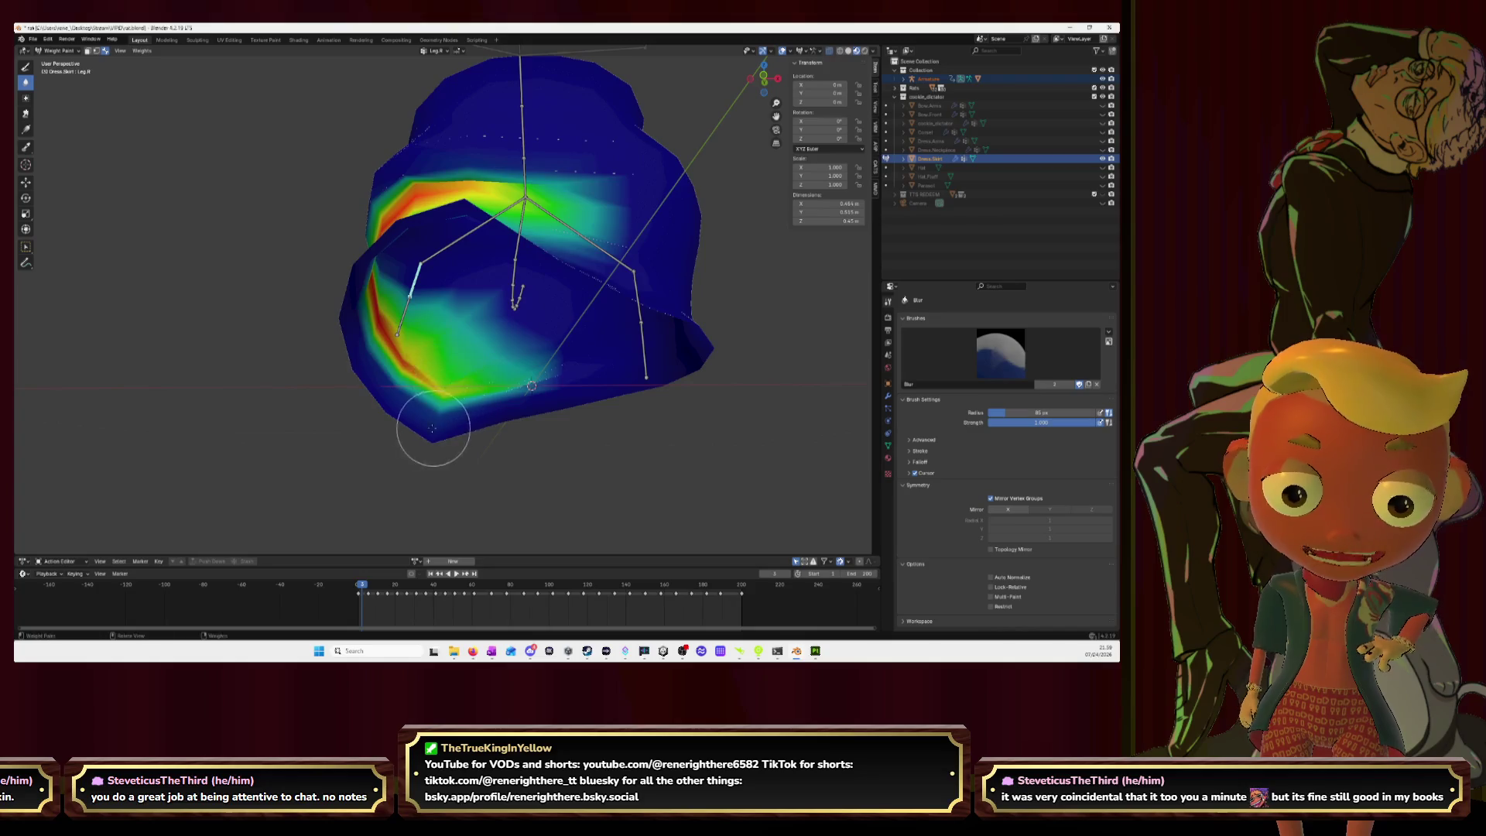
# Step: Review the Hip.R, Leg.R and Leg.R.001 weights, then play the animation with Space
pyautogui.keyDown('ctrl'); pyautogui.click(448, 251); pyautogui.keyUp('ctrl')
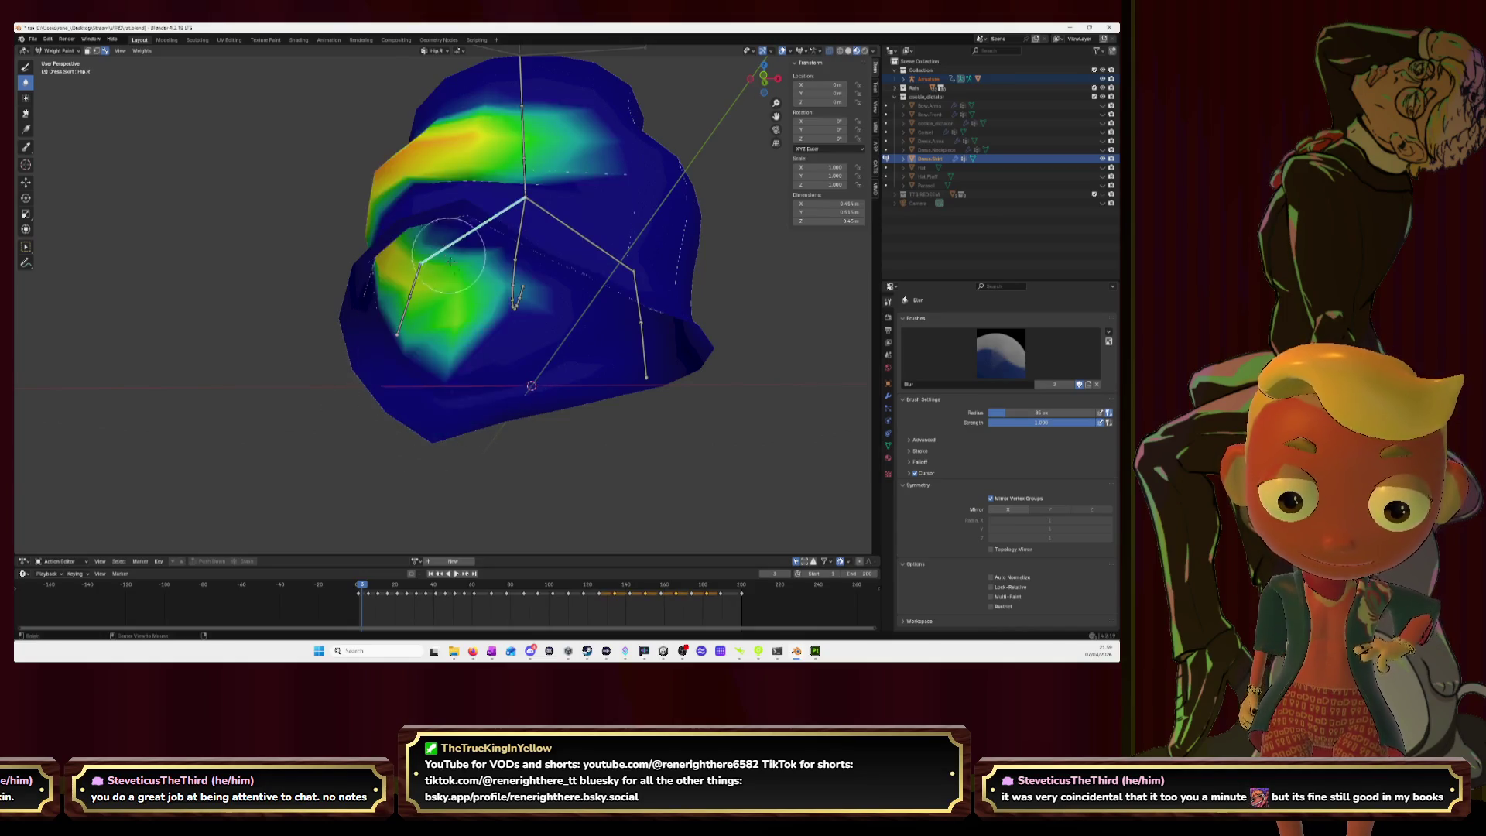
pyautogui.click(29, 69)
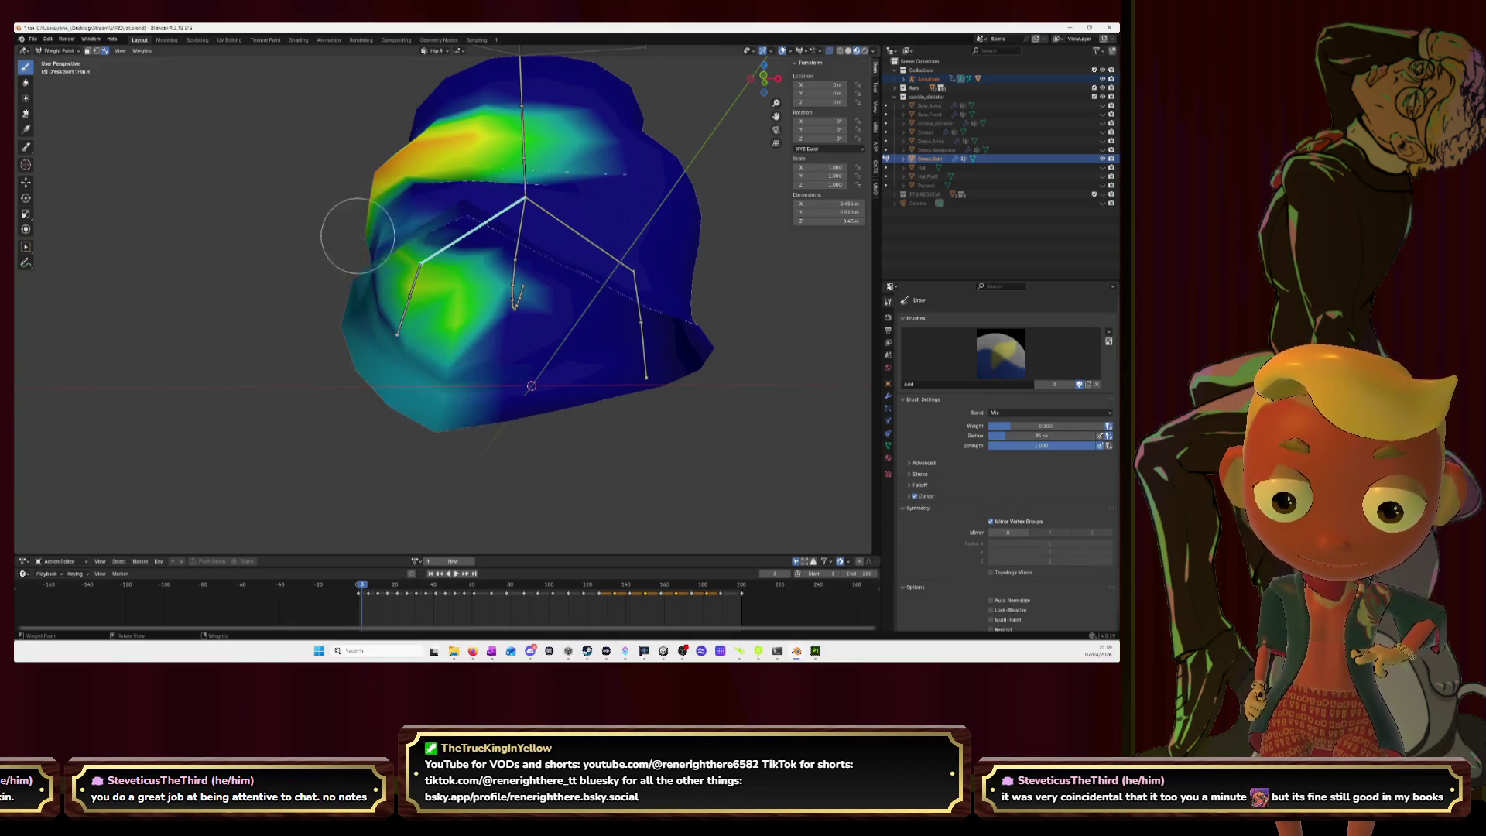
pyautogui.moveTo(355, 232); pyautogui.dragTo(448, 332, button='middle')
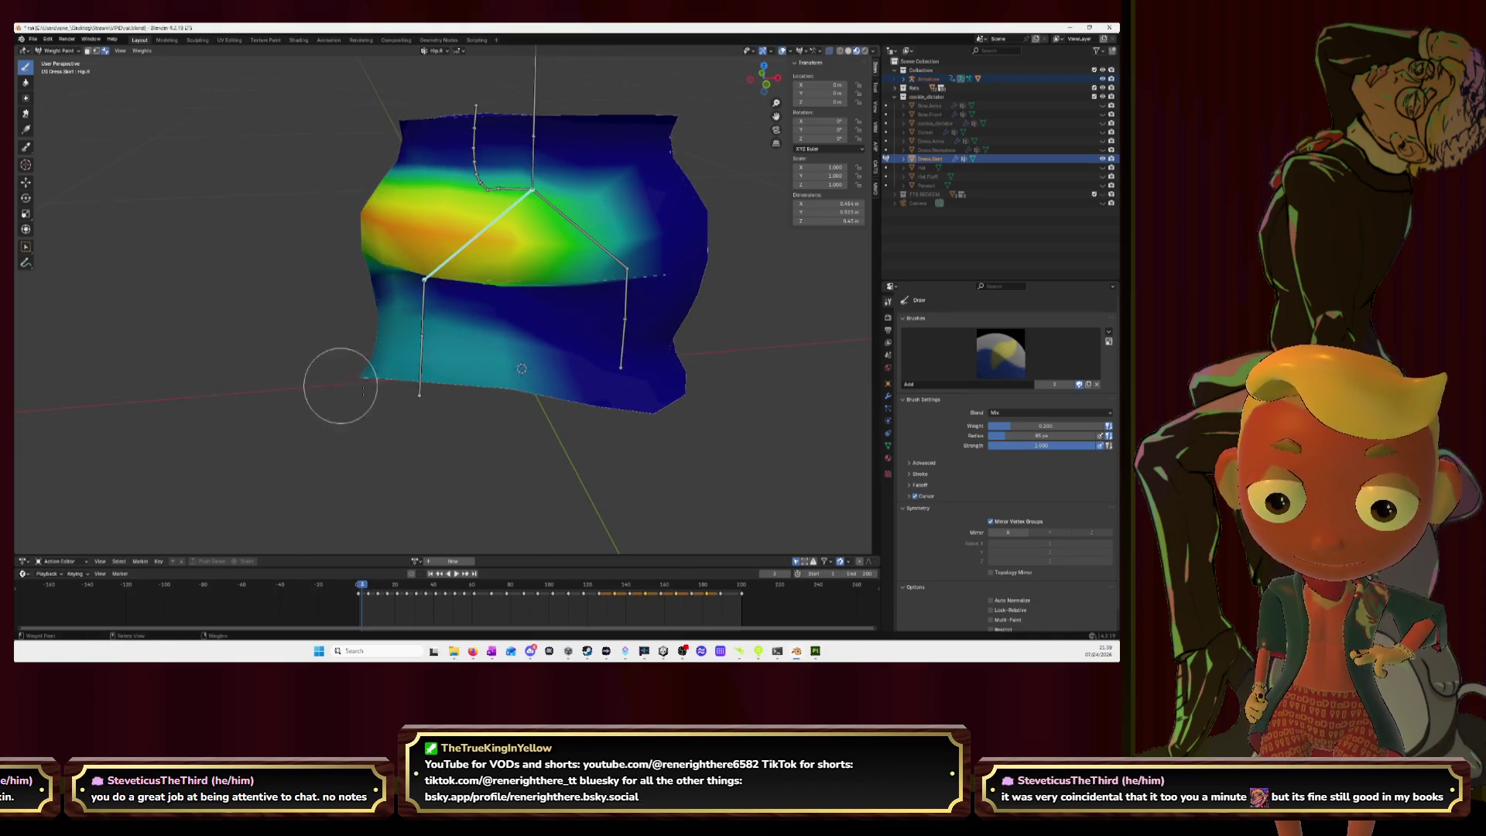
pyautogui.moveTo(315, 375); pyautogui.dragTo(507, 381, button='middle')
pyautogui.moveTo(341, 321)
pyautogui.mouseDown(button='middle')
pyautogui.moveTo(348, 272)
pyautogui.moveTo(388, 375)
pyautogui.moveTo(404, 397)
pyautogui.moveTo(426, 391)
pyautogui.mouseUp(button='middle')
pyautogui.keyDown('ctrl'); pyautogui.click(480, 292); pyautogui.keyUp('ctrl')
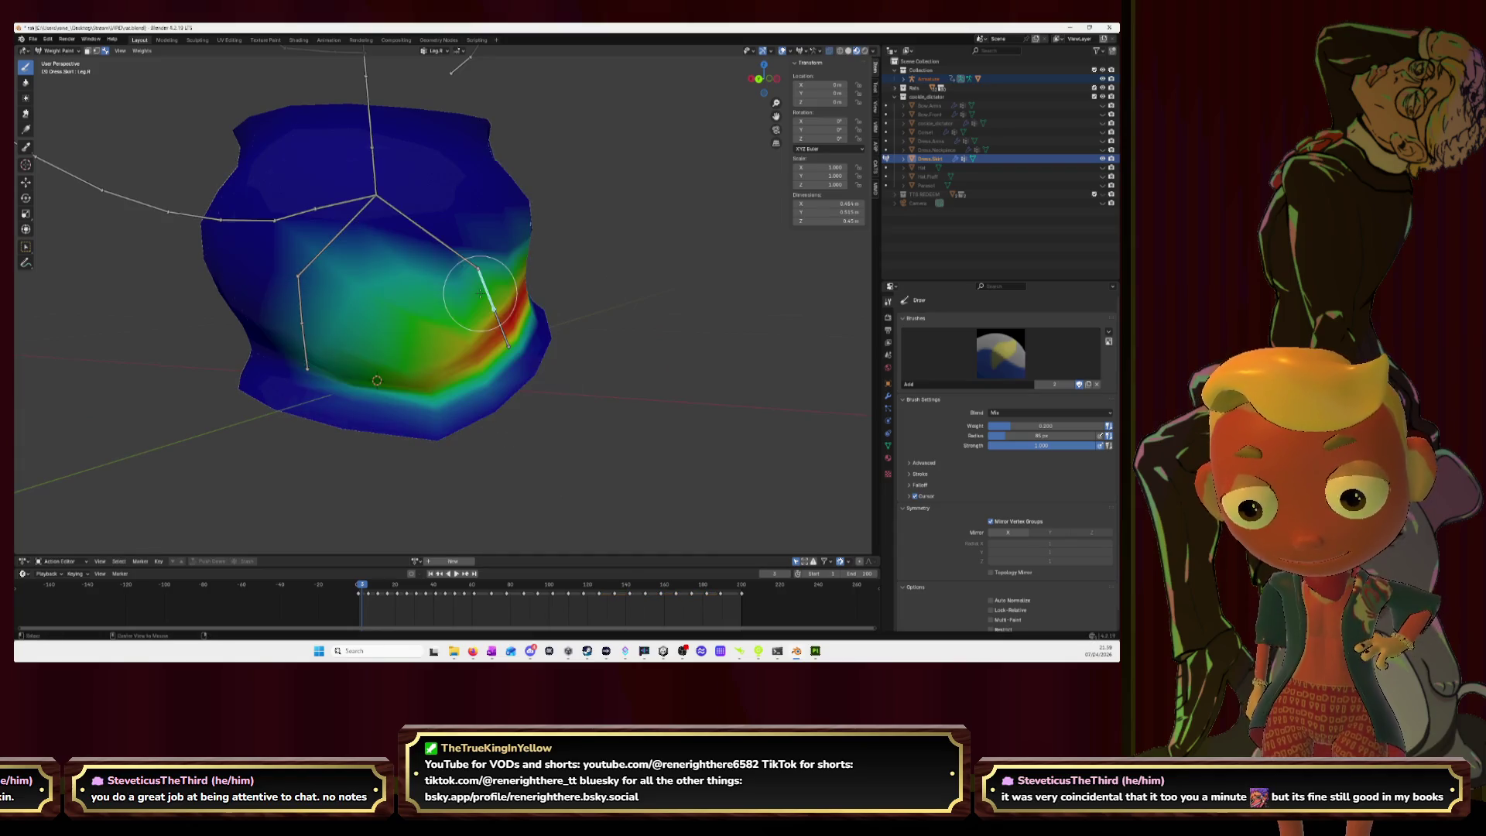
pyautogui.keyDown('ctrl'); pyautogui.click(505, 333); pyautogui.keyUp('ctrl')
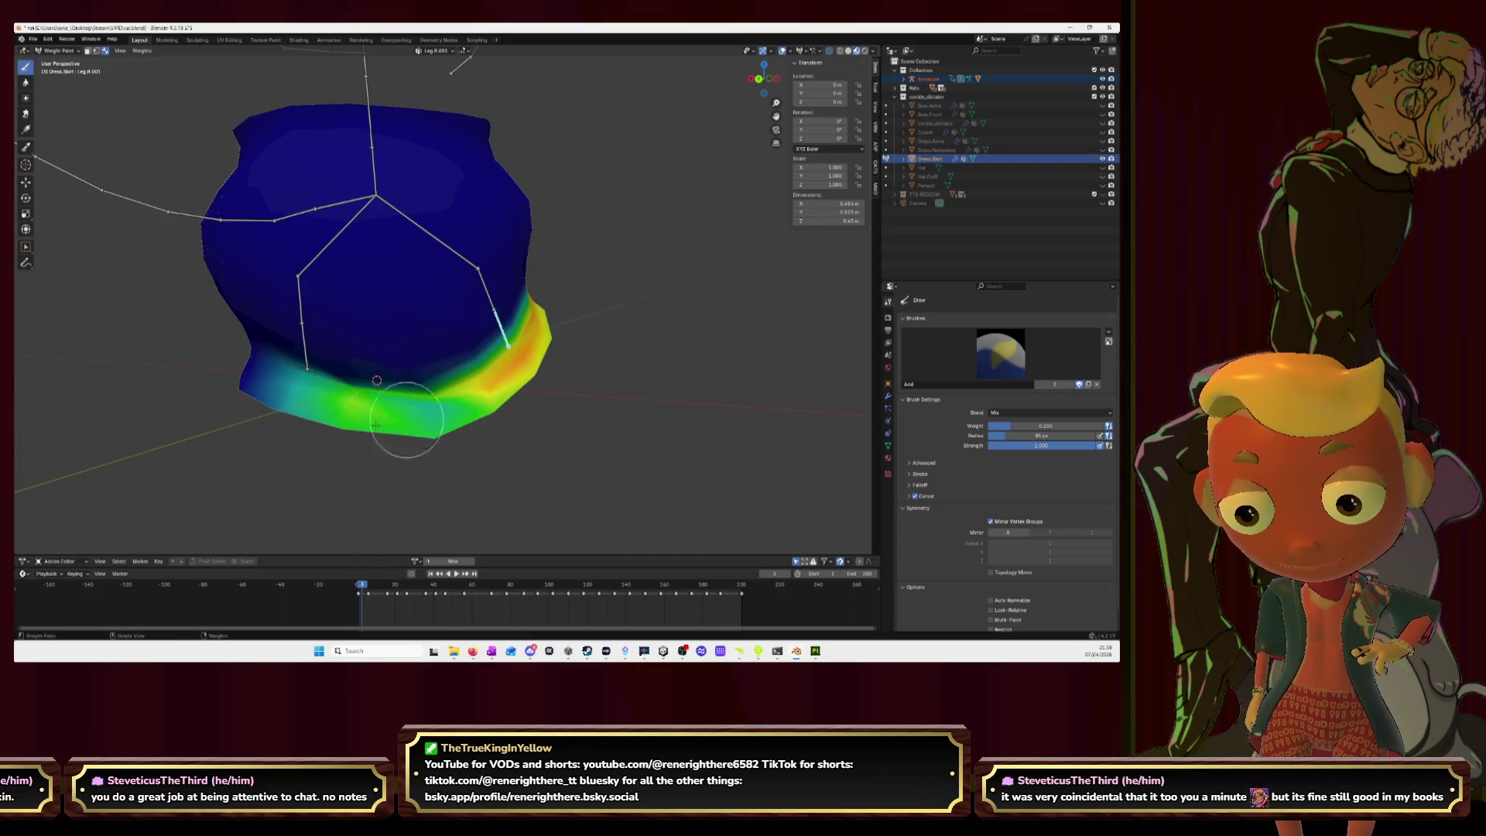
pyautogui.moveTo(472, 377); pyautogui.dragTo(453, 487, button='middle')
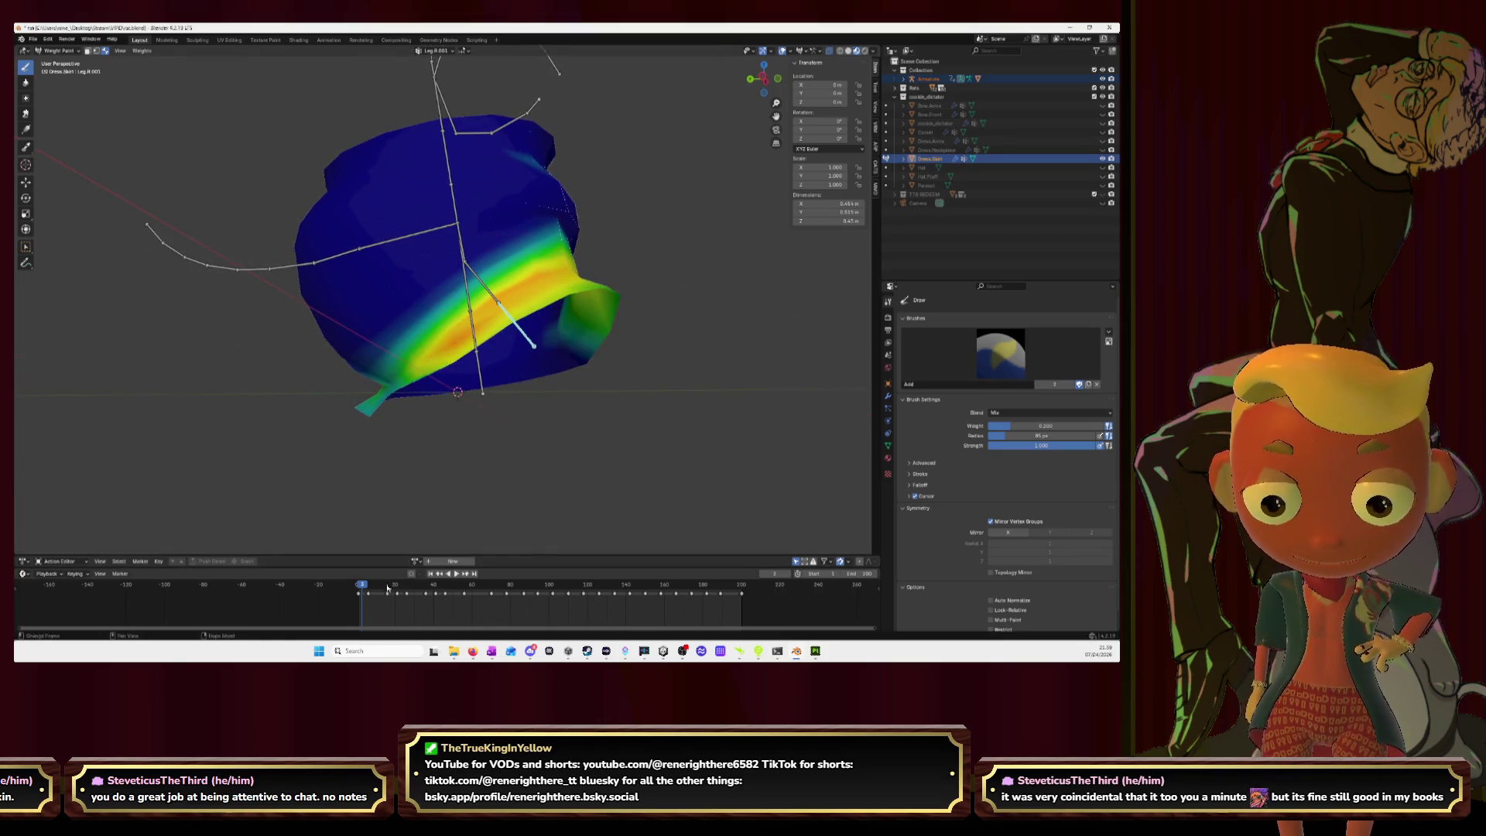
pyautogui.press('space')
# Step: Go to frame 24, make Leg.R active and undo the last weight change
pyautogui.moveTo(406, 591); pyautogui.dragTo(404, 592)
pyautogui.moveTo(450, 355); pyautogui.dragTo(464, 371, button='middle')
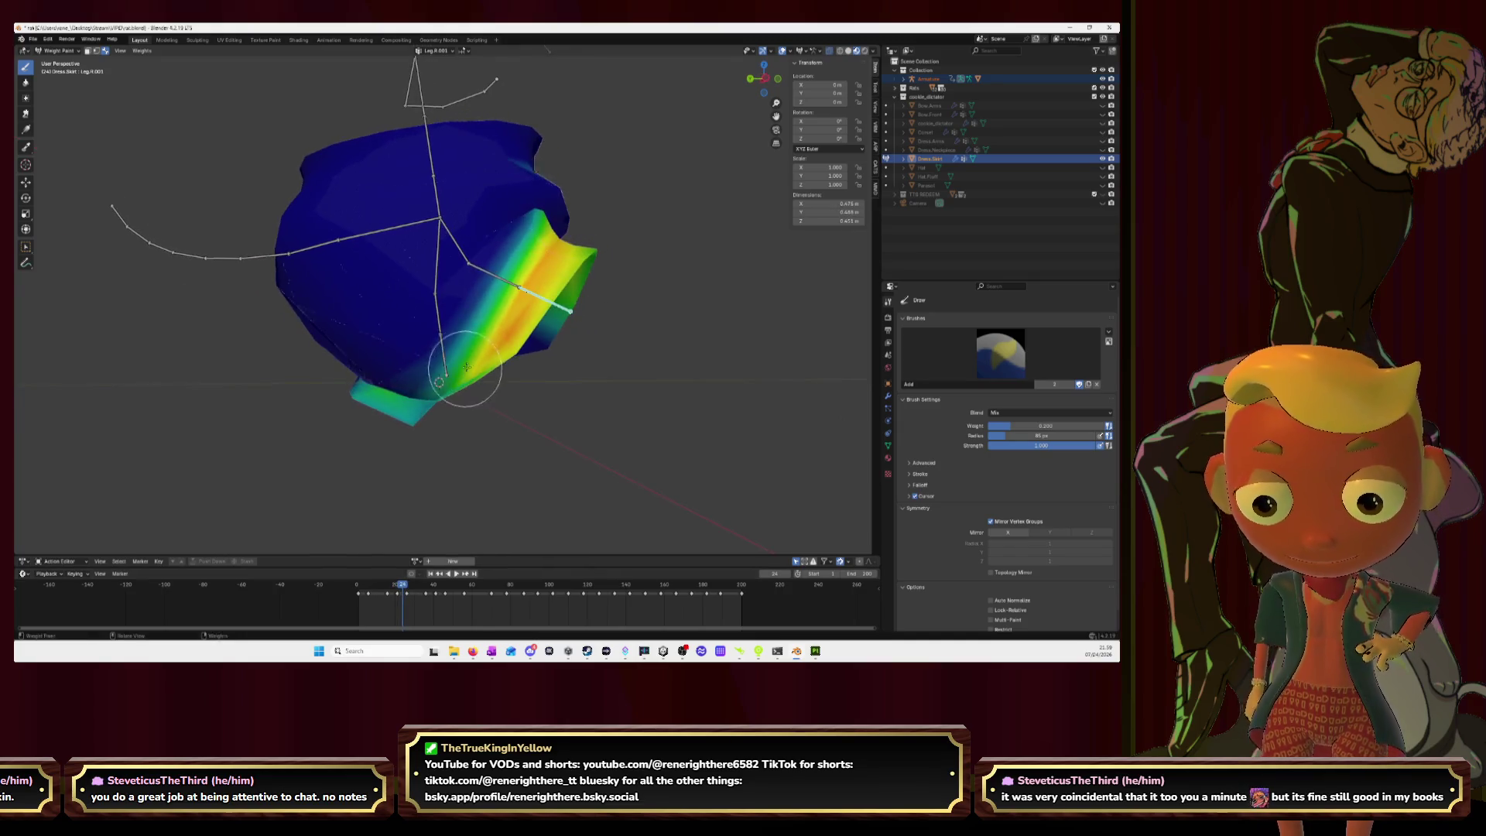
pyautogui.keyDown('ctrl'); pyautogui.click(488, 274); pyautogui.keyUp('ctrl')
pyautogui.moveTo(488, 275); pyautogui.dragTo(430, 361, button='middle')
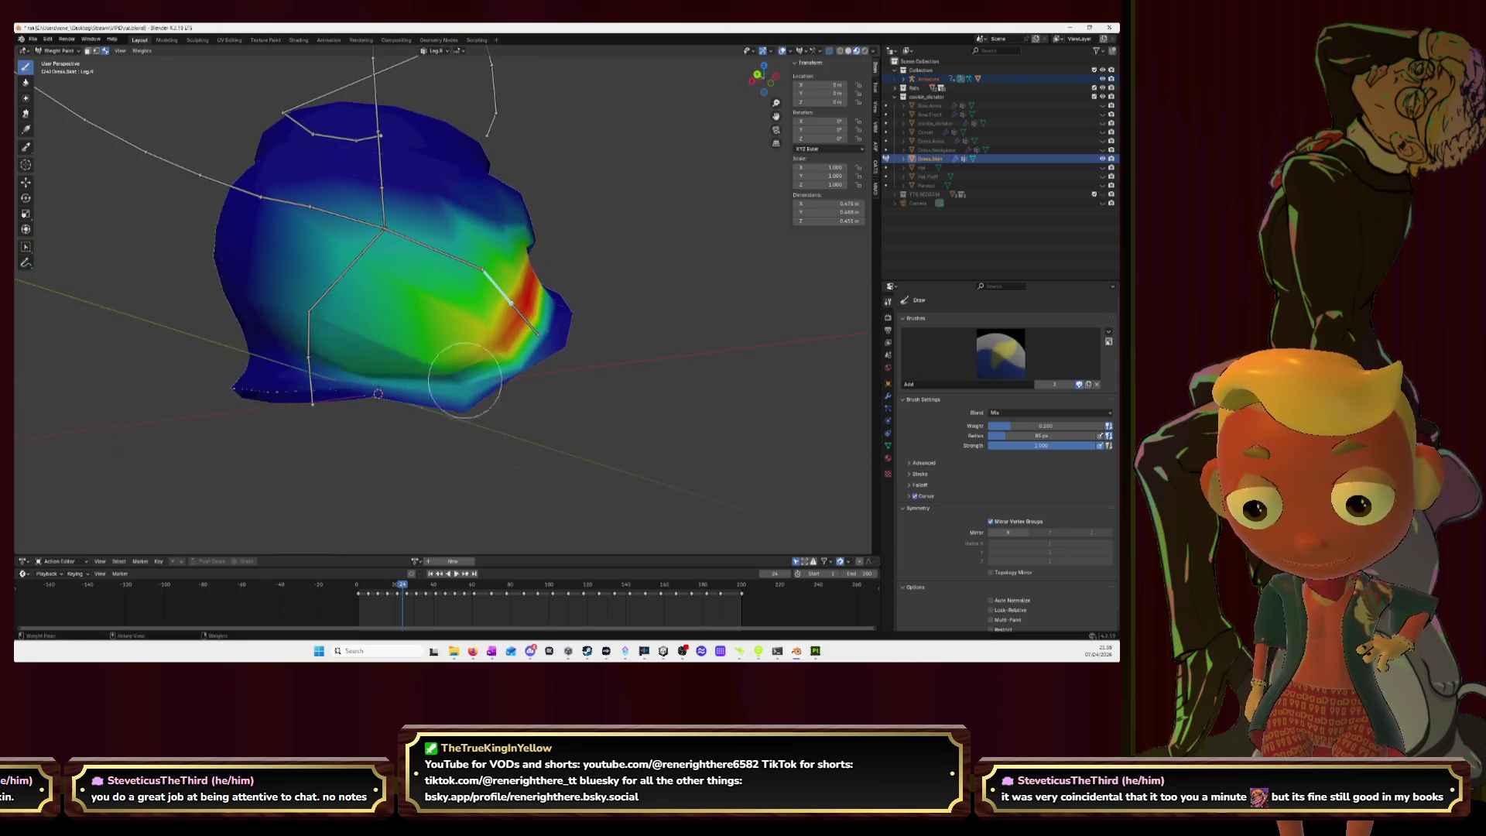
pyautogui.hotkey('ctrl', 'z')
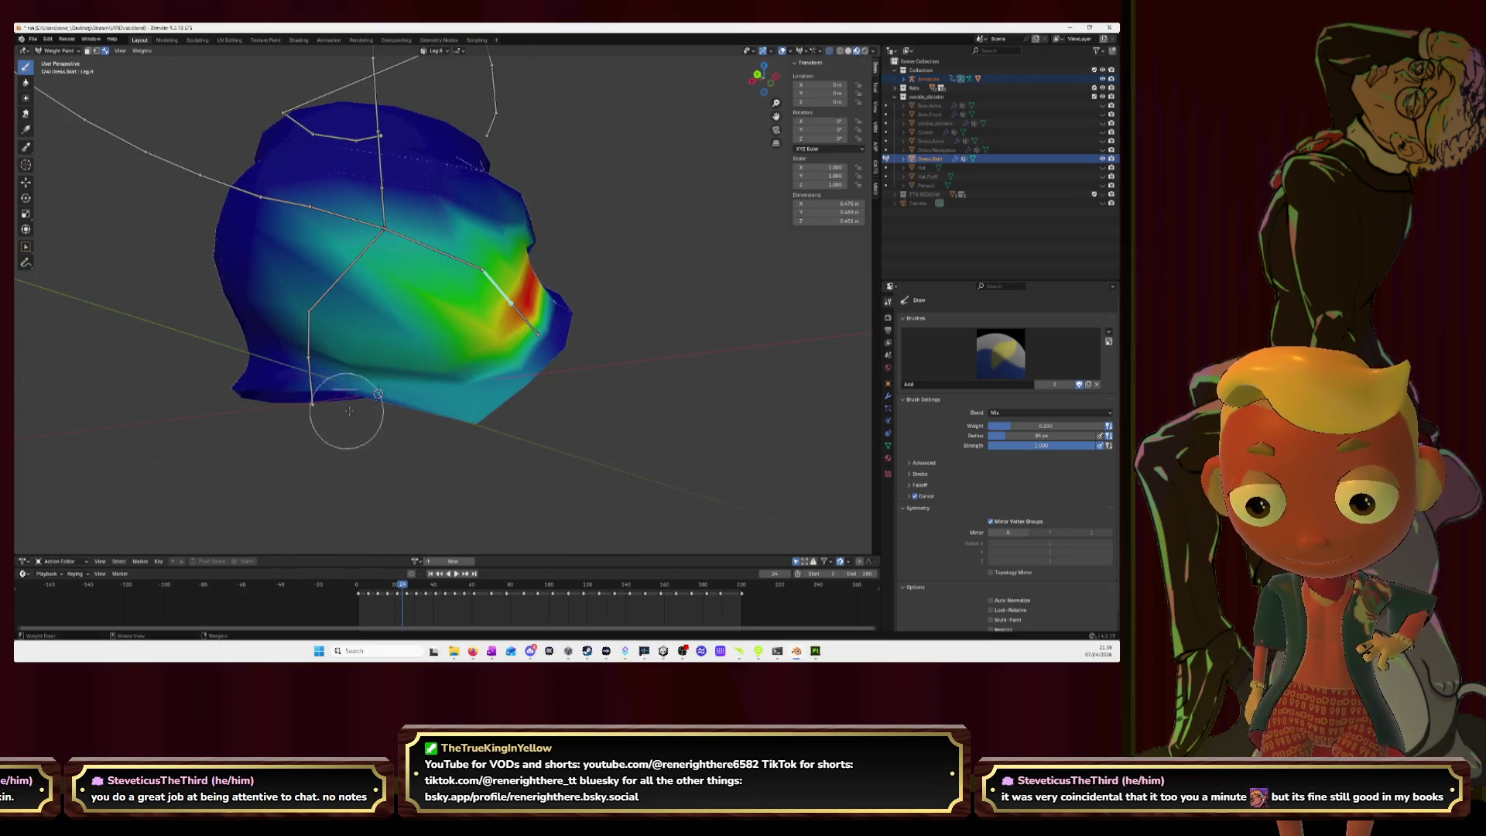
pyautogui.moveTo(467, 407); pyautogui.dragTo(533, 398, button='middle')
# Step: With the Blur brush, cycle through the Leg.R.001, Leg.R, Hip.R and Spine.0 weights
pyautogui.keyDown('ctrl'); pyautogui.click(553, 305); pyautogui.keyUp('ctrl')
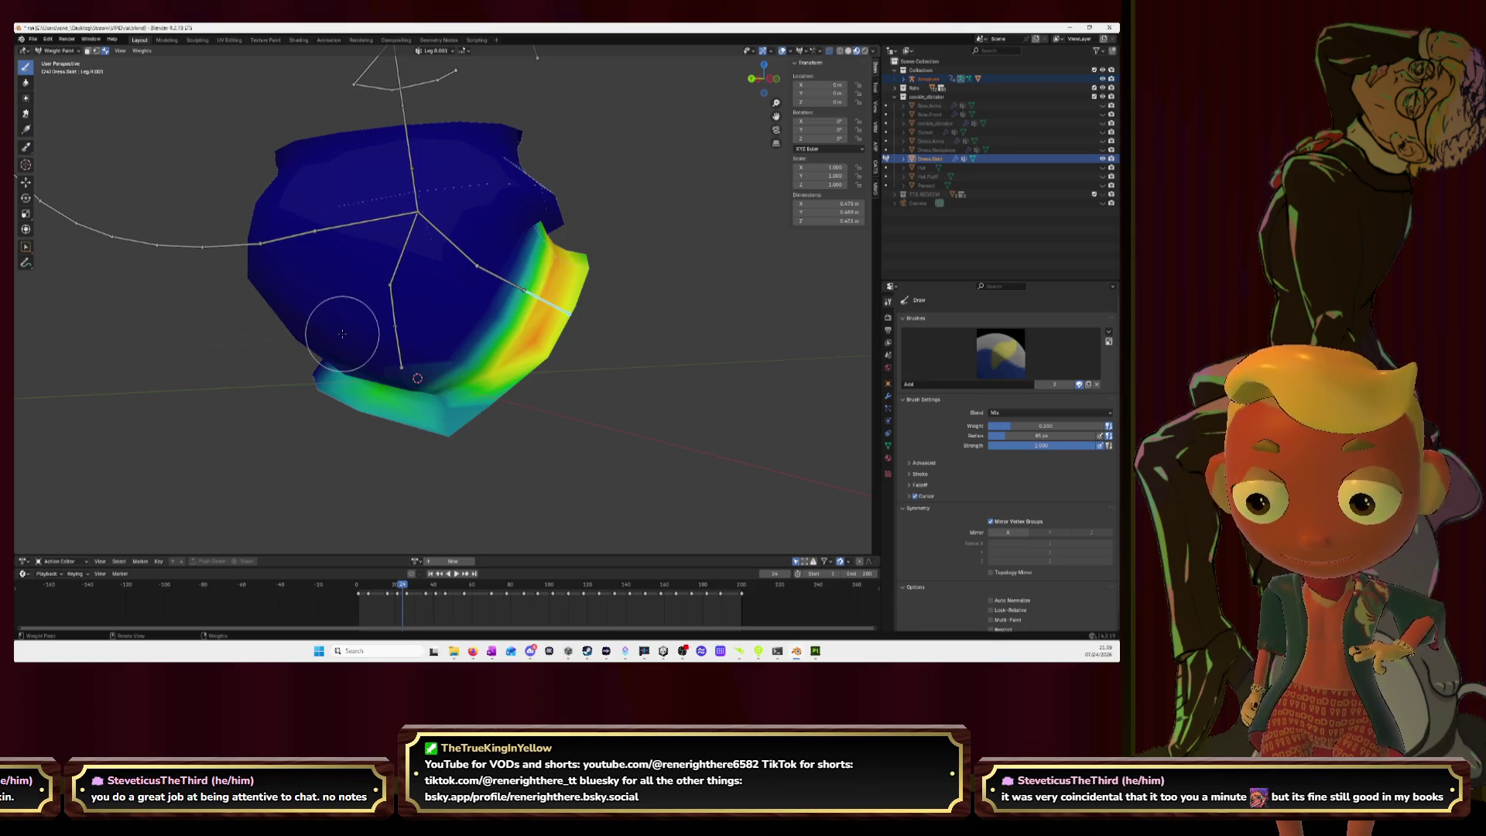
pyautogui.click(26, 82)
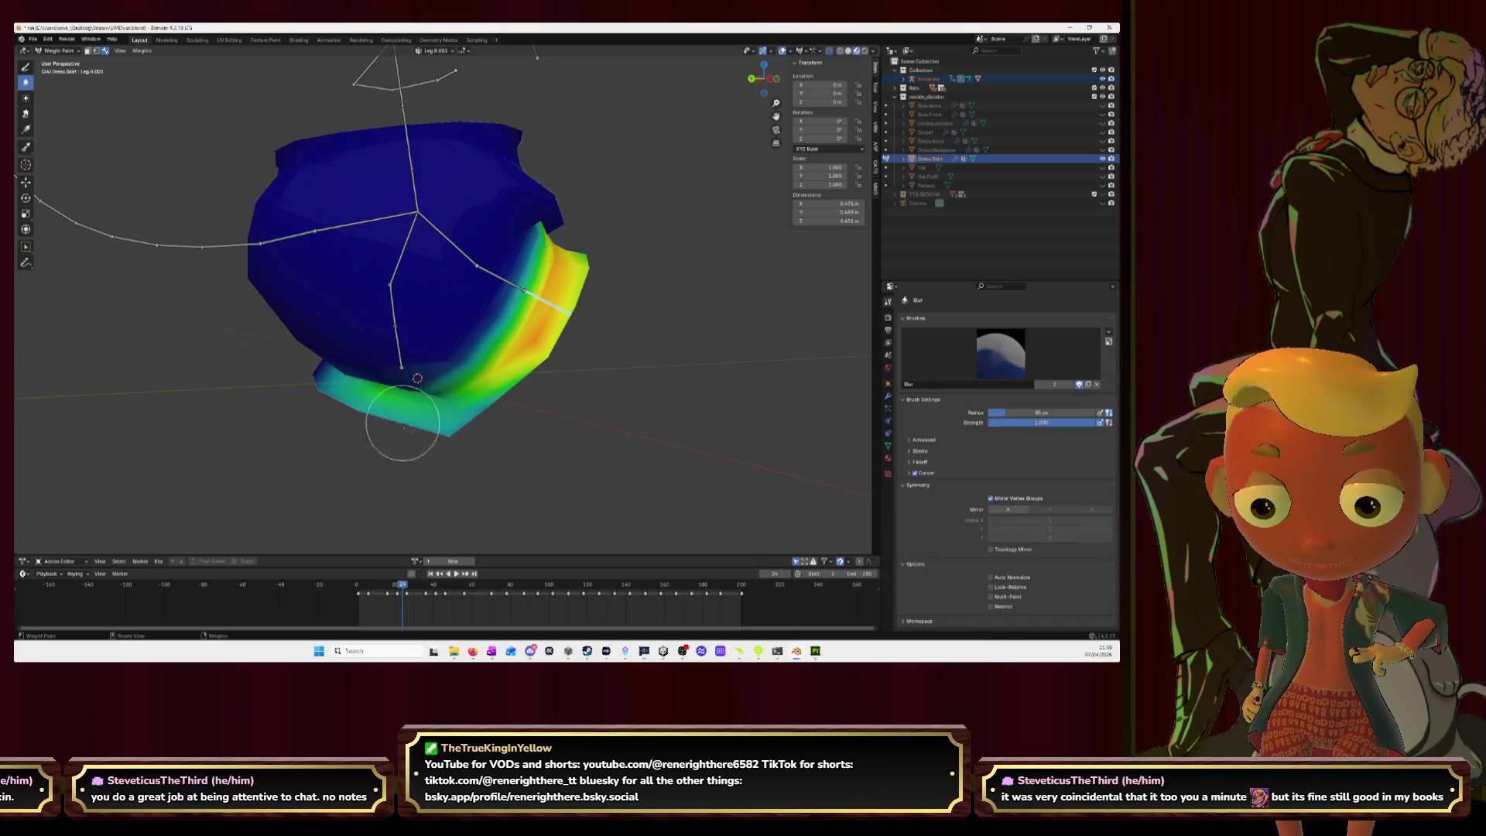
pyautogui.moveTo(371, 415); pyautogui.dragTo(500, 322, button='middle')
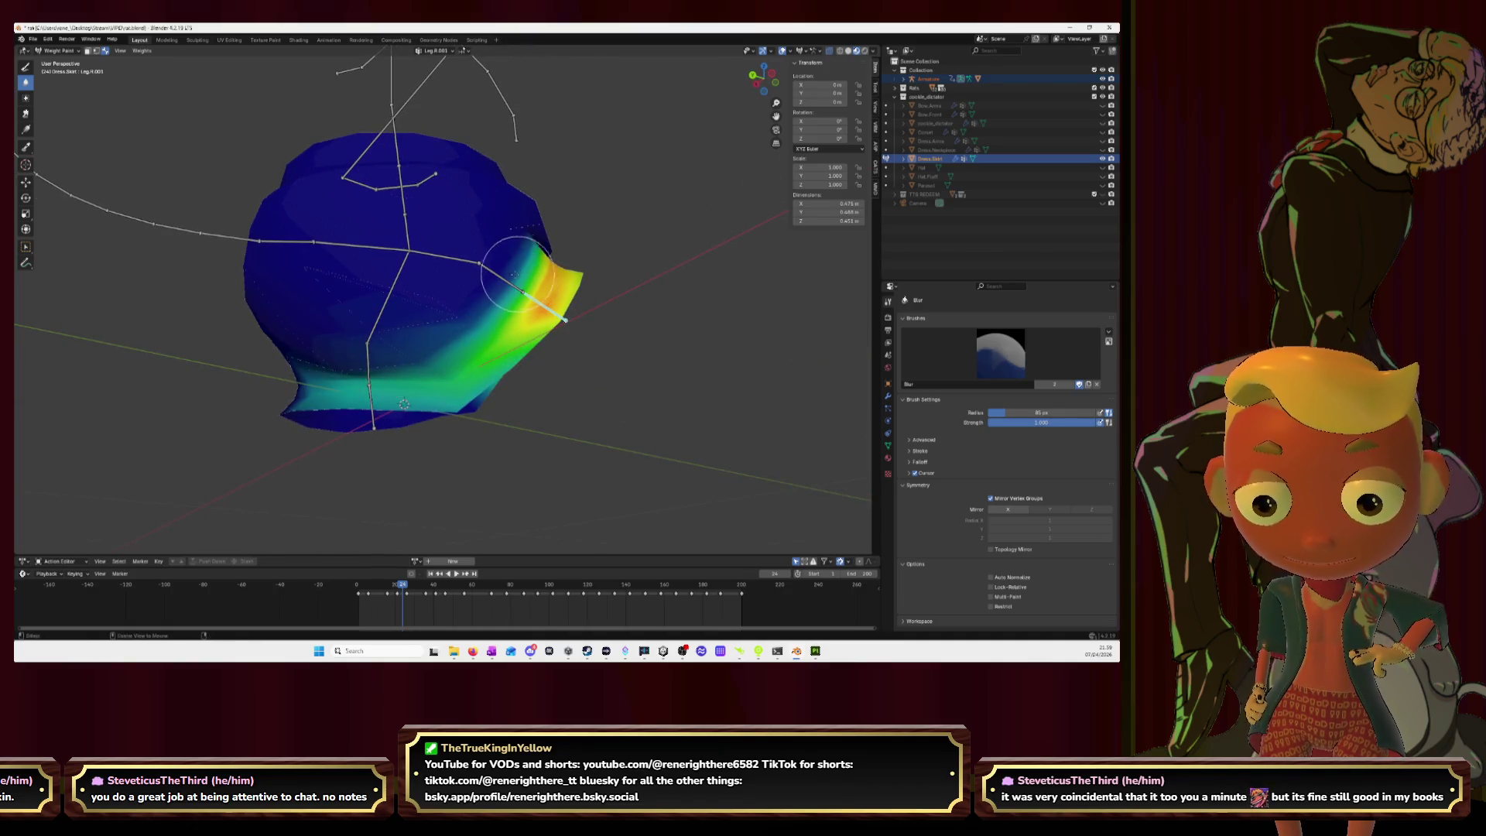
pyautogui.keyDown('ctrl'); pyautogui.click(507, 276); pyautogui.keyUp('ctrl')
pyautogui.moveTo(433, 371)
pyautogui.mouseDown(button='middle')
pyautogui.moveTo(499, 284)
pyautogui.moveTo(461, 199)
pyautogui.mouseUp(button='middle')
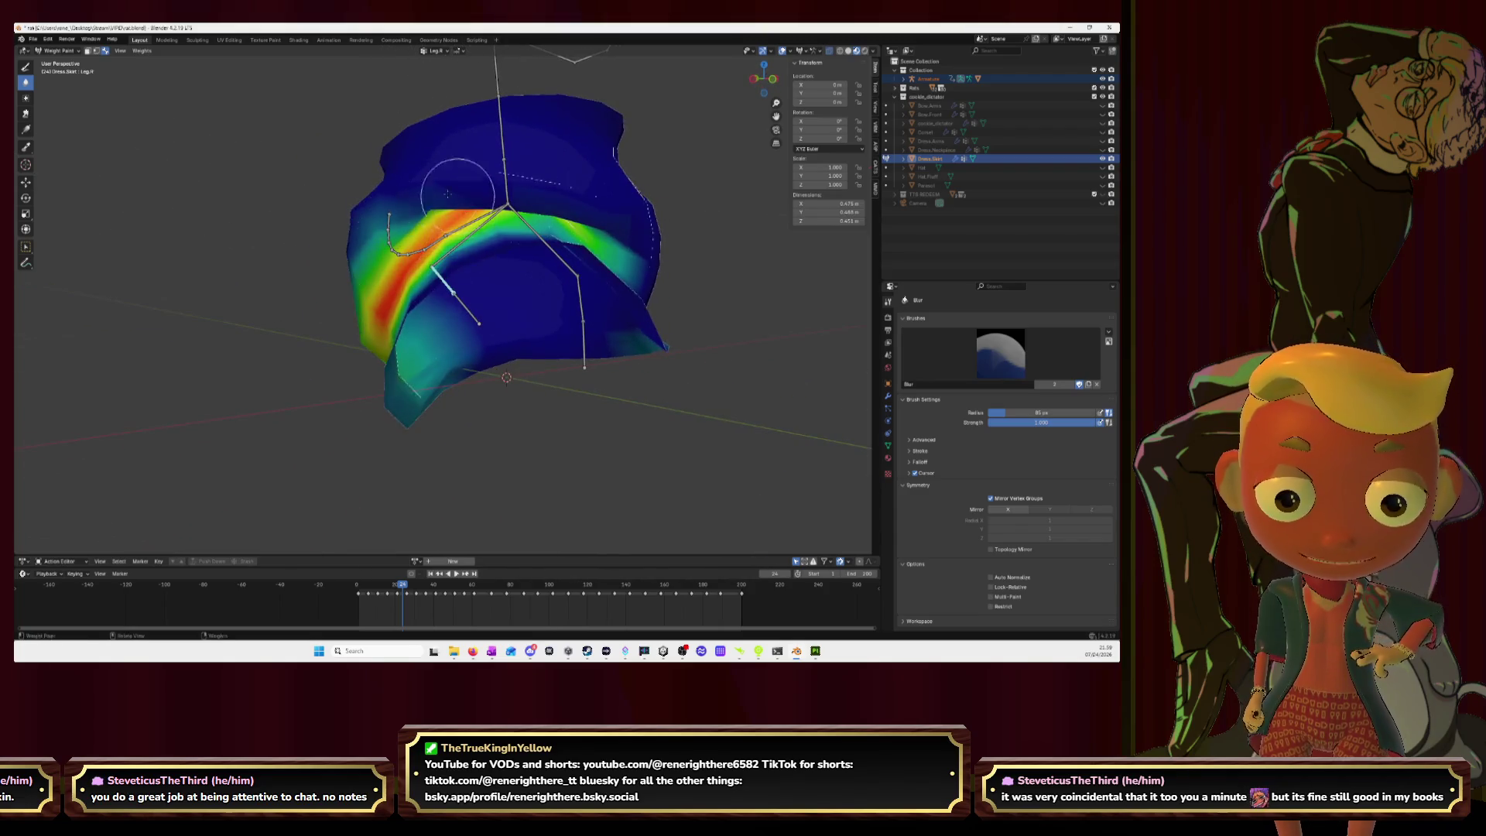
pyautogui.keyDown('ctrl'); pyautogui.click(486, 224); pyautogui.keyUp('ctrl')
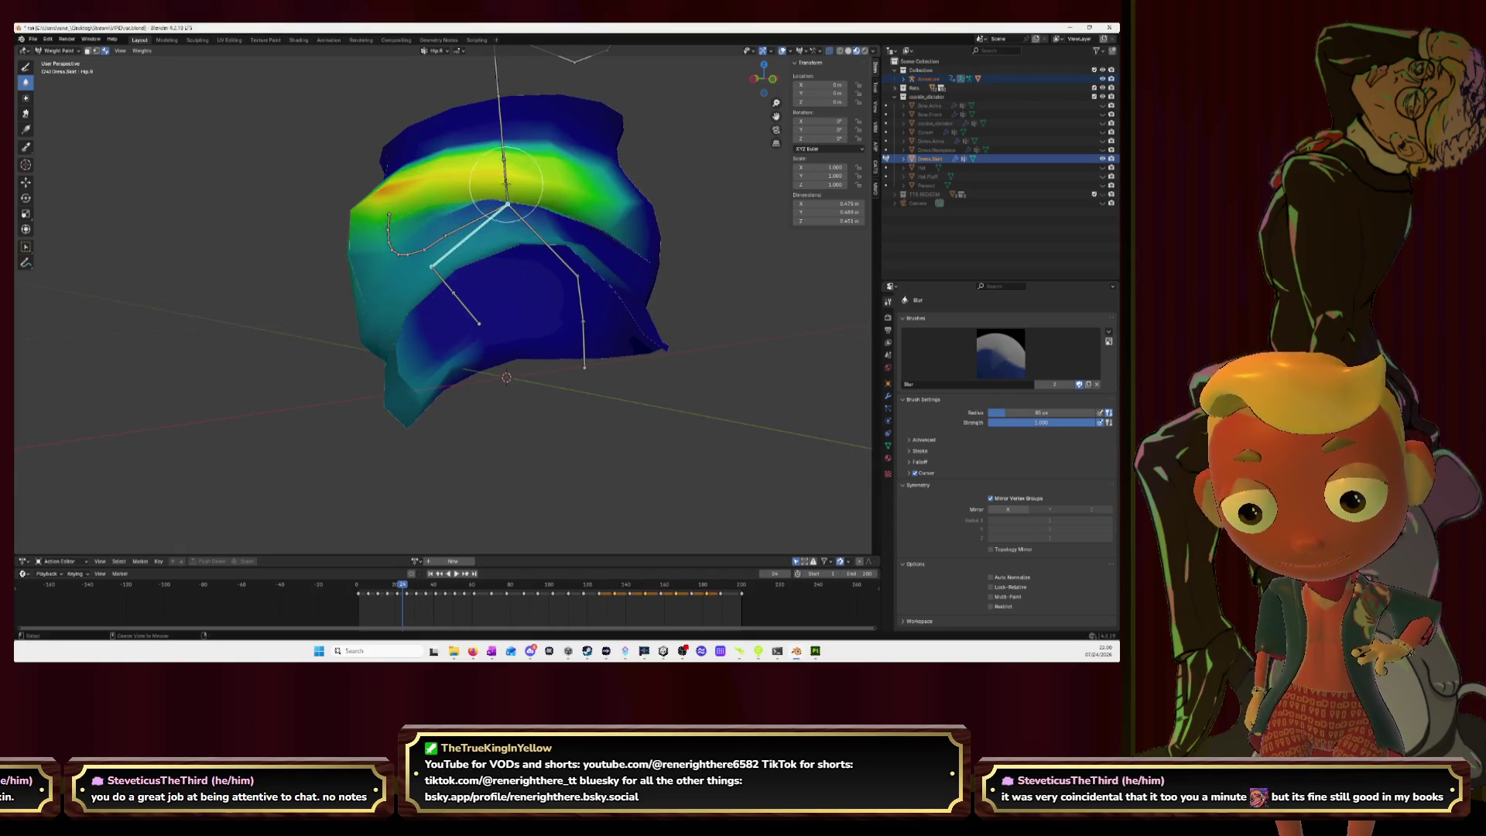
pyautogui.keyDown('ctrl'); pyautogui.click(505, 181); pyautogui.keyUp('ctrl')
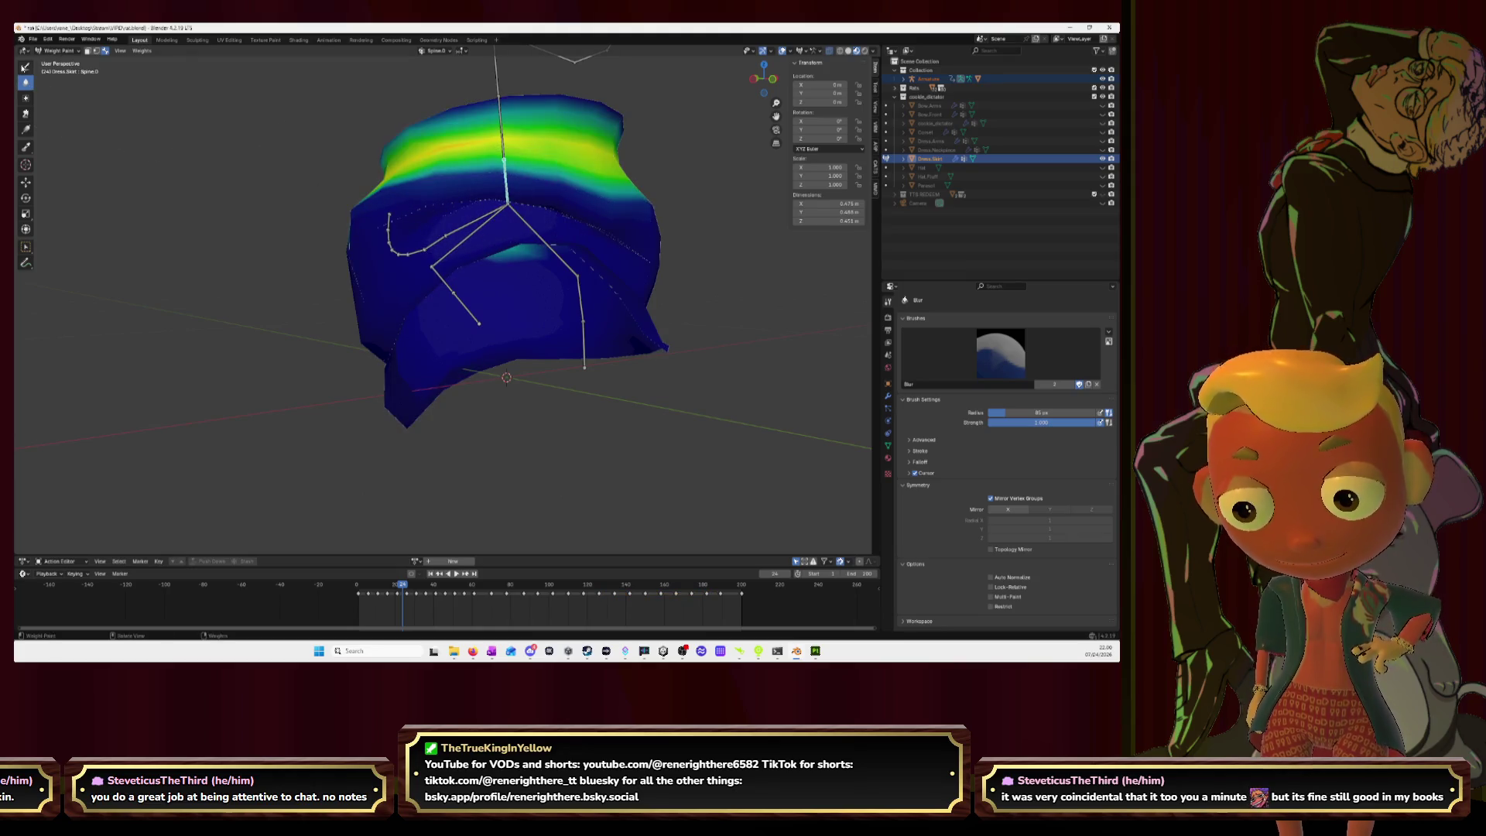
# Step: Paint Spine.0 weight onto the skirt's upper left side, then blur Hip.R
pyautogui.click(26, 66)
pyautogui.moveTo(402, 200); pyautogui.dragTo(411, 226)
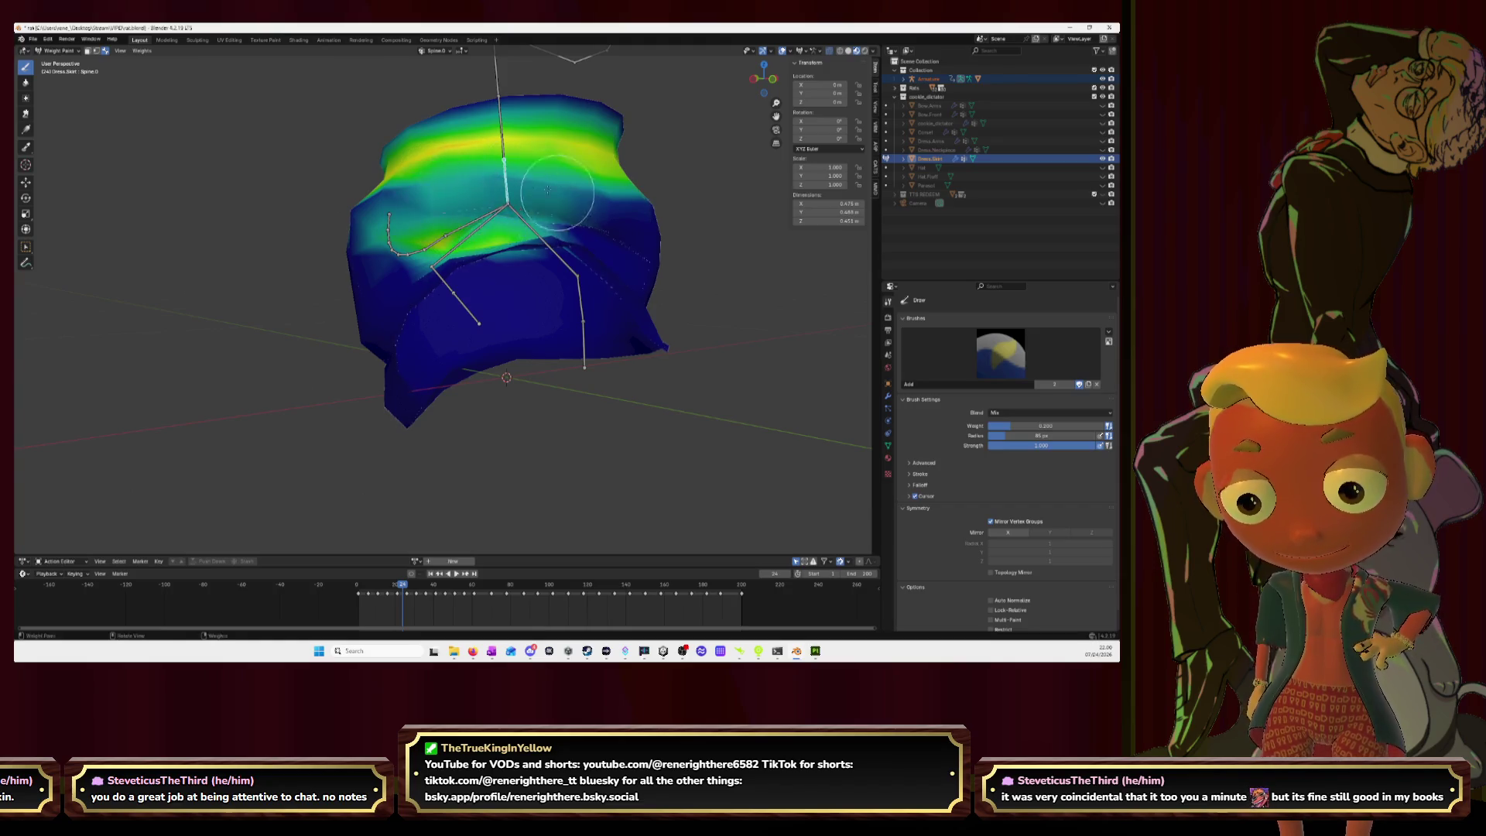
pyautogui.moveTo(414, 216)
pyautogui.mouseDown(button='middle')
pyautogui.moveTo(380, 226)
pyautogui.moveTo(461, 236)
pyautogui.moveTo(387, 279)
pyautogui.mouseUp(button='middle')
pyautogui.keyDown('ctrl'); pyautogui.click(386, 279); pyautogui.keyUp('ctrl')
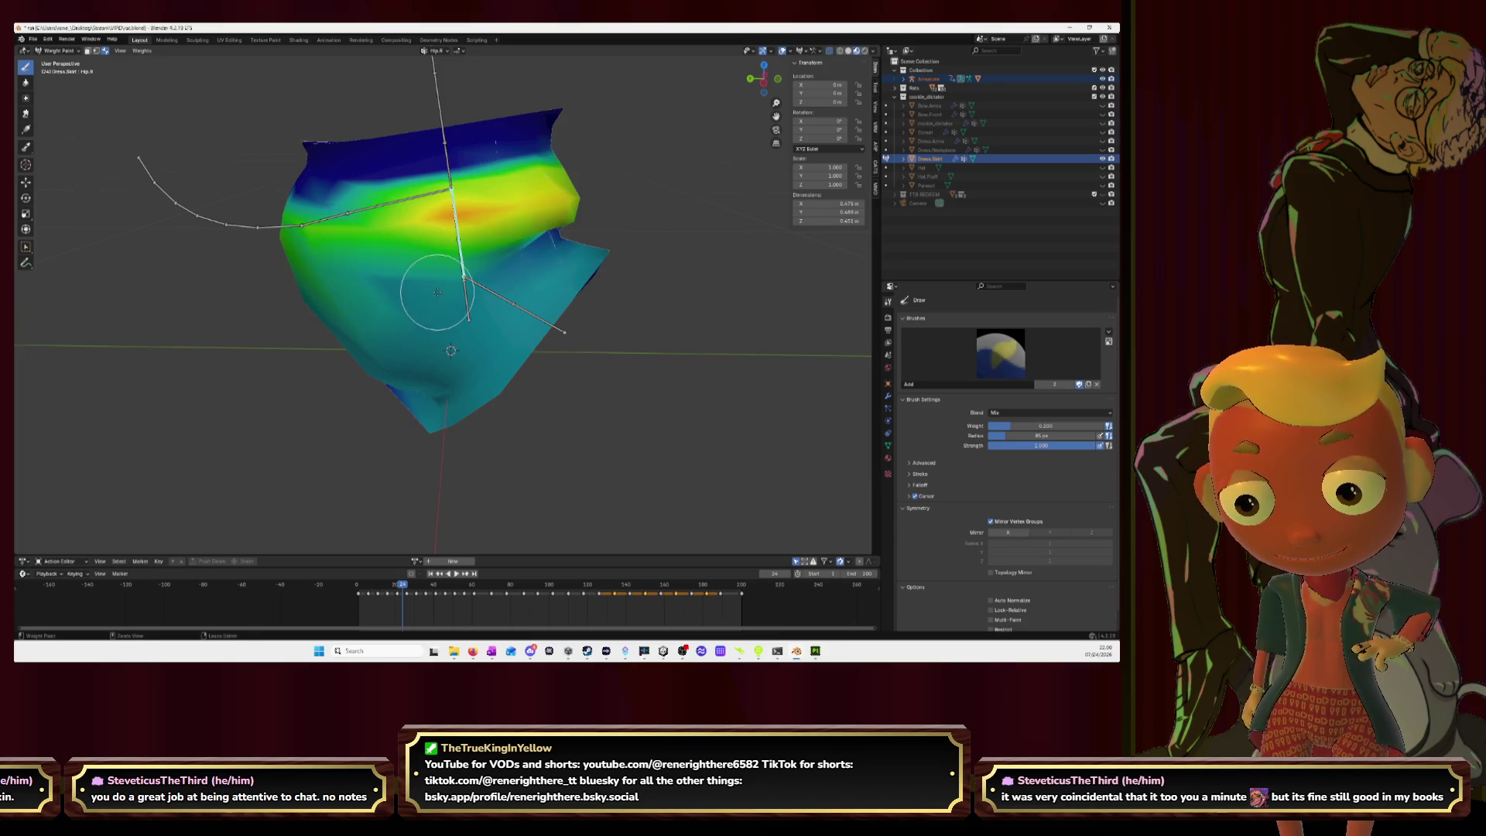
pyautogui.click(25, 82)
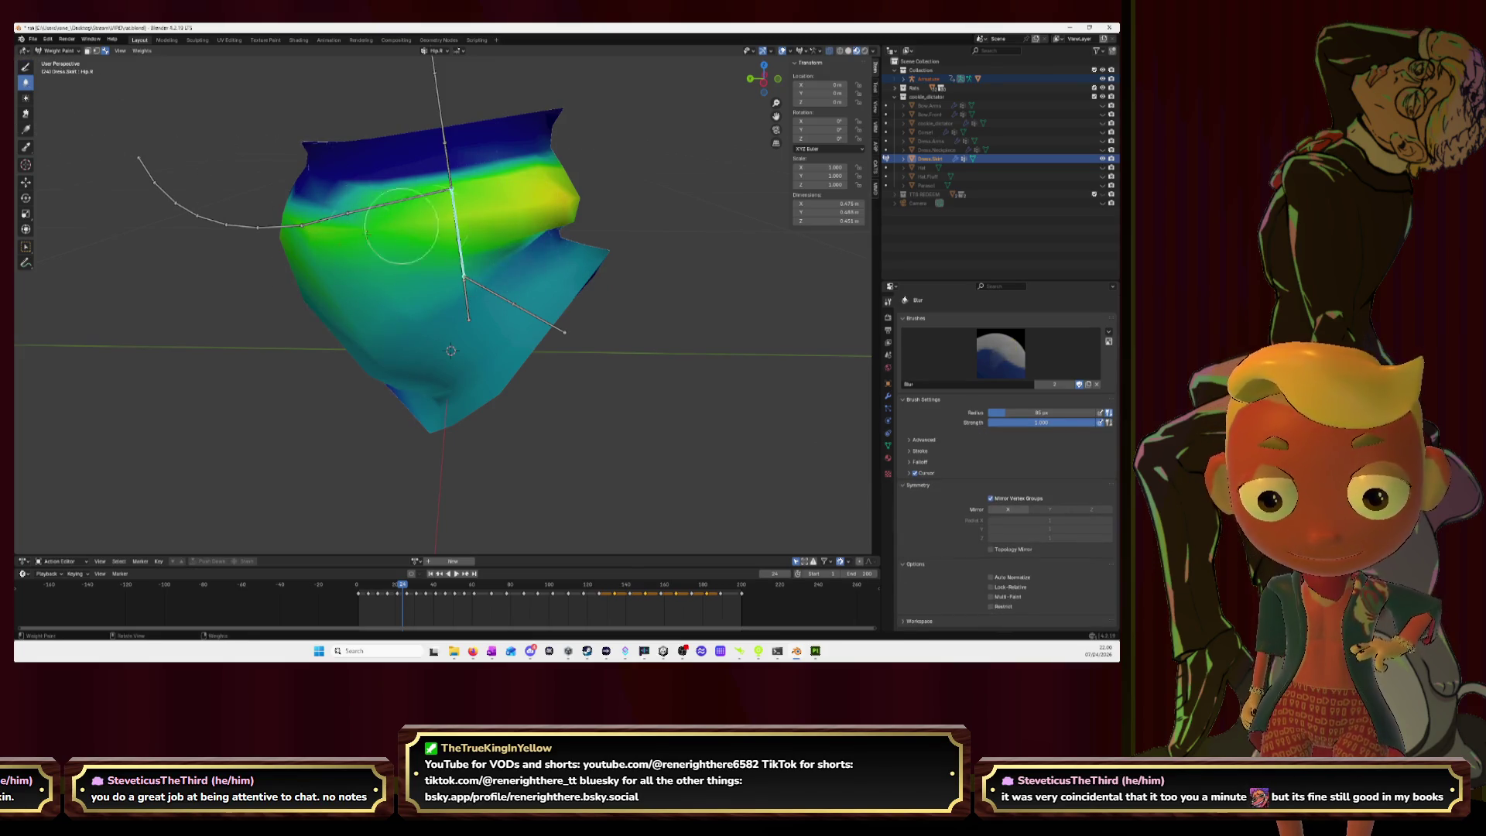
pyautogui.moveTo(435, 204); pyautogui.dragTo(527, 172, button='middle')
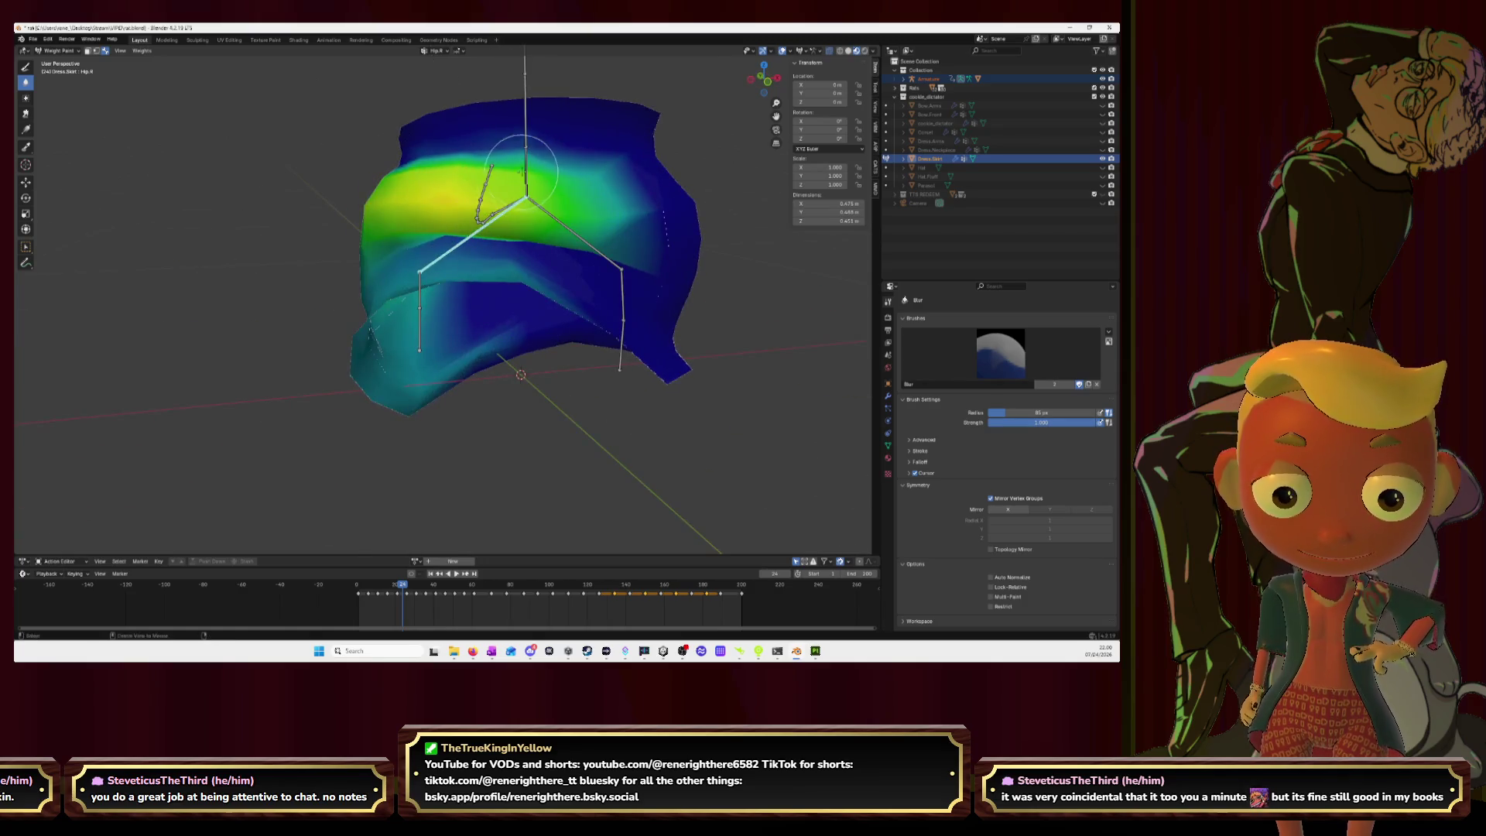
# Step: Inspect the Spine.0, Hip.R, Leg.R and Leg.R.001 weights from several angles
pyautogui.keyDown('ctrl'); pyautogui.click(527, 172); pyautogui.keyUp('ctrl')
pyautogui.moveTo(399, 232); pyautogui.dragTo(553, 198, button='middle')
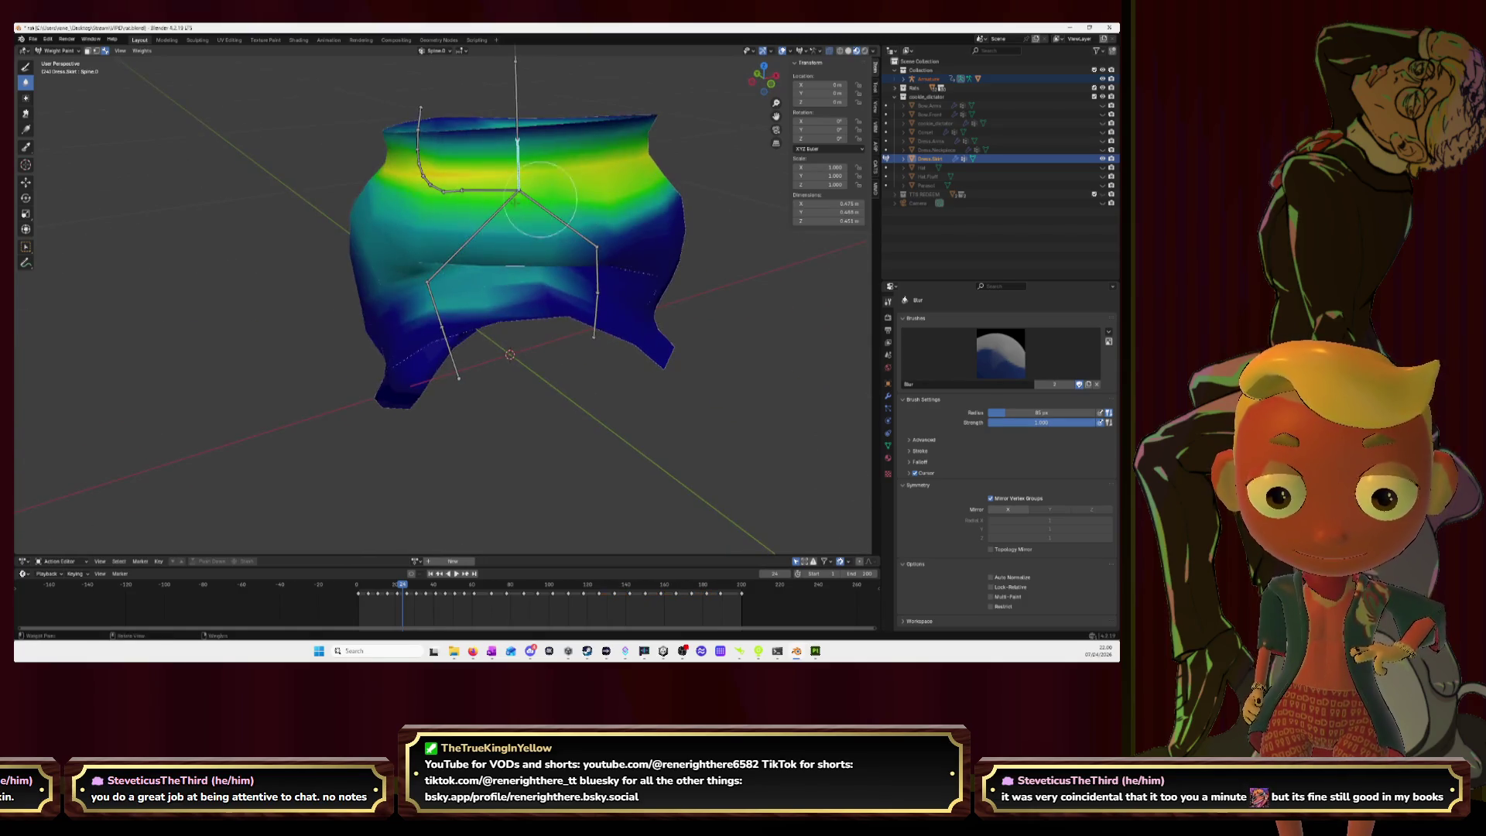
pyautogui.moveTo(435, 277)
pyautogui.mouseDown(button='middle')
pyautogui.moveTo(426, 265)
pyautogui.moveTo(513, 202)
pyautogui.mouseUp(button='middle')
pyautogui.keyDown('ctrl'); pyautogui.click(518, 200); pyautogui.keyUp('ctrl')
pyautogui.moveTo(422, 242); pyautogui.dragTo(445, 283, button='middle')
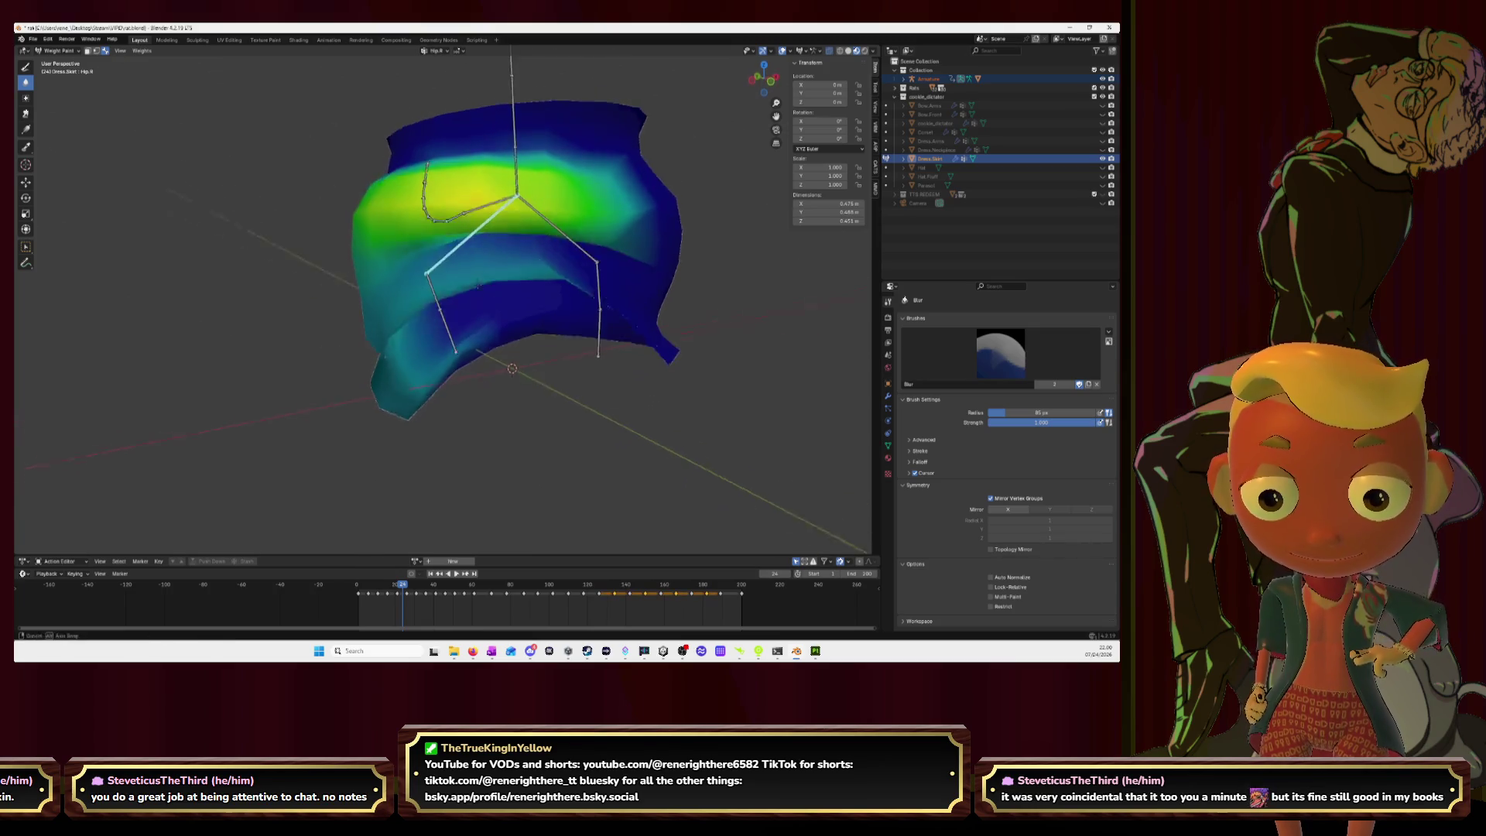
pyautogui.keyDown('ctrl'); pyautogui.click(449, 290); pyautogui.keyUp('ctrl')
pyautogui.moveTo(499, 226)
pyautogui.mouseDown(button='middle')
pyautogui.moveTo(487, 232)
pyautogui.moveTo(511, 228)
pyautogui.mouseUp(button='middle')
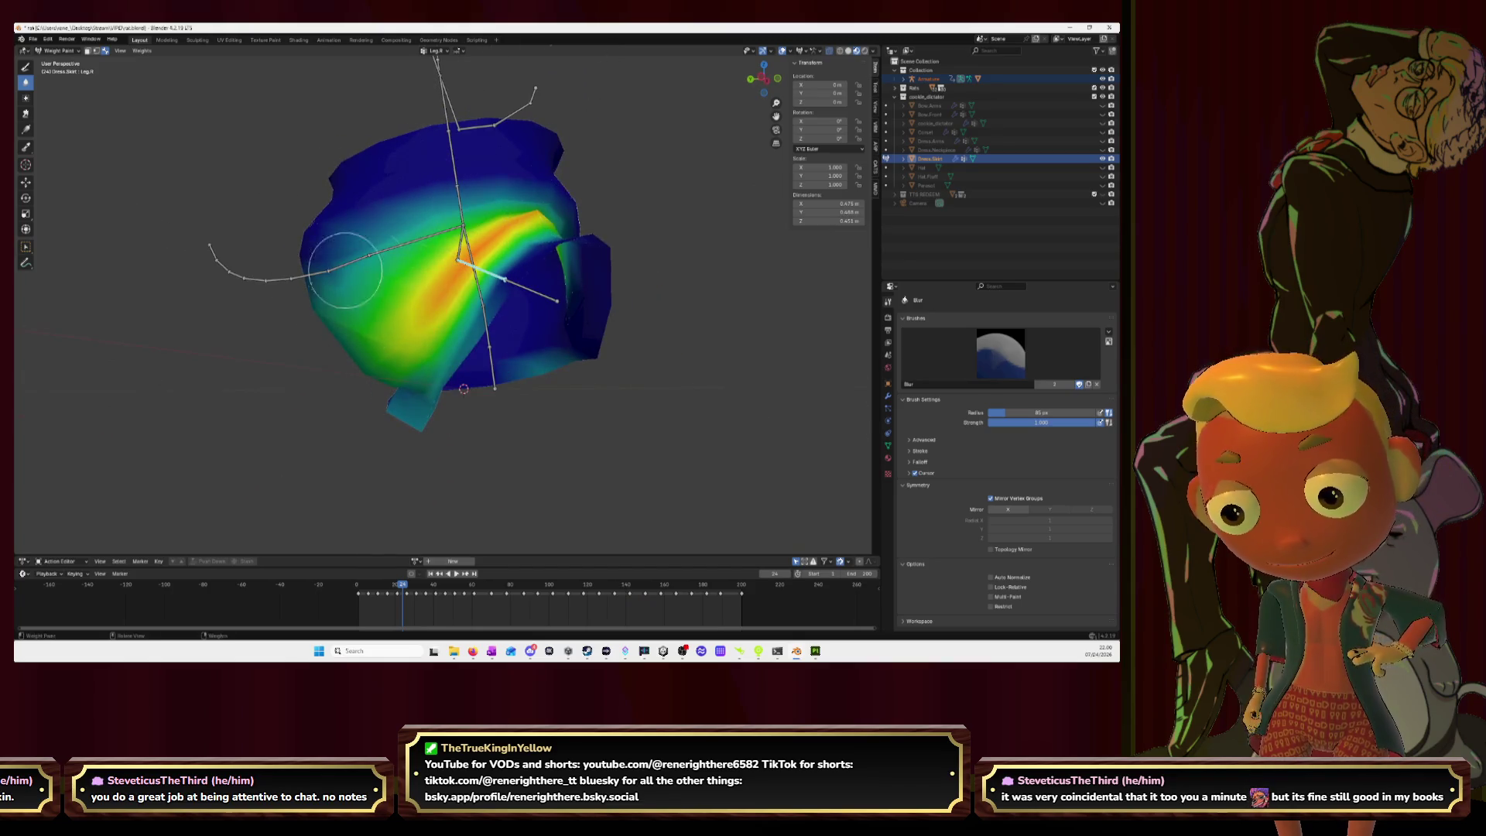
pyautogui.moveTo(372, 311); pyautogui.dragTo(439, 299, button='middle')
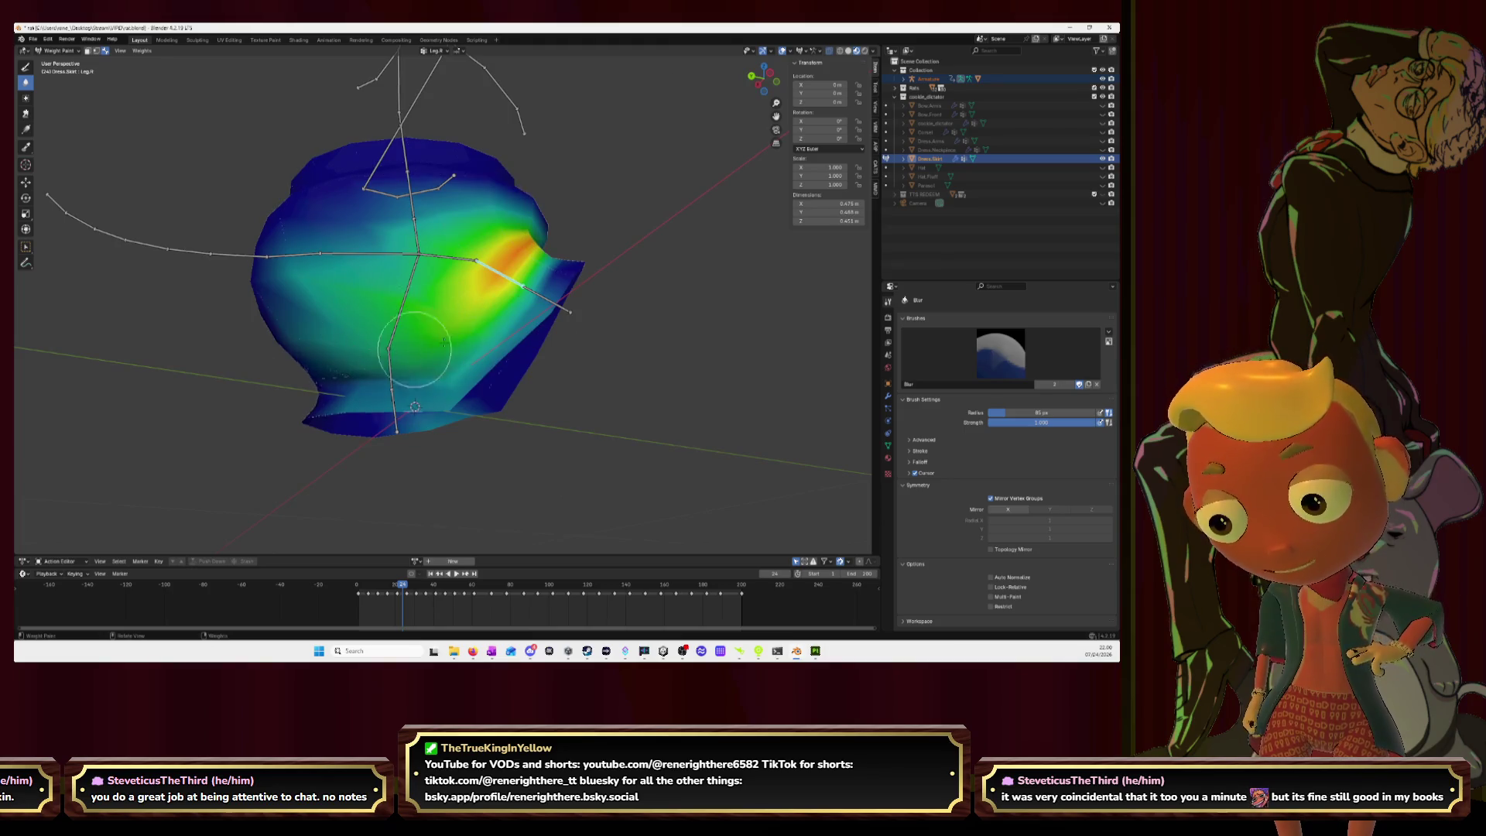
pyautogui.moveTo(363, 331); pyautogui.dragTo(538, 325, button='middle')
pyautogui.keyDown('ctrl'); pyautogui.click(540, 325); pyautogui.keyUp('ctrl')
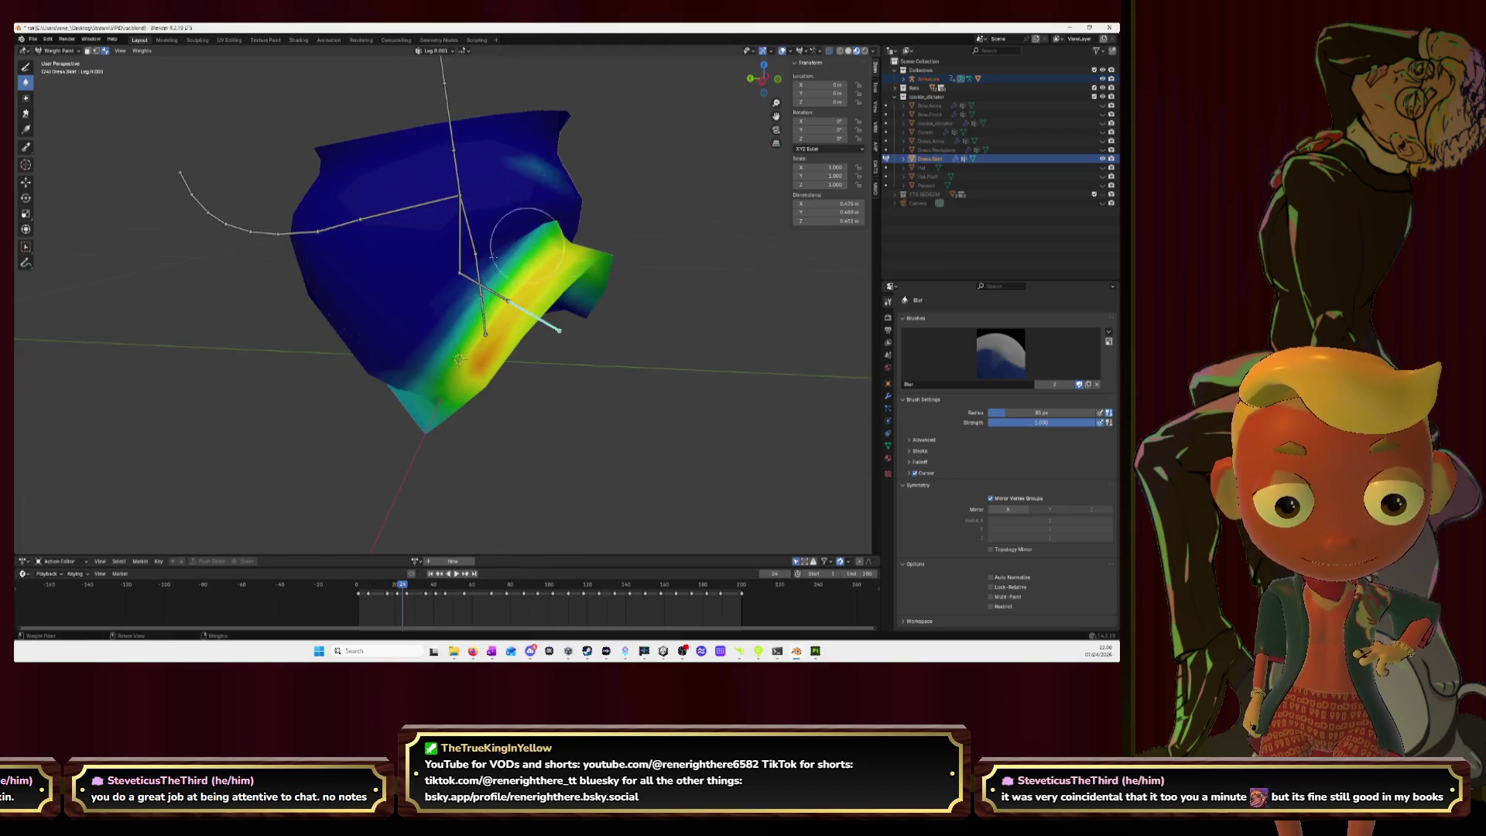
# Step: Recheck the hip, leg and spine groups once more, then enter Edit Mode
pyautogui.moveTo(534, 230); pyautogui.dragTo(556, 191, button='middle')
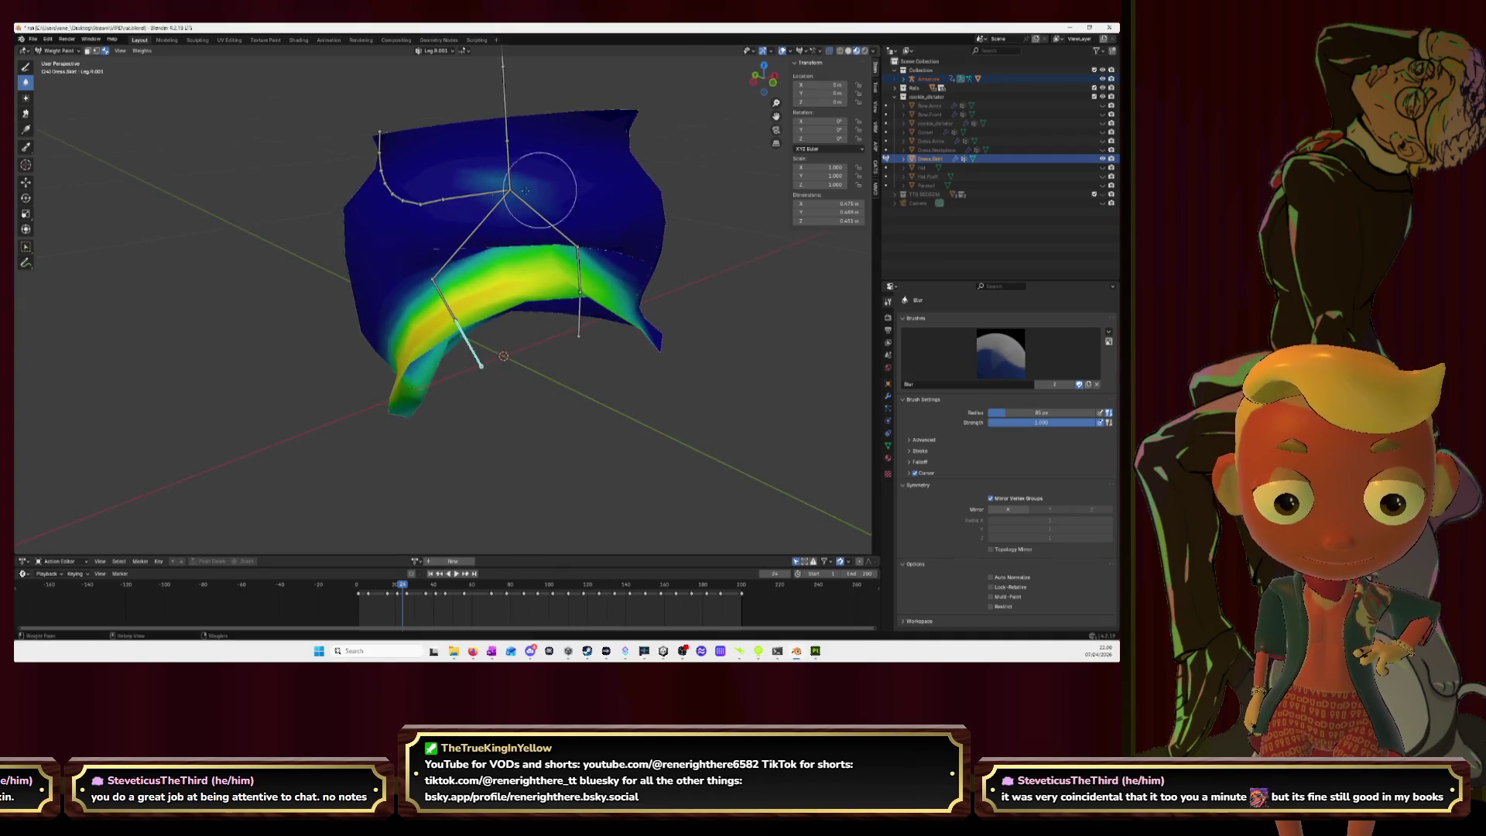
pyautogui.moveTo(470, 262)
pyautogui.mouseDown(button='middle')
pyautogui.moveTo(487, 226)
pyautogui.moveTo(418, 273)
pyautogui.moveTo(530, 199)
pyautogui.mouseUp(button='middle')
pyautogui.keyDown('ctrl'); pyautogui.click(487, 226); pyautogui.keyUp('ctrl')
pyautogui.keyDown('ctrl'); pyautogui.click(418, 275); pyautogui.keyUp('ctrl')
pyautogui.keyDown('ctrl'); pyautogui.click(527, 195); pyautogui.keyUp('ctrl')
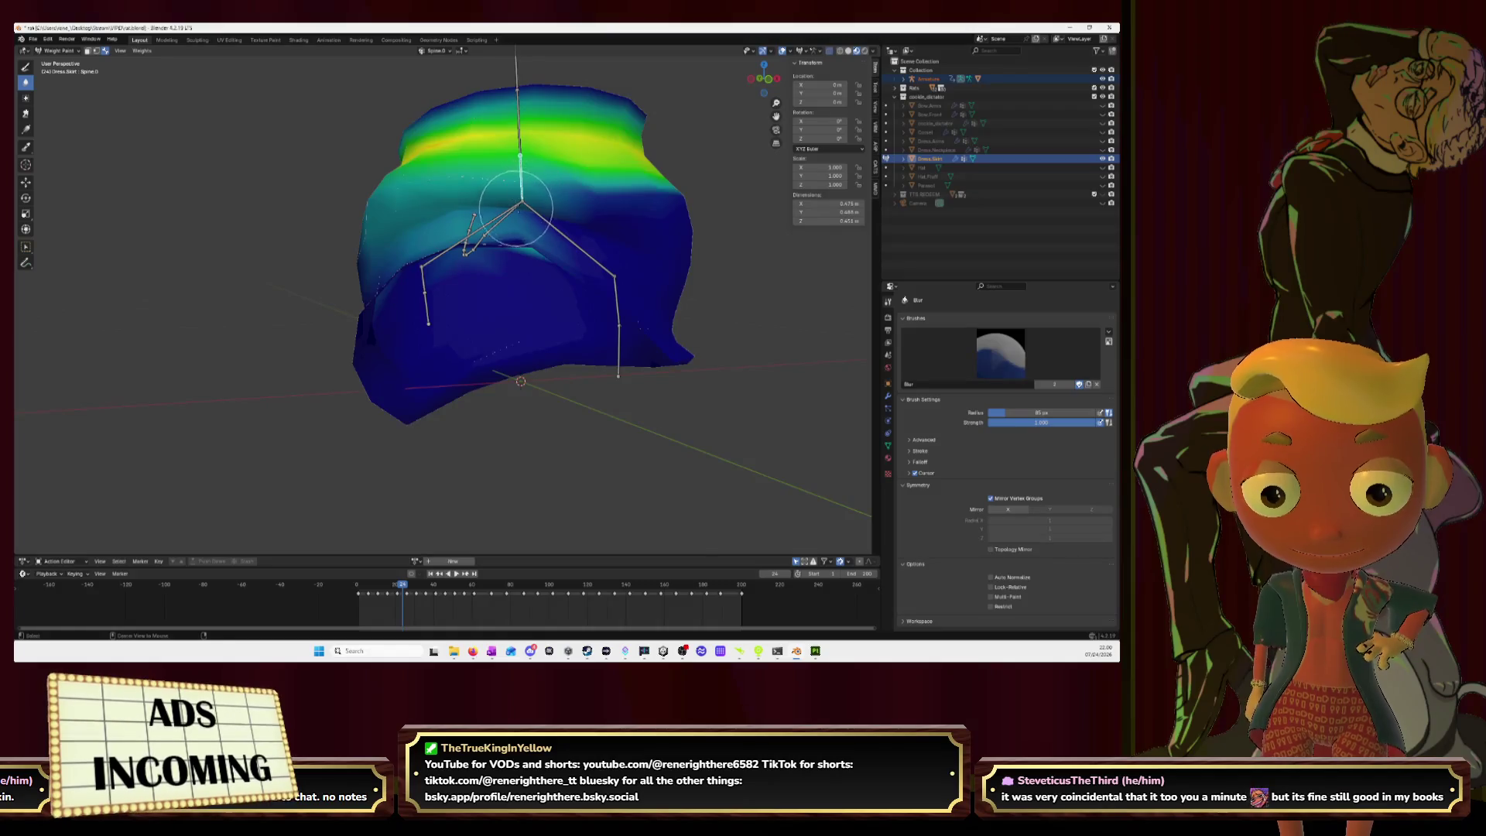
pyautogui.keyDown('ctrl'); pyautogui.click(473, 231); pyautogui.keyUp('ctrl')
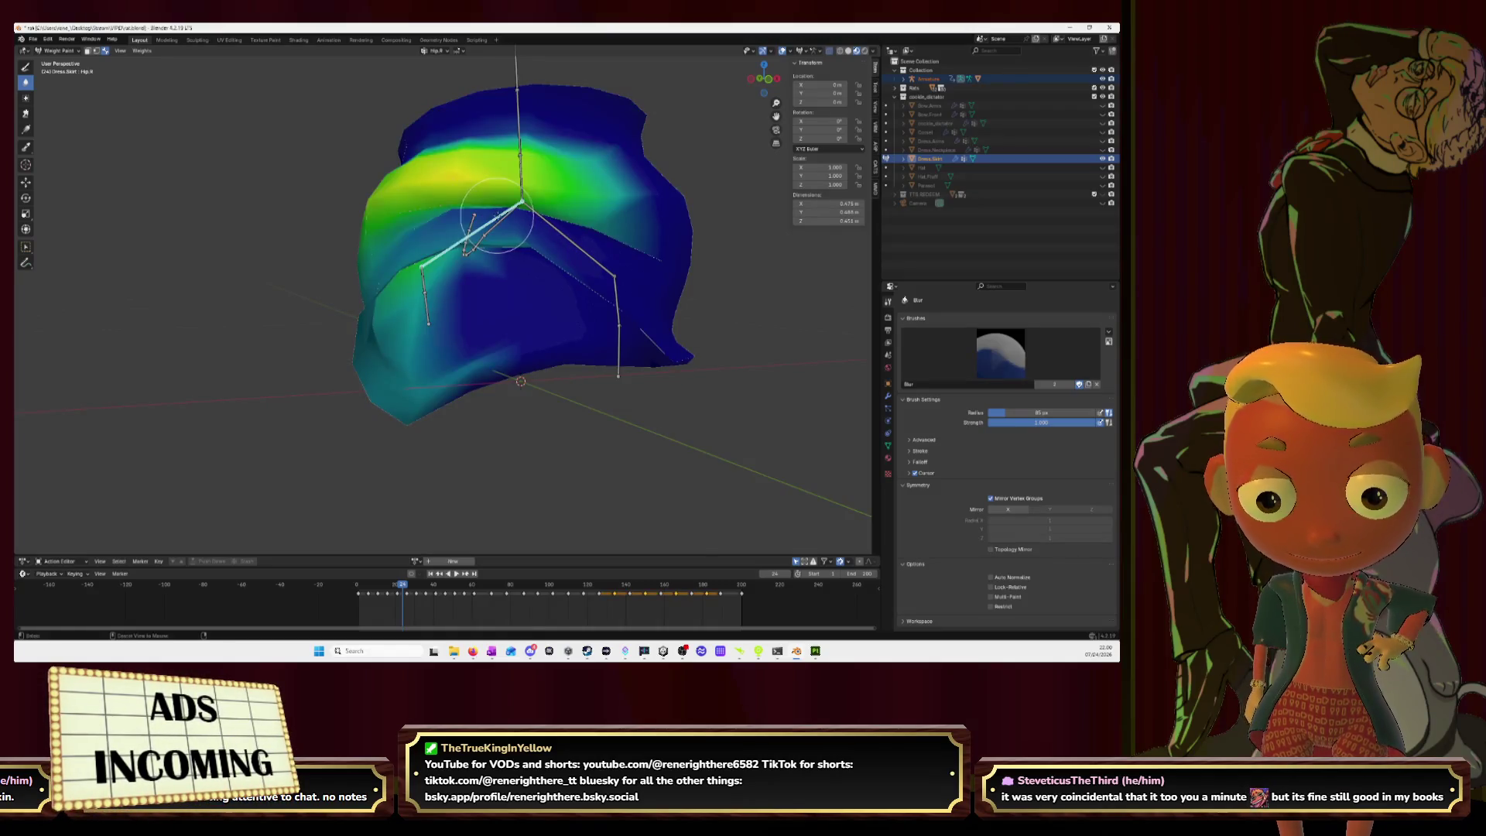
pyautogui.moveTo(473, 232)
pyautogui.mouseDown(button='middle')
pyautogui.moveTo(418, 298)
pyautogui.moveTo(530, 307)
pyautogui.moveTo(482, 301)
pyautogui.moveTo(512, 234)
pyautogui.moveTo(531, 244)
pyautogui.mouseUp(button='middle')
pyautogui.keyDown('ctrl'); pyautogui.click(418, 298); pyautogui.keyUp('ctrl')
pyautogui.keyDown('ctrl'); pyautogui.click(520, 304); pyautogui.keyUp('ctrl')
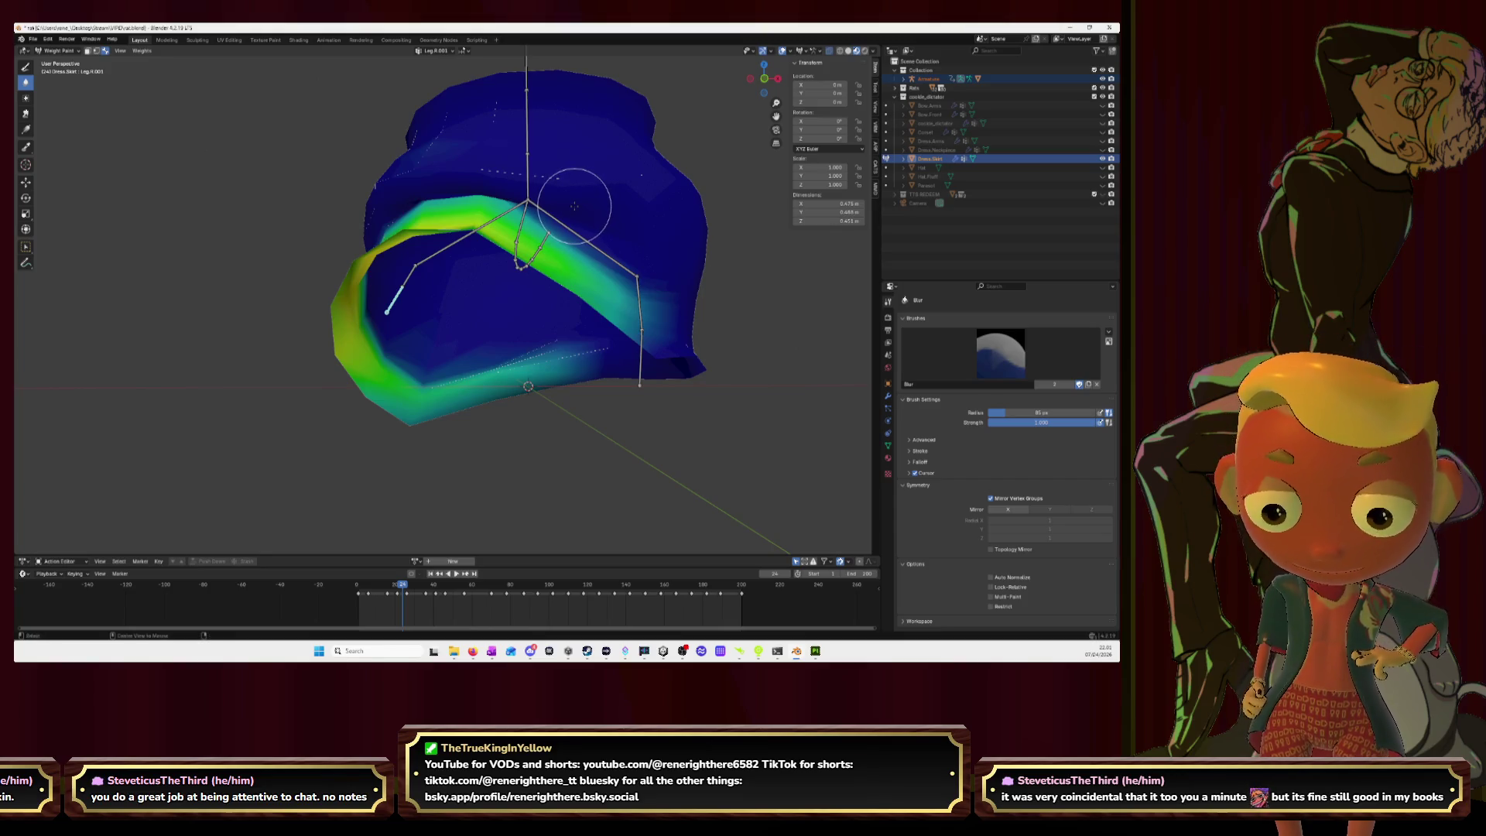
pyautogui.press('Tab')
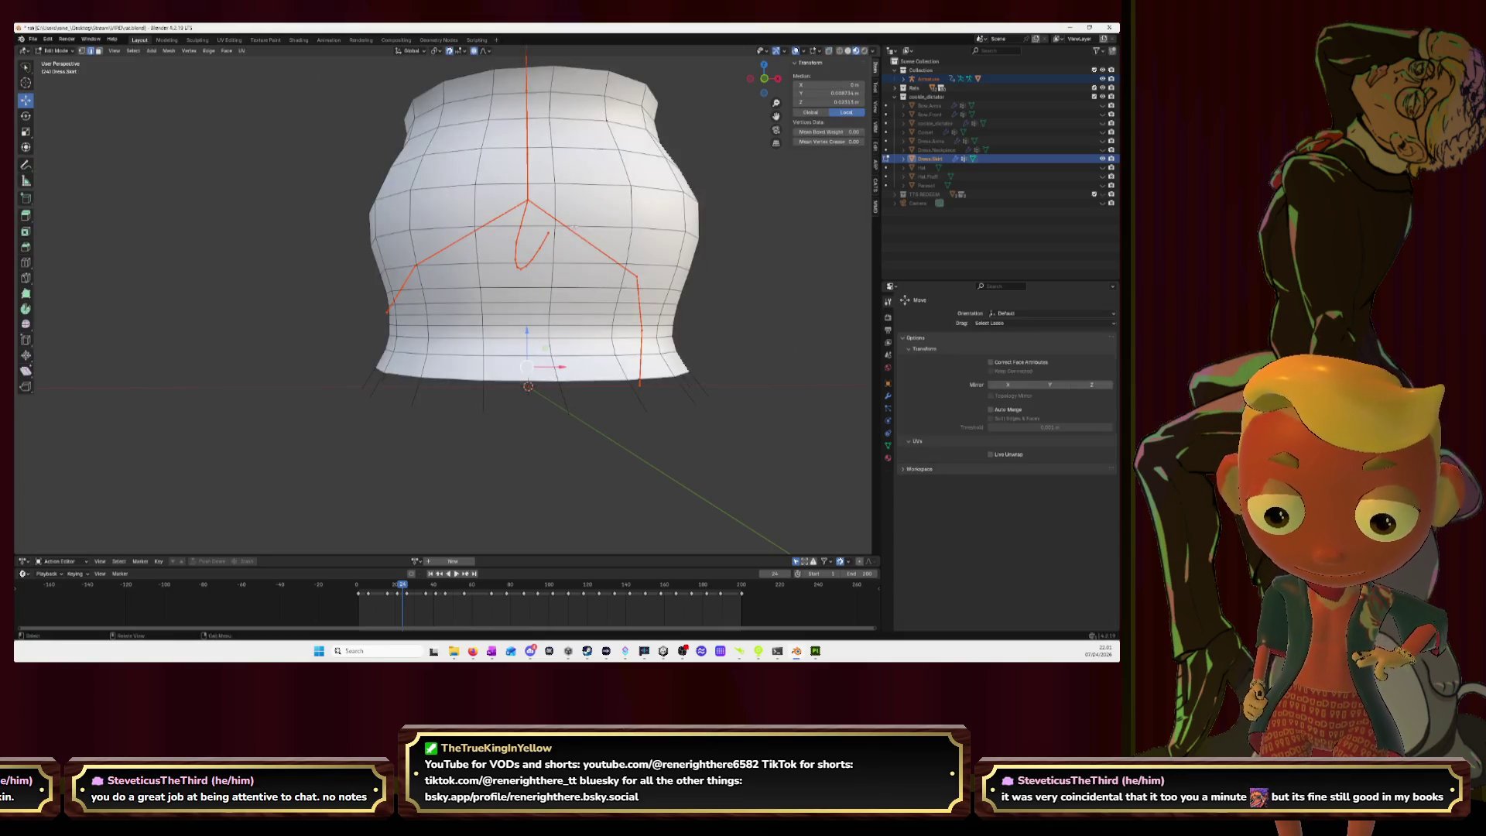
# Step: Return to Weight Paint and select Leg.R.001 with the Draw brush
pyautogui.press('Tab')
pyautogui.moveTo(557, 226)
pyautogui.mouseDown(button='middle')
pyautogui.moveTo(852, 209)
pyautogui.moveTo(564, 233)
pyautogui.moveTo(566, 276)
pyautogui.moveTo(664, 203)
pyautogui.moveTo(693, 231)
pyautogui.mouseUp(button='middle')
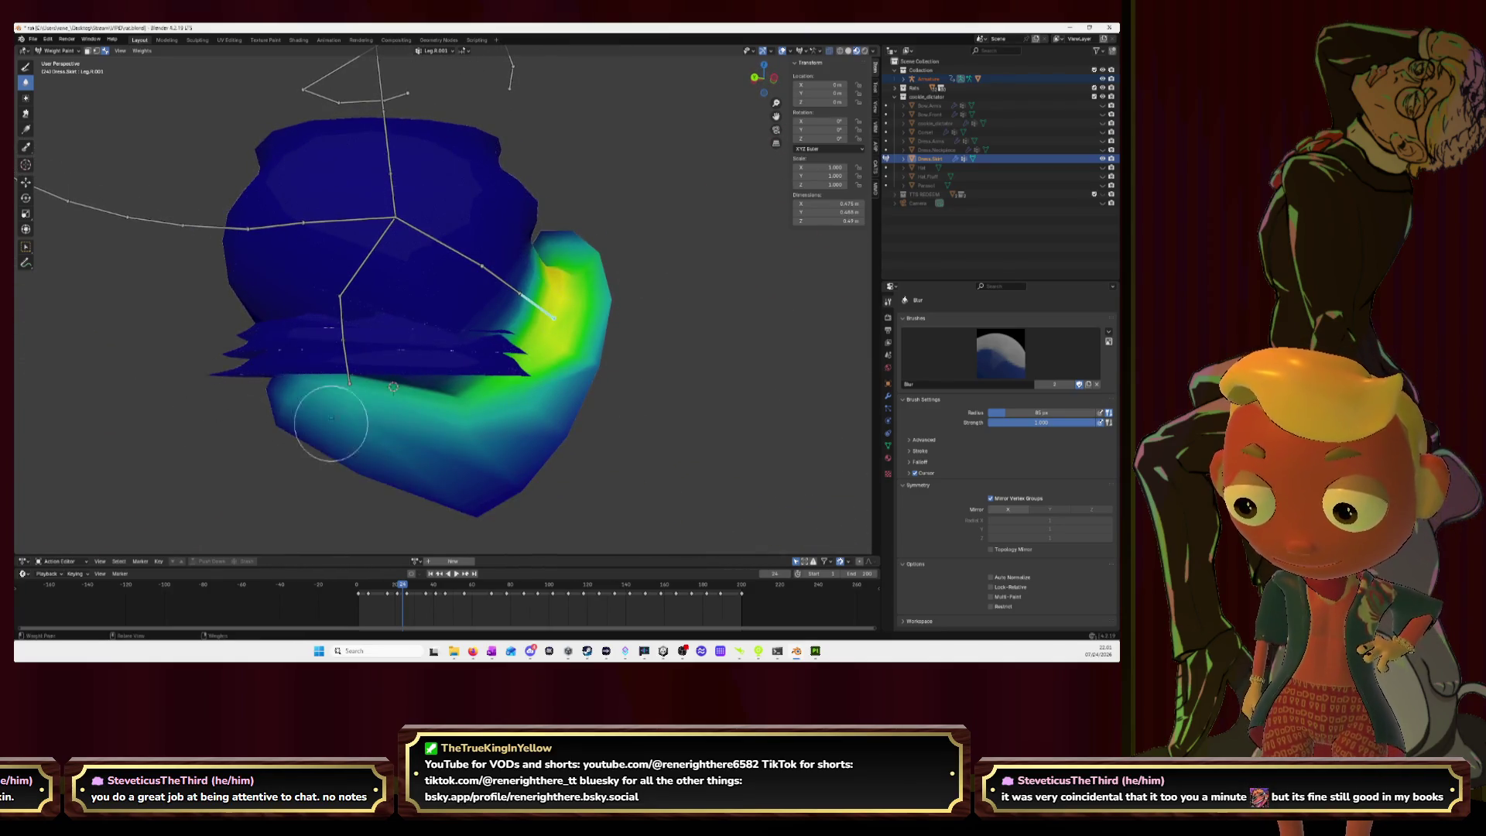
pyautogui.moveTo(515, 478); pyautogui.dragTo(498, 347, button='middle')
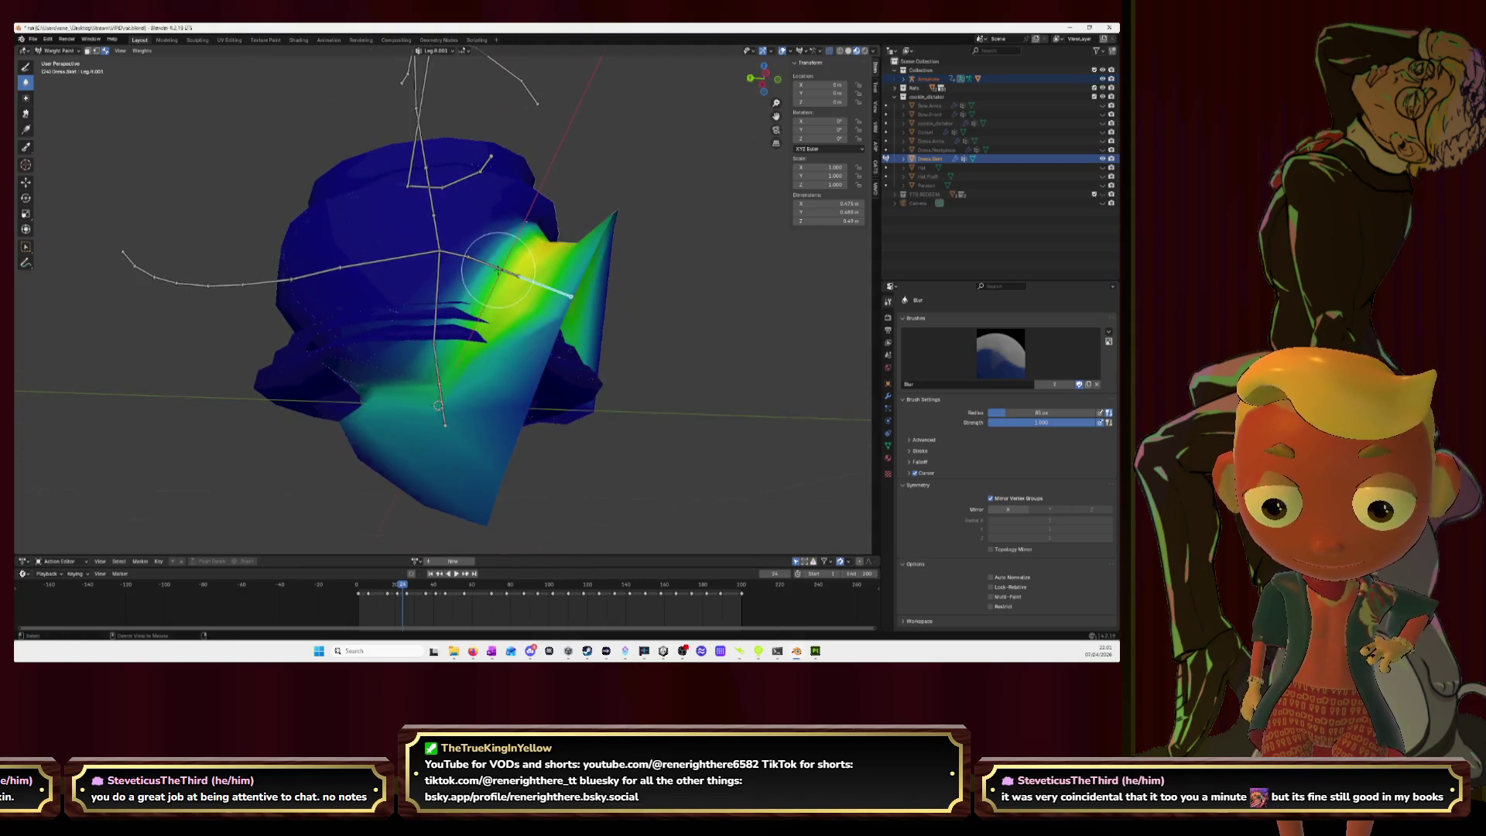
pyautogui.moveTo(323, 422)
pyautogui.mouseDown(button='middle')
pyautogui.moveTo(483, 319)
pyautogui.moveTo(652, 294)
pyautogui.mouseUp(button='middle')
pyautogui.keyDown('ctrl'); pyautogui.click(552, 369); pyautogui.keyUp('ctrl')
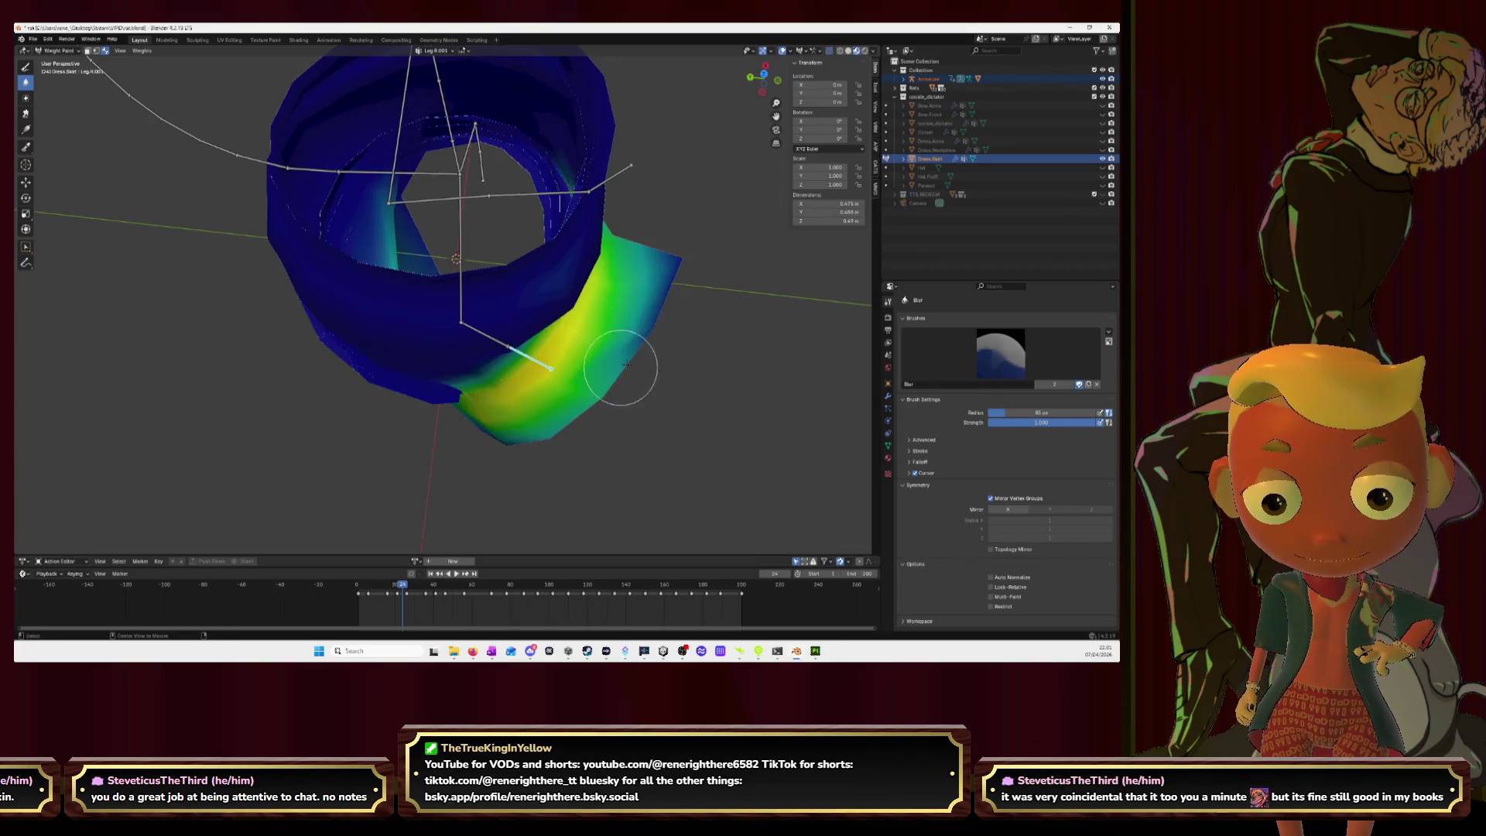
pyautogui.click(26, 66)
# Step: Paint Leg.R.001 weight onto the skirt front and pointed tip, undoing the last stroke
pyautogui.moveTo(662, 341); pyautogui.dragTo(520, 313, button='middle')
pyautogui.moveTo(520, 313)
pyautogui.mouseDown()
pyautogui.moveTo(503, 314)
pyautogui.moveTo(511, 301)
pyautogui.mouseUp()
pyautogui.moveTo(682, 262)
pyautogui.mouseDown()
pyautogui.moveTo(680, 189)
pyautogui.moveTo(680, 225)
pyautogui.mouseUp()
pyautogui.moveTo(680, 225); pyautogui.dragTo(676, 178, button='middle')
pyautogui.moveTo(665, 193)
pyautogui.mouseDown()
pyautogui.moveTo(653, 183)
pyautogui.moveTo(662, 224)
pyautogui.moveTo(642, 313)
pyautogui.moveTo(571, 451)
pyautogui.mouseUp()
pyautogui.hotkey('ctrl', 'z')
pyautogui.keyDown('ctrl'); pyautogui.click(462, 255); pyautogui.keyUp('ctrl')
# Step: Compare the Leg.R and Leg.R.001 weights, then make Hip.R the active group
pyautogui.moveTo(571, 451); pyautogui.dragTo(661, 466, button='middle')
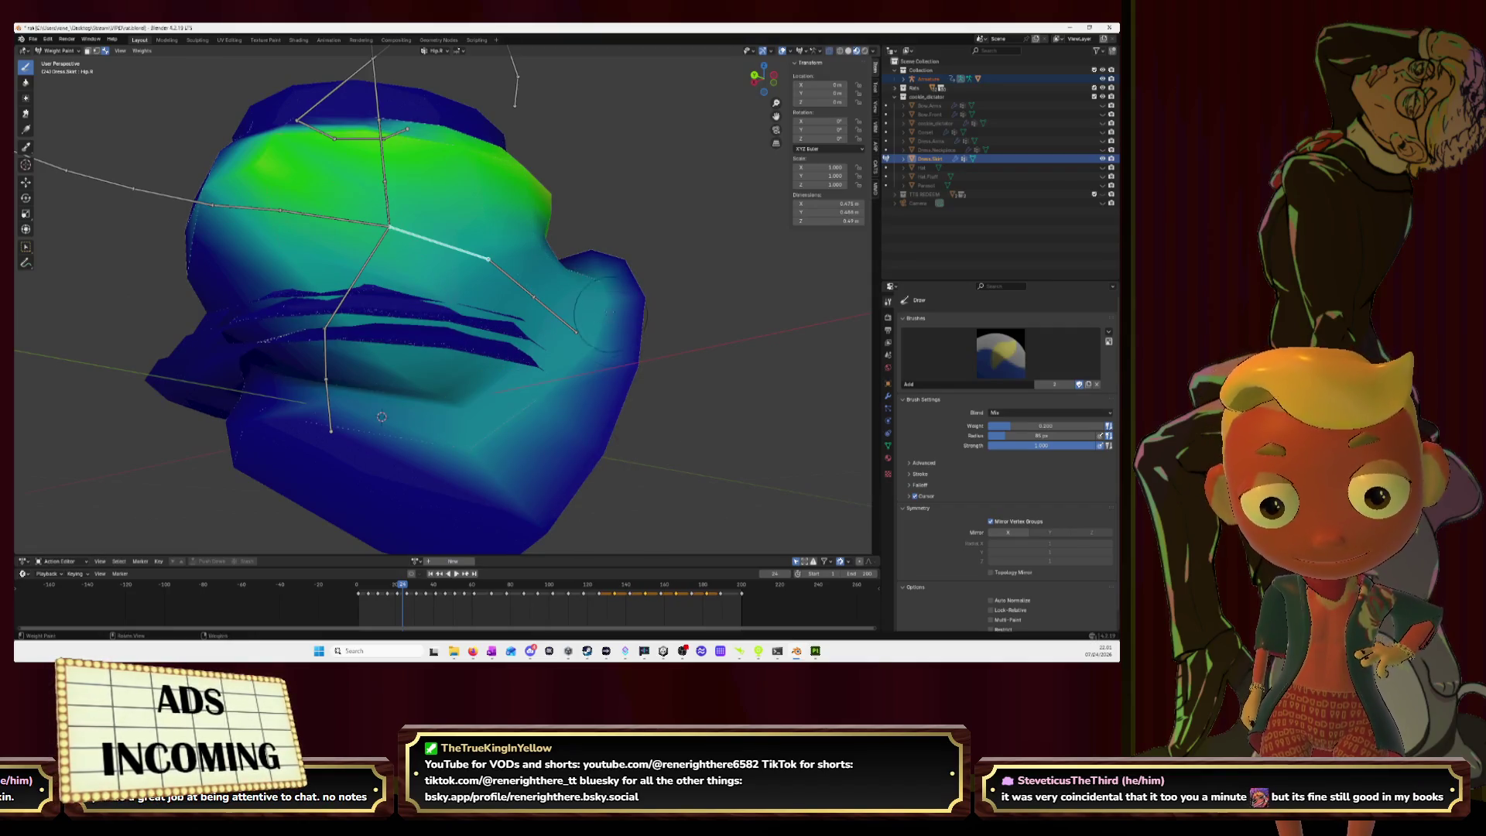
pyautogui.keyDown('ctrl'); pyautogui.click(515, 278); pyautogui.keyUp('ctrl')
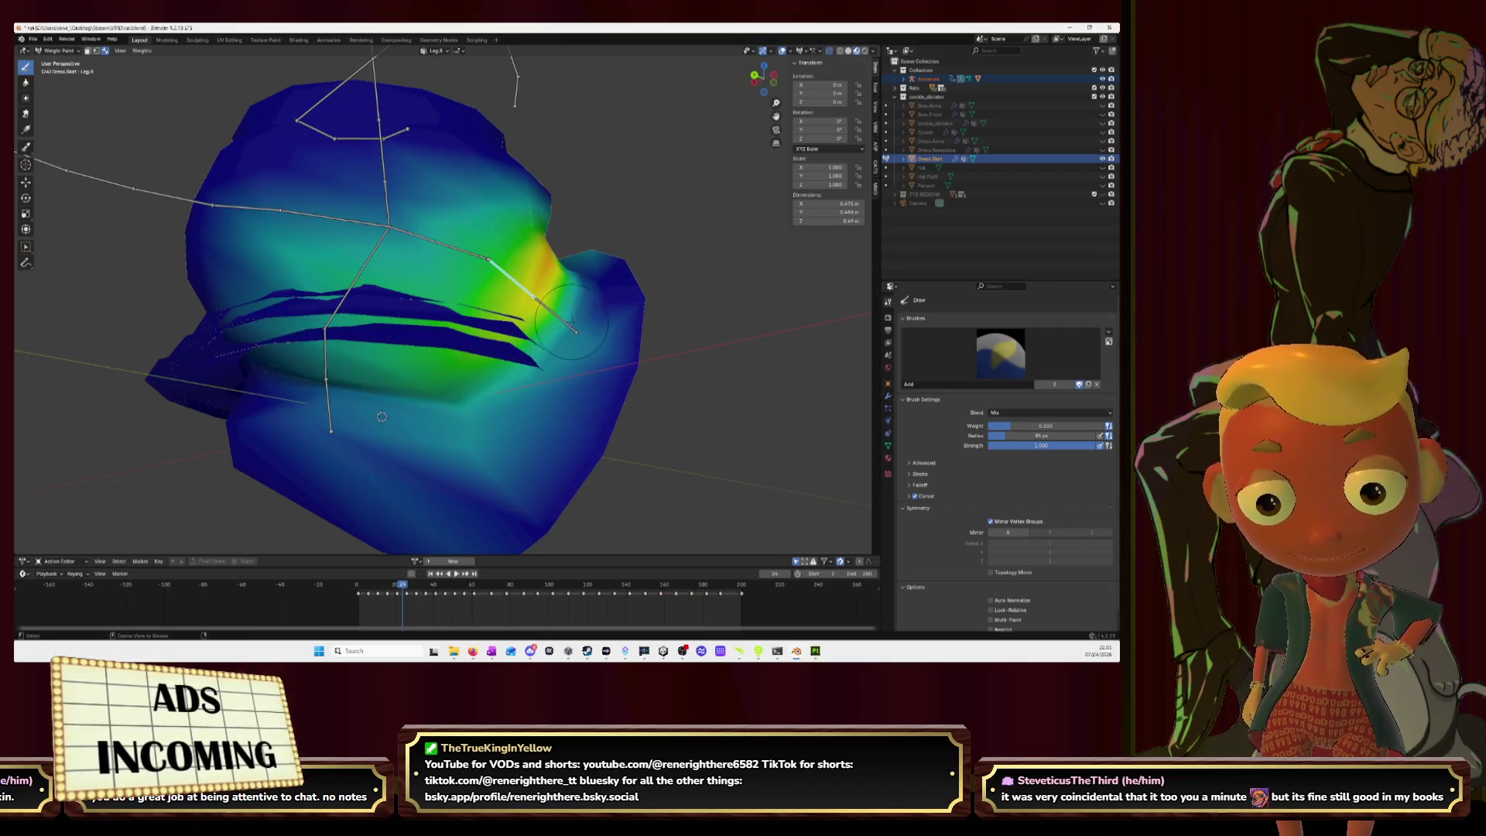
pyautogui.keyDown('ctrl'); pyautogui.click(531, 295); pyautogui.keyUp('ctrl')
pyautogui.keyDown('ctrl'); pyautogui.click(526, 291); pyautogui.keyUp('ctrl')
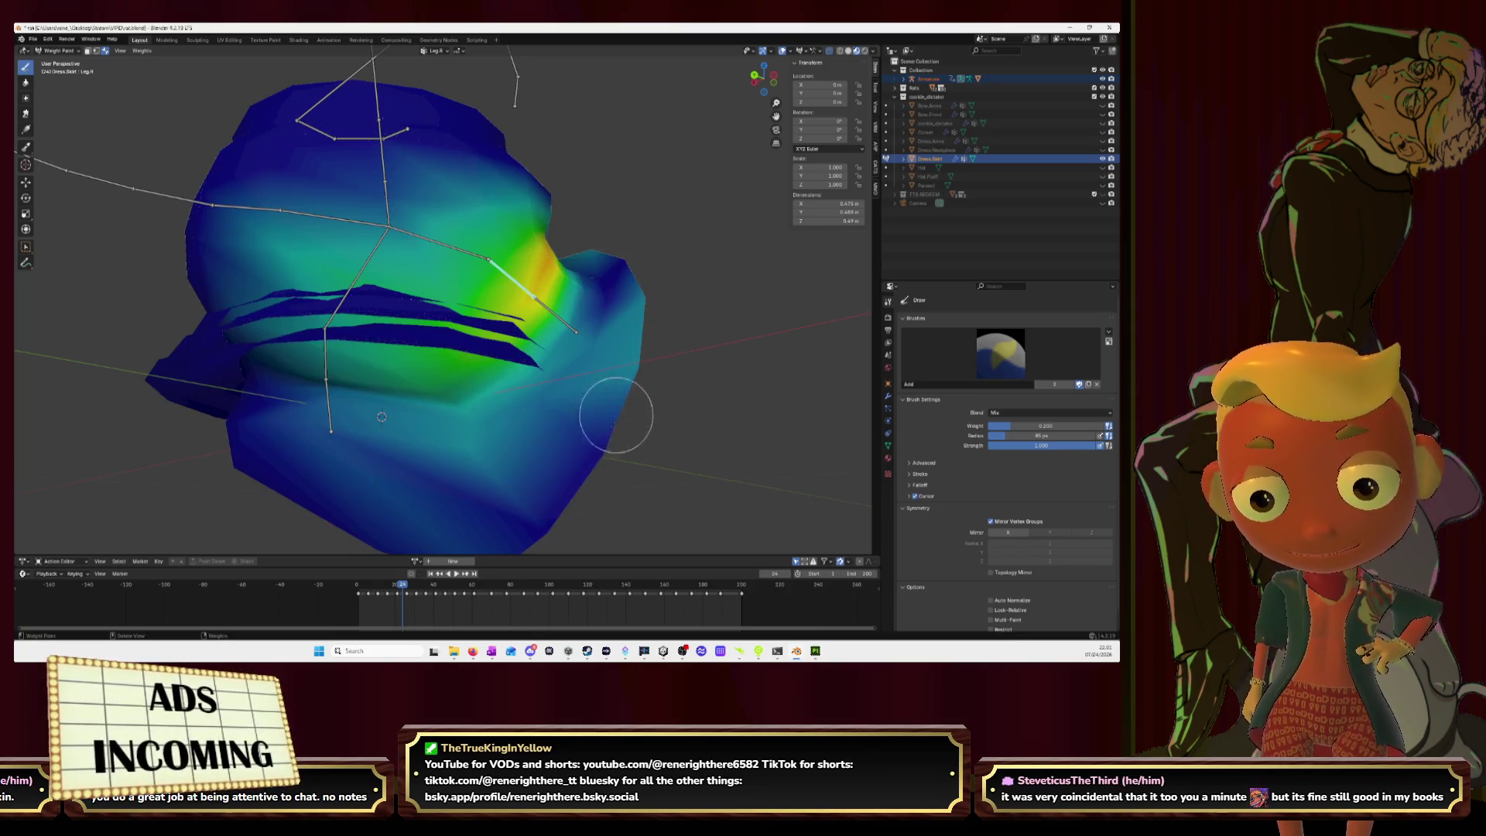
pyautogui.moveTo(530, 490)
pyautogui.mouseDown(button='middle')
pyautogui.moveTo(634, 384)
pyautogui.moveTo(630, 348)
pyautogui.moveTo(480, 371)
pyautogui.moveTo(475, 387)
pyautogui.moveTo(575, 306)
pyautogui.moveTo(476, 399)
pyautogui.mouseUp(button='middle')
pyautogui.keyDown('ctrl'); pyautogui.click(455, 276); pyautogui.keyUp('ctrl')
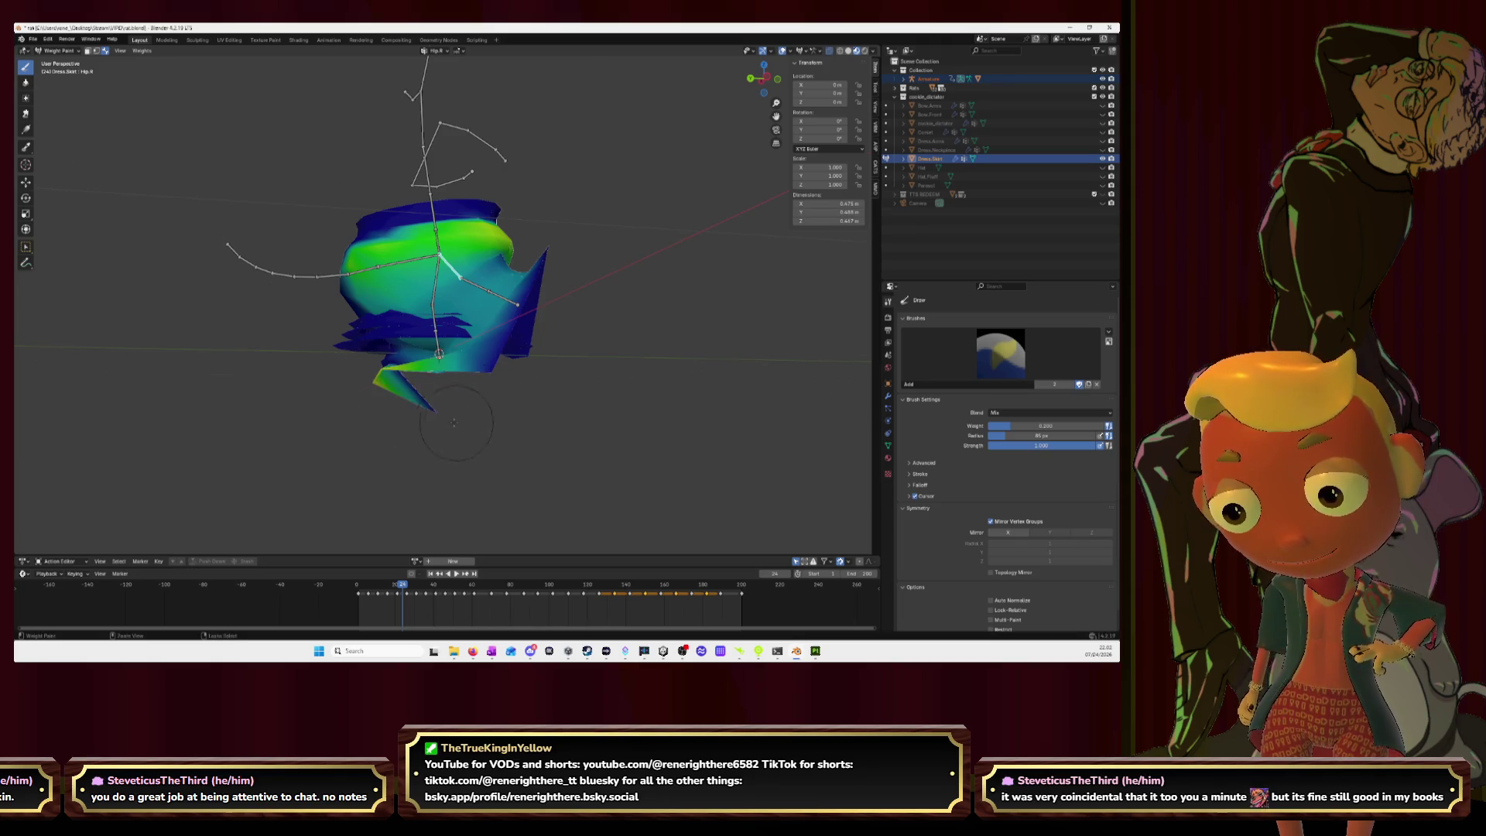
# Step: Paint extra Hip.R weight across the skirt's side flap, then pick the Blur brush
pyautogui.moveTo(378, 389); pyautogui.dragTo(382, 377, button='middle')
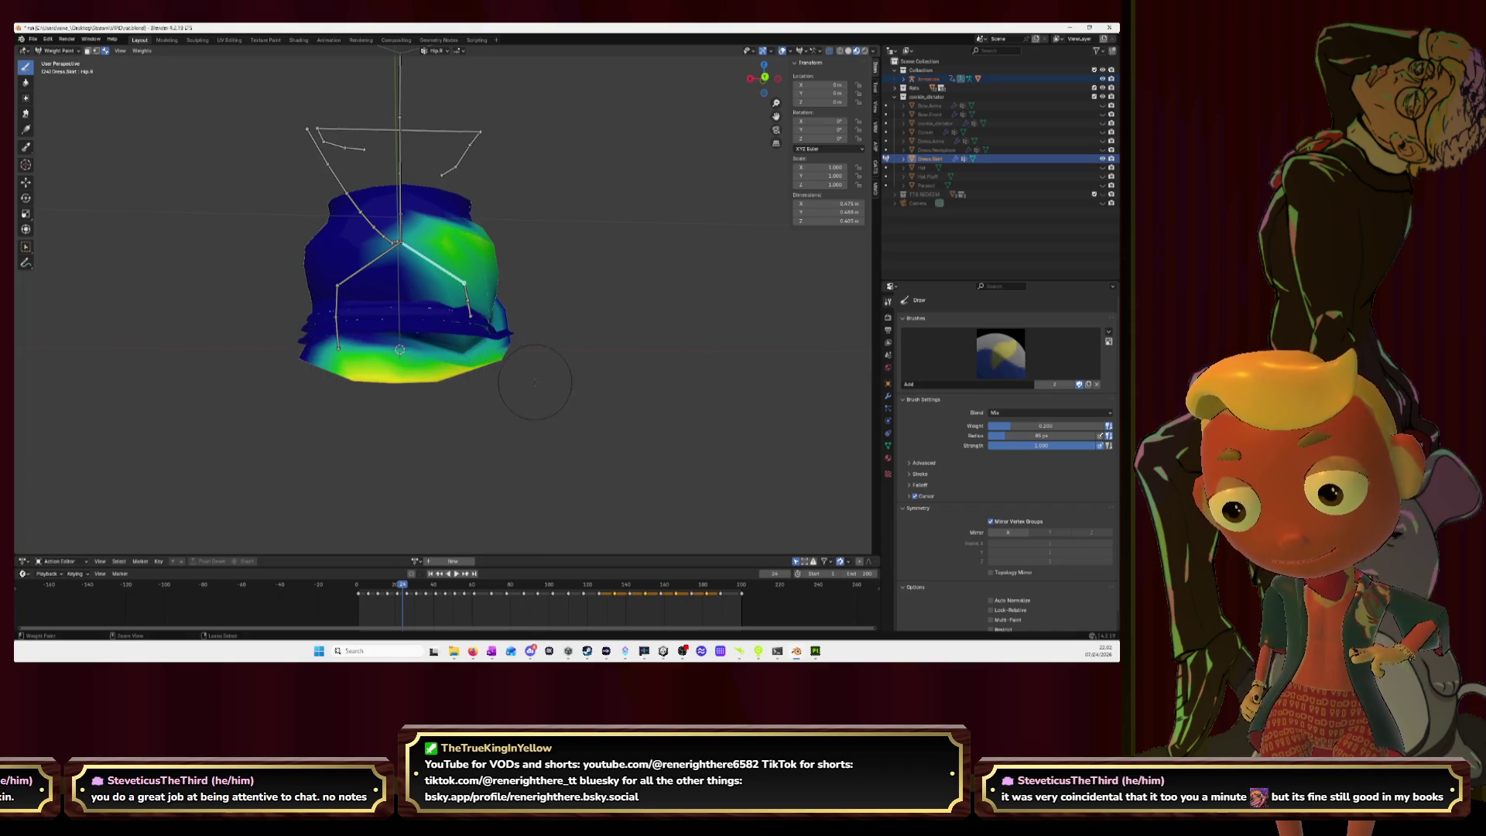
pyautogui.moveTo(338, 370); pyautogui.dragTo(522, 416, button='middle')
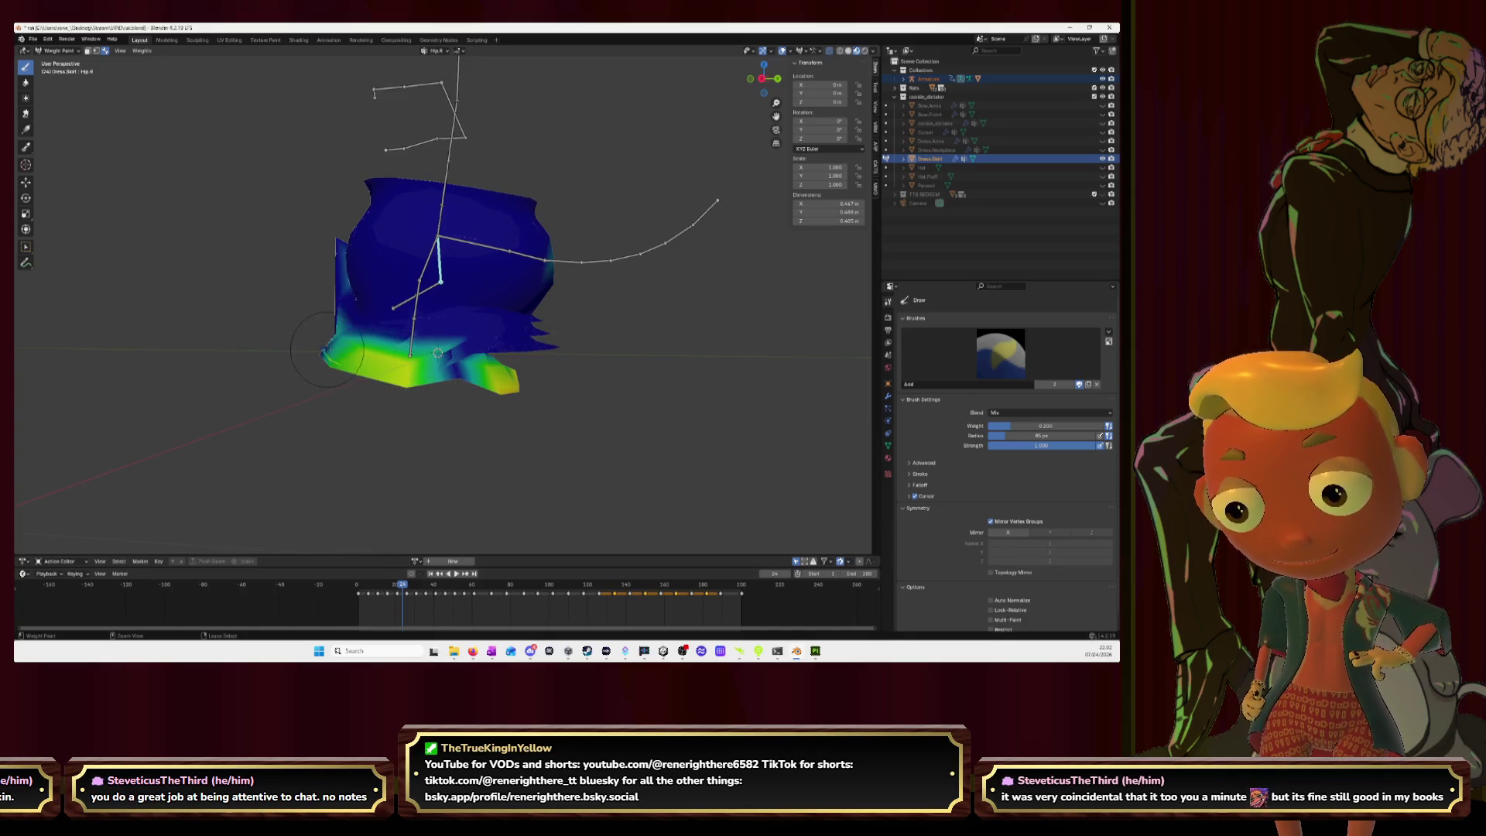
pyautogui.moveTo(608, 427)
pyautogui.mouseDown(button='middle')
pyautogui.moveTo(324, 352)
pyautogui.moveTo(399, 452)
pyautogui.mouseUp(button='middle')
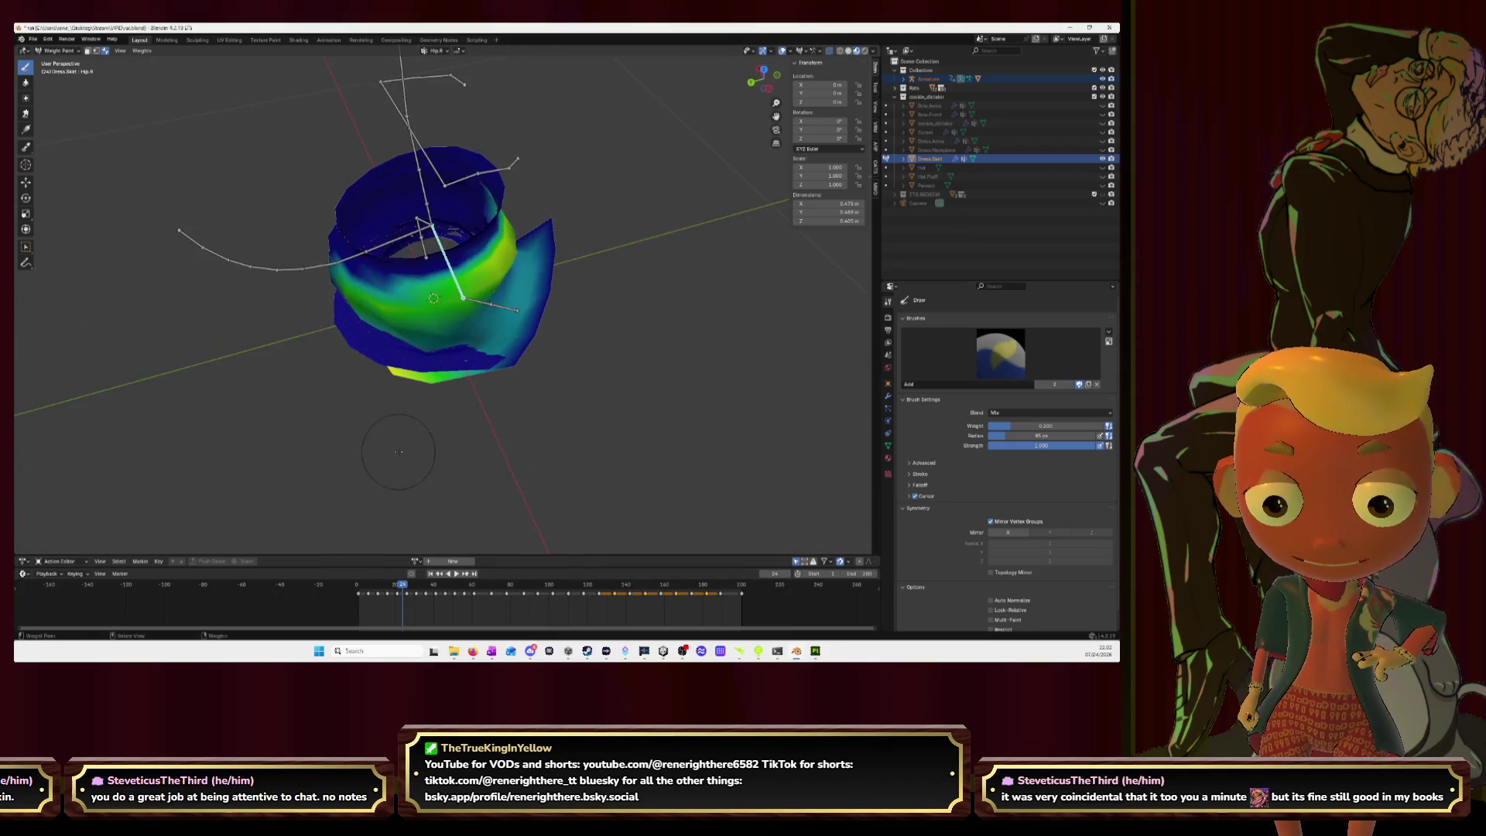
pyautogui.moveTo(549, 219); pyautogui.dragTo(552, 252)
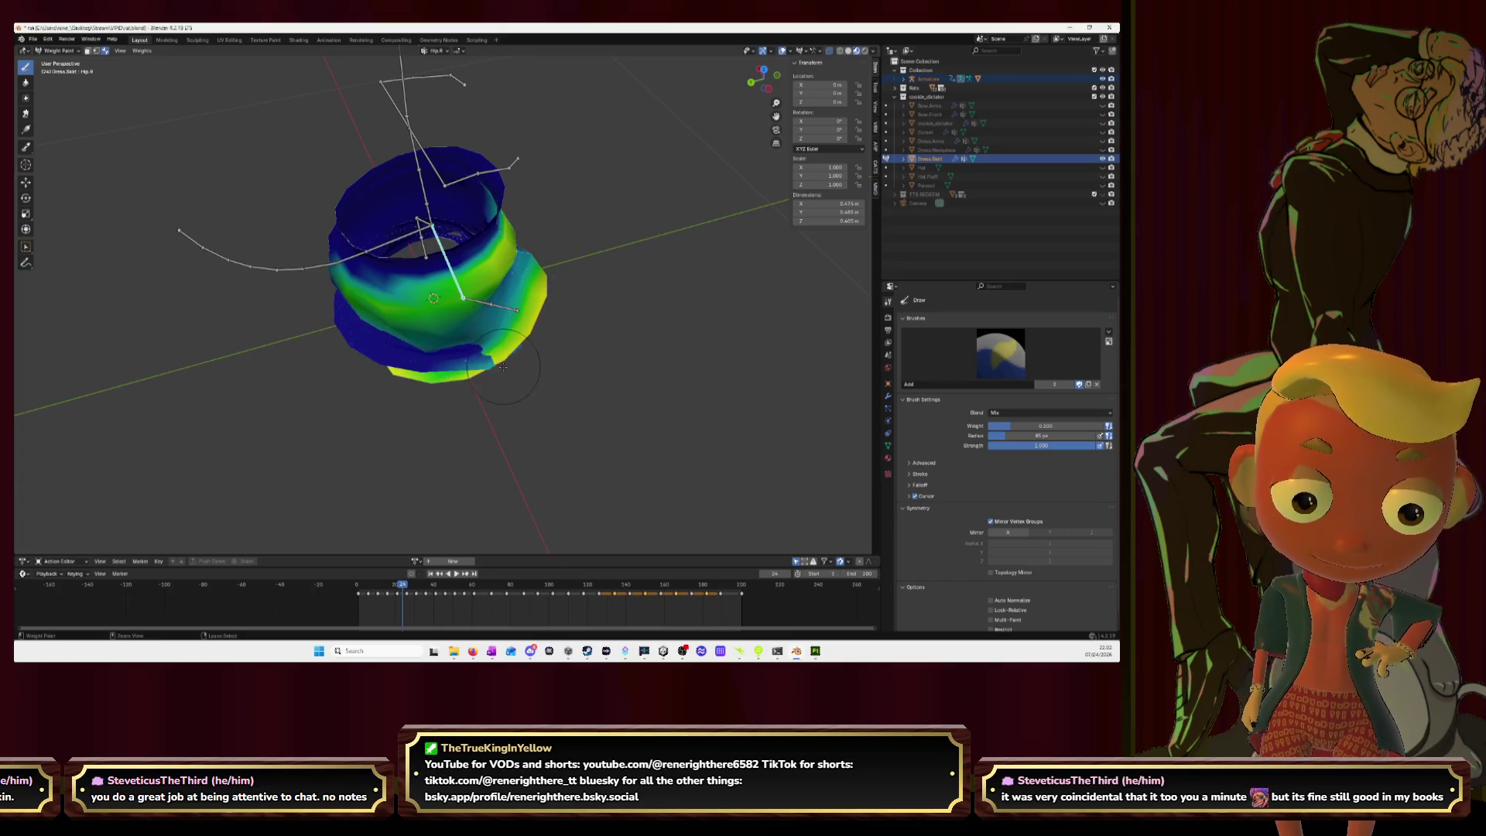
pyautogui.moveTo(557, 370)
pyautogui.mouseDown(button='middle')
pyautogui.moveTo(484, 297)
pyautogui.moveTo(580, 311)
pyautogui.moveTo(630, 298)
pyautogui.moveTo(512, 304)
pyautogui.mouseUp(button='middle')
pyautogui.click(24, 83)
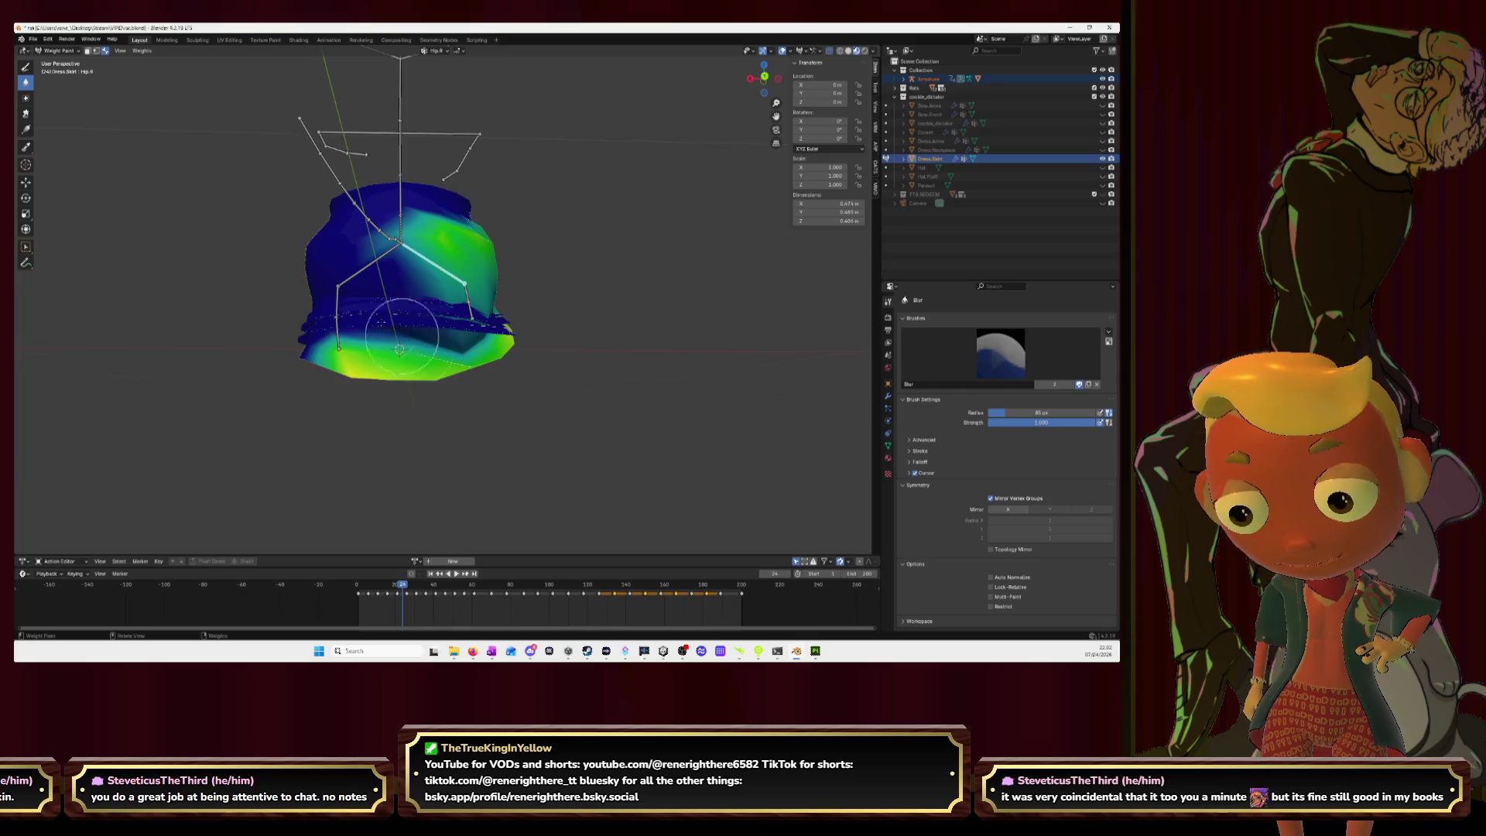
# Step: Blur the Leg.R weights over the lower skirt
pyautogui.moveTo(621, 295)
pyautogui.mouseDown(button='middle')
pyautogui.moveTo(643, 275)
pyautogui.moveTo(496, 293)
pyautogui.moveTo(509, 302)
pyautogui.mouseUp(button='middle')
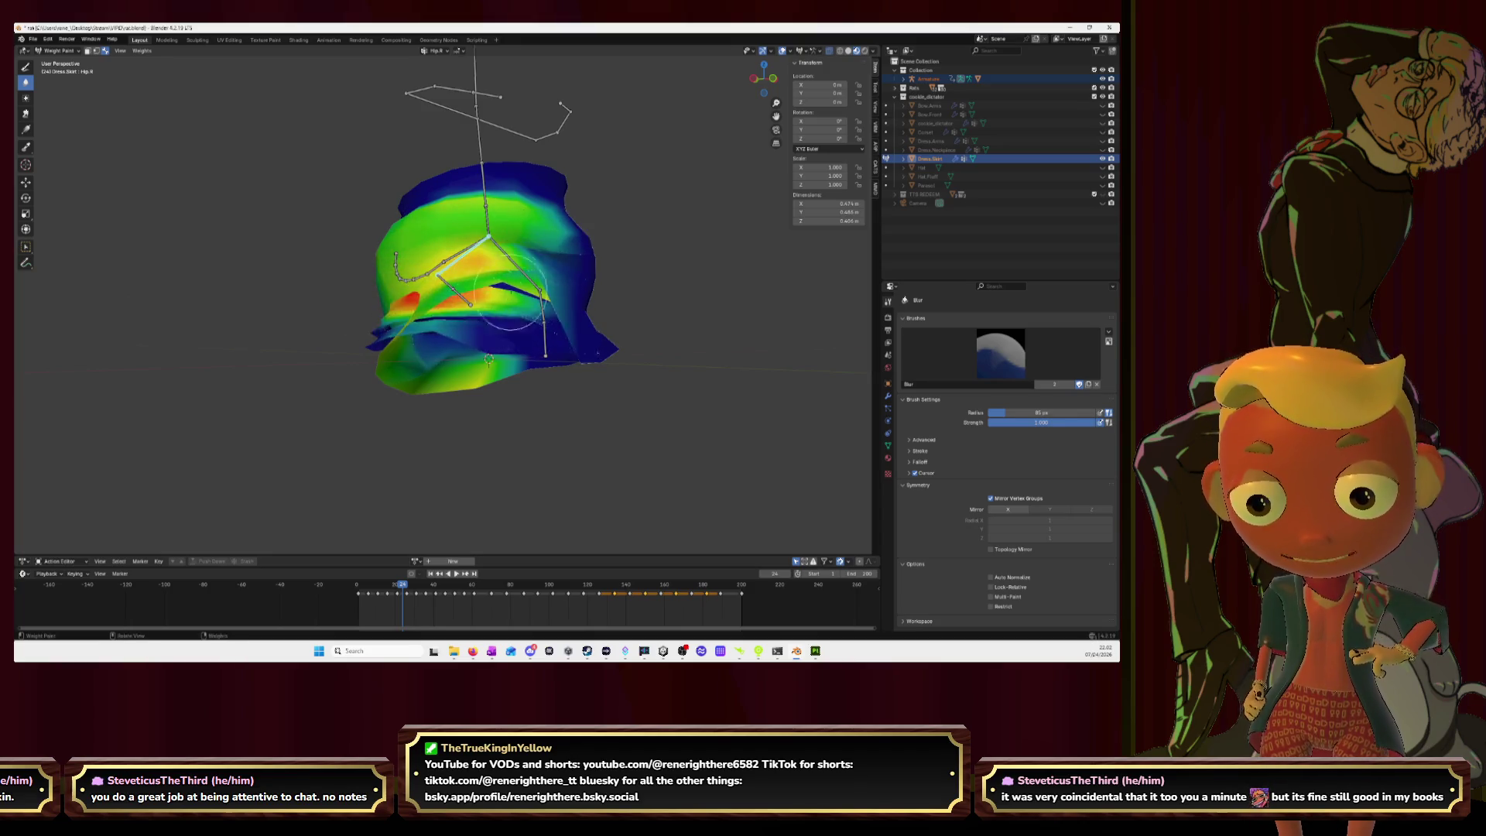
pyautogui.moveTo(507, 295); pyautogui.dragTo(454, 283, button='middle')
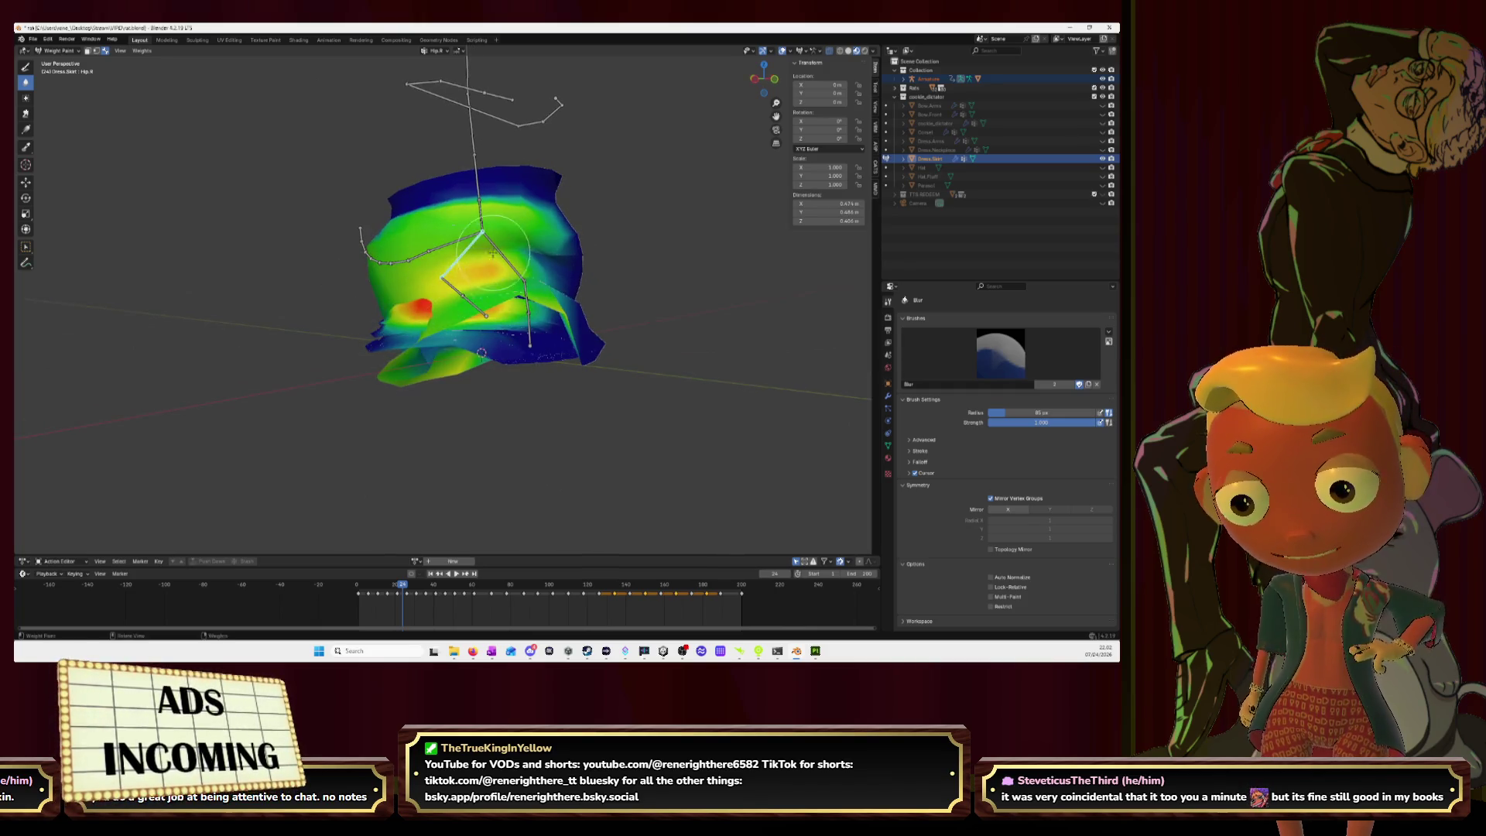
pyautogui.keyDown('ctrl'); pyautogui.click(464, 297); pyautogui.keyUp('ctrl')
pyautogui.moveTo(483, 317)
pyautogui.mouseDown()
pyautogui.moveTo(457, 425)
pyautogui.moveTo(472, 418)
pyautogui.mouseUp()
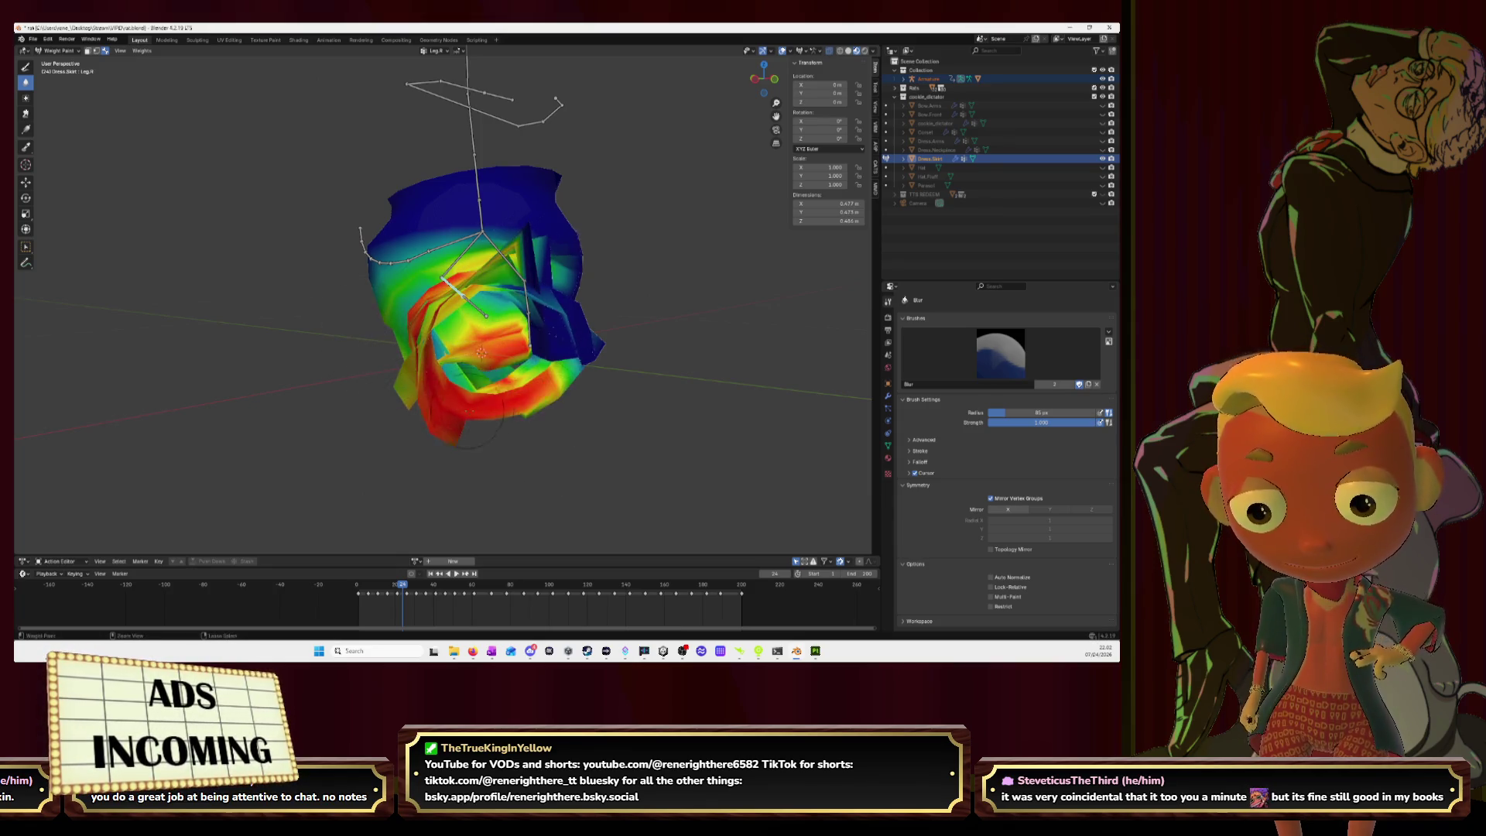
# Step: Blur the Leg.R.001 weights on the upper-right and lower-front flap
pyautogui.keyDown('ctrl'); pyautogui.click(473, 303); pyautogui.keyUp('ctrl')
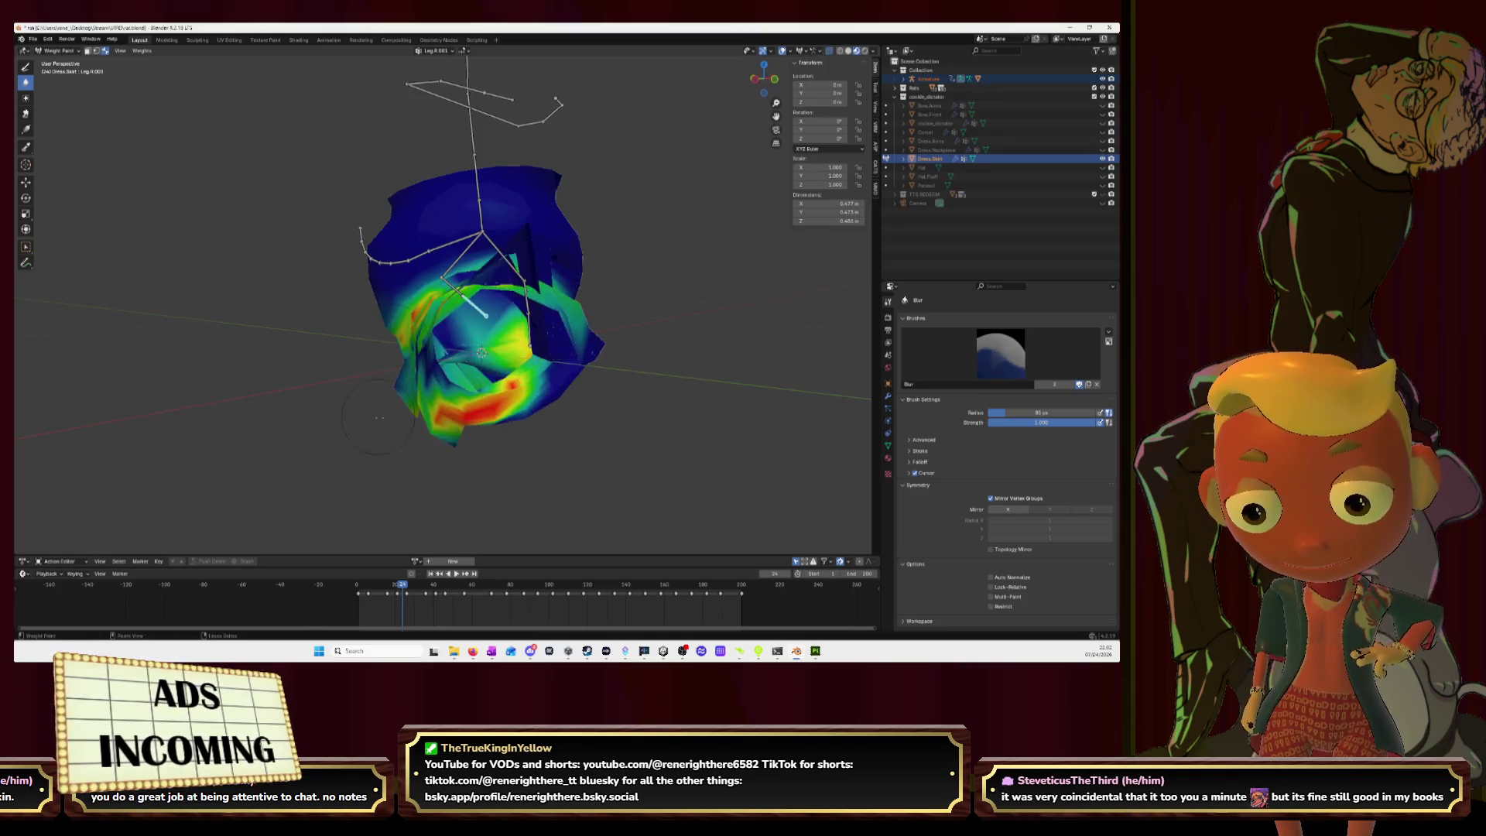
pyautogui.moveTo(410, 383); pyautogui.dragTo(425, 386, button='middle')
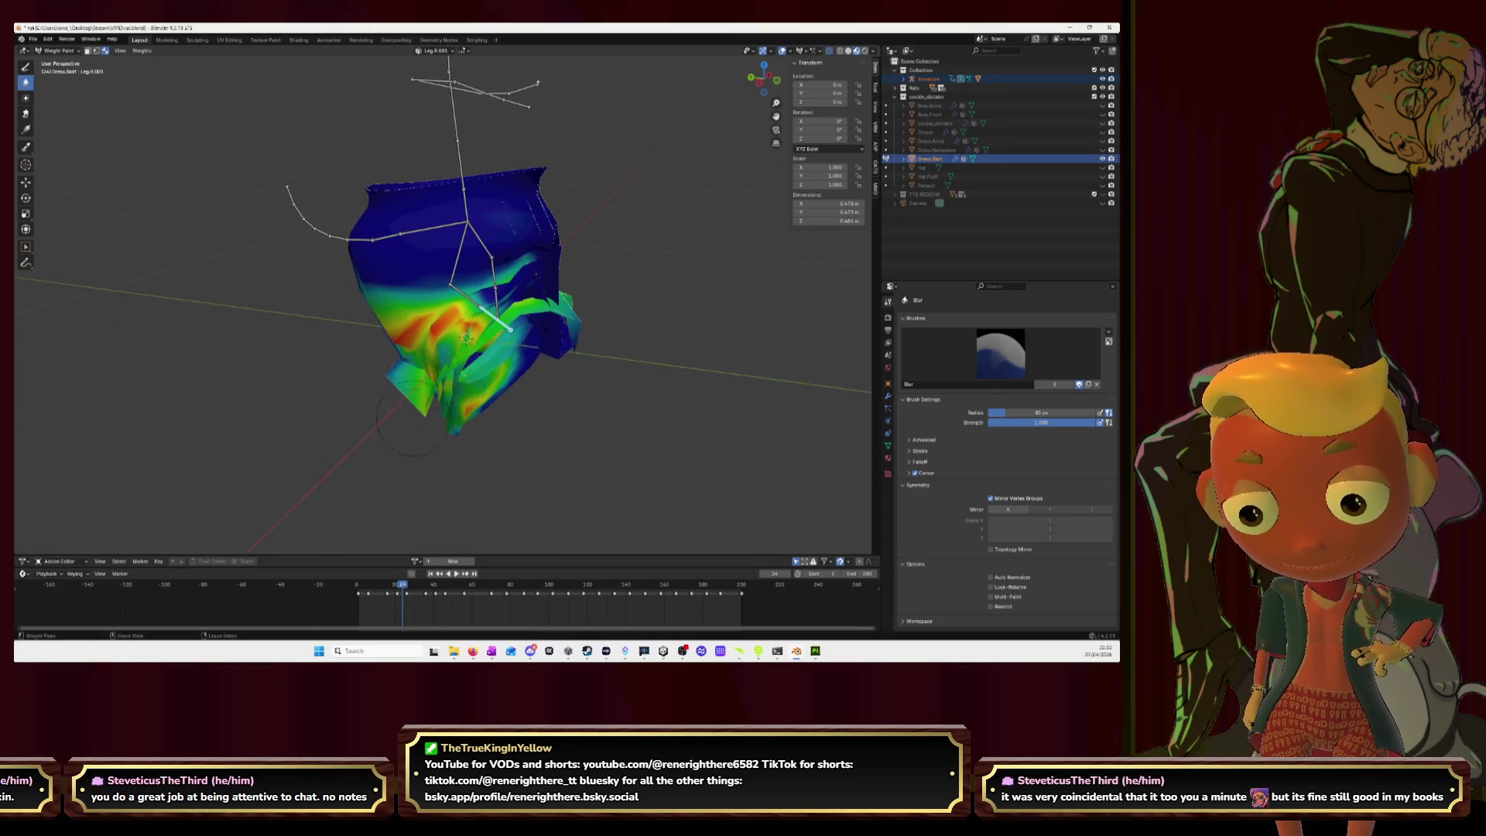
pyautogui.moveTo(466, 337); pyautogui.dragTo(467, 354, button='middle')
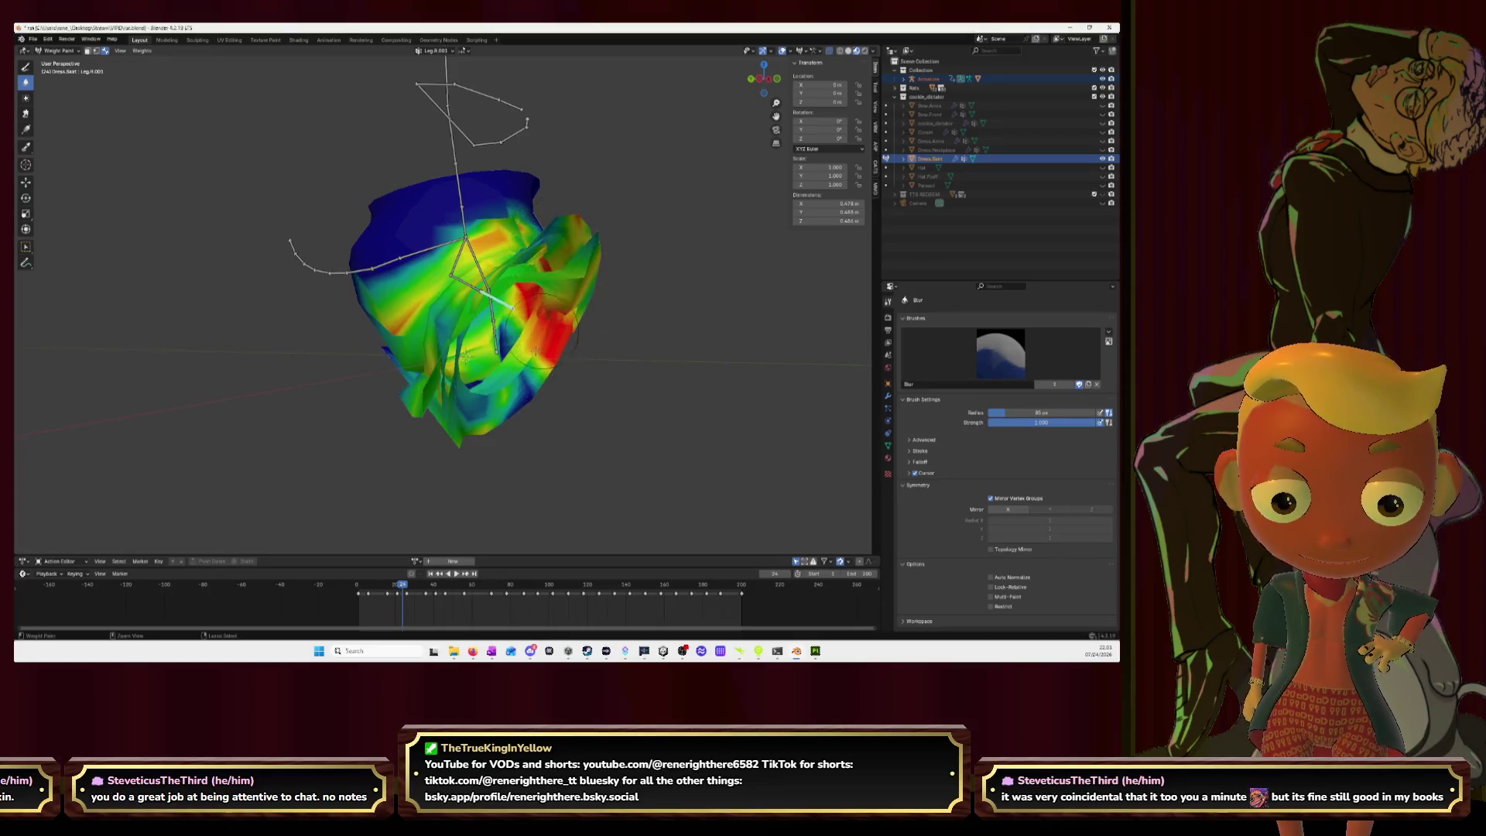
pyautogui.moveTo(583, 325); pyautogui.dragTo(576, 199, button='middle')
pyautogui.moveTo(577, 199); pyautogui.dragTo(489, 404)
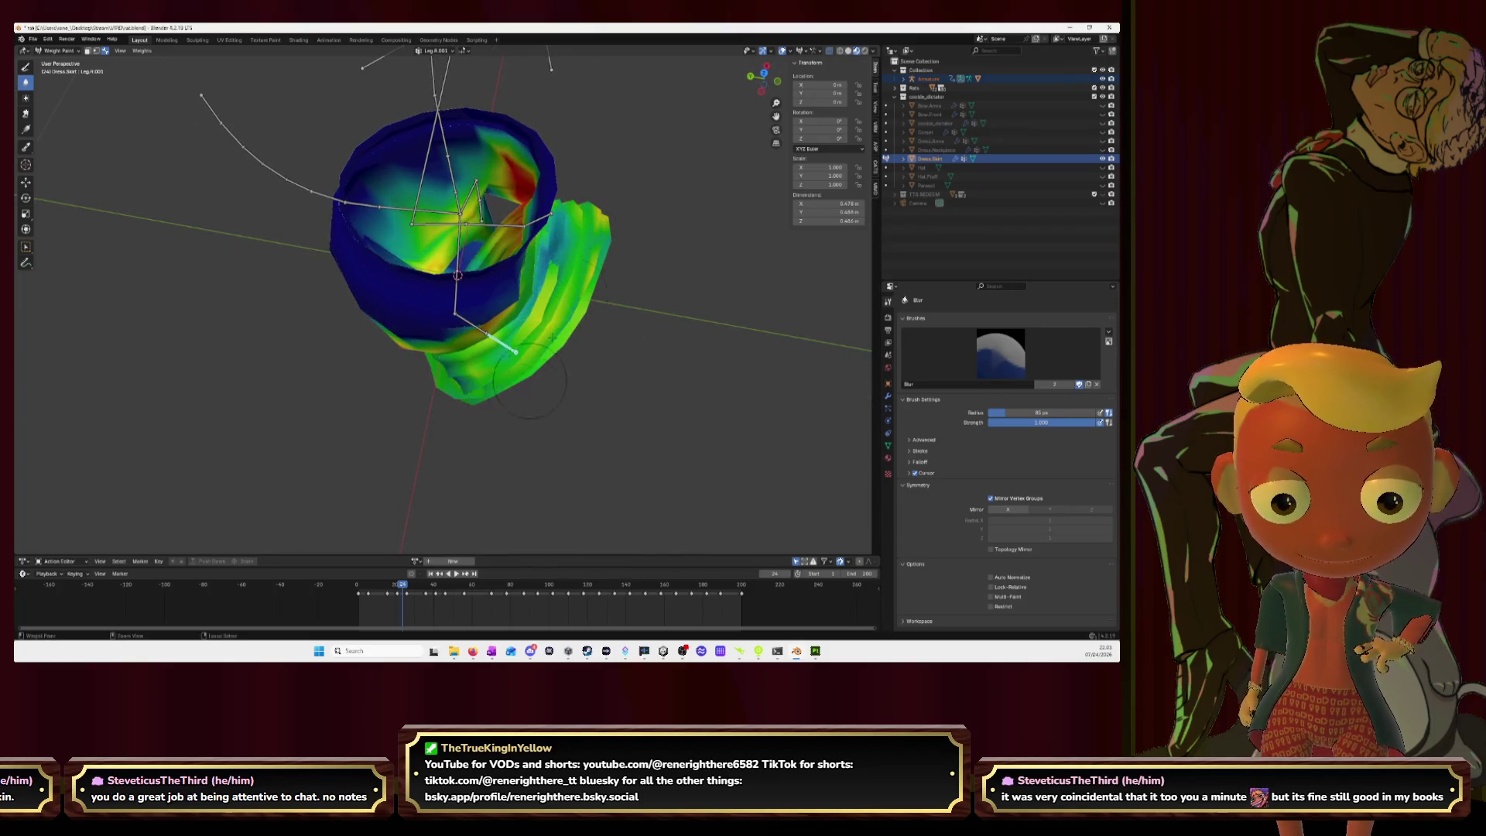
pyautogui.moveTo(522, 322); pyautogui.dragTo(528, 303, button='middle')
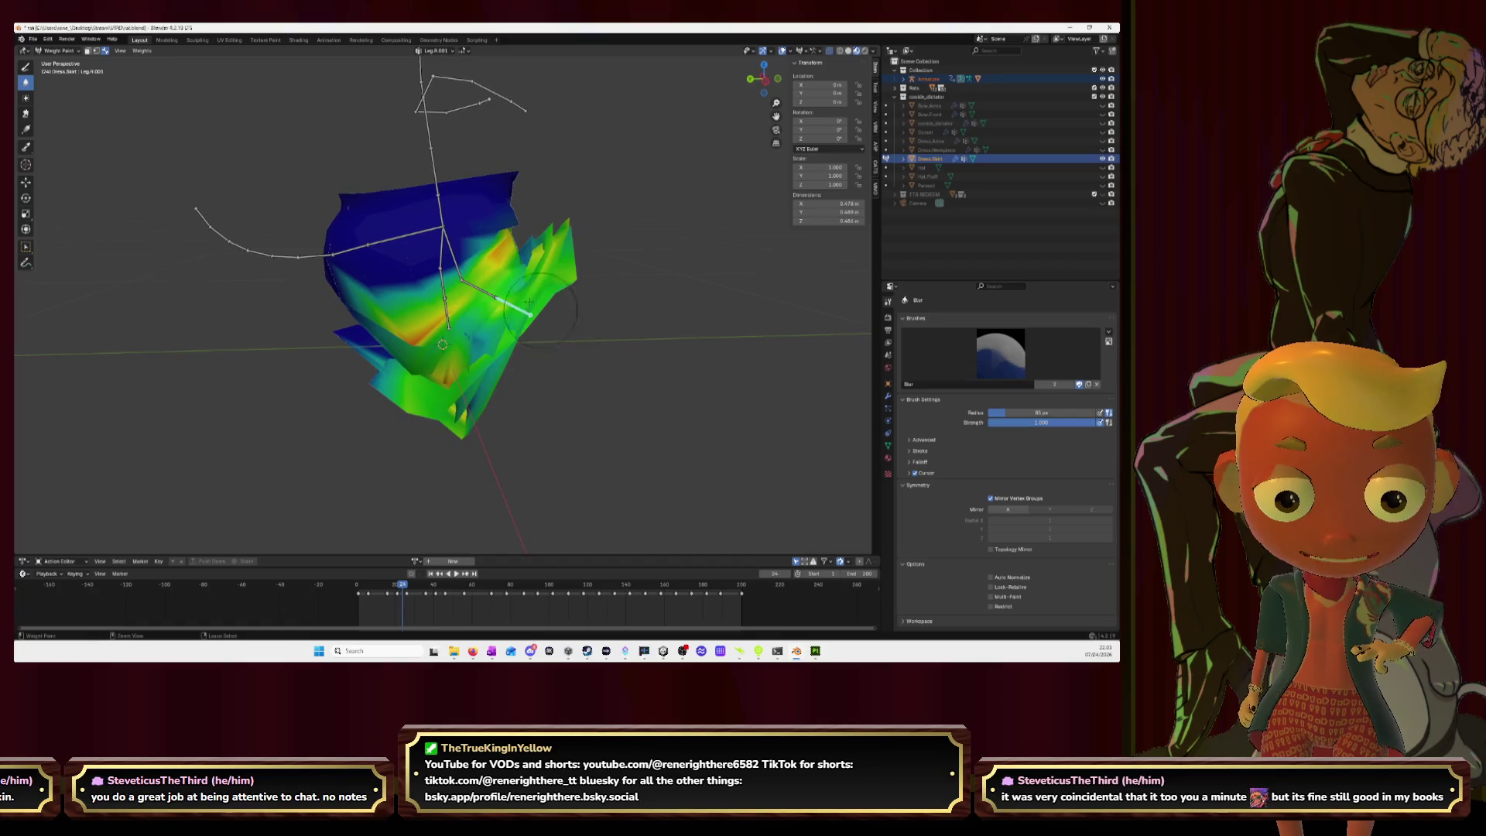
pyautogui.moveTo(478, 401); pyautogui.dragTo(455, 436, button='middle')
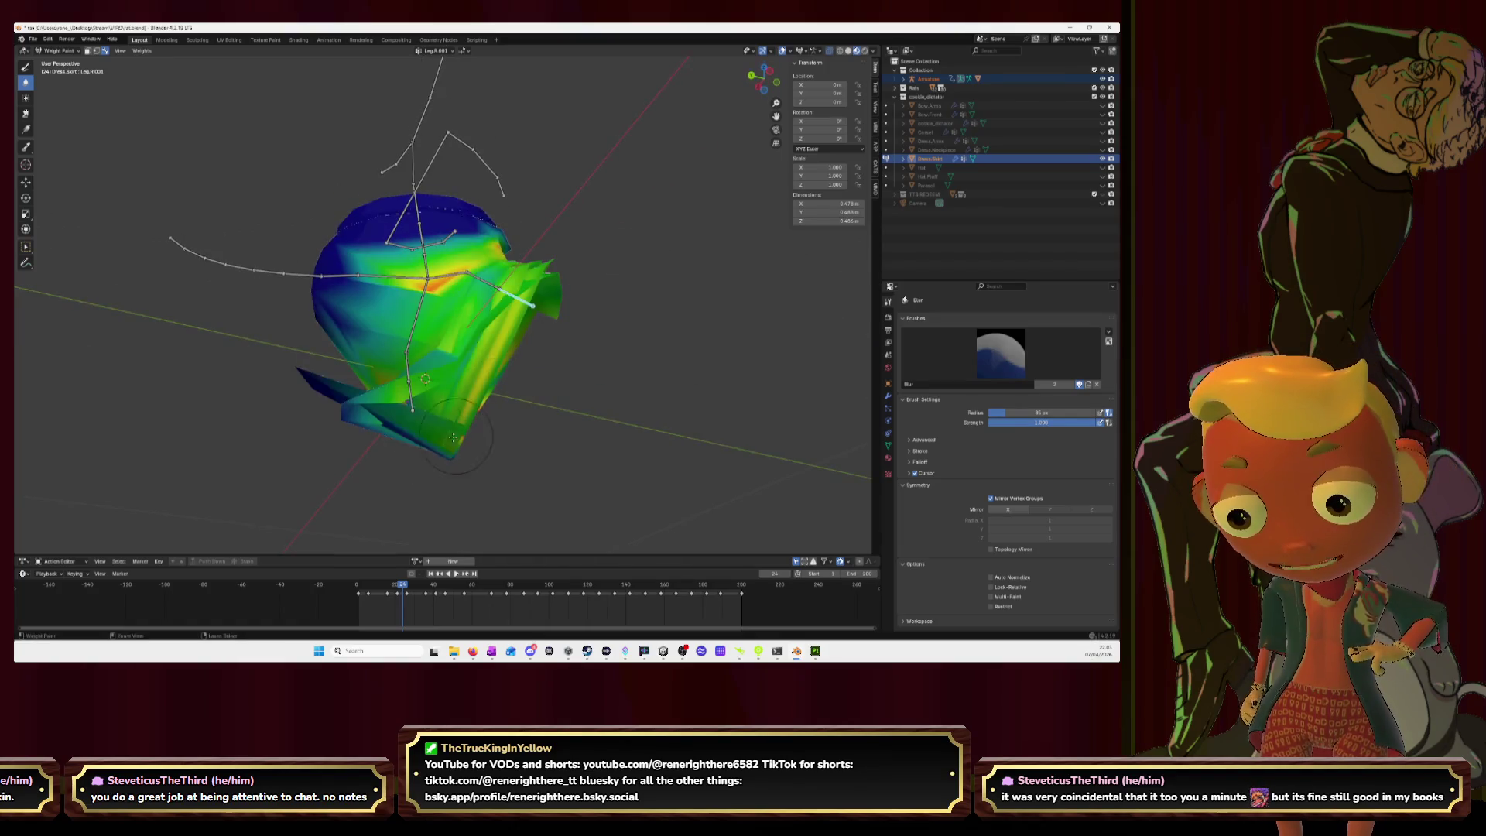
pyautogui.moveTo(391, 433)
pyautogui.mouseDown()
pyautogui.moveTo(301, 397)
pyautogui.moveTo(509, 411)
pyautogui.mouseUp()
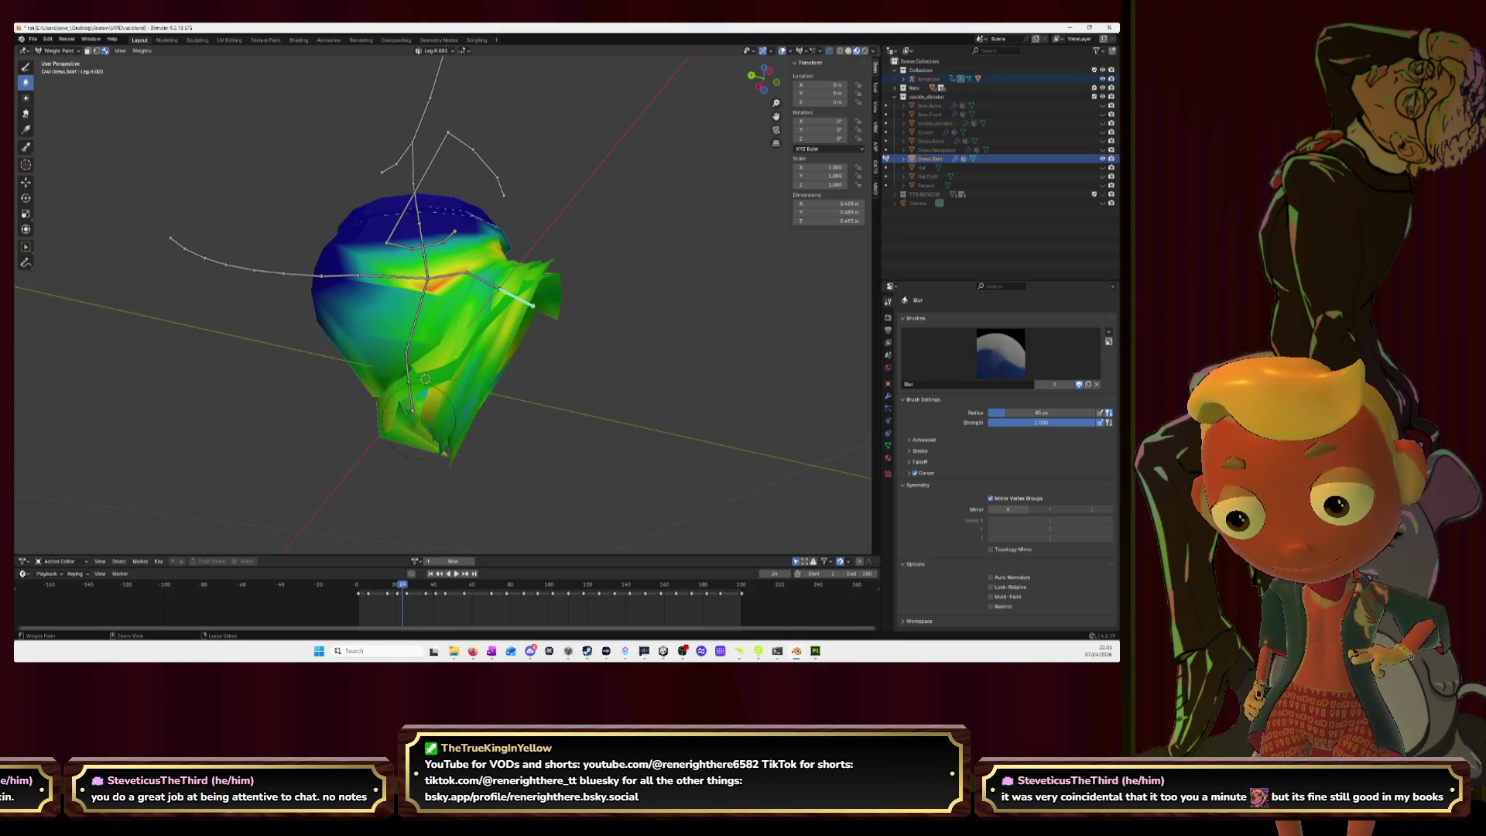
pyautogui.moveTo(452, 386); pyautogui.dragTo(483, 360, button='middle')
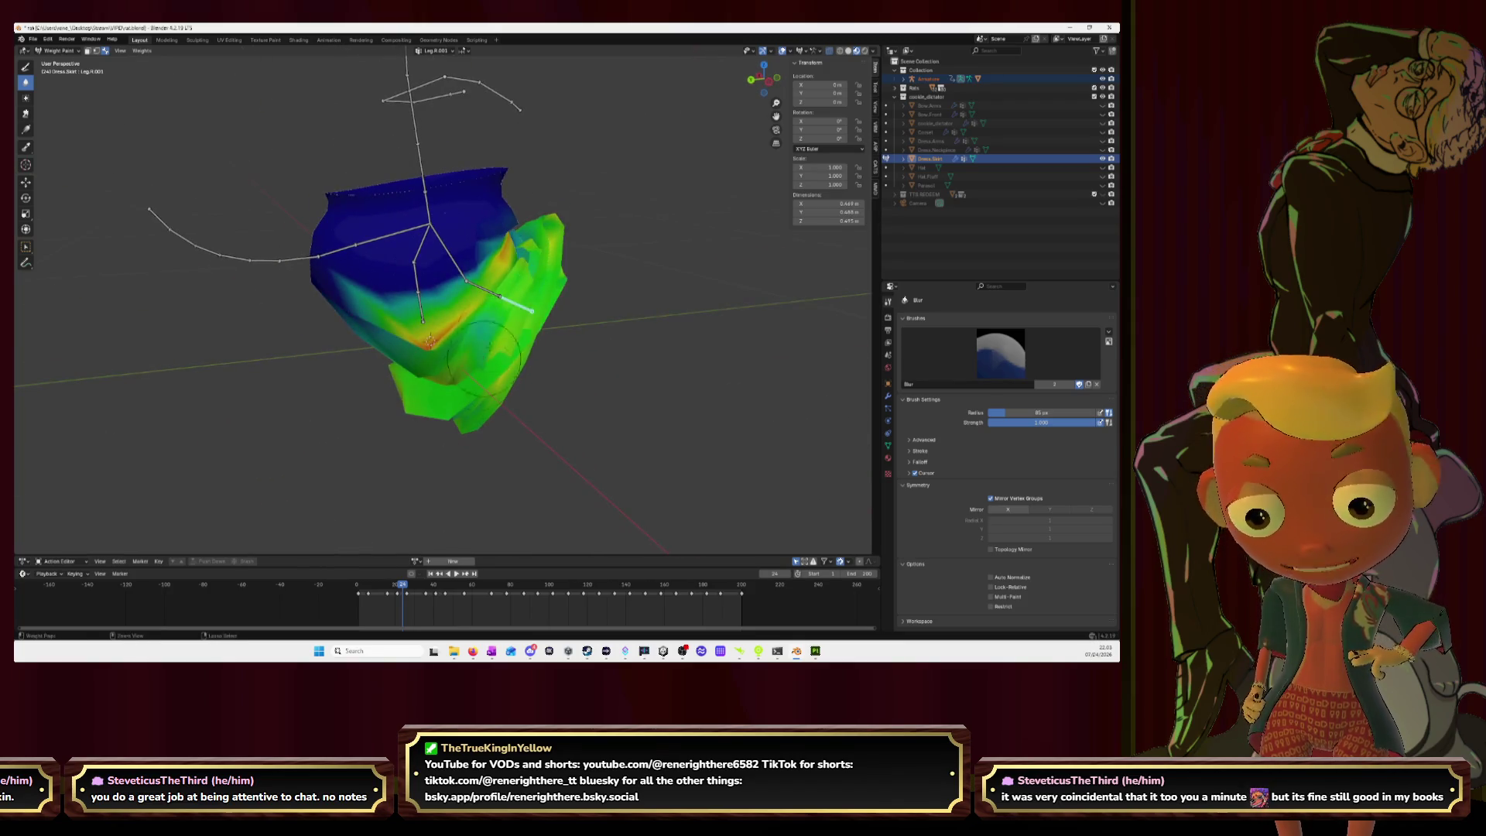
# Step: Smooth the orange Leg.R patch up the skirt's right side
pyautogui.keyDown('ctrl'); pyautogui.click(487, 294); pyautogui.keyUp('ctrl')
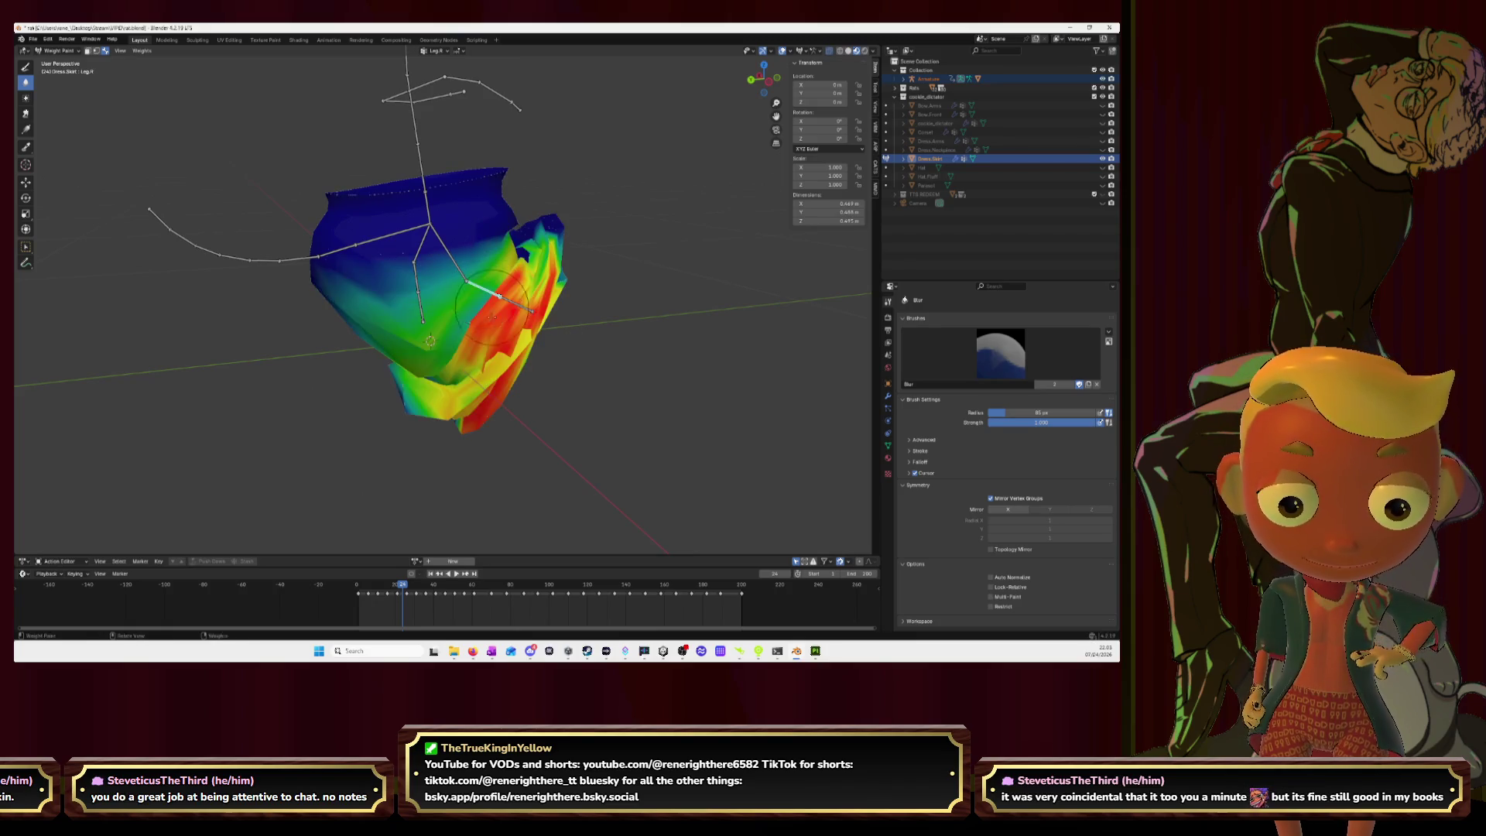
pyautogui.moveTo(480, 393); pyautogui.dragTo(454, 317)
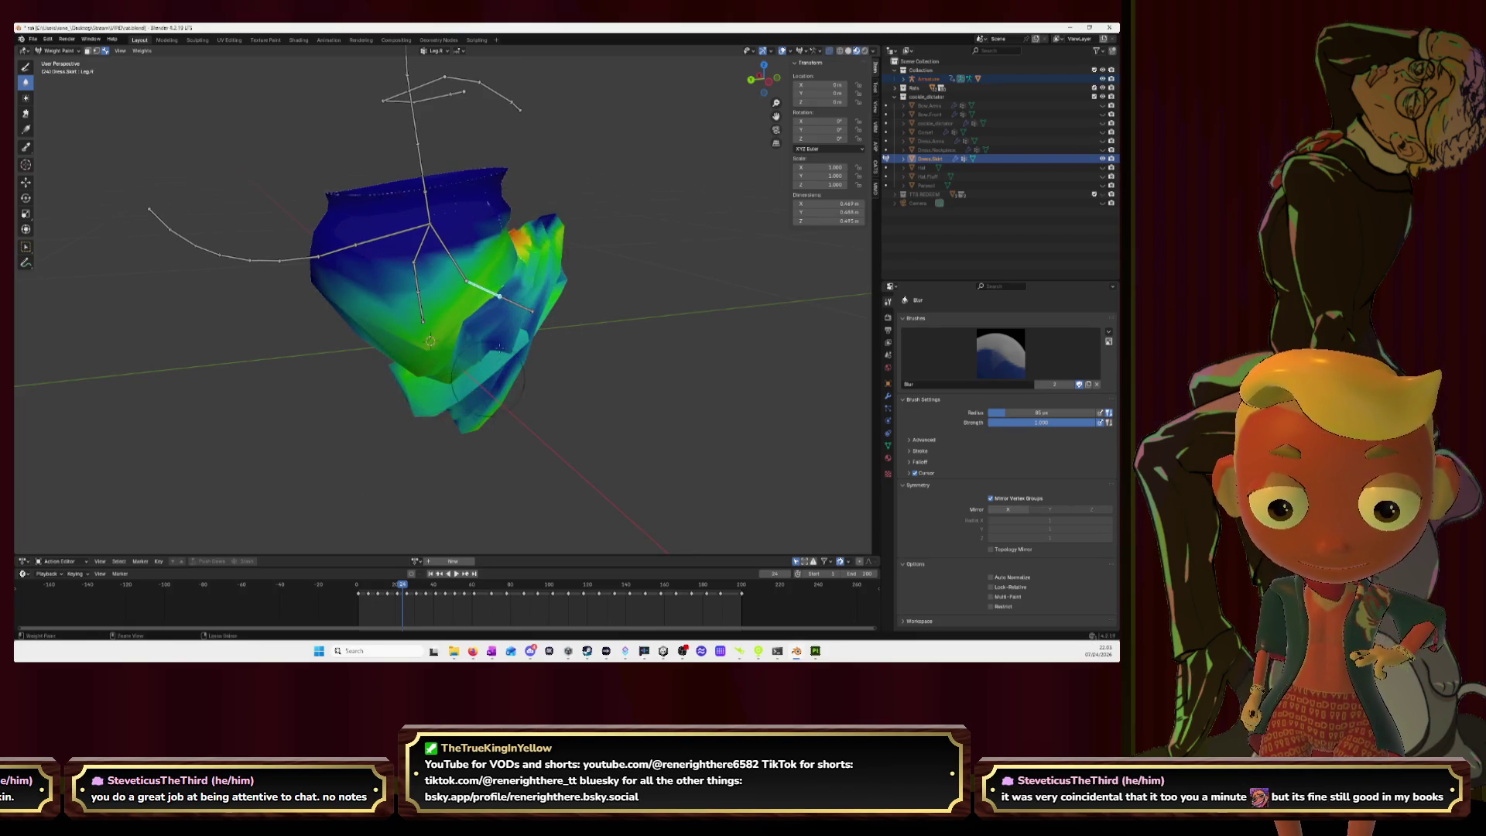
pyautogui.moveTo(479, 398); pyautogui.dragTo(494, 286)
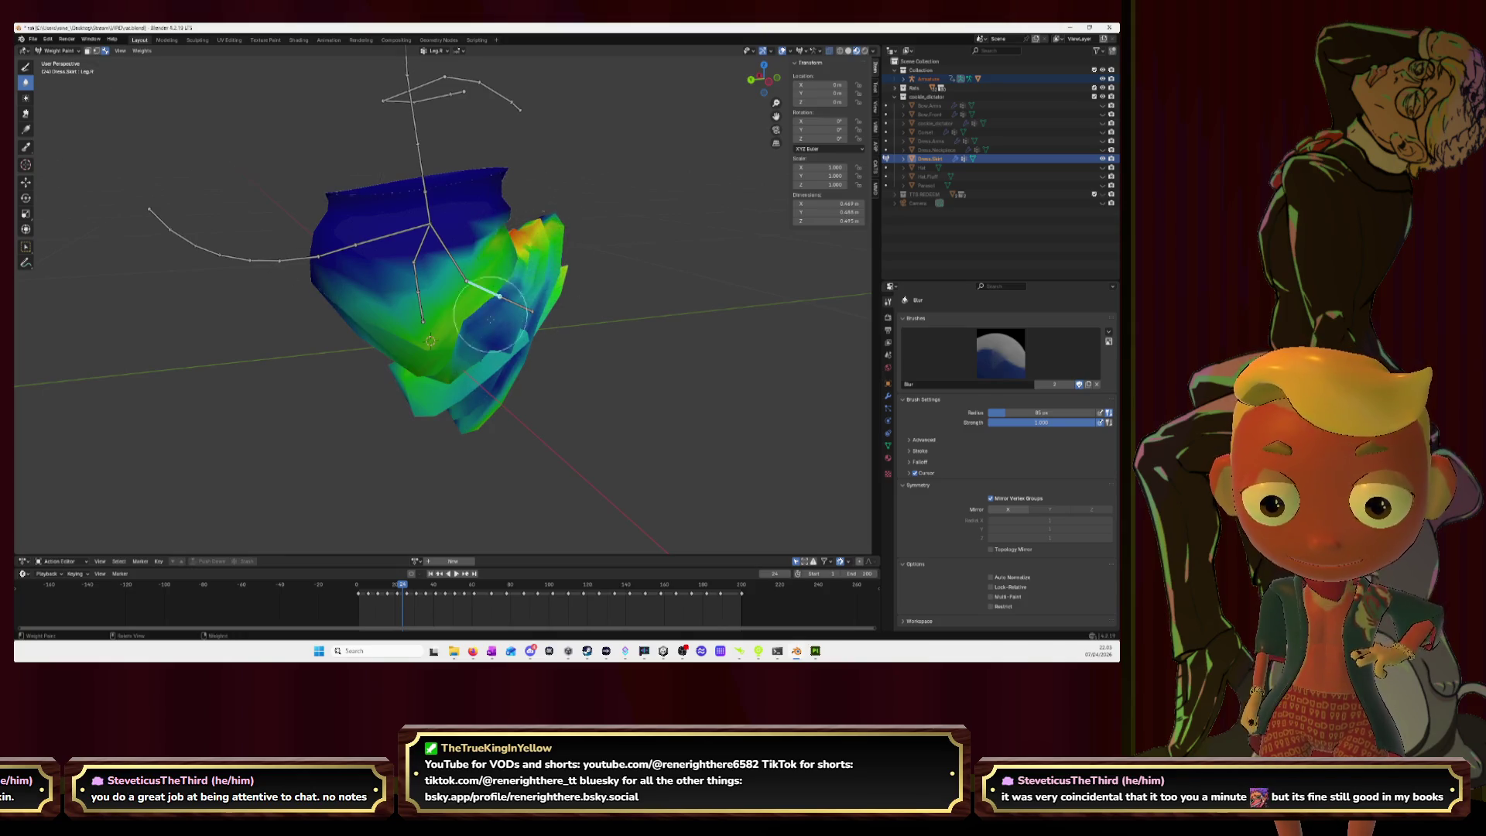
pyautogui.moveTo(497, 415); pyautogui.dragTo(546, 250)
# Step: Blur the Hip.R weights on the lower skirt and the blue patches of the right flap
pyautogui.keyDown('ctrl'); pyautogui.click(454, 259); pyautogui.keyUp('ctrl')
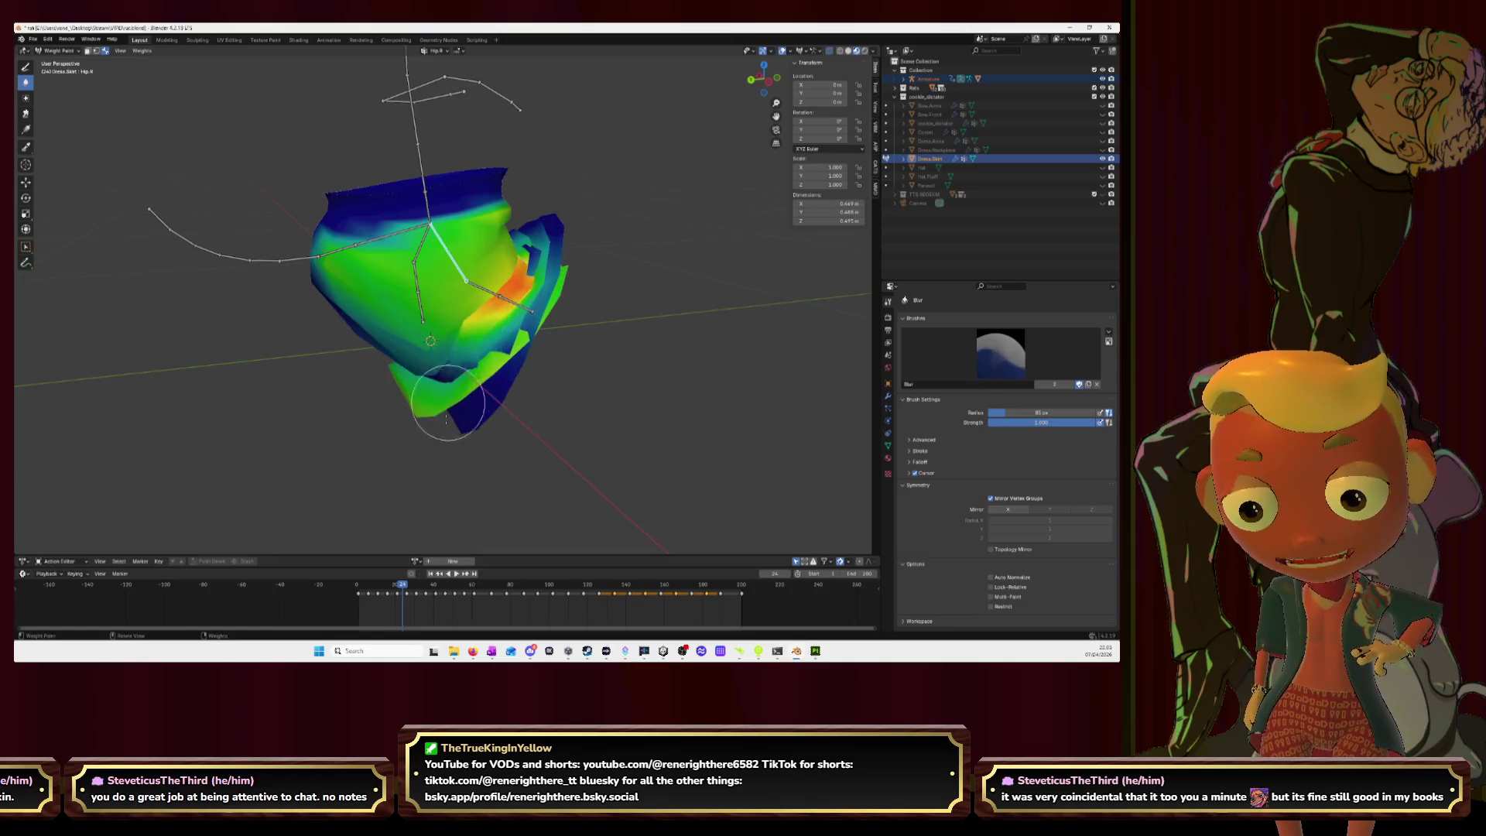
pyautogui.moveTo(450, 391)
pyautogui.mouseDown()
pyautogui.moveTo(493, 395)
pyautogui.moveTo(440, 373)
pyautogui.mouseUp()
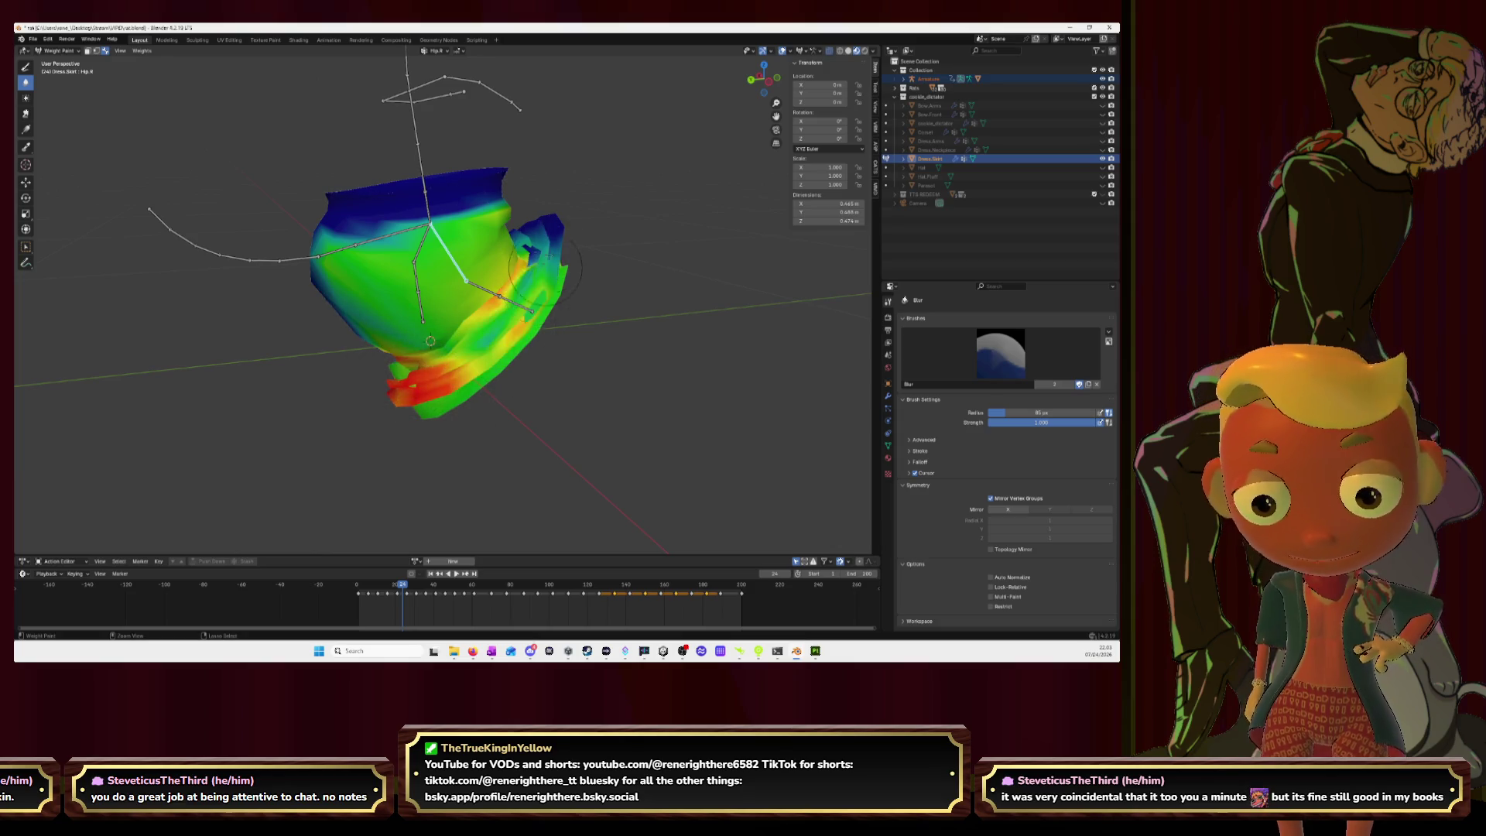
pyautogui.moveTo(544, 268); pyautogui.dragTo(524, 287)
pyautogui.moveTo(559, 222); pyautogui.dragTo(398, 369, button='middle')
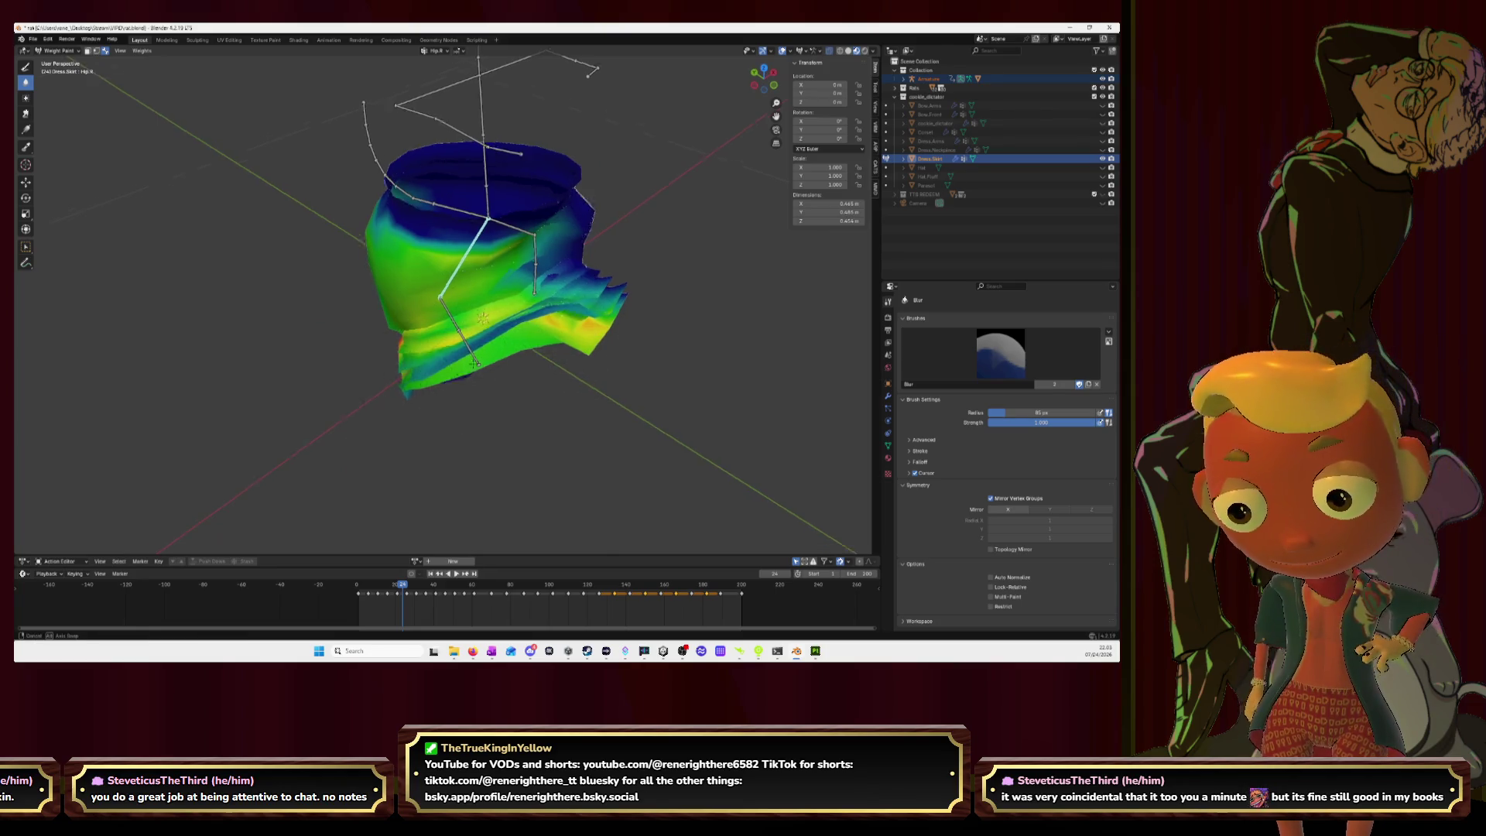
pyautogui.moveTo(465, 370); pyautogui.dragTo(506, 327, button='middle')
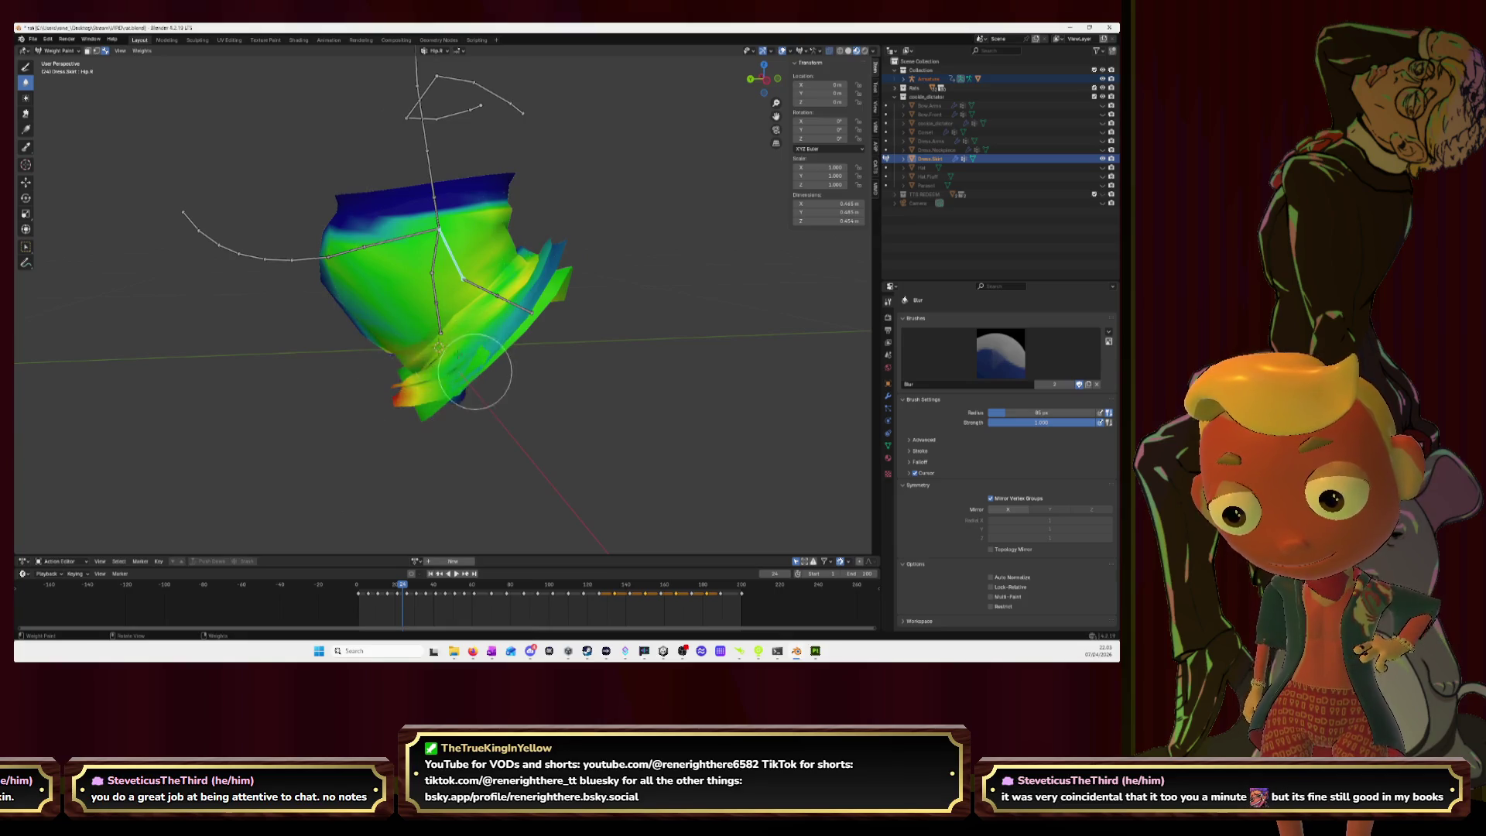
pyautogui.moveTo(409, 387); pyautogui.dragTo(519, 360, button='middle')
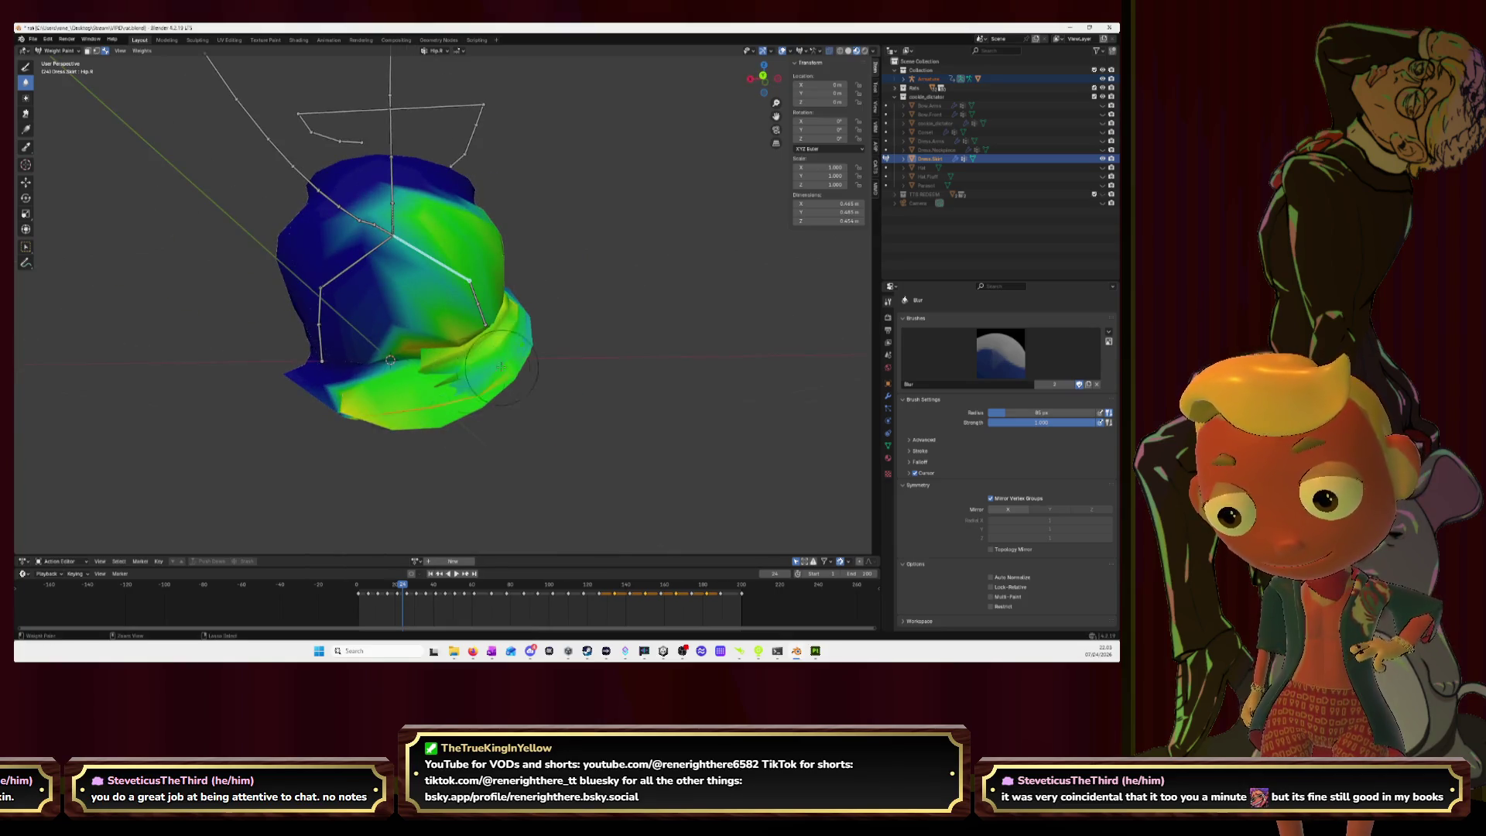
# Step: Keep blurring Hip.R weights through the skirt's middle, right edge and front
pyautogui.moveTo(411, 408); pyautogui.dragTo(395, 259)
pyautogui.moveTo(463, 372)
pyautogui.mouseDown(button='middle')
pyautogui.moveTo(433, 391)
pyautogui.moveTo(481, 334)
pyautogui.mouseUp(button='middle')
pyautogui.moveTo(557, 247); pyautogui.dragTo(599, 308)
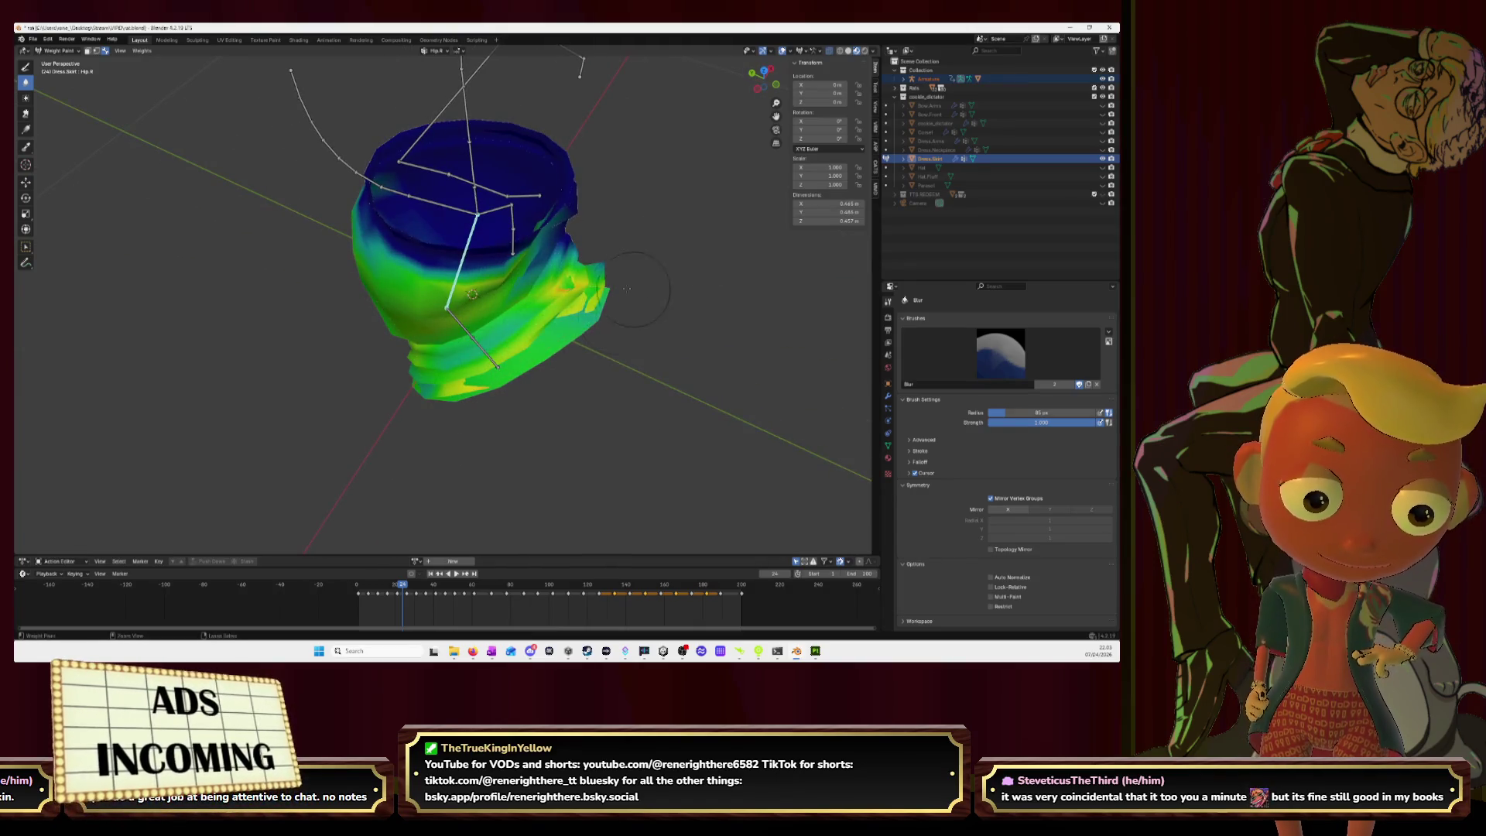
pyautogui.moveTo(612, 286); pyautogui.dragTo(449, 340, button='middle')
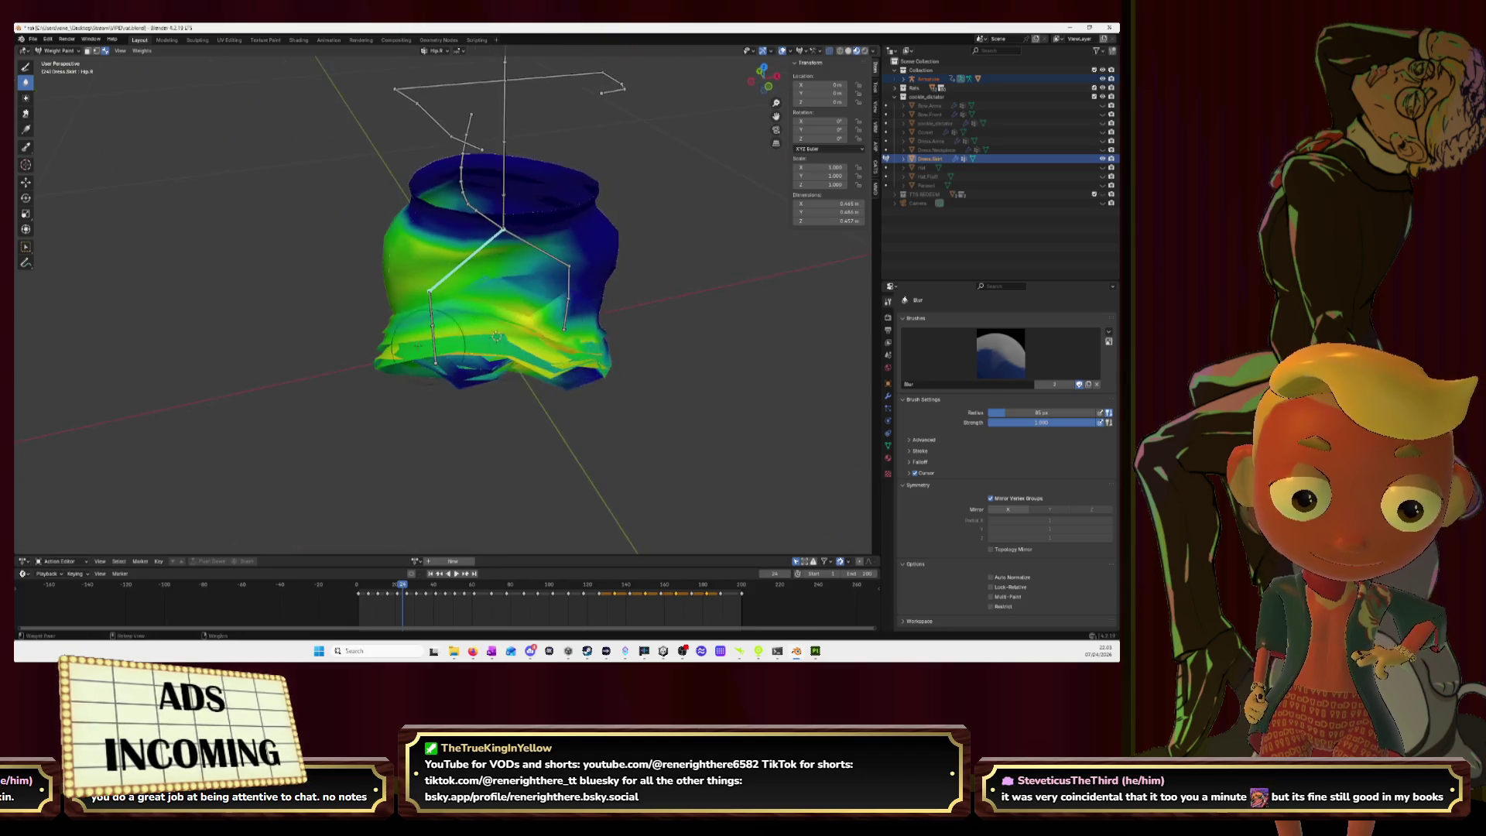
pyautogui.moveTo(449, 344); pyautogui.dragTo(472, 333)
pyautogui.moveTo(387, 325); pyautogui.dragTo(429, 379, button='middle')
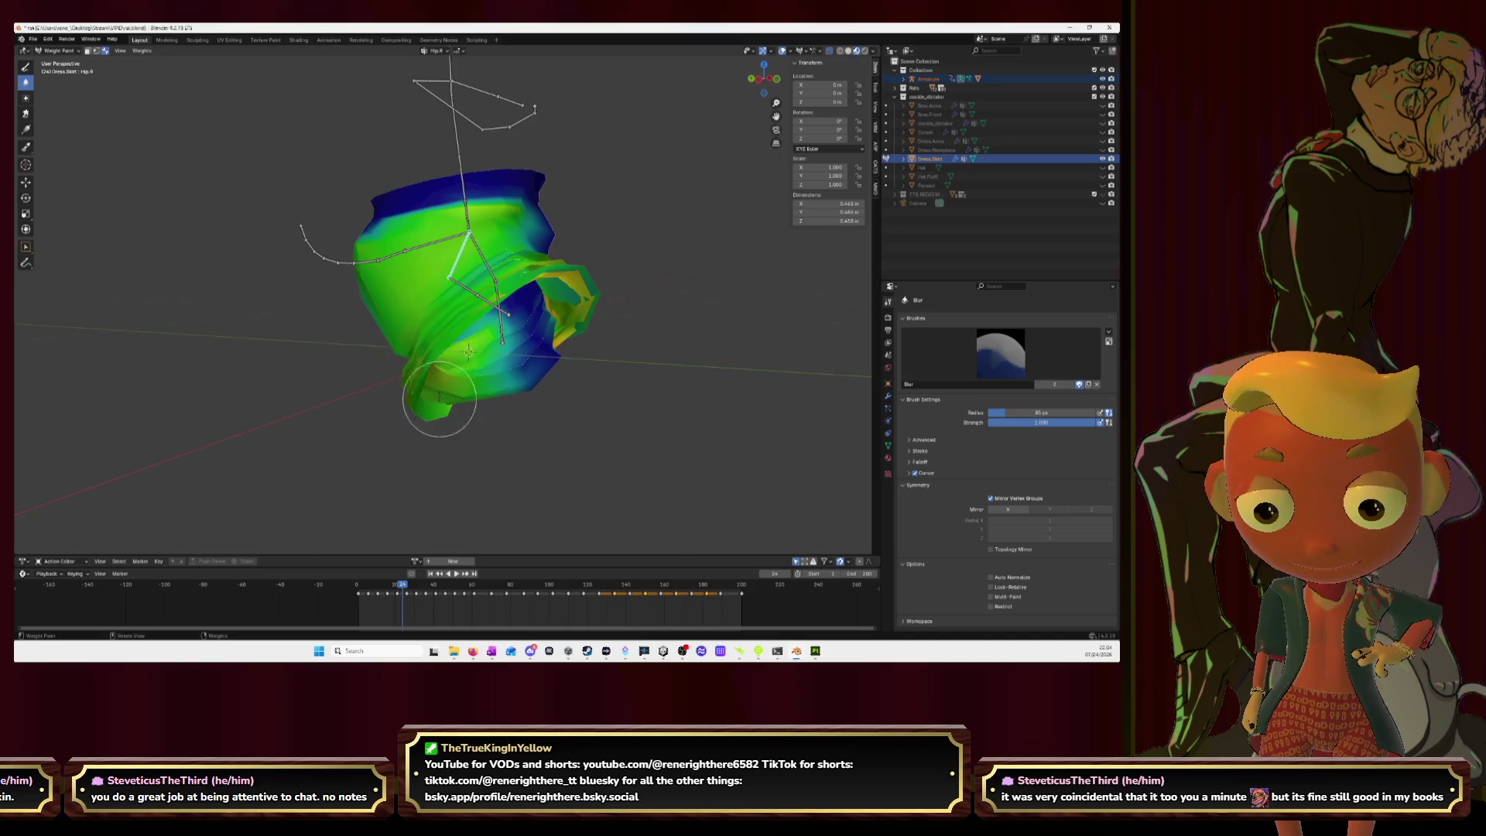
pyautogui.moveTo(456, 387)
pyautogui.mouseDown(button='middle')
pyautogui.moveTo(554, 359)
pyautogui.moveTo(475, 358)
pyautogui.moveTo(439, 391)
pyautogui.moveTo(489, 291)
pyautogui.moveTo(426, 379)
pyautogui.moveTo(363, 394)
pyautogui.mouseUp(button='middle')
# Step: Check the Leg.R.001 weights, then soften the Leg.R yellow edge on the lower-left skirt
pyautogui.keyDown('ctrl'); pyautogui.click(489, 287); pyautogui.keyUp('ctrl')
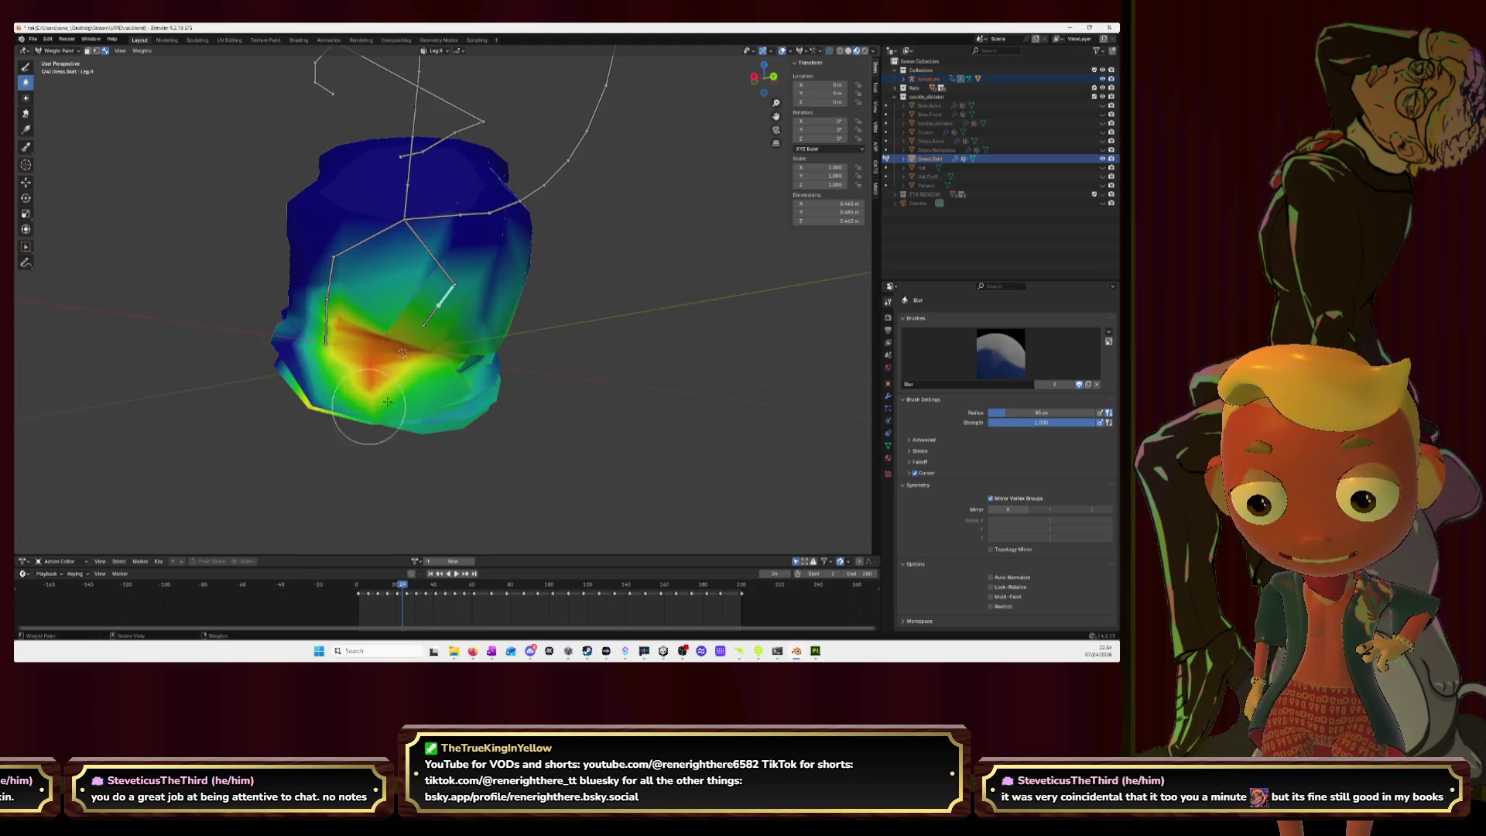
pyautogui.moveTo(392, 323); pyautogui.dragTo(376, 368, button='middle')
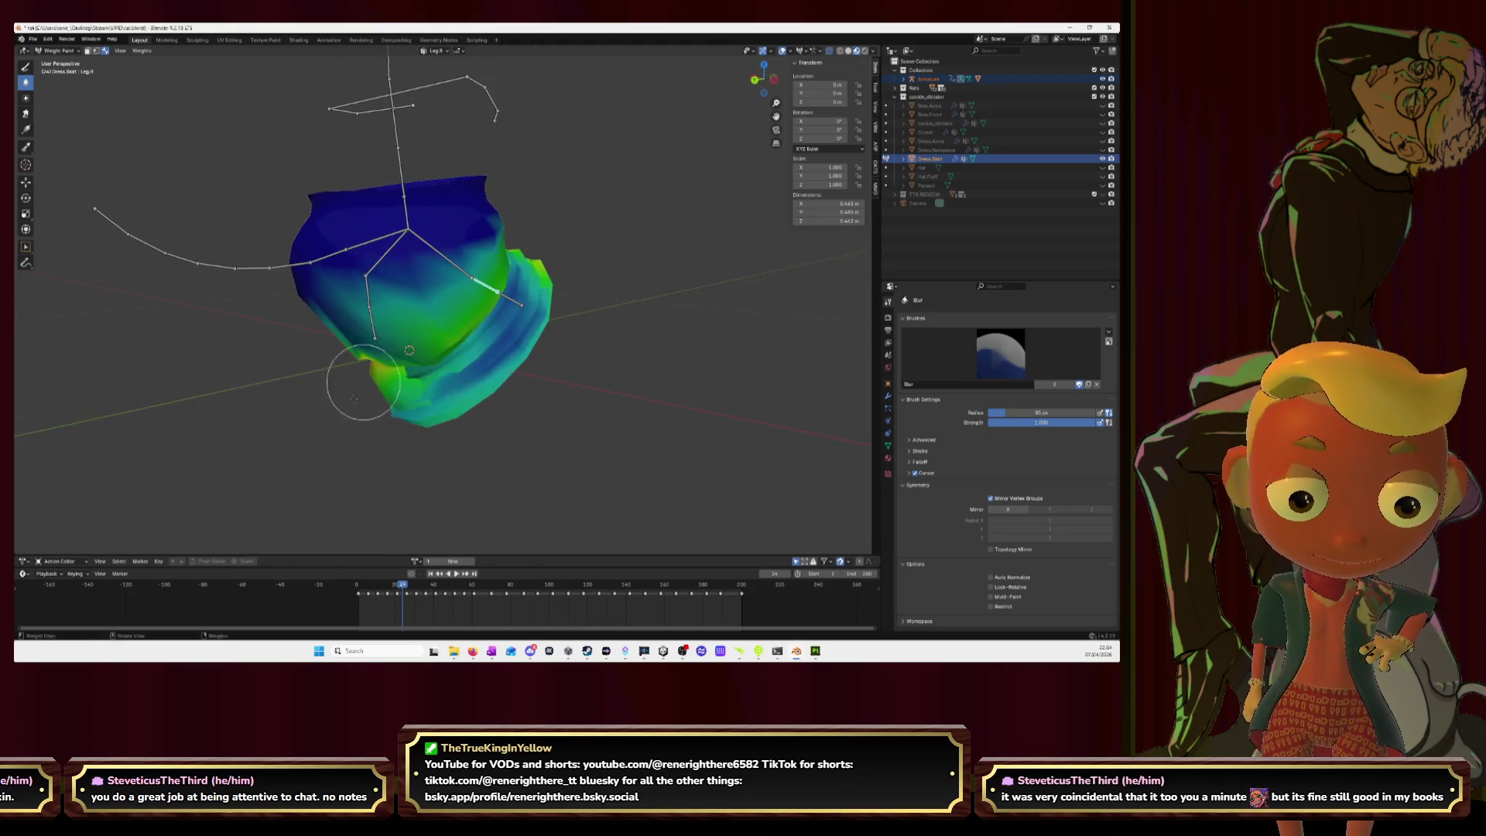
pyautogui.keyDown('ctrl'); pyautogui.click(506, 296); pyautogui.keyUp('ctrl')
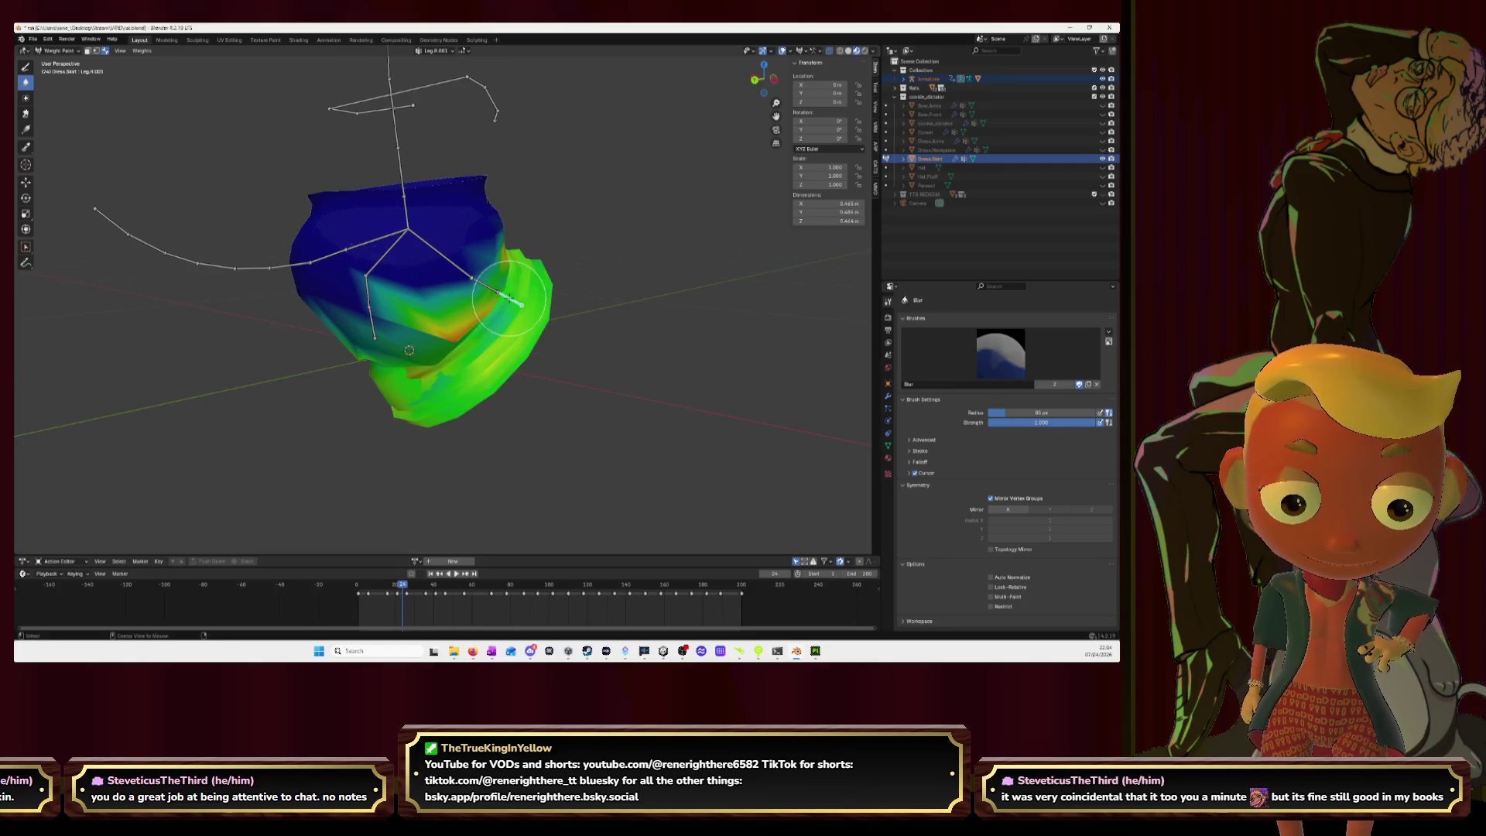
pyautogui.moveTo(489, 383)
pyautogui.mouseDown(button='middle')
pyautogui.moveTo(428, 354)
pyautogui.moveTo(468, 358)
pyautogui.moveTo(467, 316)
pyautogui.moveTo(488, 316)
pyautogui.mouseUp(button='middle')
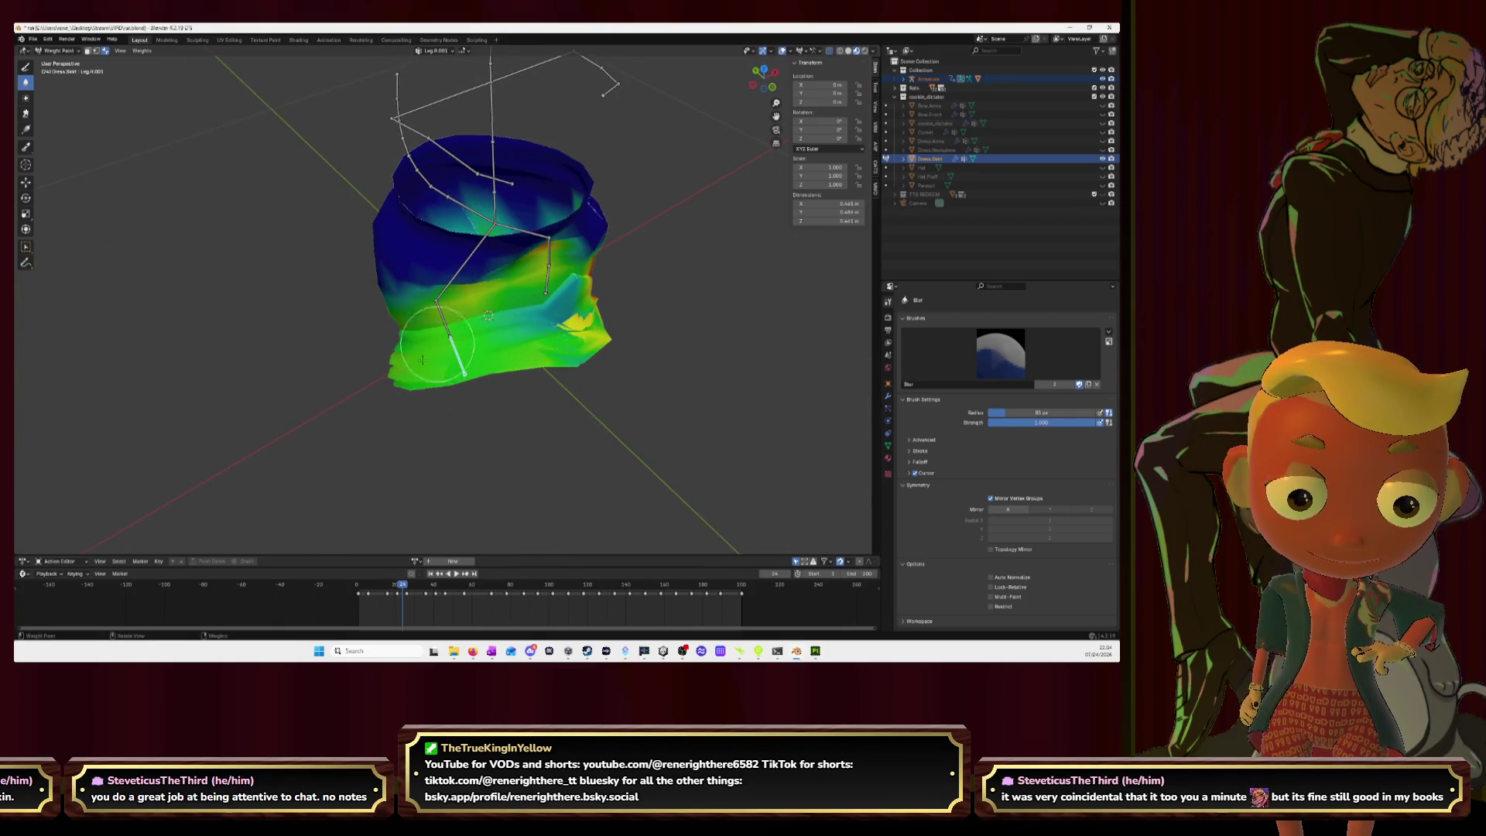
pyautogui.moveTo(393, 373)
pyautogui.mouseDown(button='middle')
pyautogui.moveTo(434, 335)
pyautogui.moveTo(493, 362)
pyautogui.moveTo(458, 367)
pyautogui.moveTo(480, 288)
pyautogui.moveTo(353, 372)
pyautogui.mouseUp(button='middle')
pyautogui.keyDown('alt'); pyautogui.click(480, 287); pyautogui.keyUp('alt')
pyautogui.moveTo(384, 404)
pyautogui.mouseDown()
pyautogui.moveTo(299, 384)
pyautogui.moveTo(285, 398)
pyautogui.mouseUp()
pyautogui.moveTo(286, 398); pyautogui.dragTo(301, 391, button='middle')
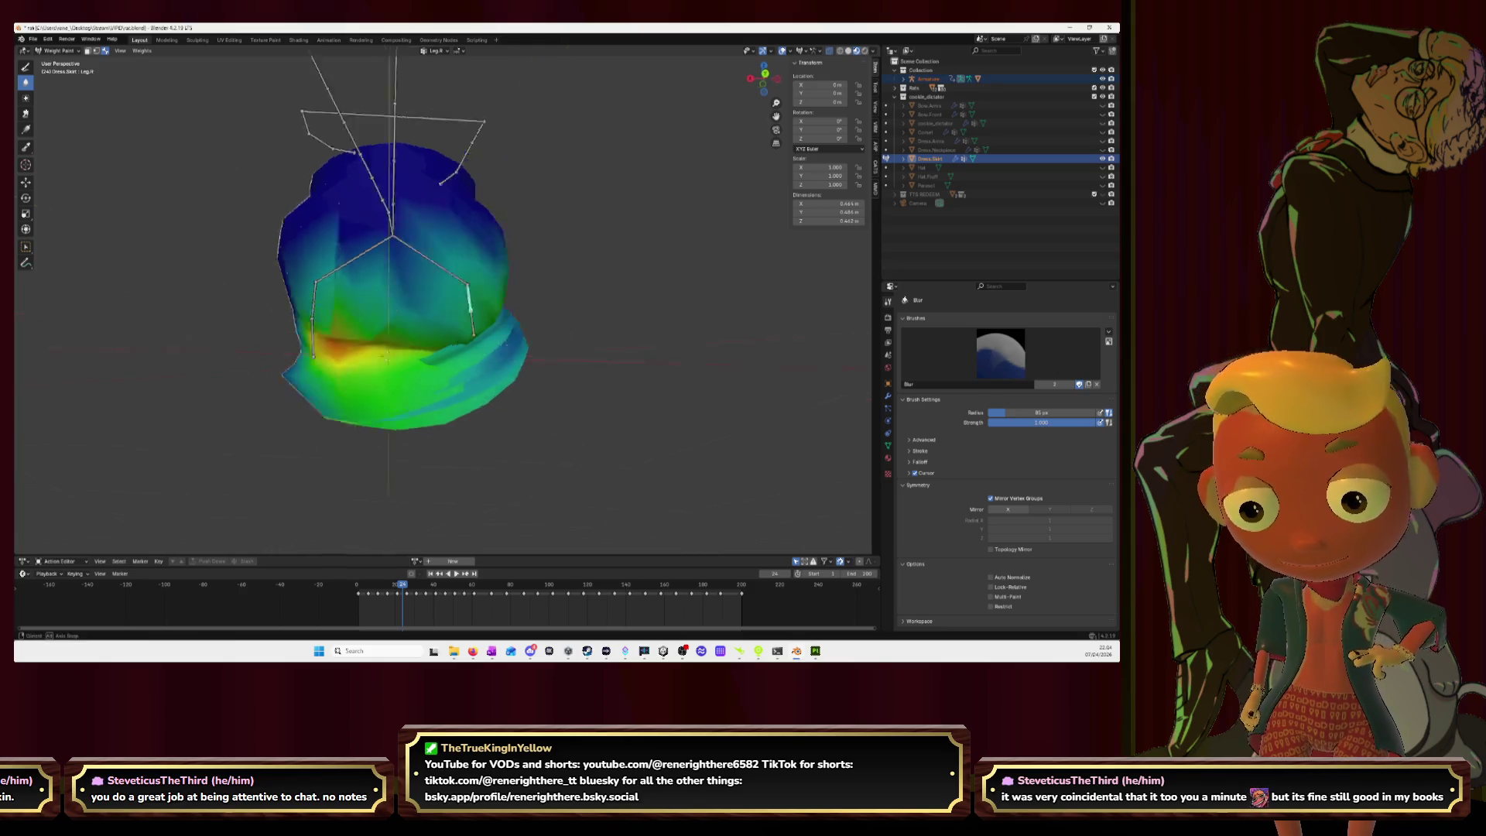
# Step: Select the Hip.R group and toggle between the Draw and Blur brushes
pyautogui.moveTo(387, 353); pyautogui.dragTo(447, 270, button='middle')
pyautogui.keyDown('alt'); pyautogui.click(445, 268); pyautogui.keyUp('alt')
pyautogui.moveTo(422, 378); pyautogui.dragTo(482, 378, button='middle')
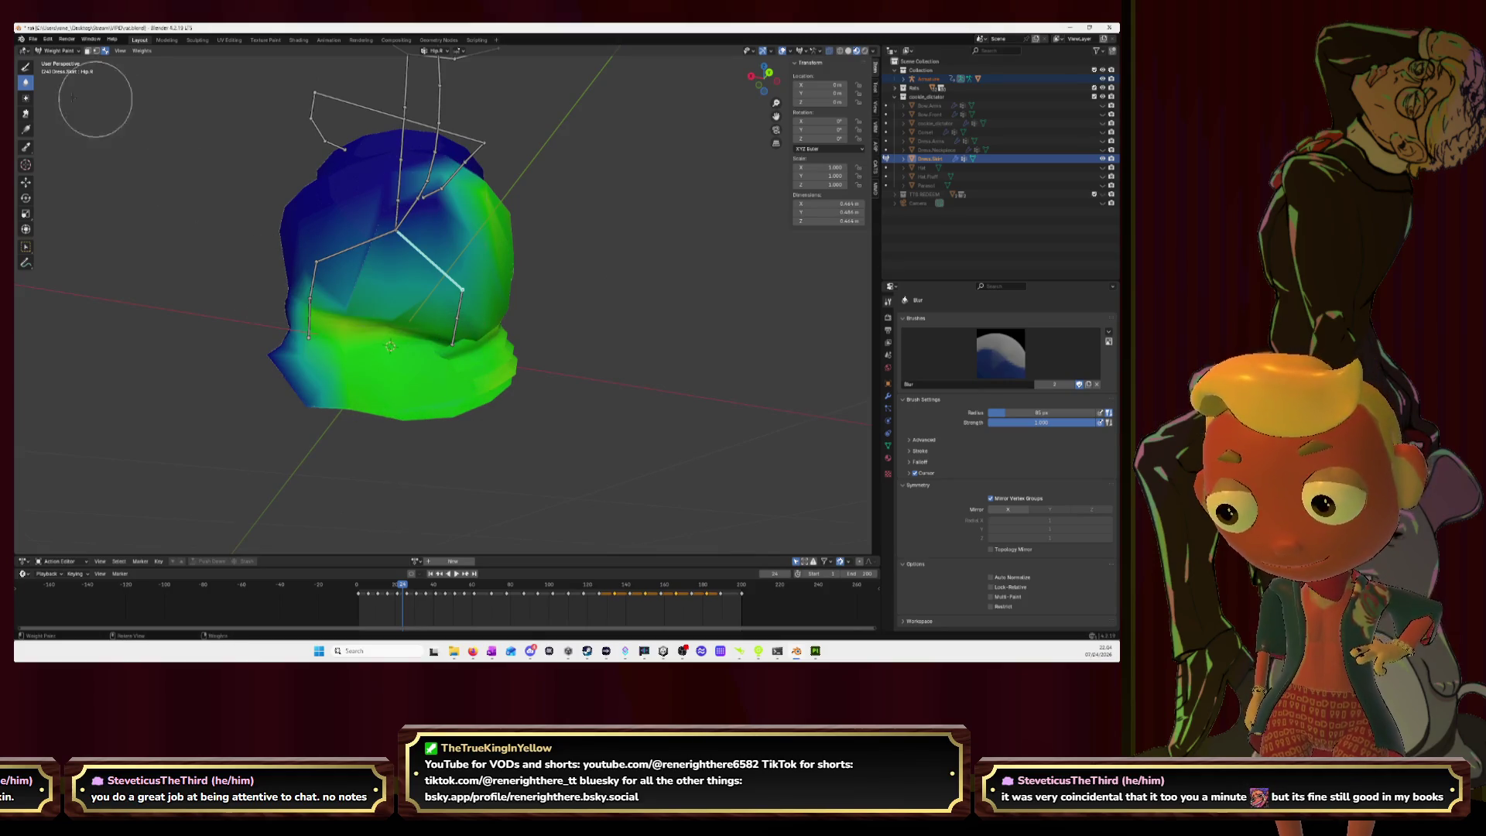
pyautogui.click(28, 69)
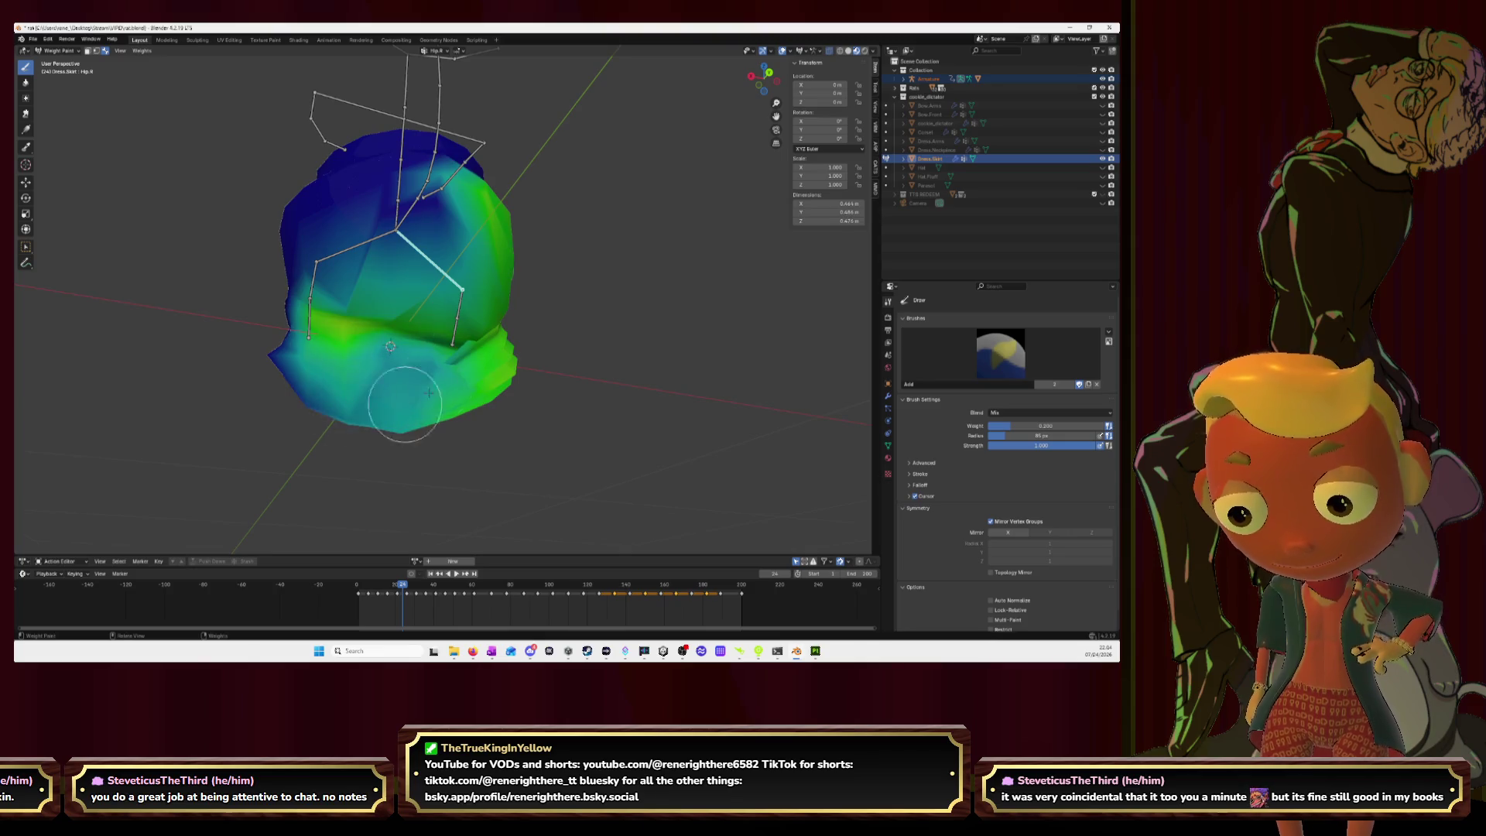
pyautogui.moveTo(518, 394); pyautogui.dragTo(543, 411, button='middle')
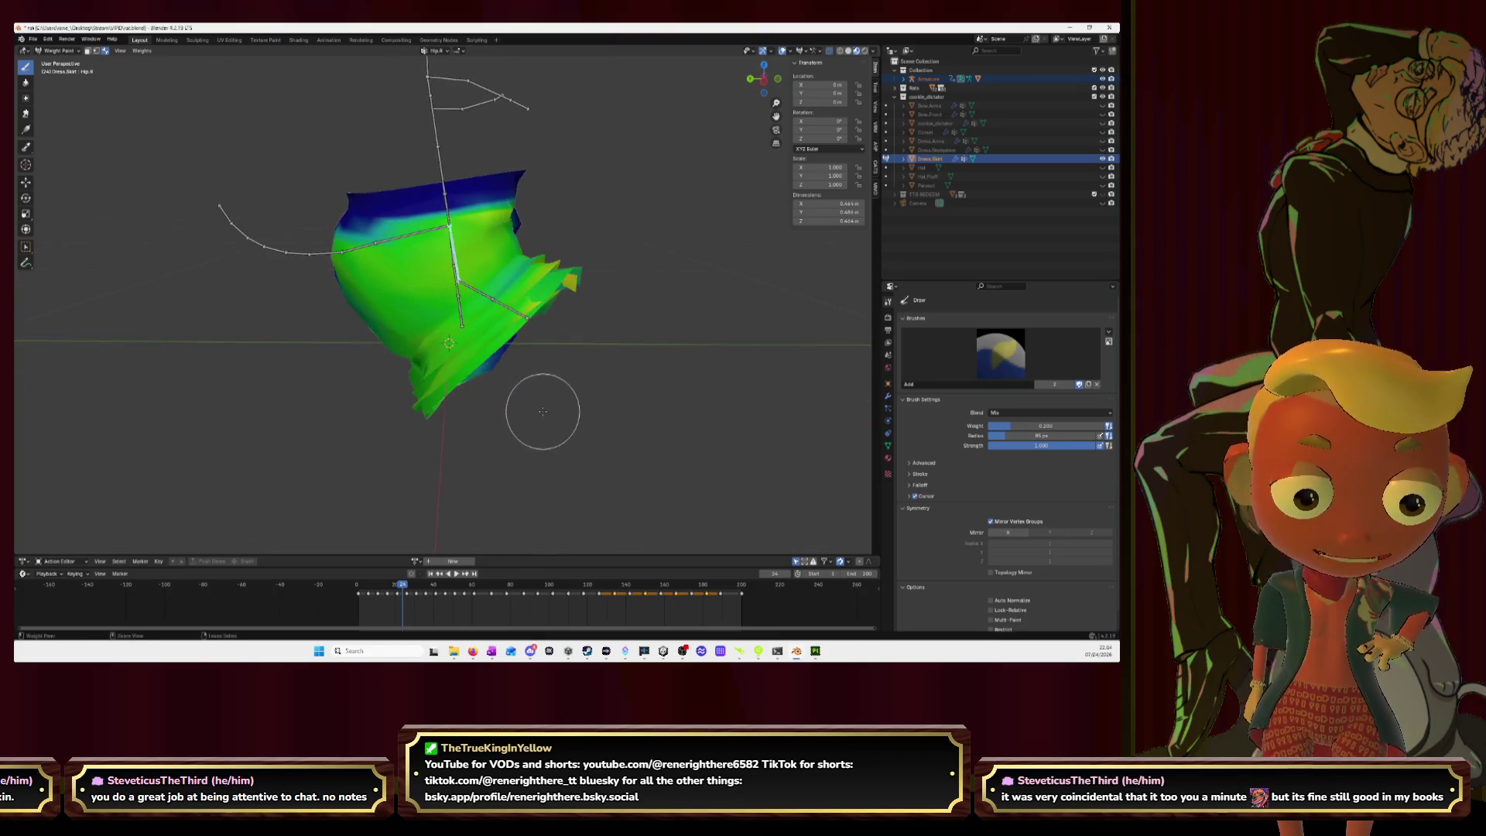
pyautogui.moveTo(624, 359)
pyautogui.mouseDown(button='middle')
pyautogui.moveTo(503, 309)
pyautogui.moveTo(433, 248)
pyautogui.mouseUp(button='middle')
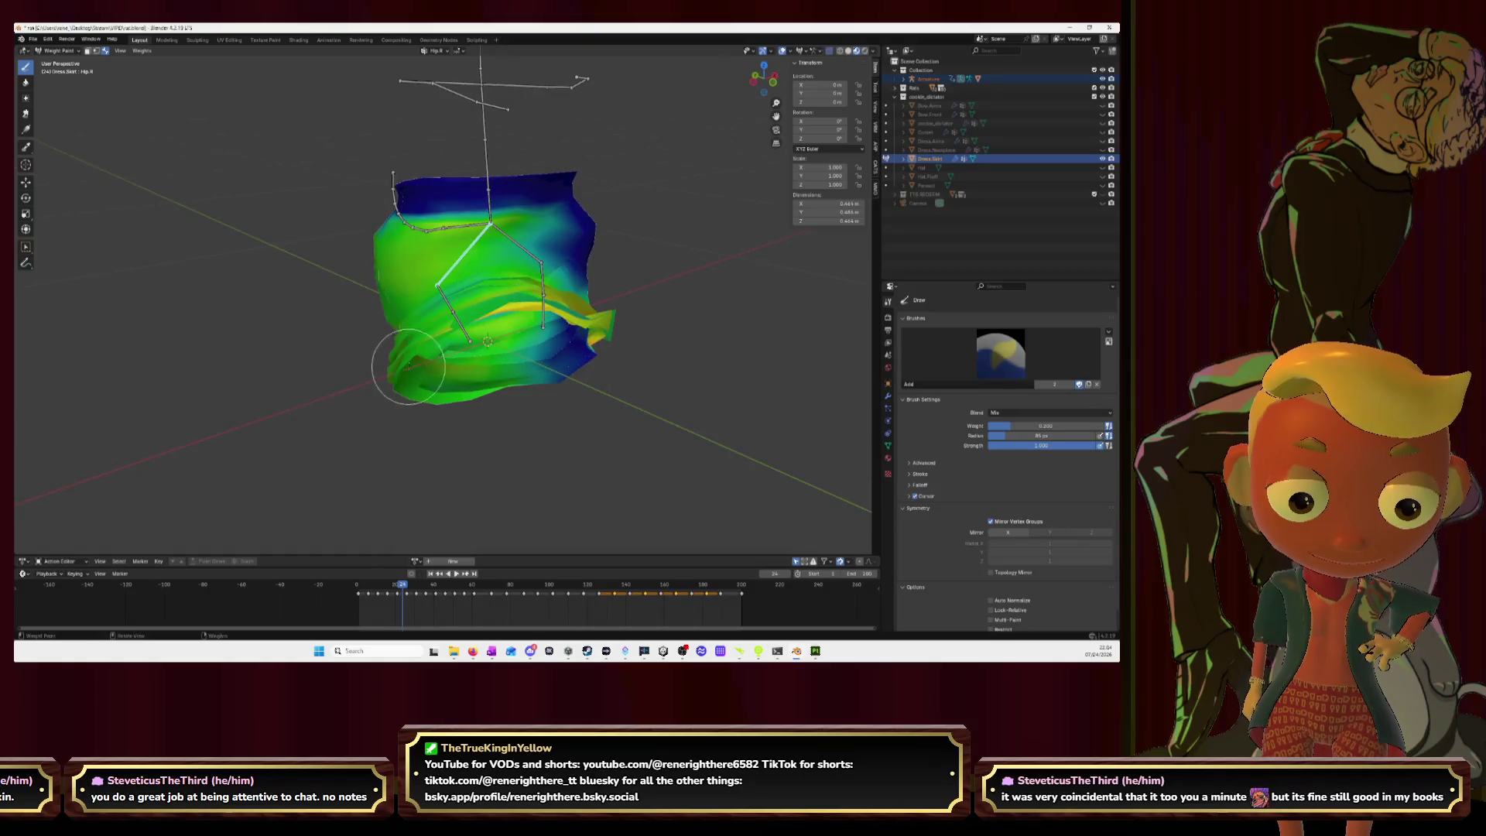
pyautogui.click(25, 83)
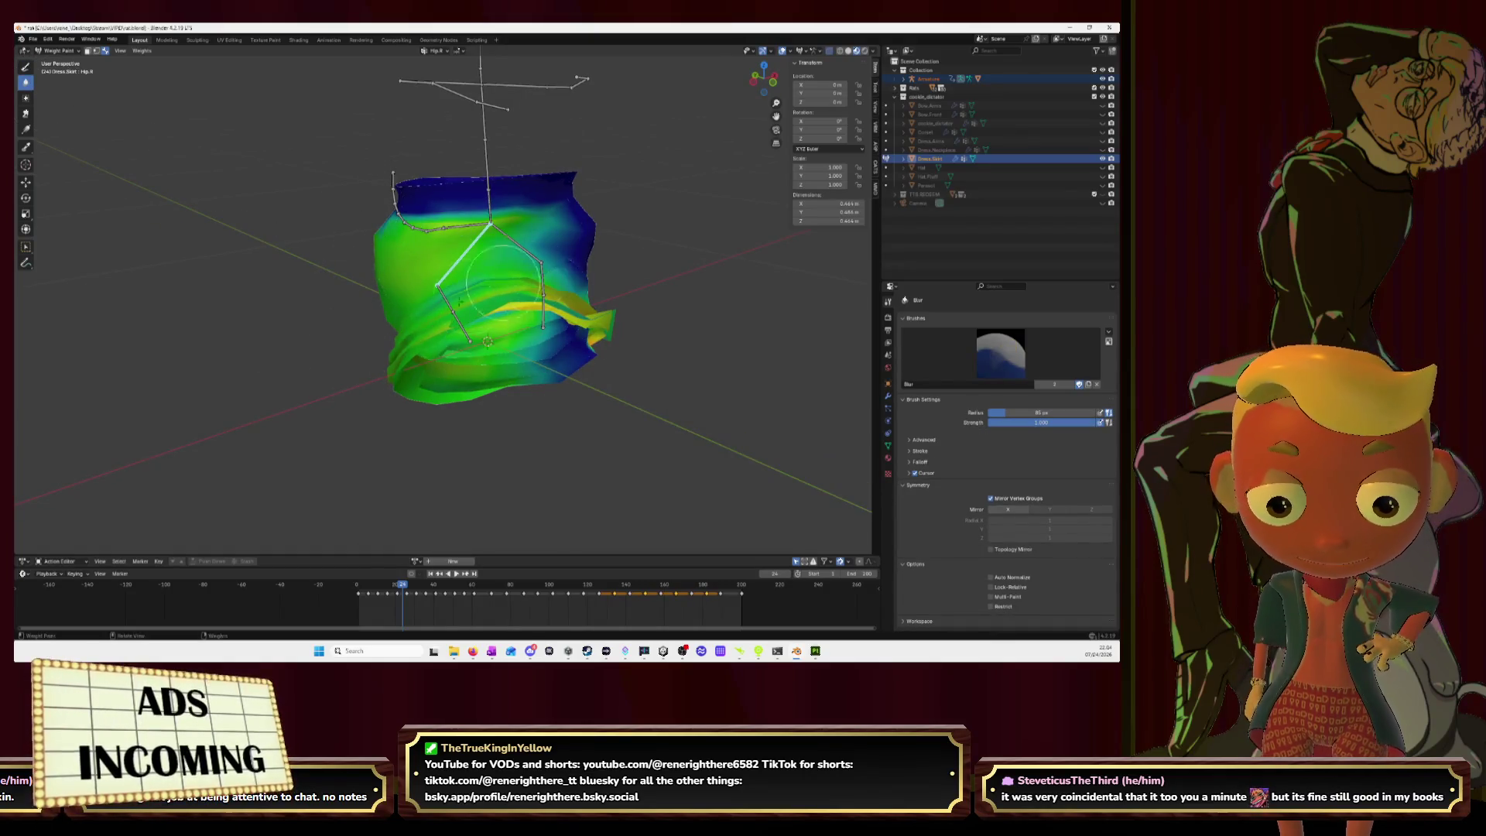
# Step: Review the Leg.R, Leg.R.001 and Leg.L.001 weight groups, ending on Leg.R.001
pyautogui.moveTo(417, 335); pyautogui.dragTo(453, 330, button='middle')
pyautogui.keyDown('ctrl'); pyautogui.click(453, 330); pyautogui.keyUp('ctrl')
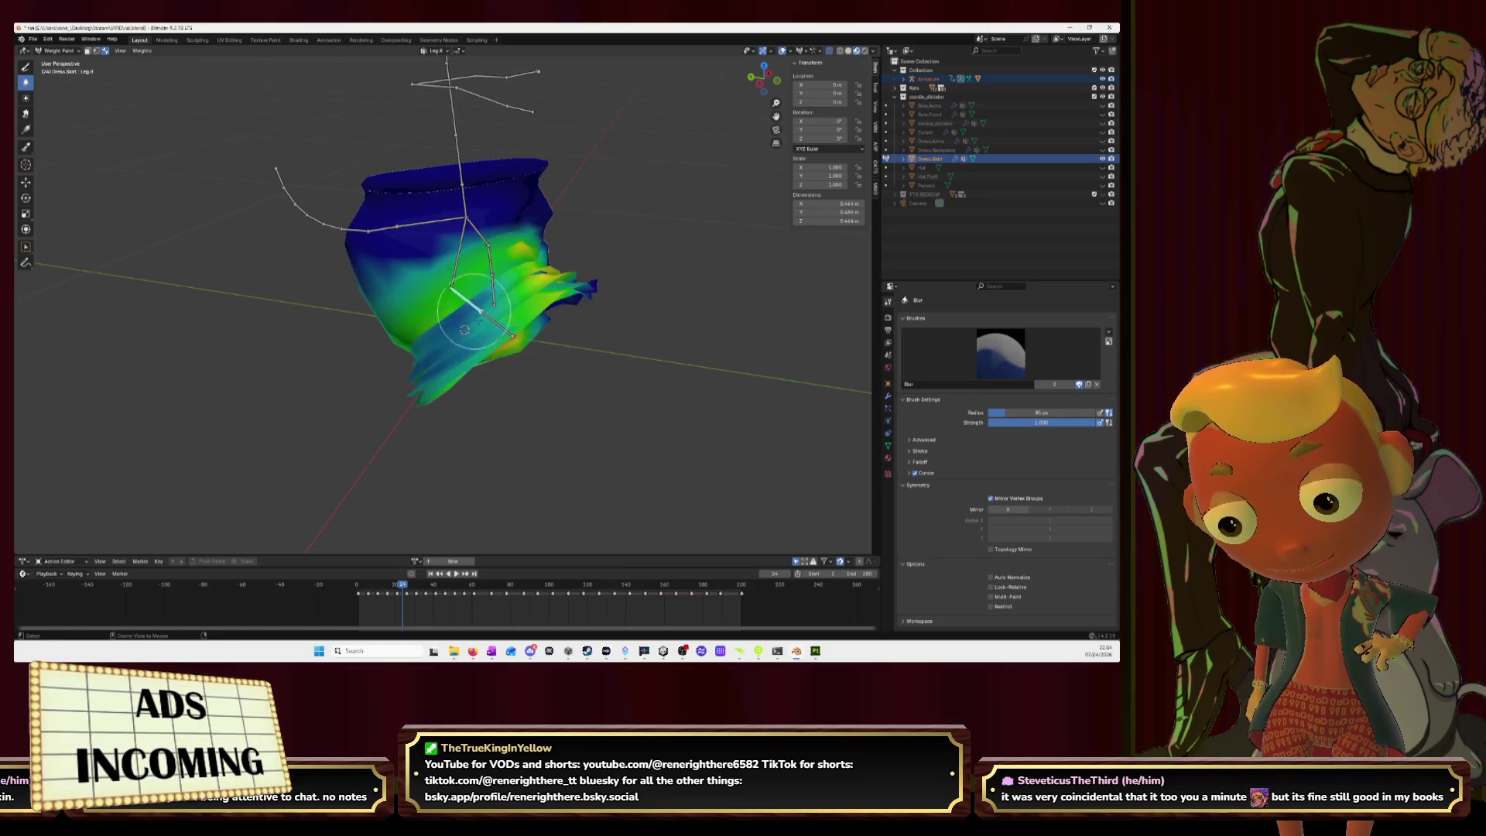
pyautogui.keyDown('ctrl'); pyautogui.click(495, 323); pyautogui.keyUp('ctrl')
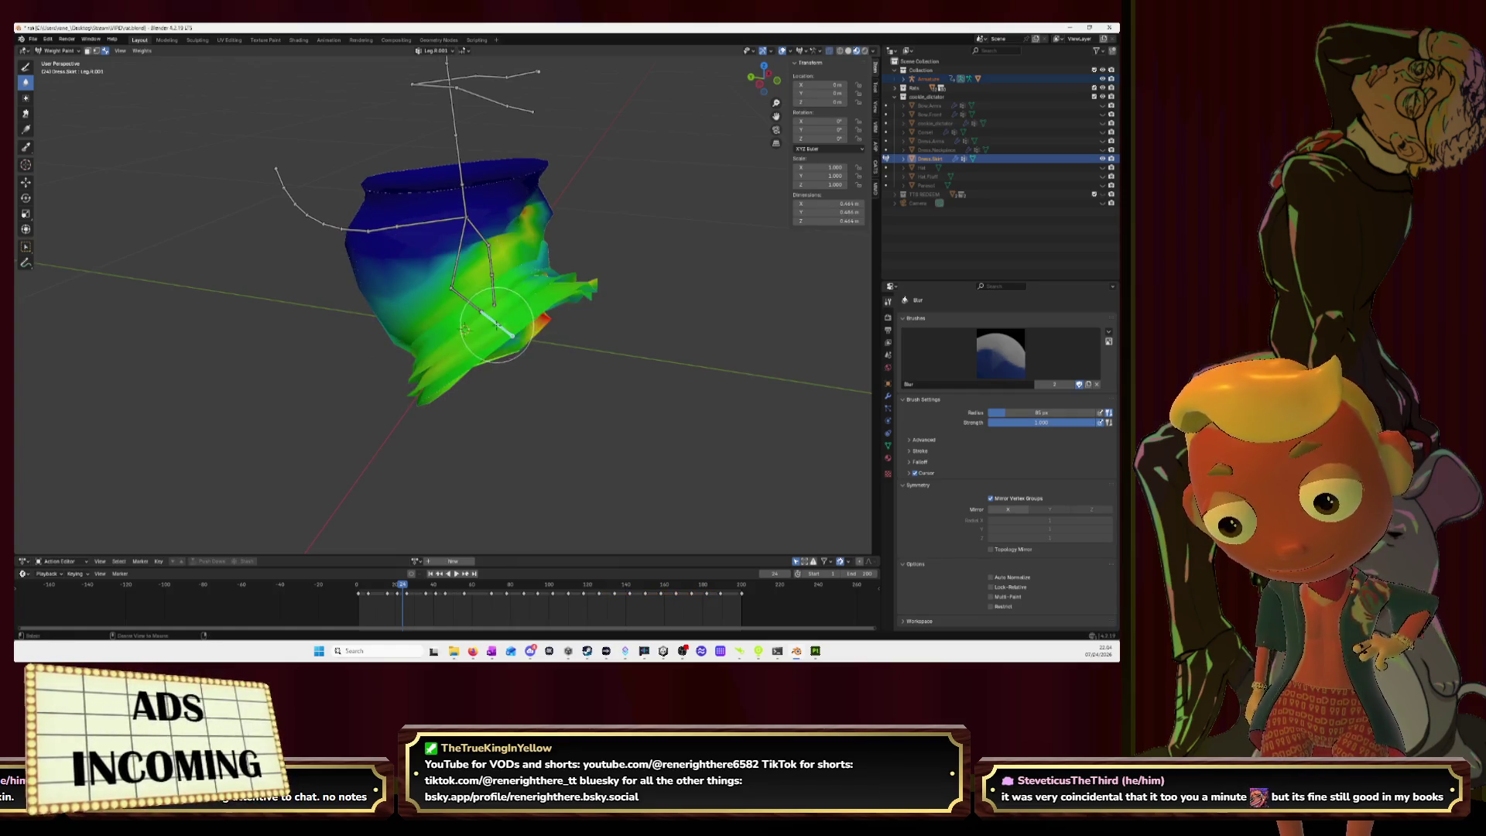
pyautogui.moveTo(596, 331); pyautogui.dragTo(431, 298, button='middle')
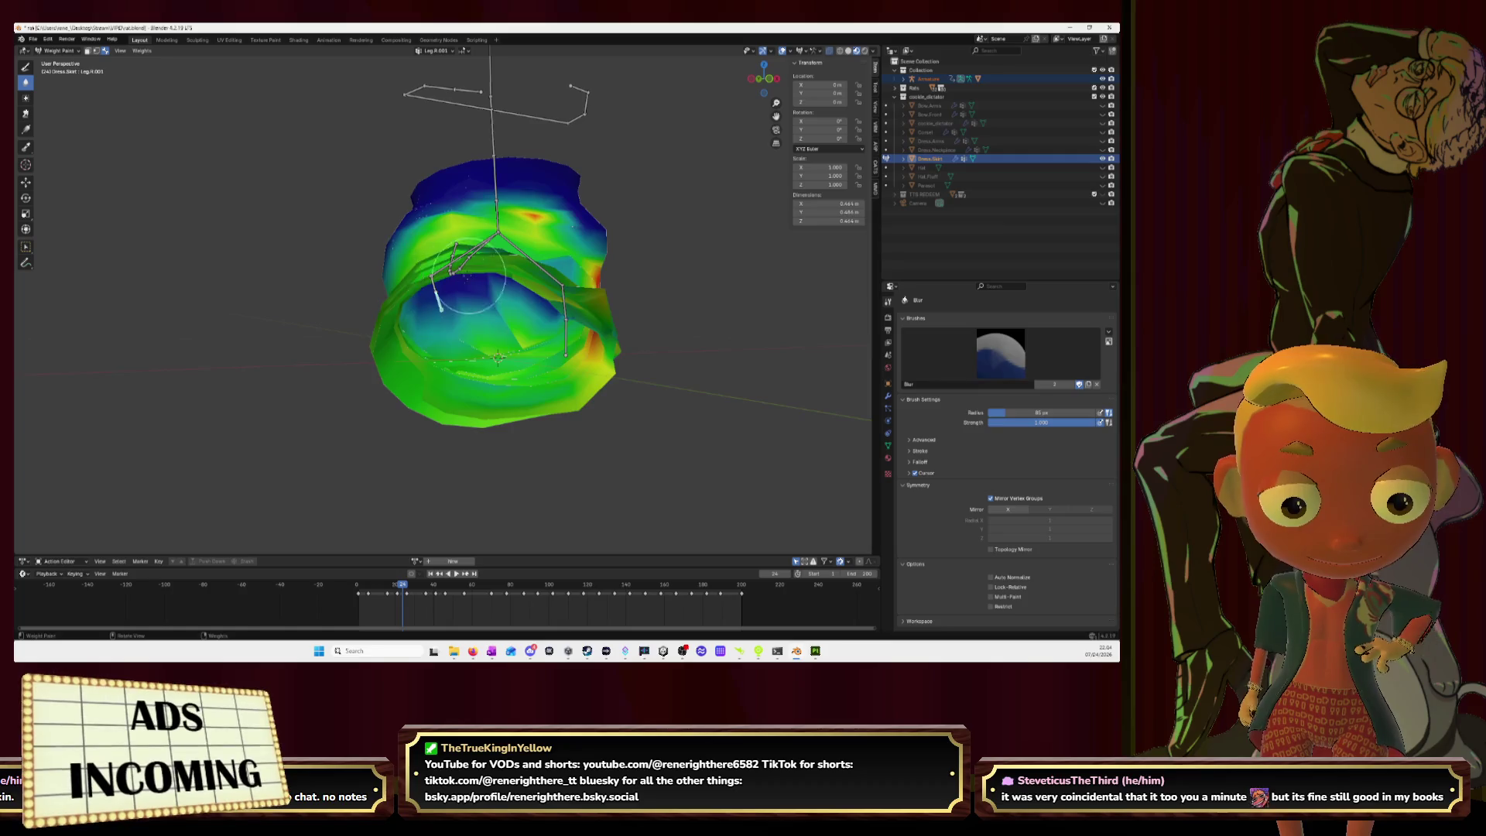
pyautogui.moveTo(541, 294)
pyautogui.mouseDown(button='middle')
pyautogui.moveTo(568, 314)
pyautogui.moveTo(557, 340)
pyautogui.moveTo(464, 321)
pyautogui.mouseUp(button='middle')
pyautogui.keyDown('ctrl'); pyautogui.click(569, 313); pyautogui.keyUp('ctrl')
pyautogui.keyDown('ctrl'); pyautogui.click(461, 322); pyautogui.keyUp('ctrl')
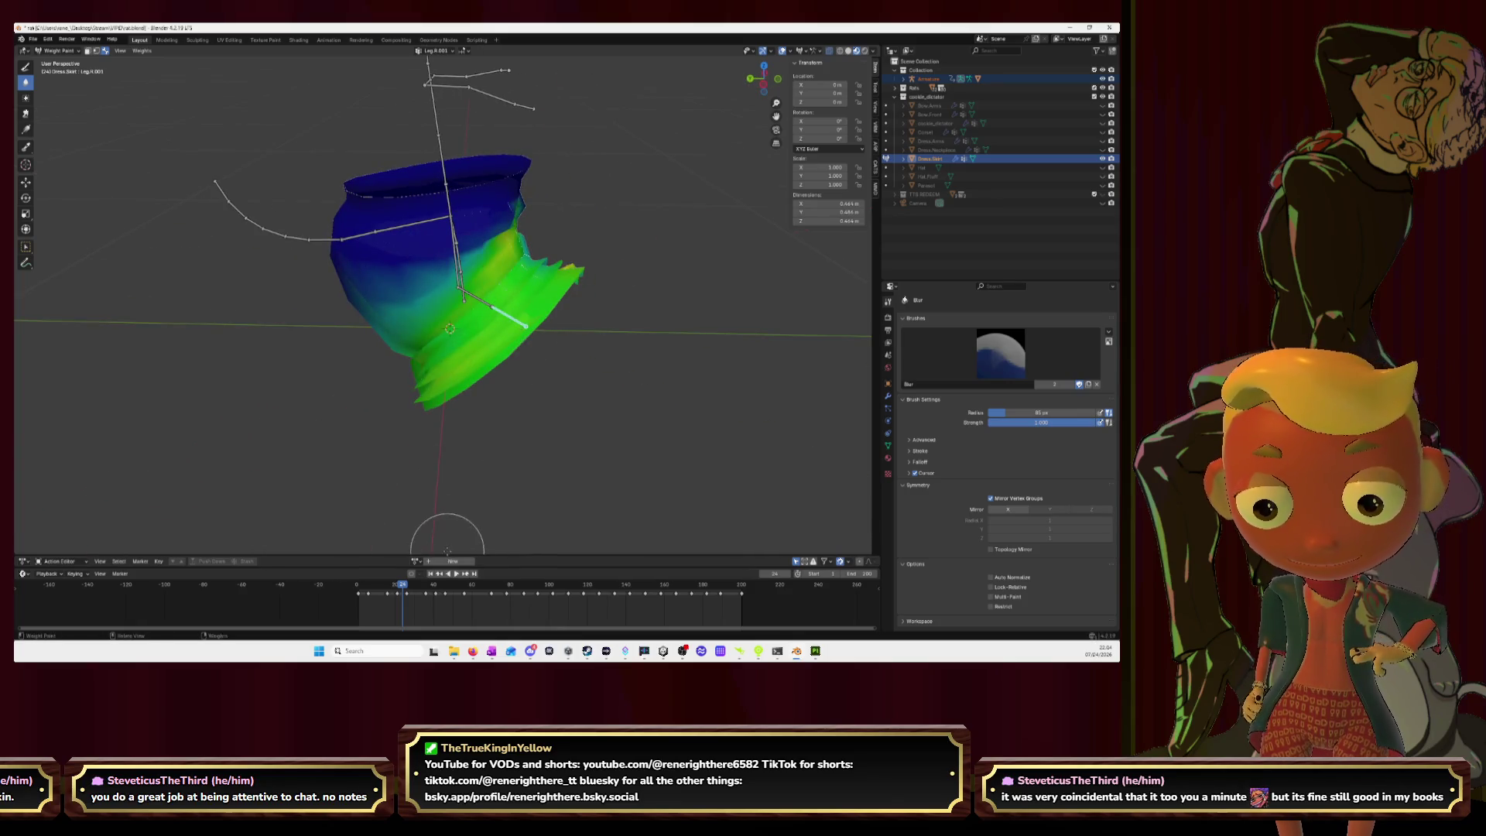
# Step: Scrub the timeline to test skirt deformation, then select the Leg.L.001 group
pyautogui.moveTo(404, 589)
pyautogui.mouseDown()
pyautogui.moveTo(461, 597)
pyautogui.moveTo(427, 601)
pyautogui.mouseUp()
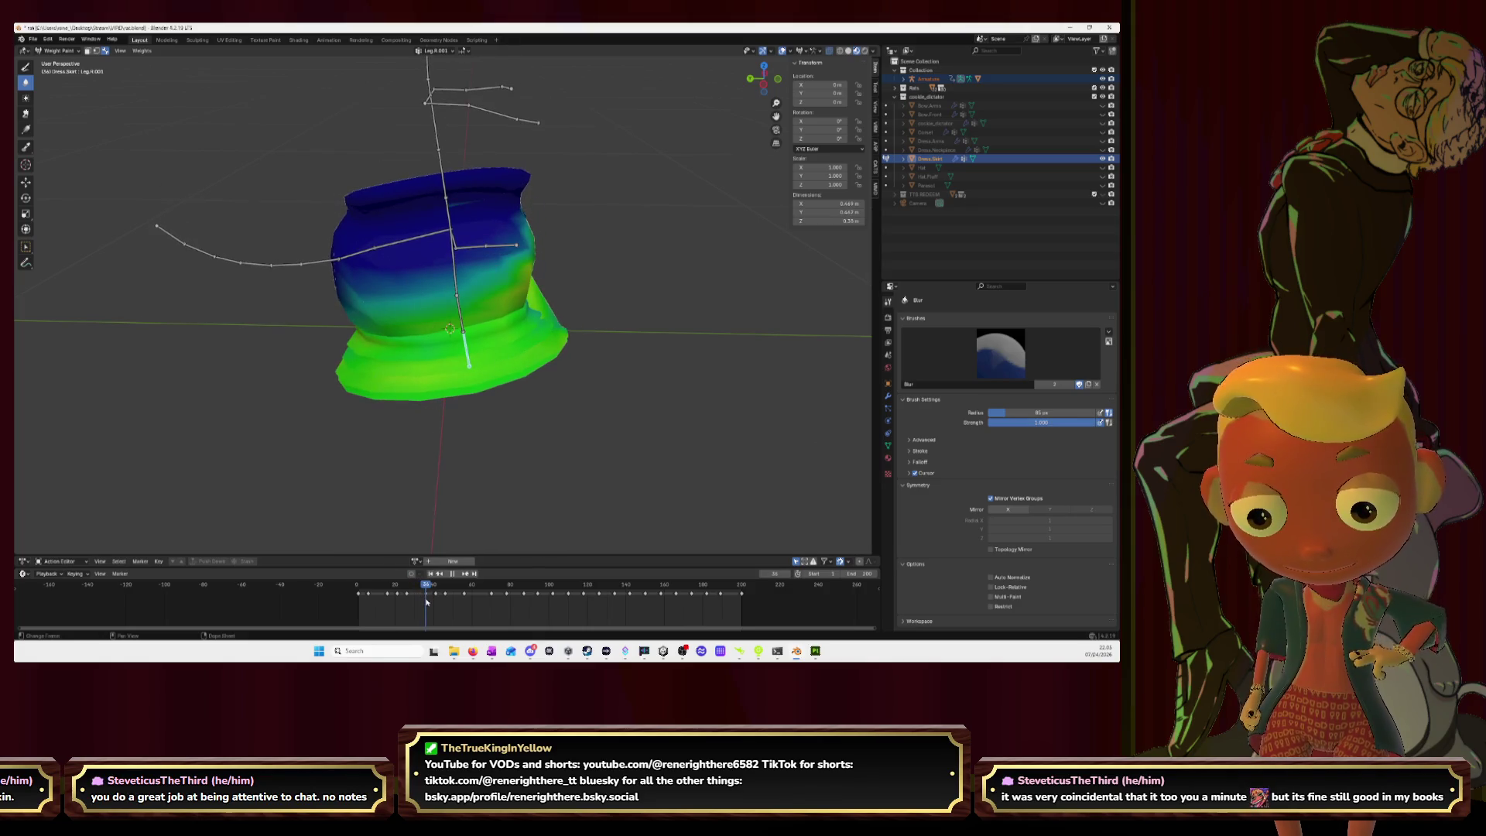
pyautogui.moveTo(650, 356)
pyautogui.mouseDown(button='middle')
pyautogui.moveTo(539, 355)
pyautogui.moveTo(534, 317)
pyautogui.mouseUp(button='middle')
pyautogui.keyDown('ctrl'); pyautogui.click(534, 316); pyautogui.keyUp('ctrl')
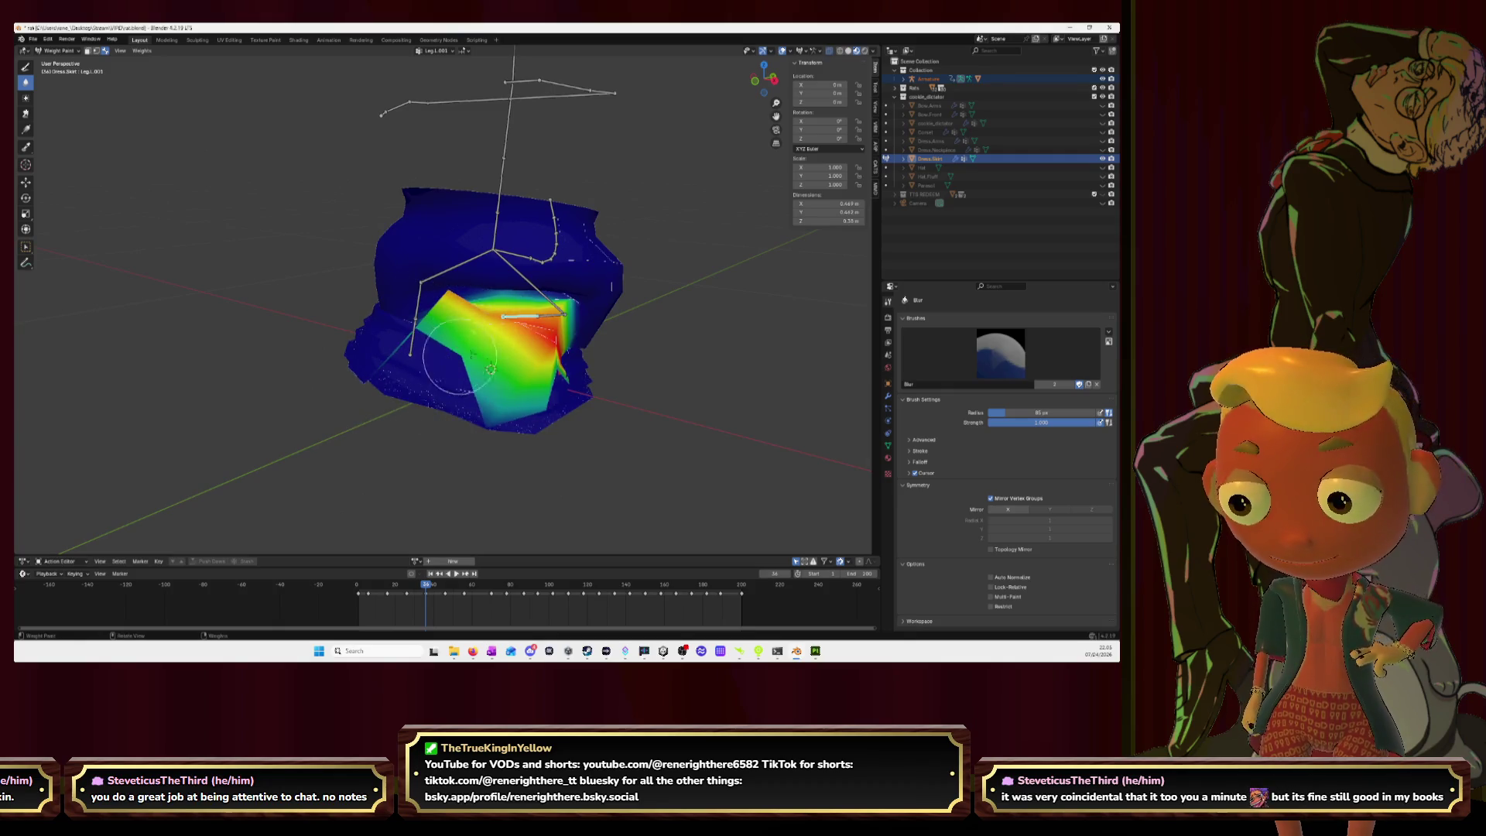
# Step: With the Draw brush active, select the Leg.L group and then the Hip.L group
pyautogui.click(25, 66)
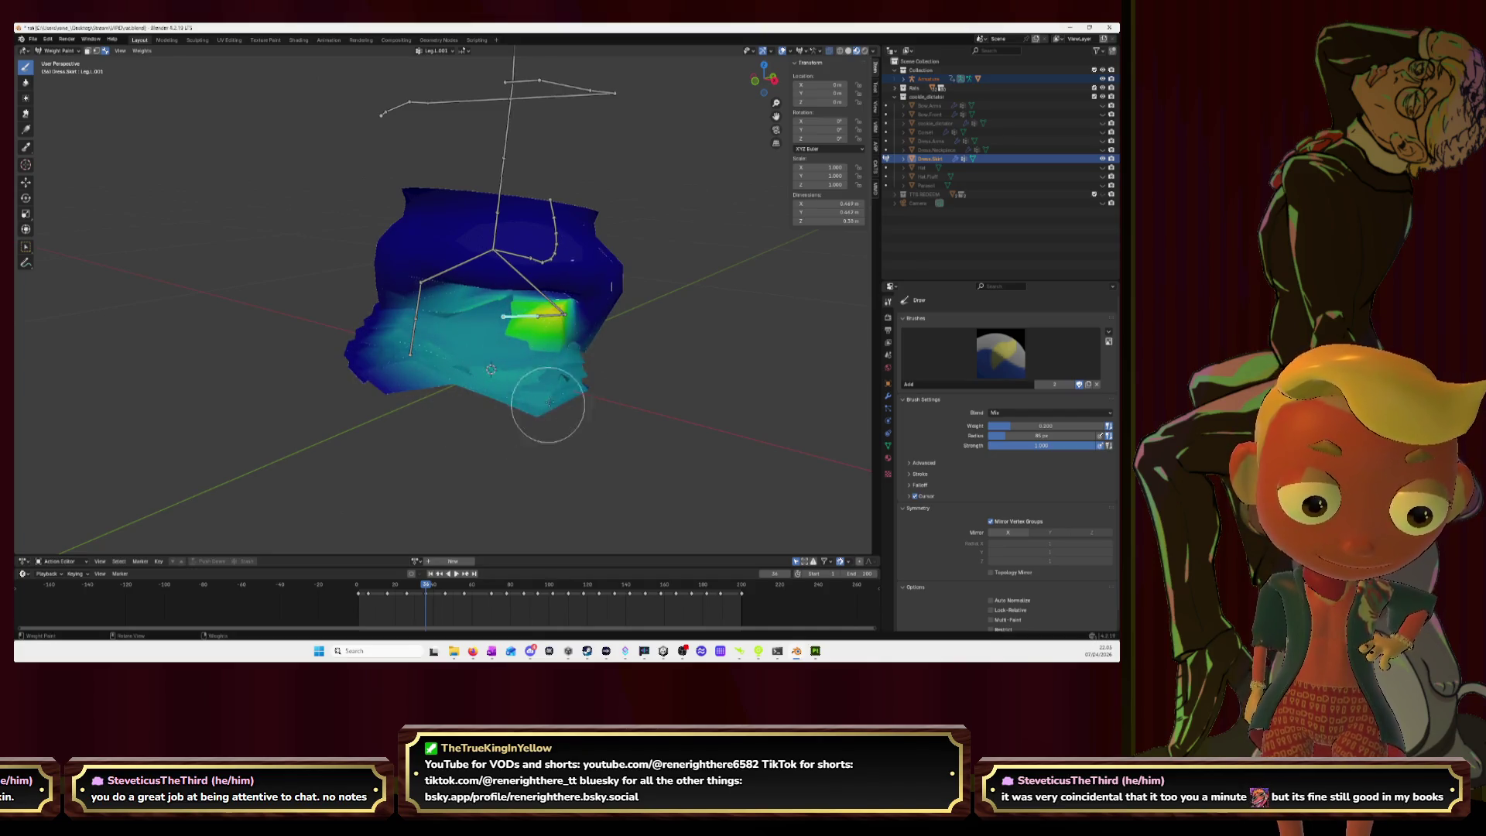
pyautogui.keyDown('ctrl'); pyautogui.click(541, 316); pyautogui.keyUp('ctrl')
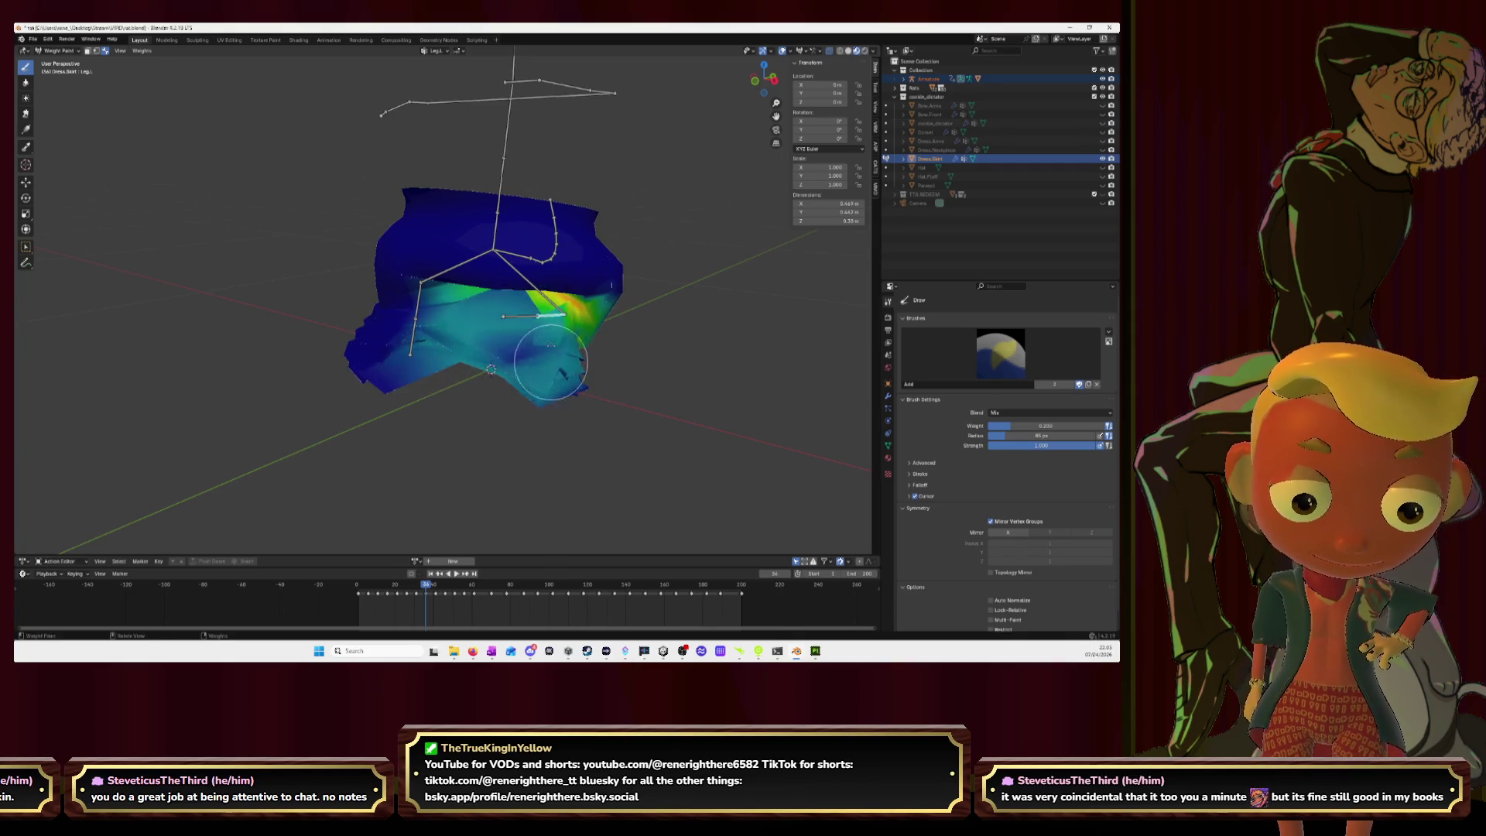
pyautogui.moveTo(614, 374); pyautogui.dragTo(480, 333, button='middle')
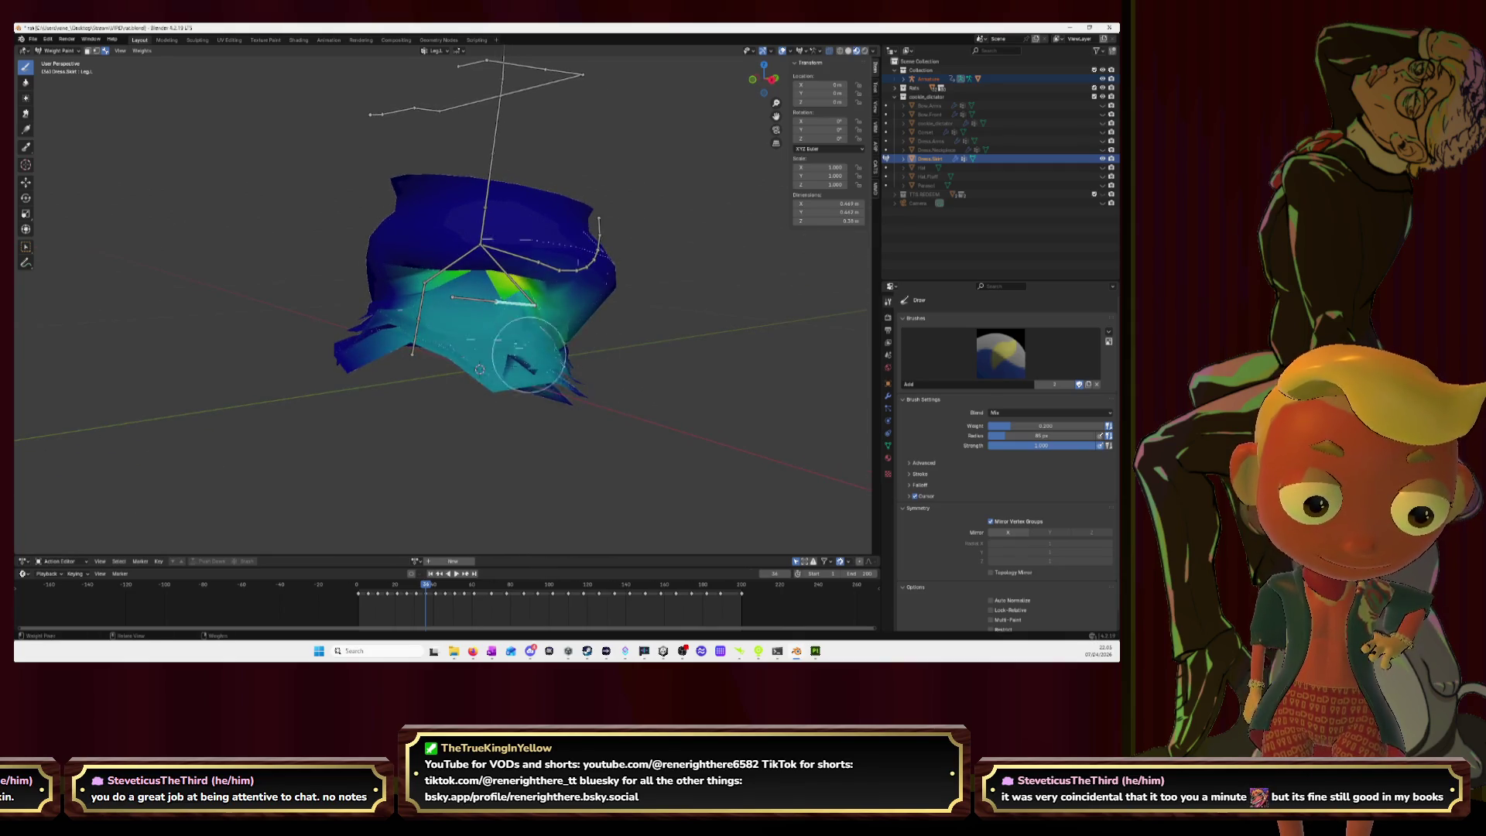
pyautogui.keyDown('ctrl'); pyautogui.click(512, 288); pyautogui.keyUp('ctrl')
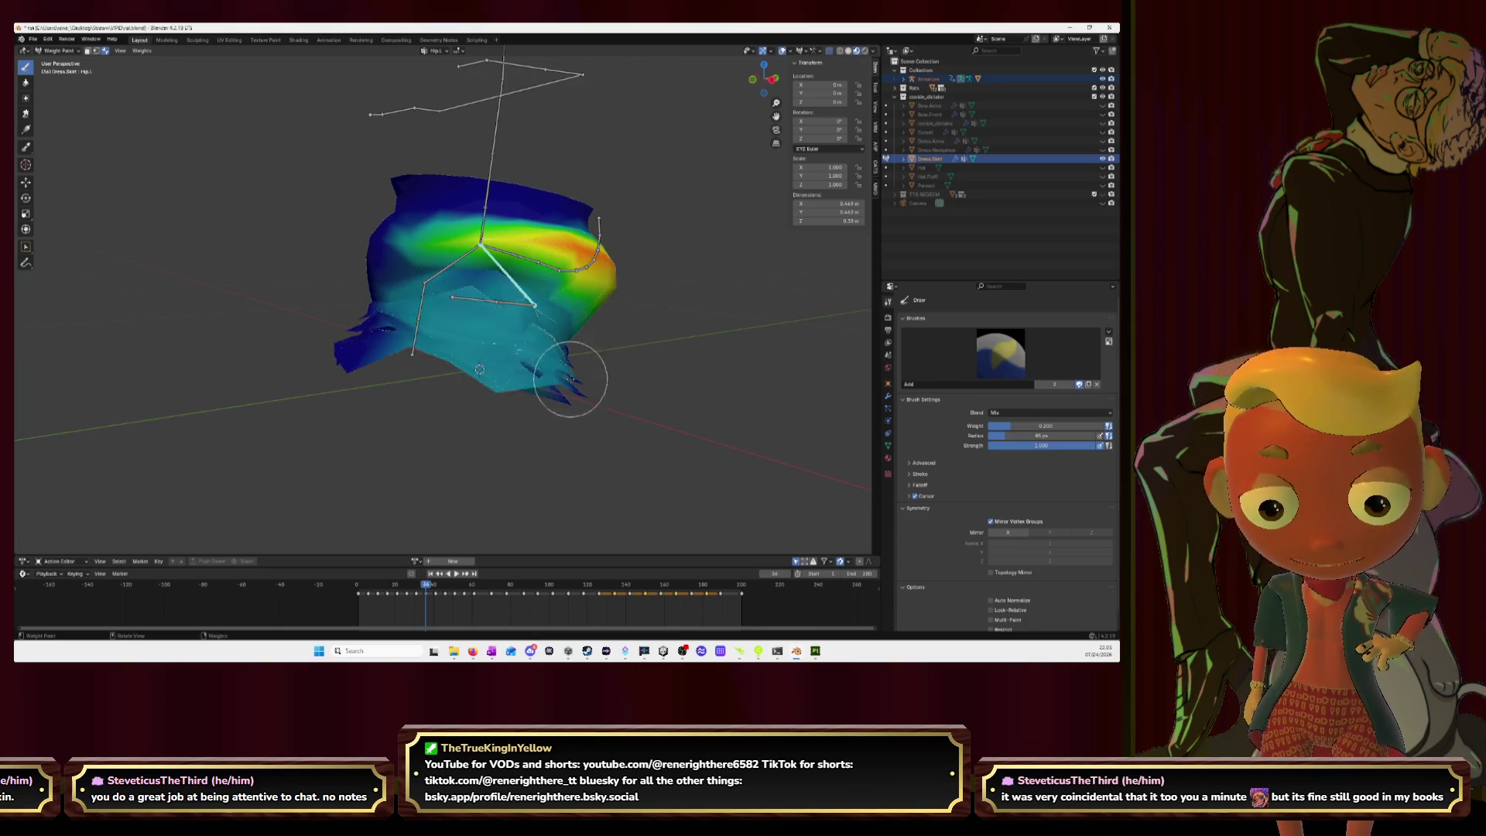
pyautogui.moveTo(561, 388); pyautogui.dragTo(384, 372, button='middle')
pyautogui.moveTo(302, 263); pyautogui.dragTo(425, 290, button='middle')
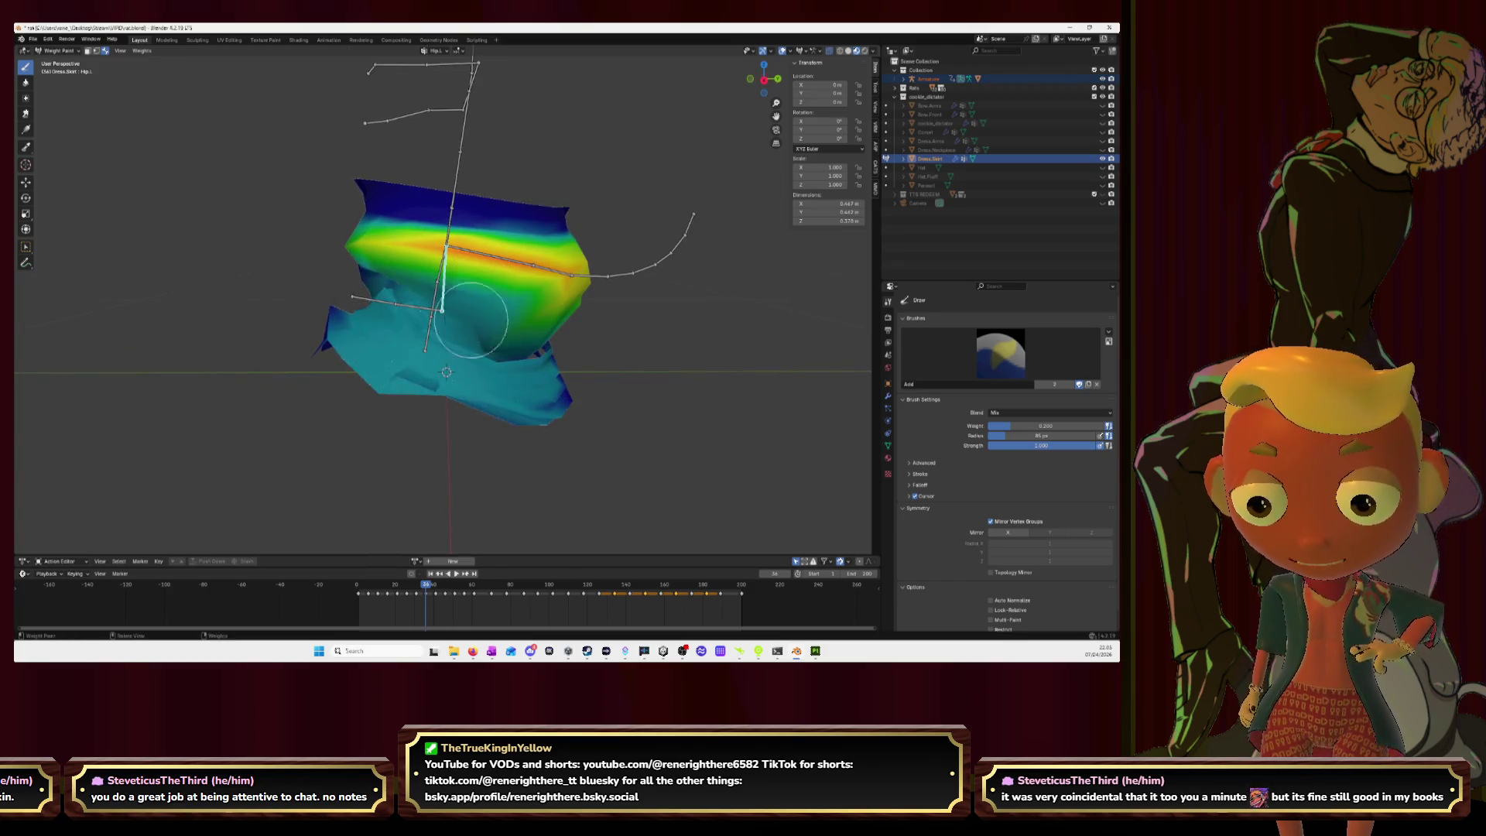
# Step: Paint Leg.L.001 weight onto the skirt's lower-right area with the Draw brush
pyautogui.keyDown('ctrl'); pyautogui.click(410, 308); pyautogui.keyUp('ctrl')
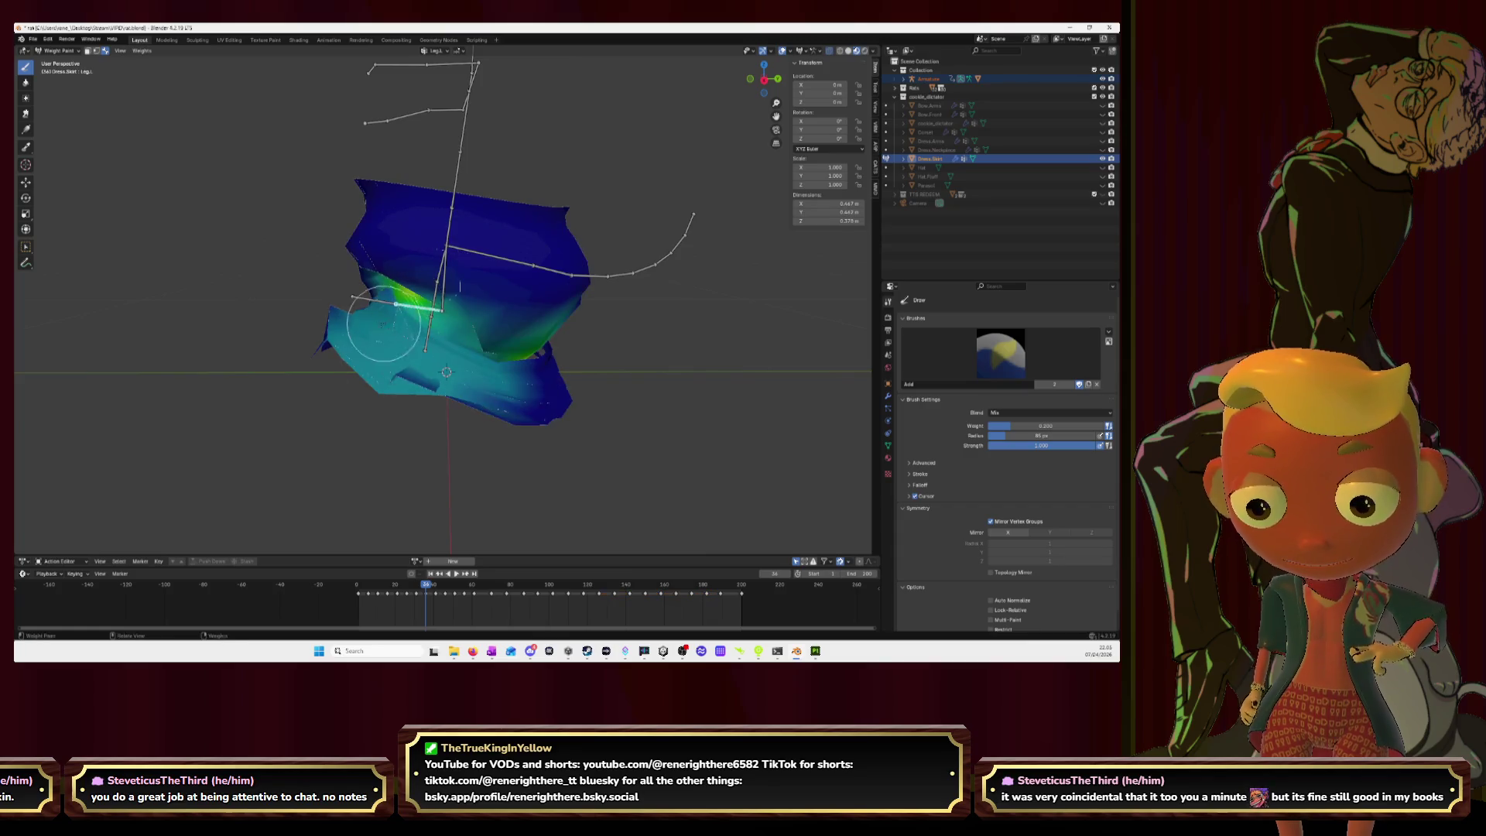
pyautogui.click(26, 82)
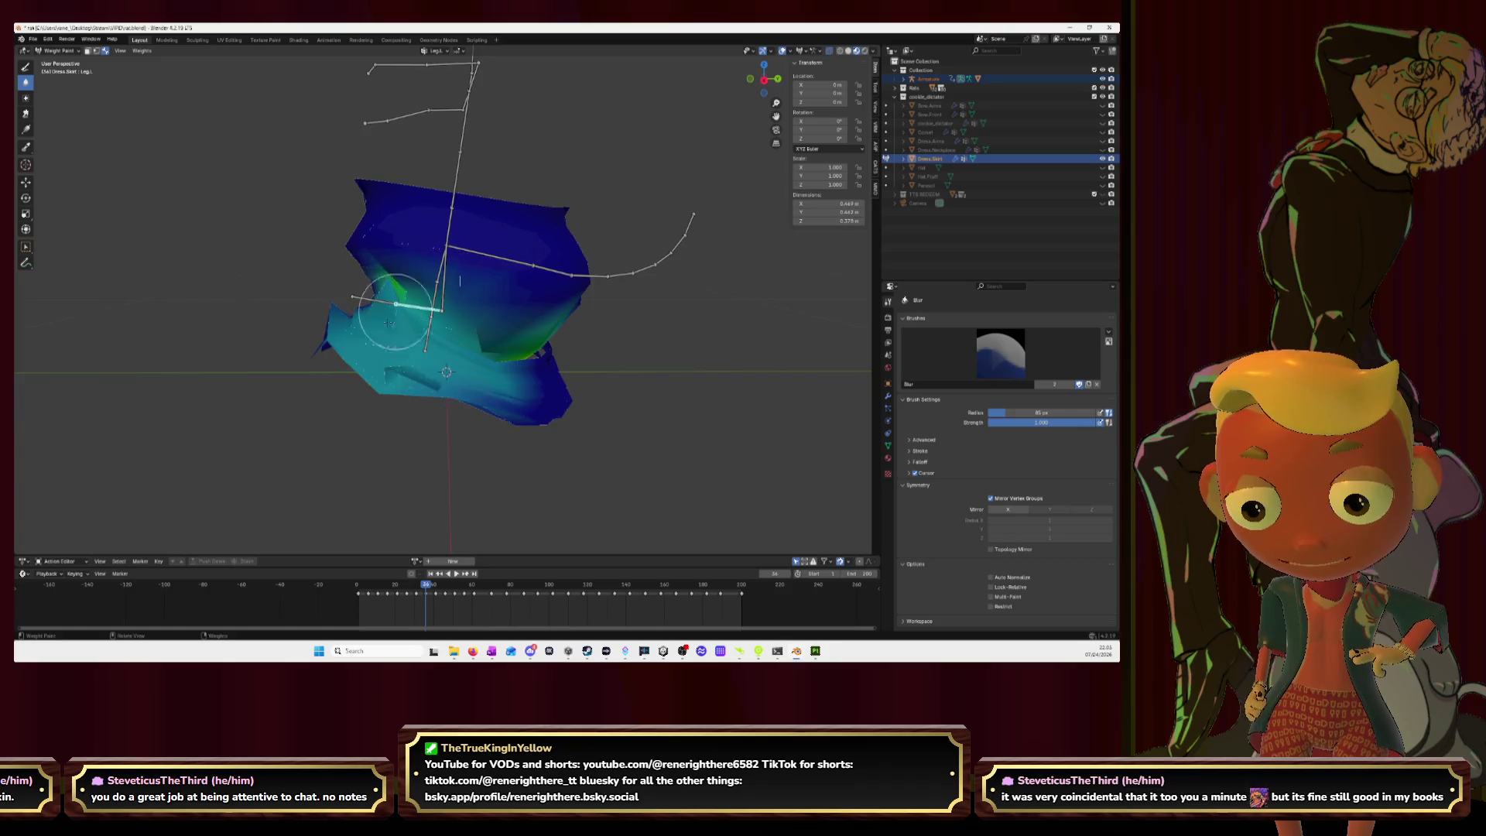
pyautogui.moveTo(405, 309); pyautogui.dragTo(425, 381, button='middle')
pyautogui.click(25, 67)
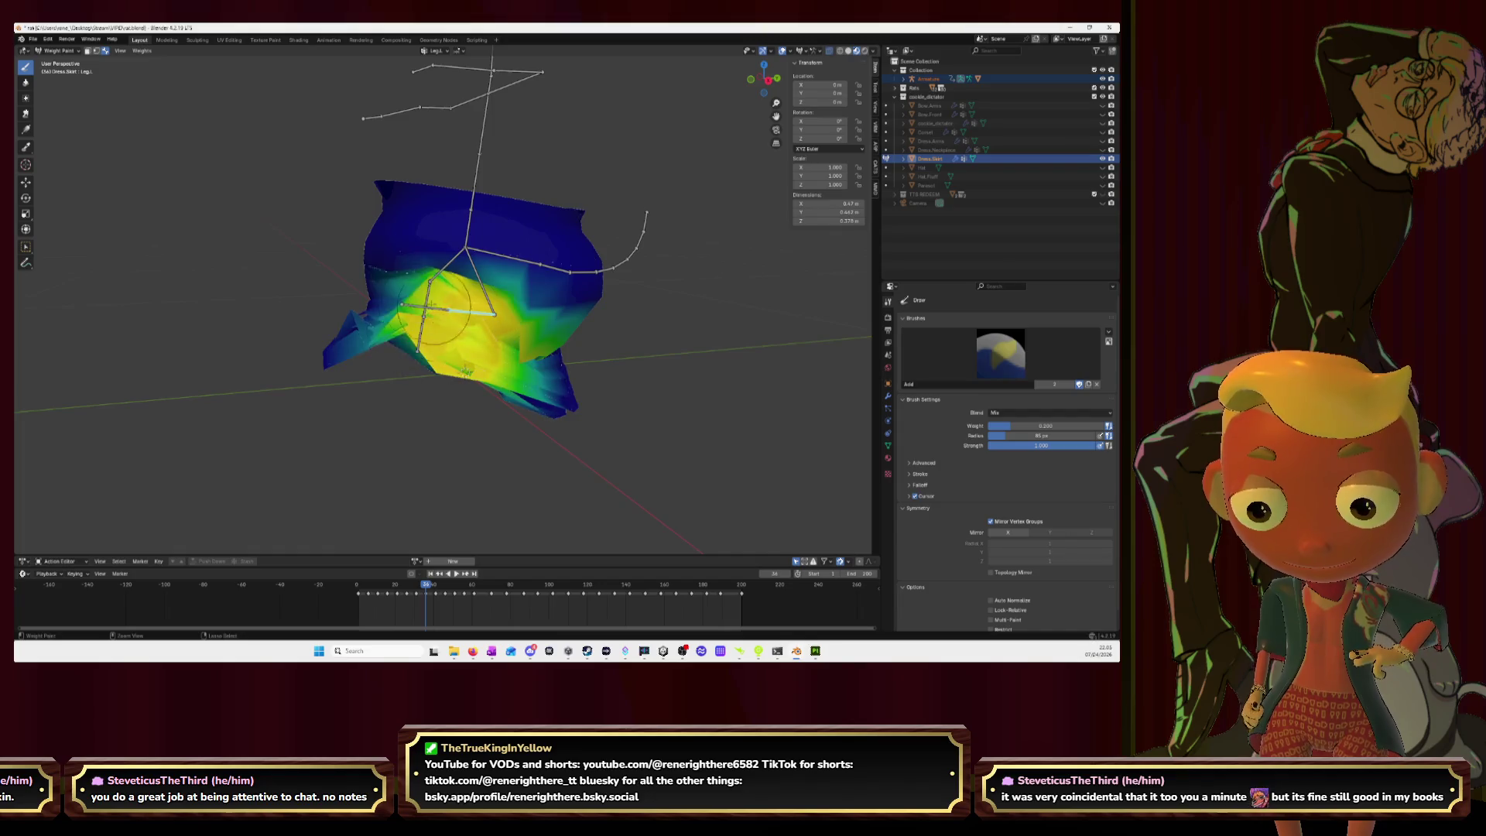
pyautogui.keyDown('ctrl'); pyautogui.click(427, 257); pyautogui.keyUp('ctrl')
pyautogui.moveTo(427, 257); pyautogui.dragTo(488, 372, button='middle')
pyautogui.moveTo(544, 395)
pyautogui.mouseDown()
pyautogui.moveTo(559, 404)
pyautogui.moveTo(497, 357)
pyautogui.mouseUp()
# Step: Adjust the Hip.L weights on the skirt's left side, then reselect Leg.L and Leg.L.001
pyautogui.keyDown('ctrl'); pyautogui.click(546, 347); pyautogui.keyUp('ctrl')
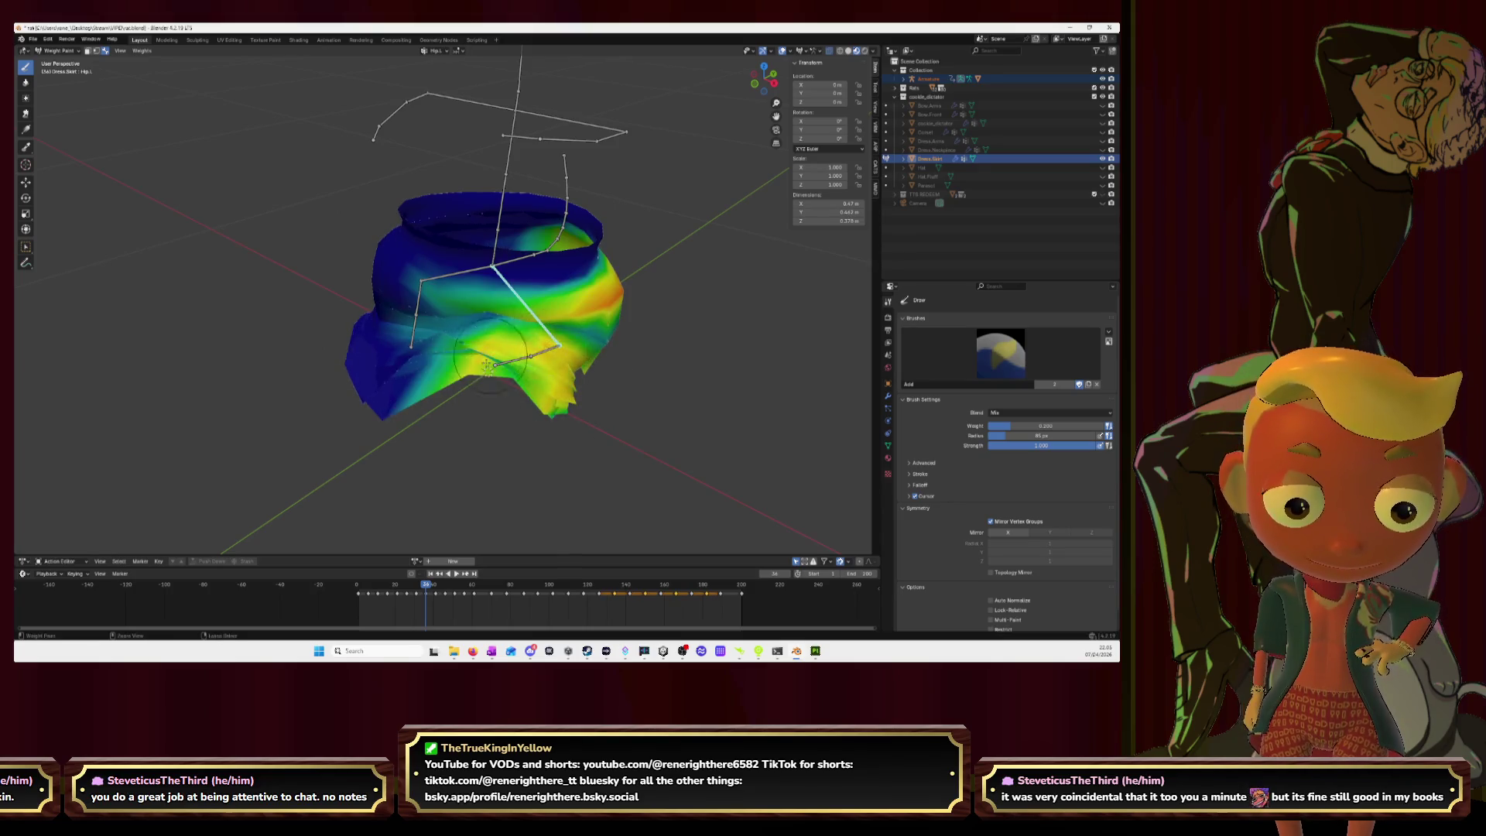
pyautogui.moveTo(526, 365); pyautogui.dragTo(399, 356, button='middle')
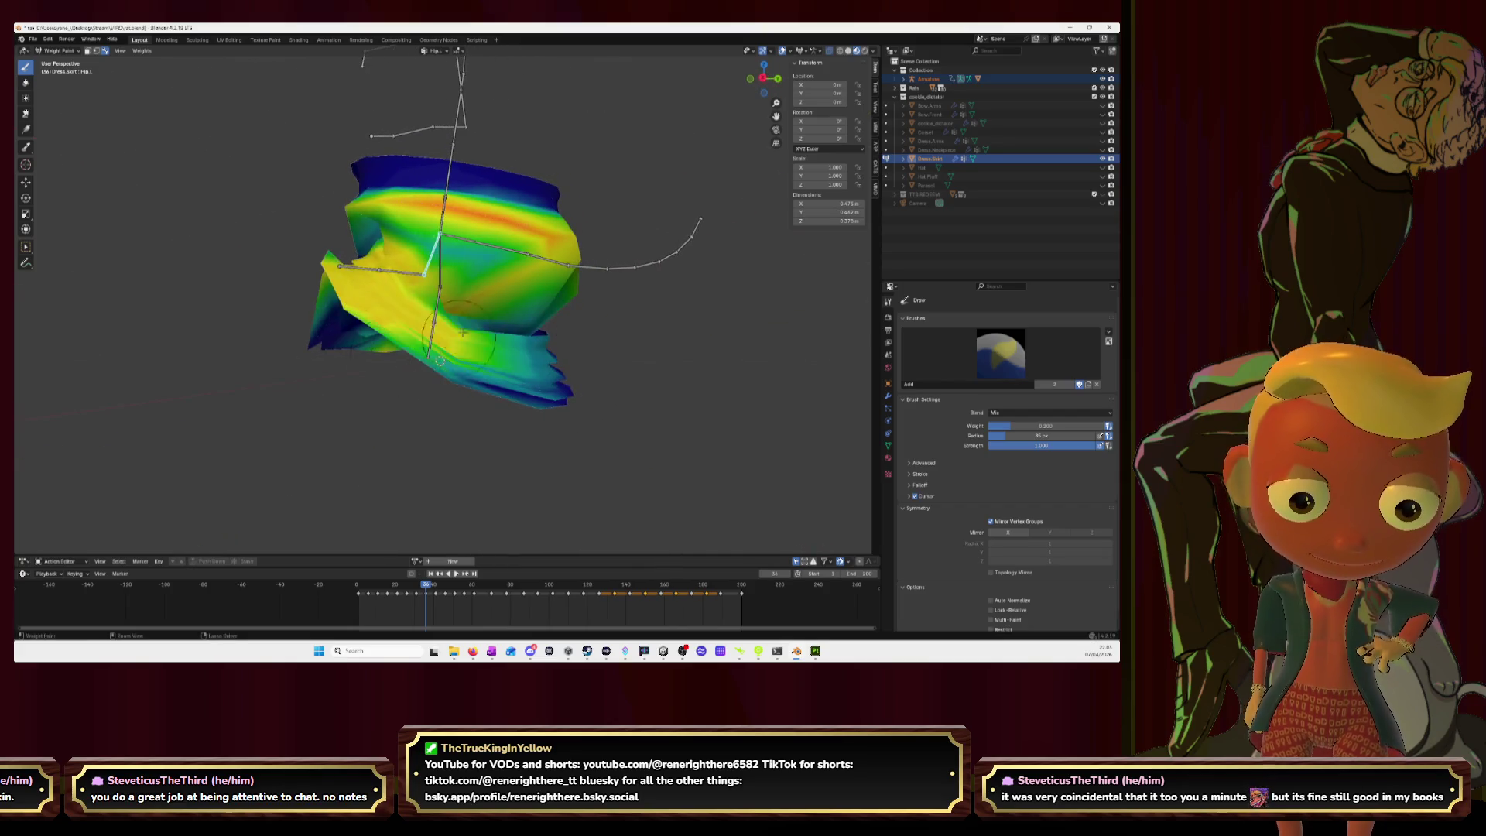
pyautogui.moveTo(509, 387); pyautogui.dragTo(325, 302, button='middle')
pyautogui.moveTo(296, 286)
pyautogui.mouseDown()
pyautogui.moveTo(302, 244)
pyautogui.moveTo(290, 259)
pyautogui.moveTo(311, 375)
pyautogui.moveTo(364, 340)
pyautogui.moveTo(417, 364)
pyautogui.moveTo(306, 303)
pyautogui.moveTo(294, 349)
pyautogui.moveTo(417, 364)
pyautogui.moveTo(373, 299)
pyautogui.mouseUp()
pyautogui.keyDown('ctrl'); pyautogui.click(309, 288); pyautogui.keyUp('ctrl')
pyautogui.keyDown('ctrl'); pyautogui.click(313, 290); pyautogui.keyUp('ctrl')
# Step: Paint Leg.L.001 weight across the skirt's centre and blur the green-yellow gradient rightward
pyautogui.moveTo(325, 256)
pyautogui.mouseDown()
pyautogui.moveTo(402, 263)
pyautogui.moveTo(363, 279)
pyautogui.moveTo(304, 362)
pyautogui.mouseUp()
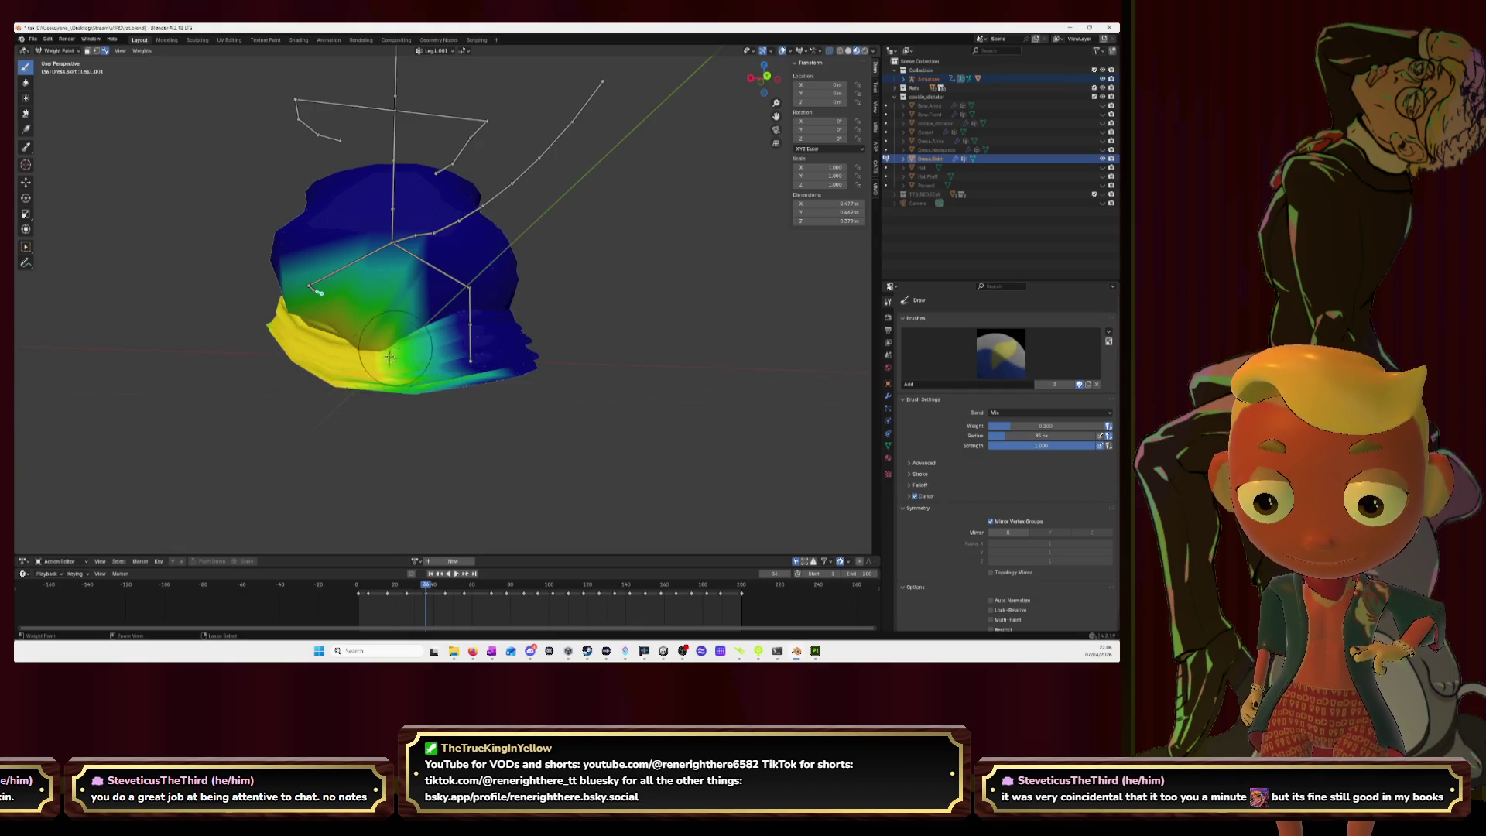
pyautogui.moveTo(391, 352); pyautogui.dragTo(32, 116, button='middle')
pyautogui.click(25, 82)
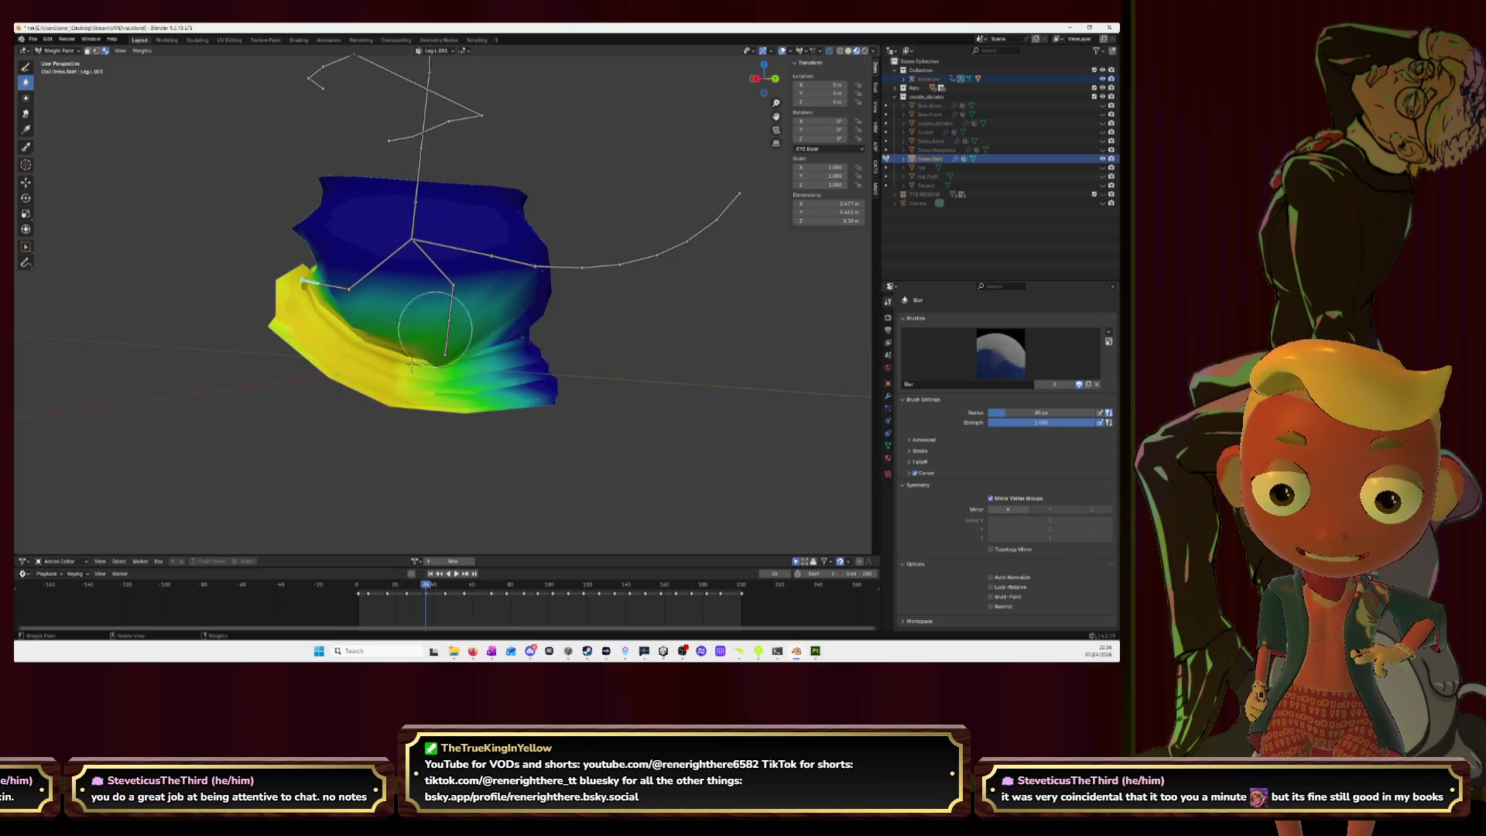
pyautogui.moveTo(412, 364)
pyautogui.mouseDown(button='middle')
pyautogui.moveTo(462, 377)
pyautogui.moveTo(401, 356)
pyautogui.mouseUp(button='middle')
pyautogui.moveTo(461, 380)
pyautogui.mouseDown()
pyautogui.moveTo(442, 322)
pyautogui.moveTo(573, 325)
pyautogui.moveTo(588, 341)
pyautogui.mouseUp()
pyautogui.moveTo(588, 340); pyautogui.dragTo(496, 294, button='middle')
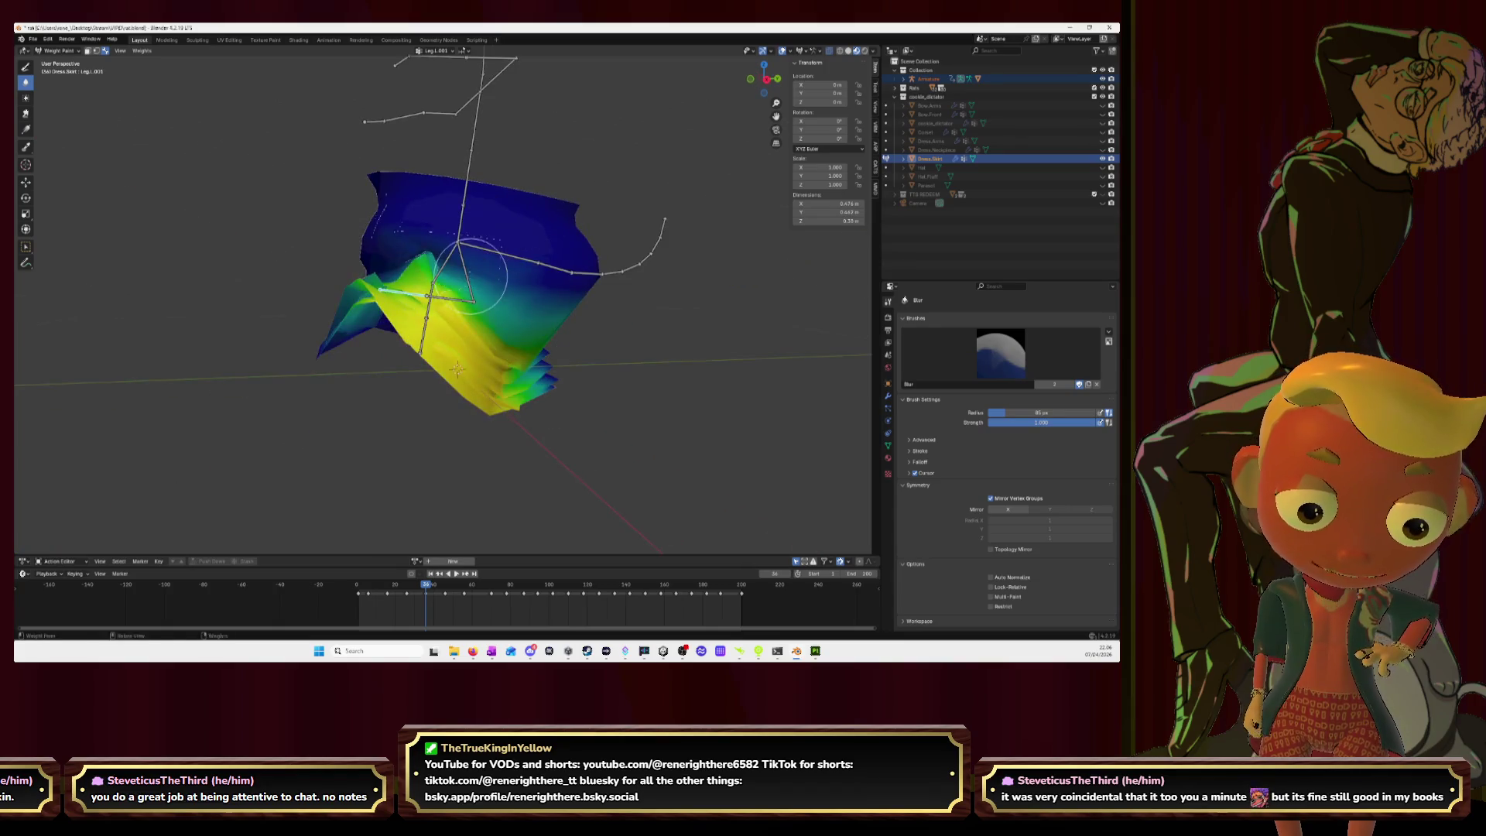
# Step: Blur the Hip.L weights down the skirt's left side, then select Leg.R.001
pyautogui.keyDown('ctrl'); pyautogui.click(466, 272); pyautogui.keyUp('ctrl')
pyautogui.moveTo(466, 273); pyautogui.dragTo(400, 305)
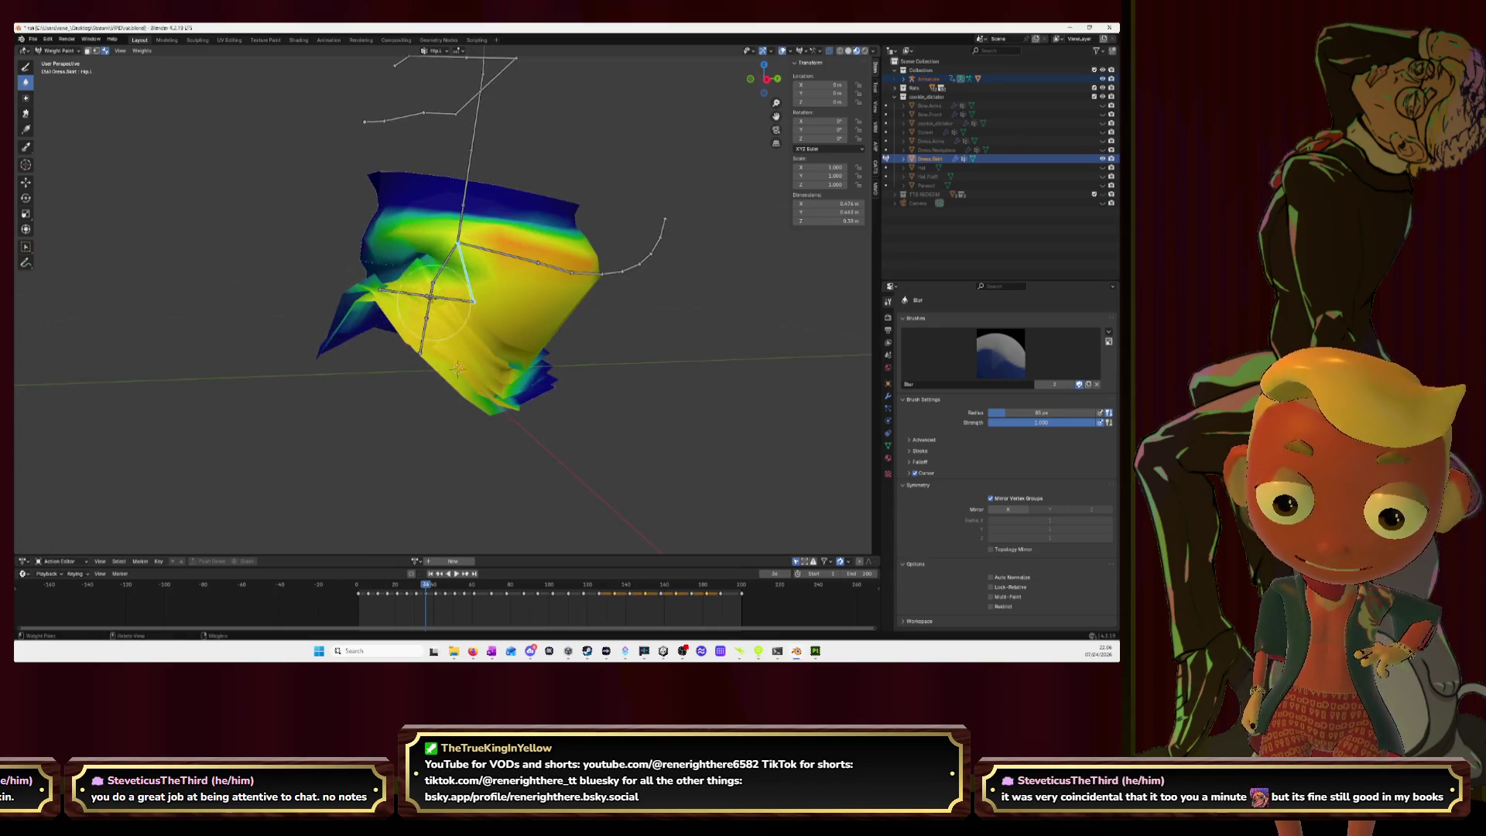
pyautogui.moveTo(422, 387)
pyautogui.mouseDown(button='middle')
pyautogui.moveTo(498, 332)
pyautogui.moveTo(557, 325)
pyautogui.moveTo(606, 292)
pyautogui.mouseUp(button='middle')
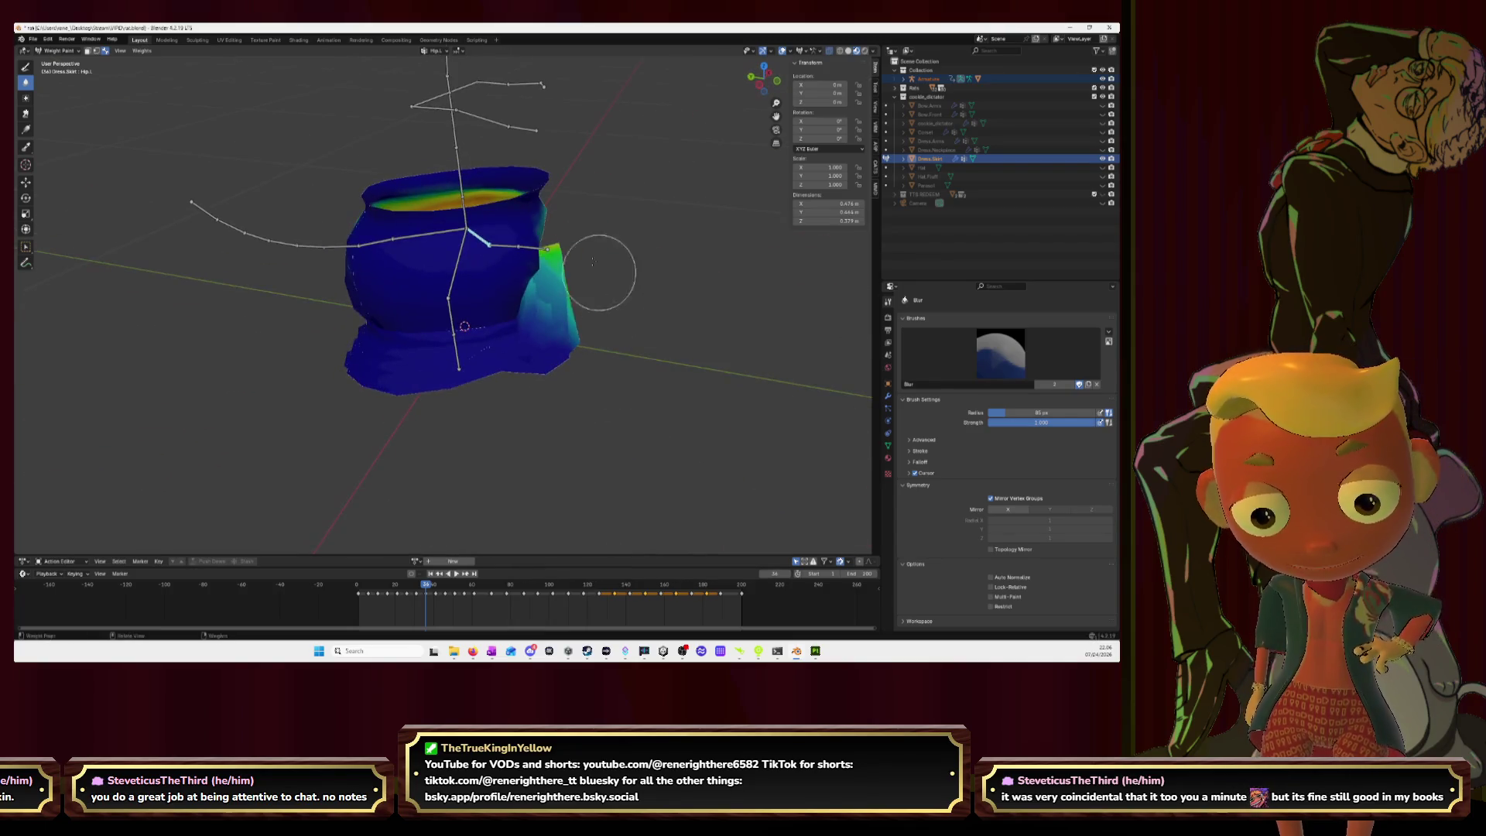
pyautogui.moveTo(547, 358)
pyautogui.mouseDown(button='middle')
pyautogui.moveTo(498, 353)
pyautogui.moveTo(604, 321)
pyautogui.mouseUp(button='middle')
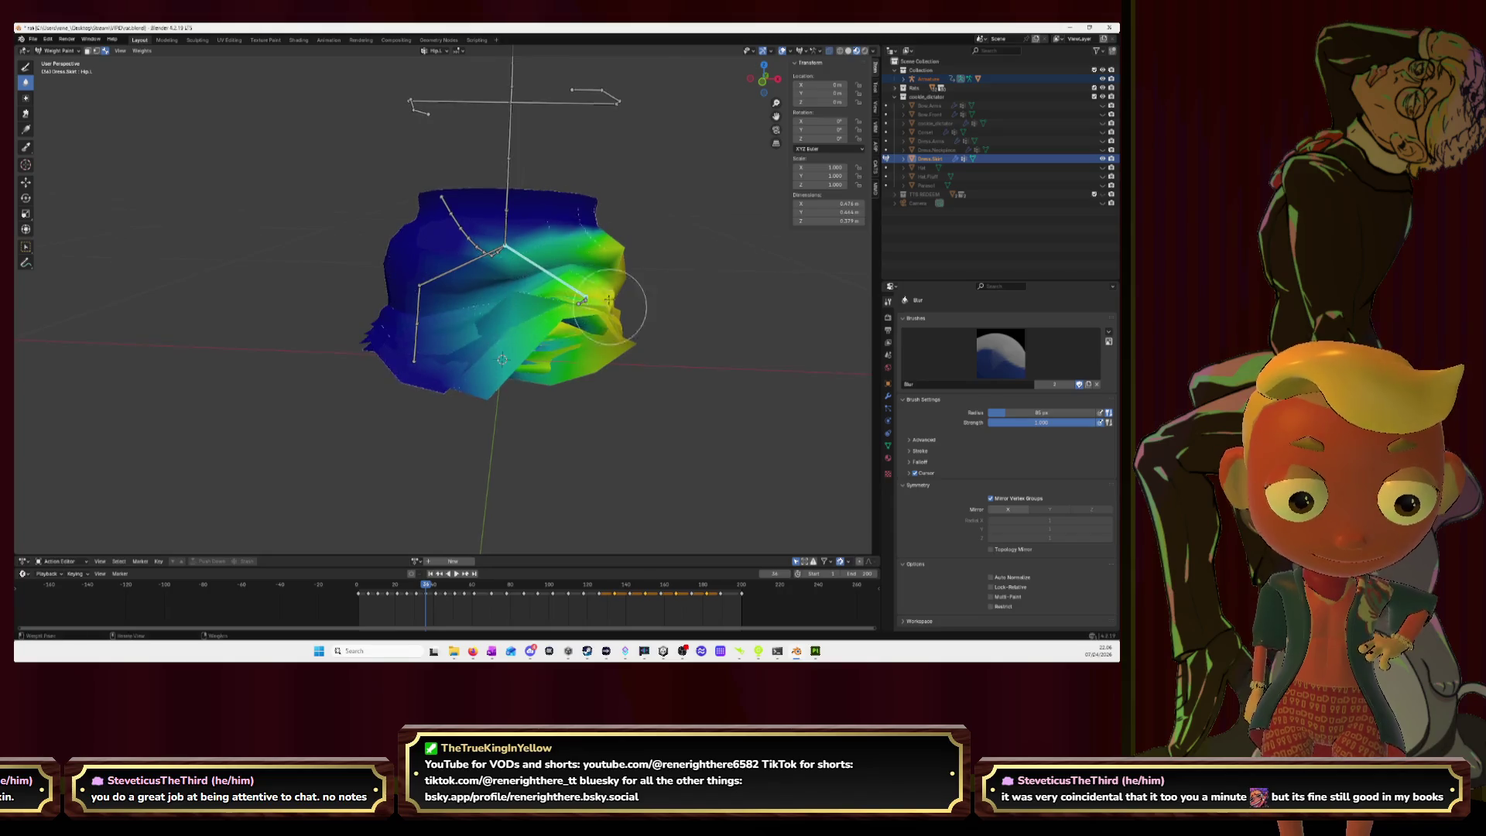
pyautogui.keyDown('ctrl'); pyautogui.click(416, 343); pyautogui.keyUp('ctrl')
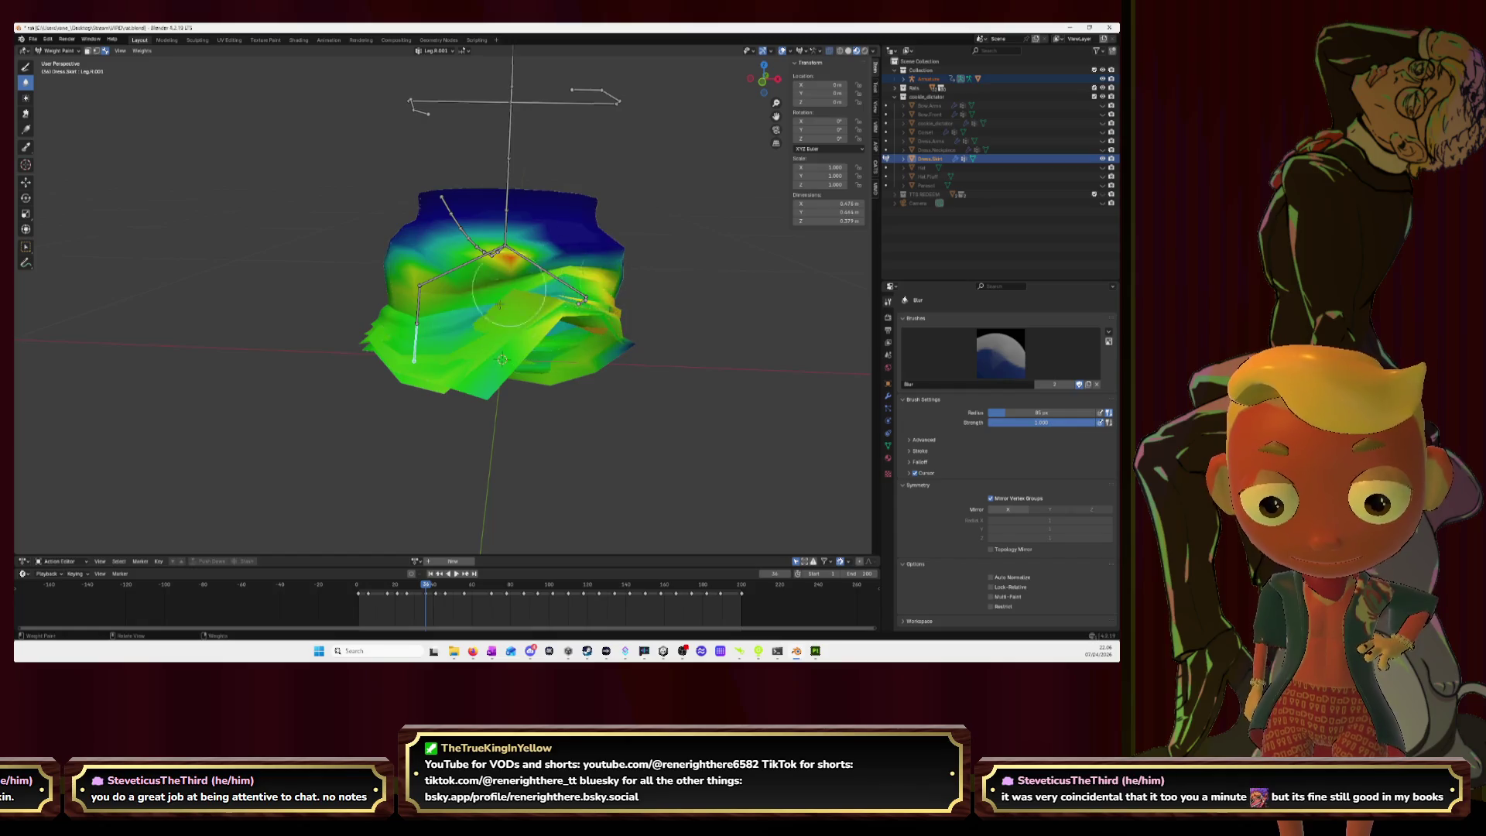
pyautogui.moveTo(647, 341); pyautogui.dragTo(523, 318, button='middle')
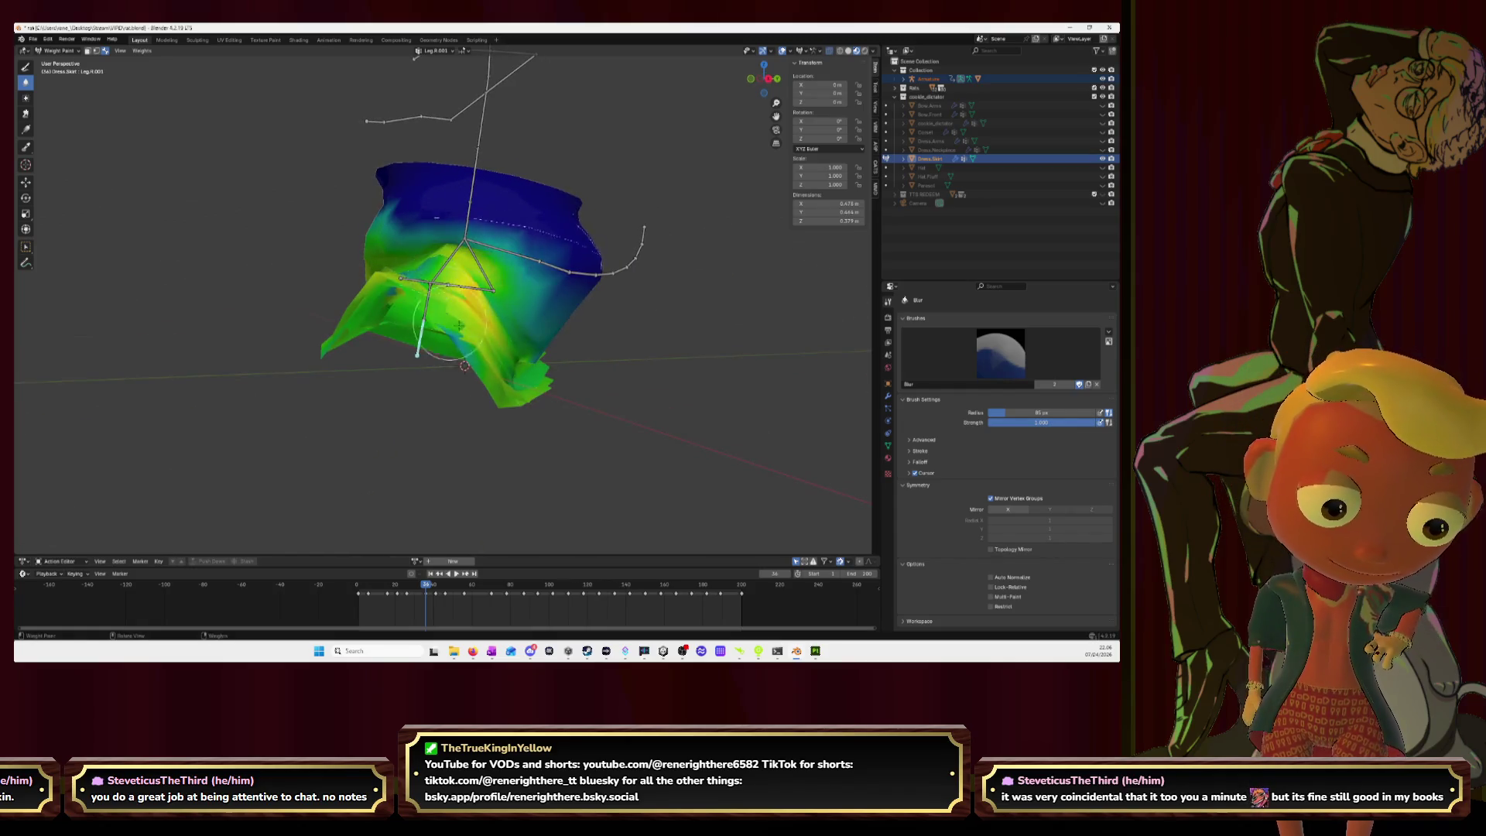
pyautogui.moveTo(398, 267); pyautogui.dragTo(325, 260, button='middle')
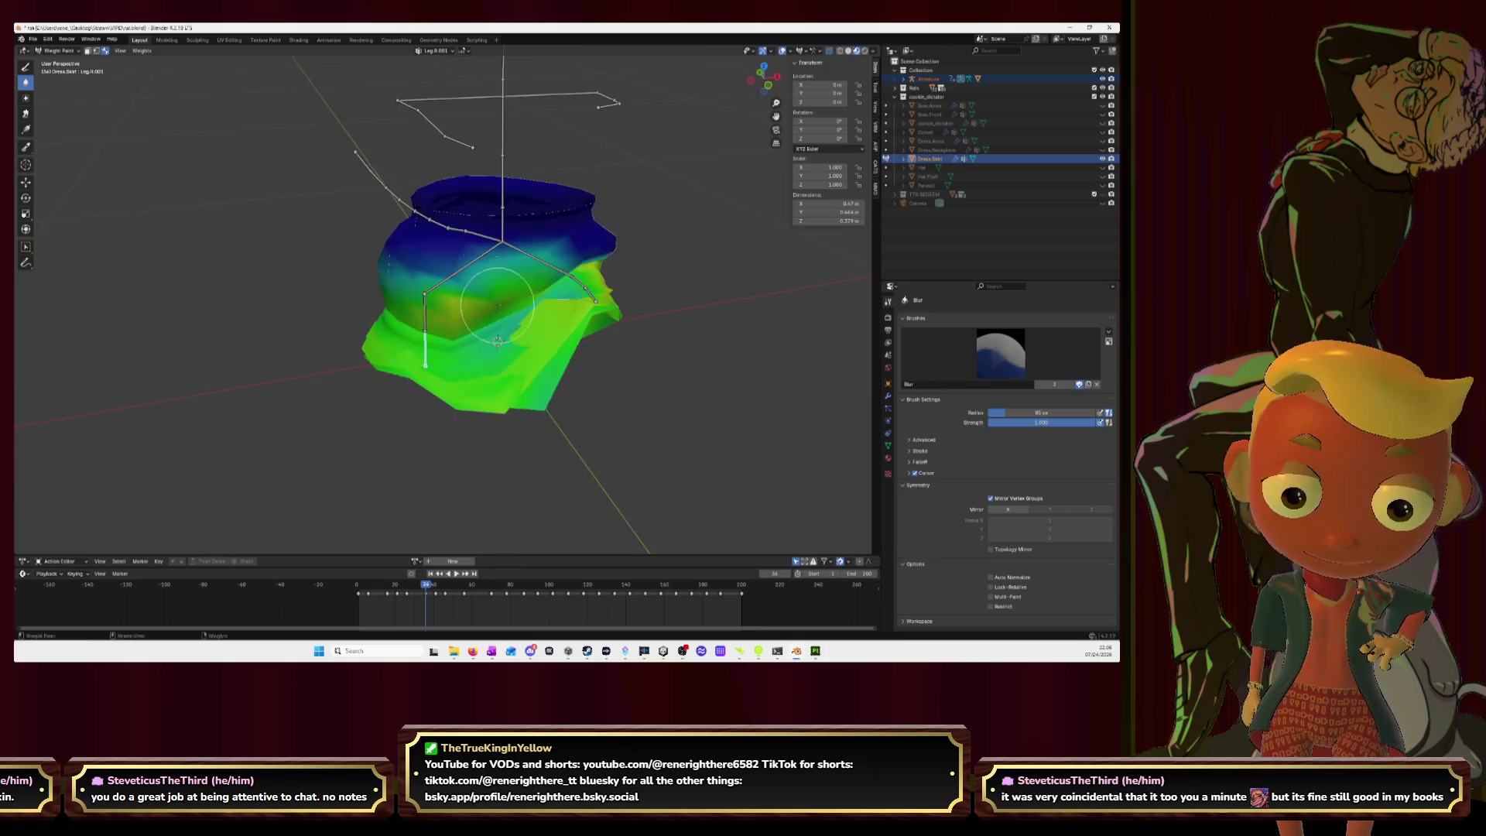
pyautogui.moveTo(602, 320); pyautogui.dragTo(503, 356, button='middle')
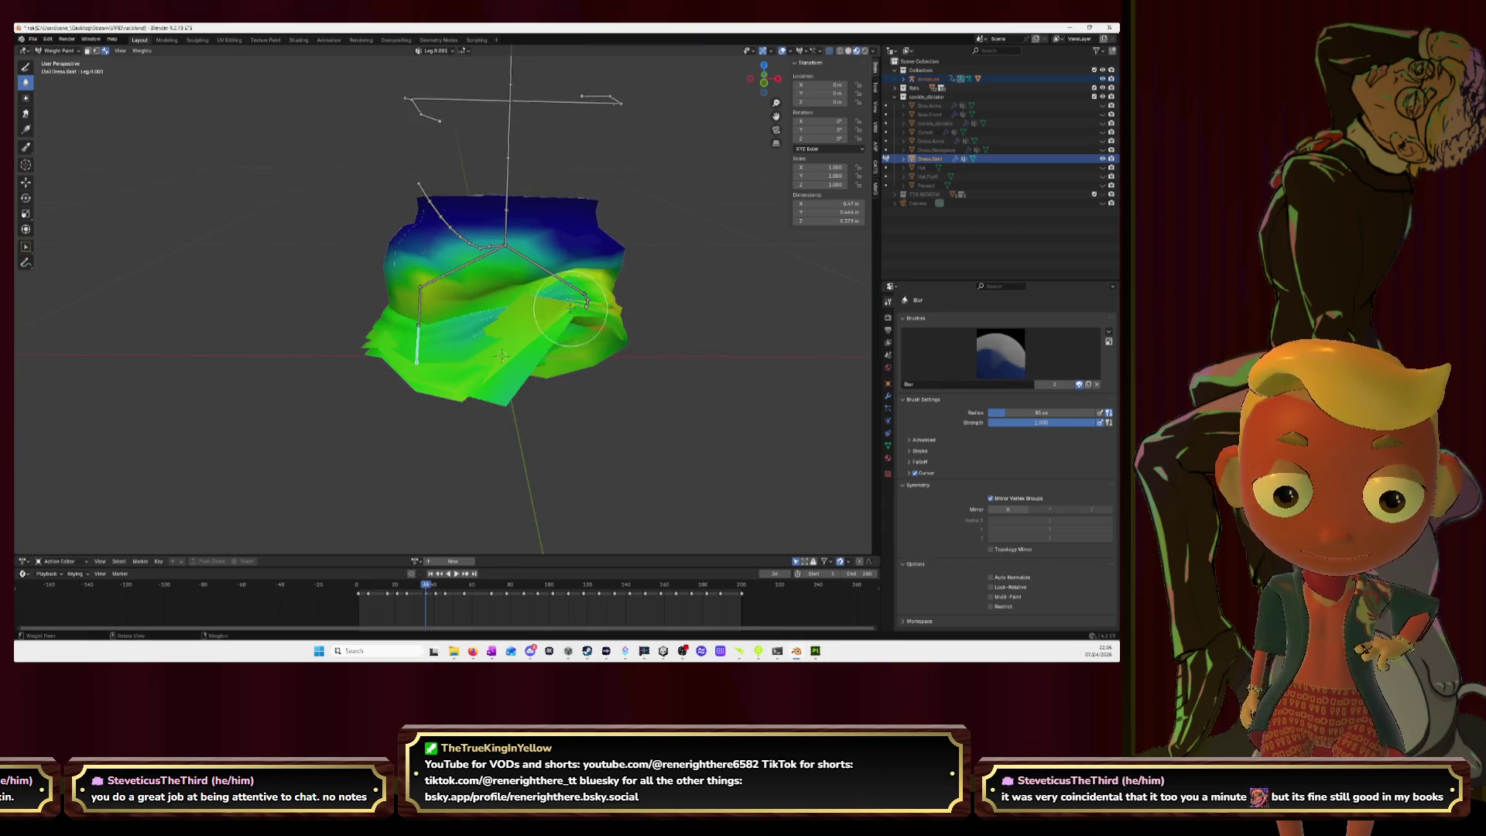
# Step: Scrub from frame 35, play the animation, stop at frame 64, then play again
pyautogui.click(424, 586)
pyautogui.moveTo(424, 586)
pyautogui.mouseDown()
pyautogui.moveTo(404, 587)
pyautogui.moveTo(487, 604)
pyautogui.moveTo(530, 591)
pyautogui.mouseUp()
pyautogui.press('space')
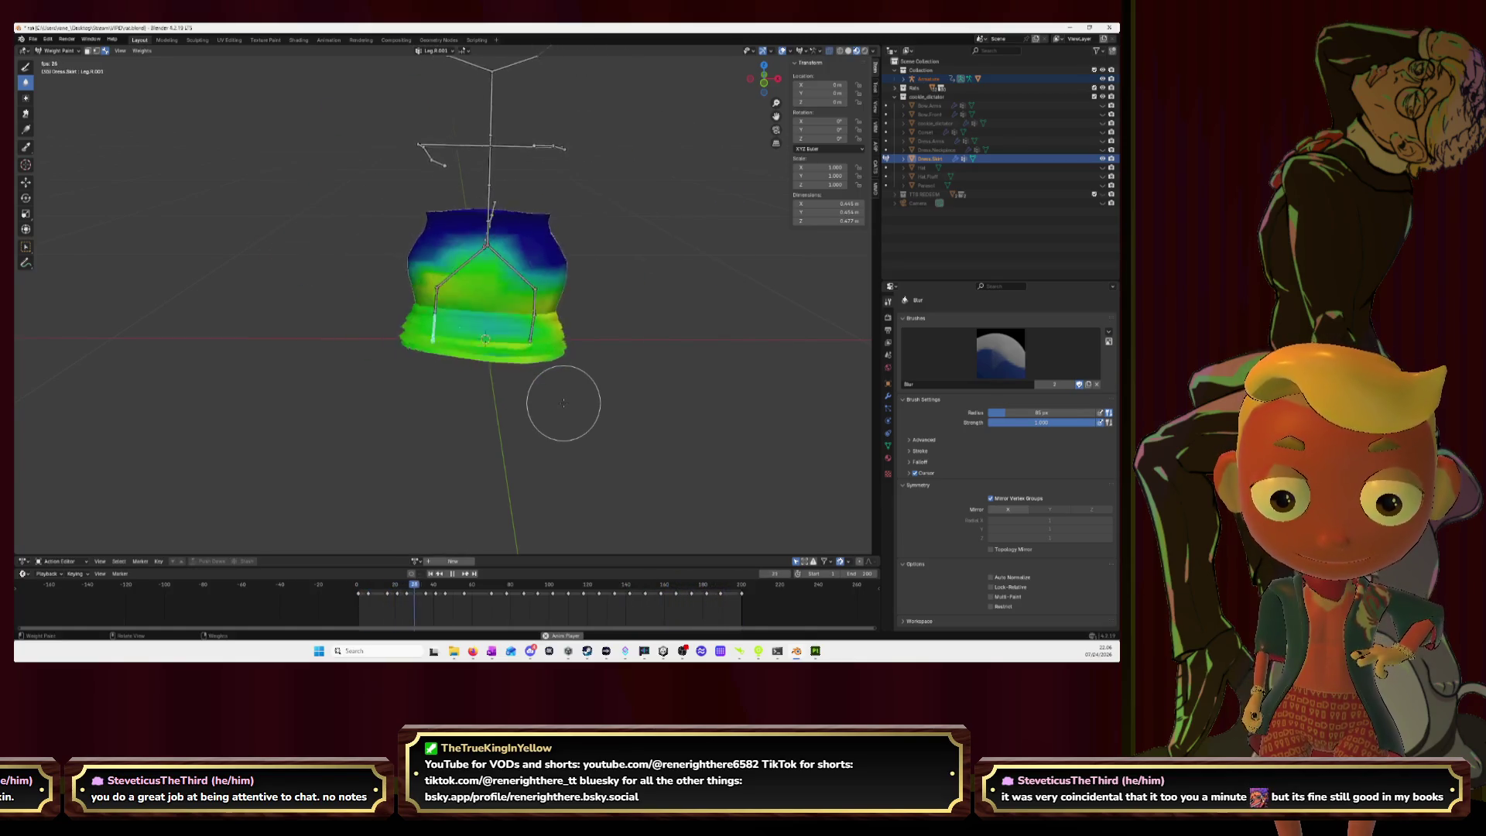
pyautogui.press('space')
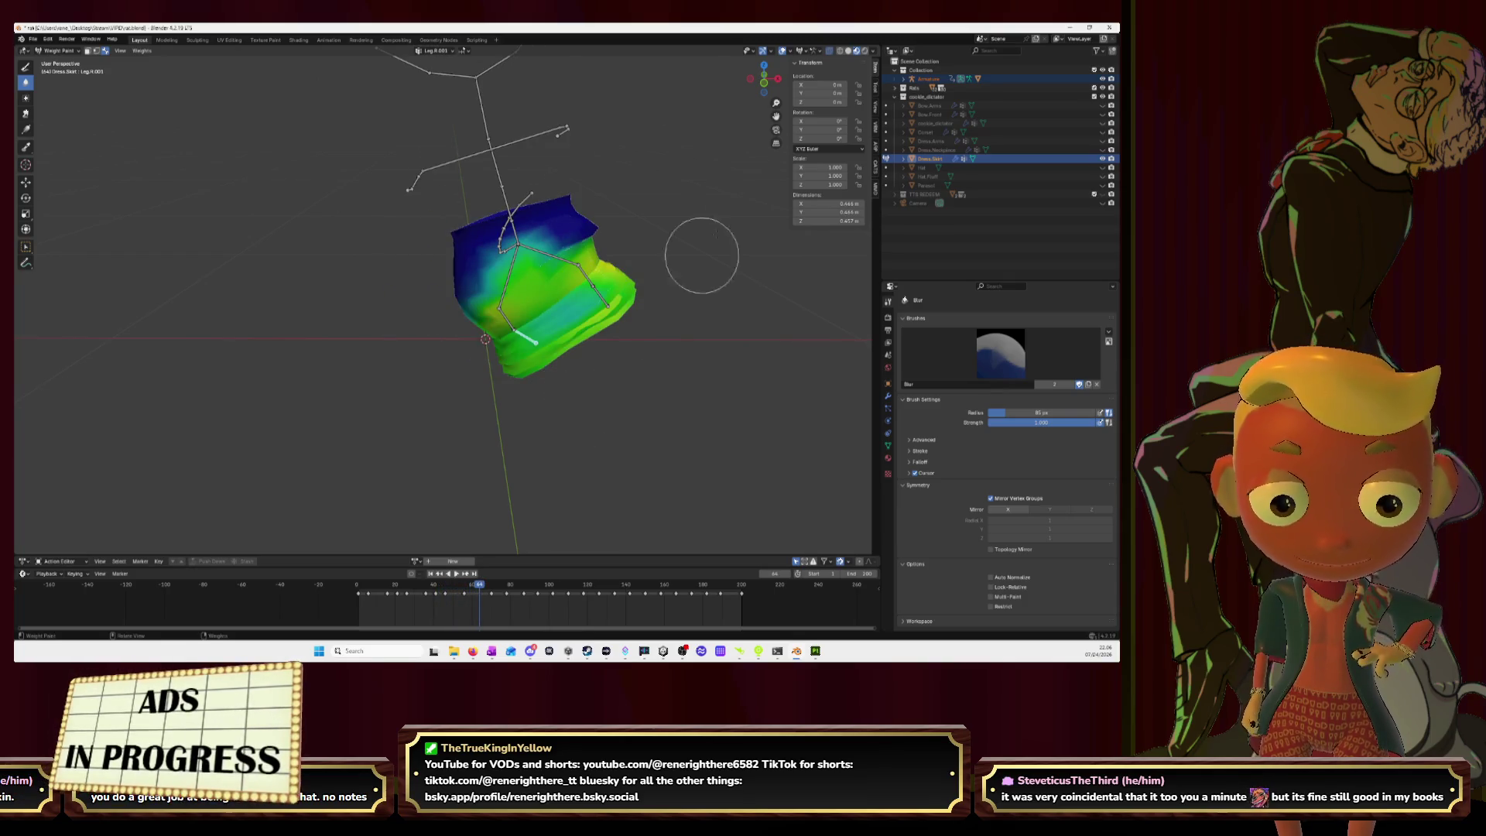
pyautogui.click(57, 51)
pyautogui.click(59, 60)
pyautogui.press('space')
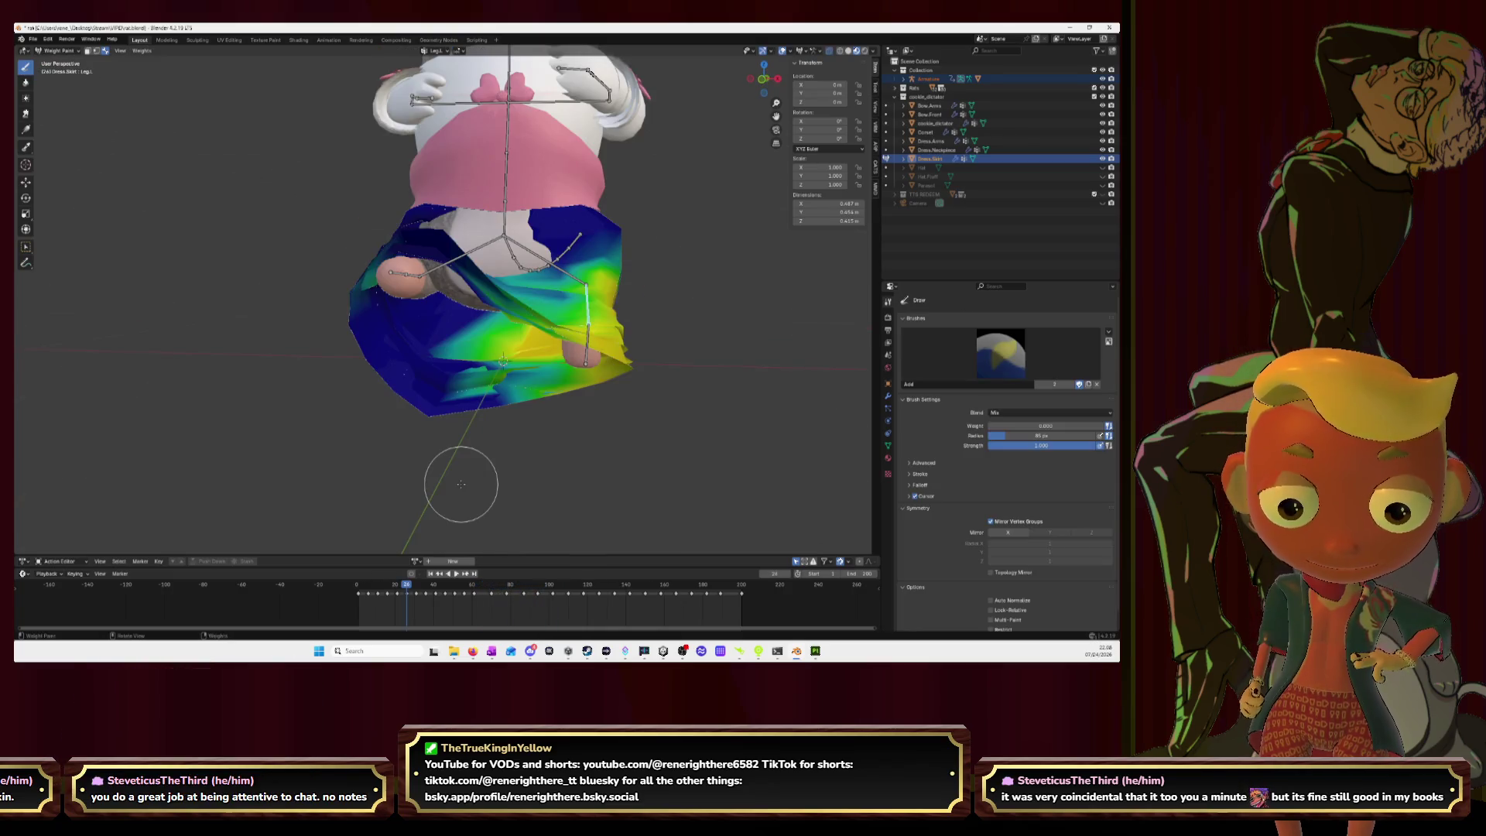
# Step: Cycle through the Leg.R, Hip.R and Leg.R.001 groups on the skirt
pyautogui.keyDown('ctrl'); pyautogui.click(420, 291); pyautogui.keyUp('ctrl')
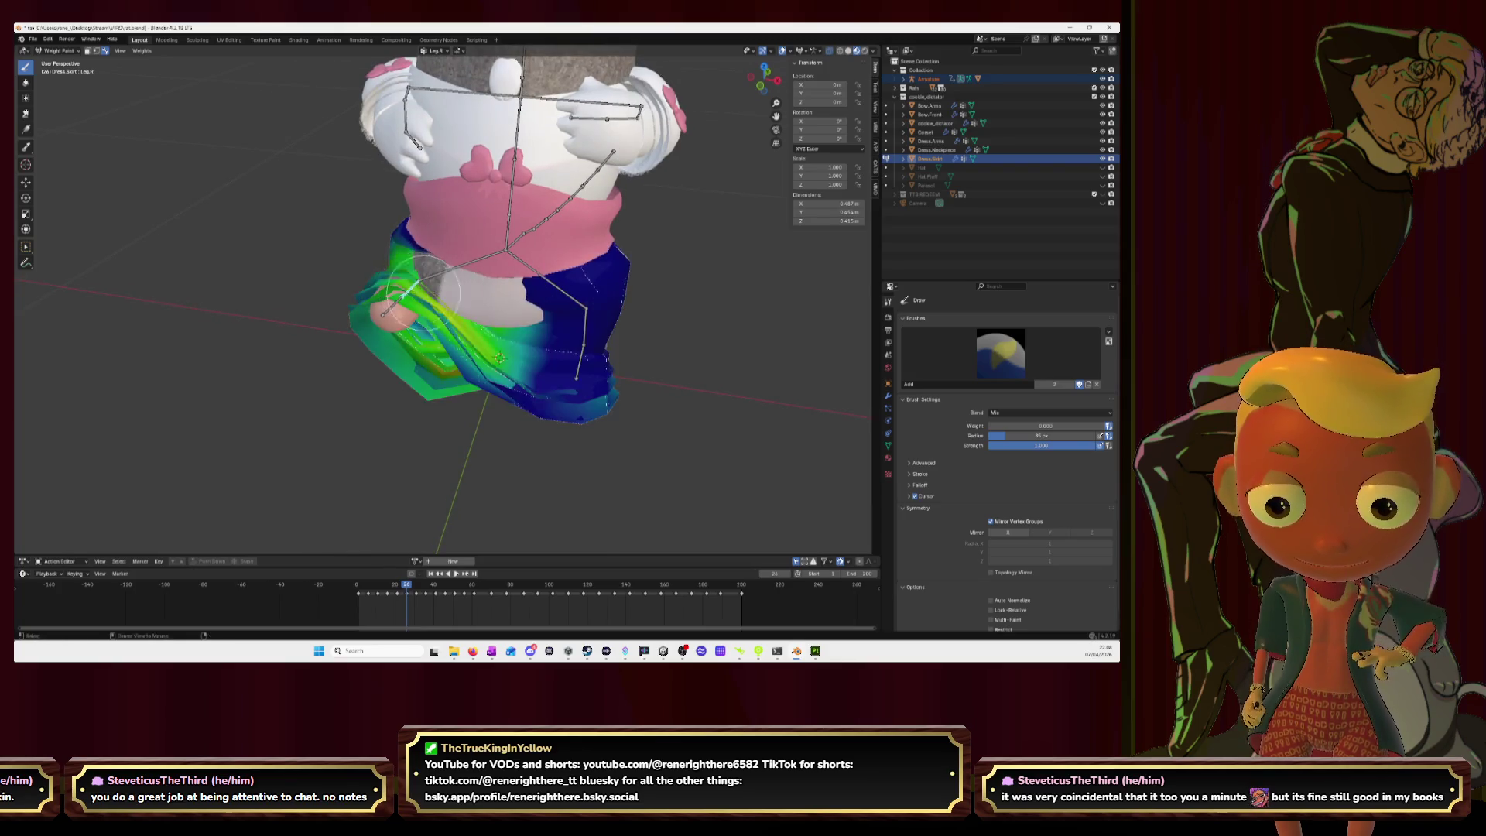
pyautogui.moveTo(420, 290); pyautogui.dragTo(512, 284, button='middle')
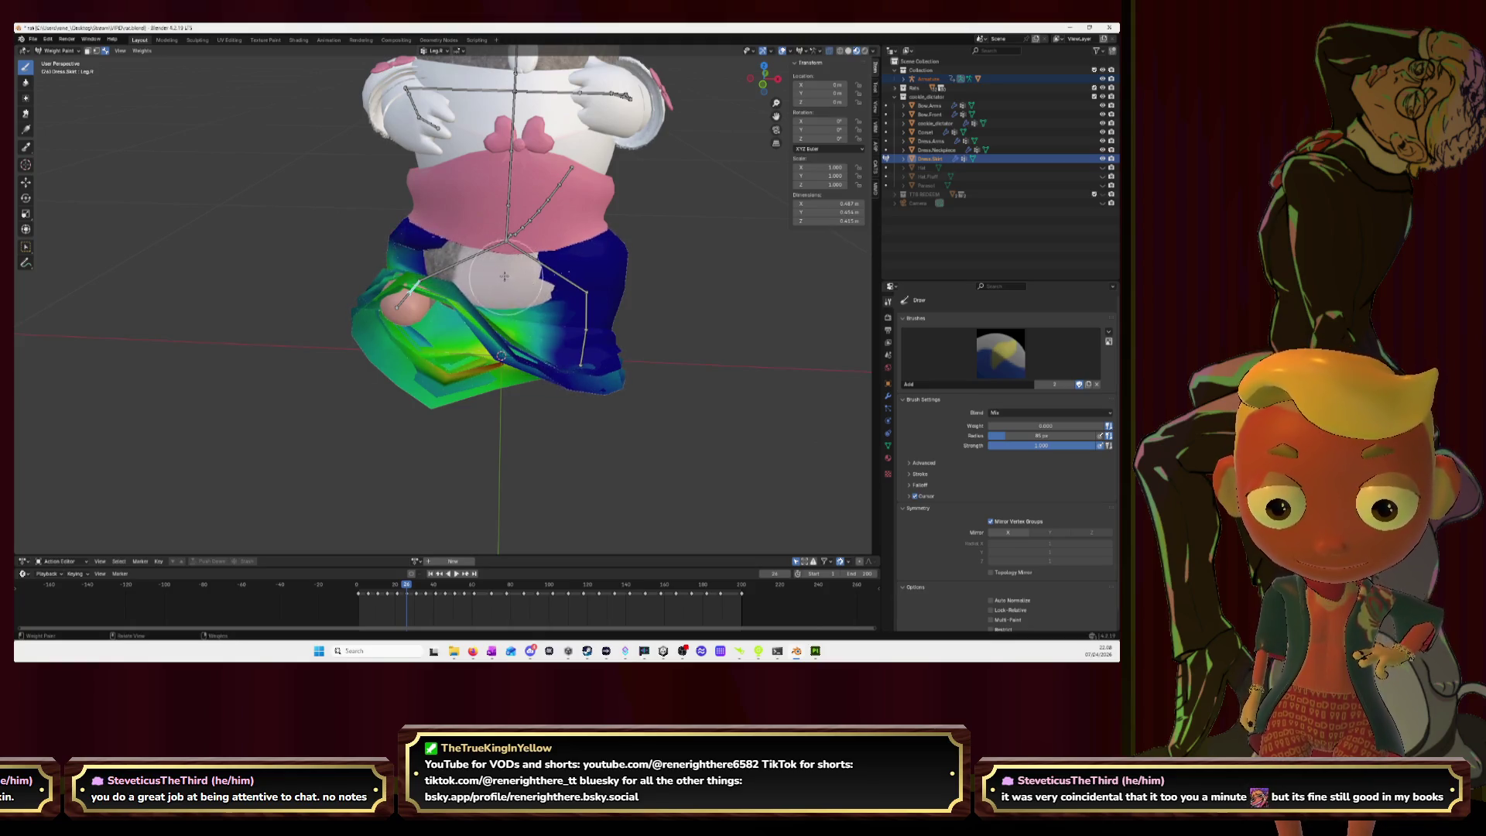
pyautogui.keyDown('ctrl'); pyautogui.click(430, 283); pyautogui.keyUp('ctrl')
pyautogui.keyDown('ctrl'); pyautogui.click(456, 244); pyautogui.keyUp('ctrl')
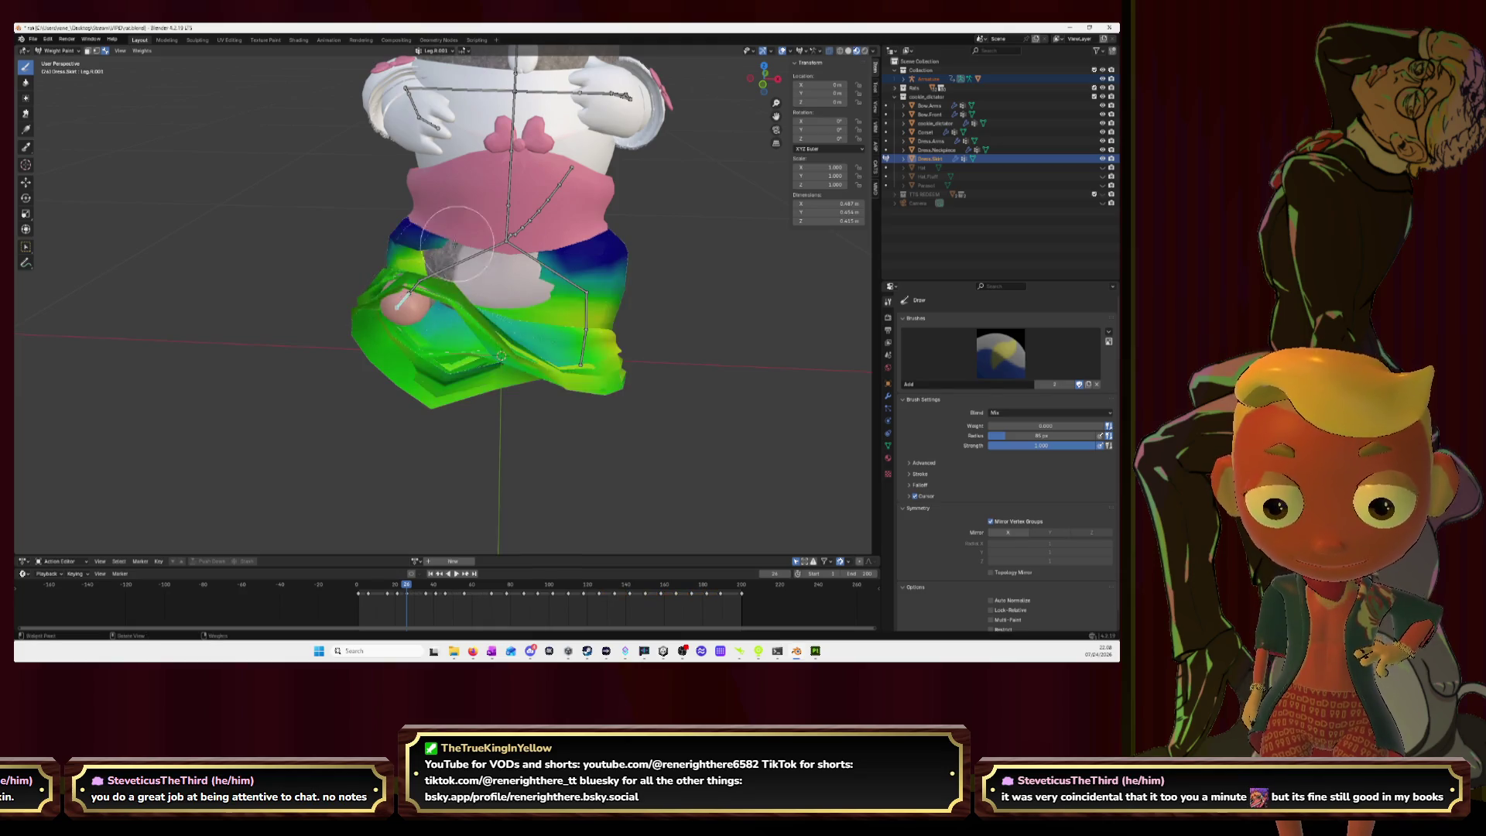
pyautogui.moveTo(428, 265)
pyautogui.mouseDown(button='middle')
pyautogui.moveTo(474, 271)
pyautogui.moveTo(488, 298)
pyautogui.moveTo(489, 285)
pyautogui.moveTo(424, 268)
pyautogui.moveTo(466, 267)
pyautogui.mouseUp(button='middle')
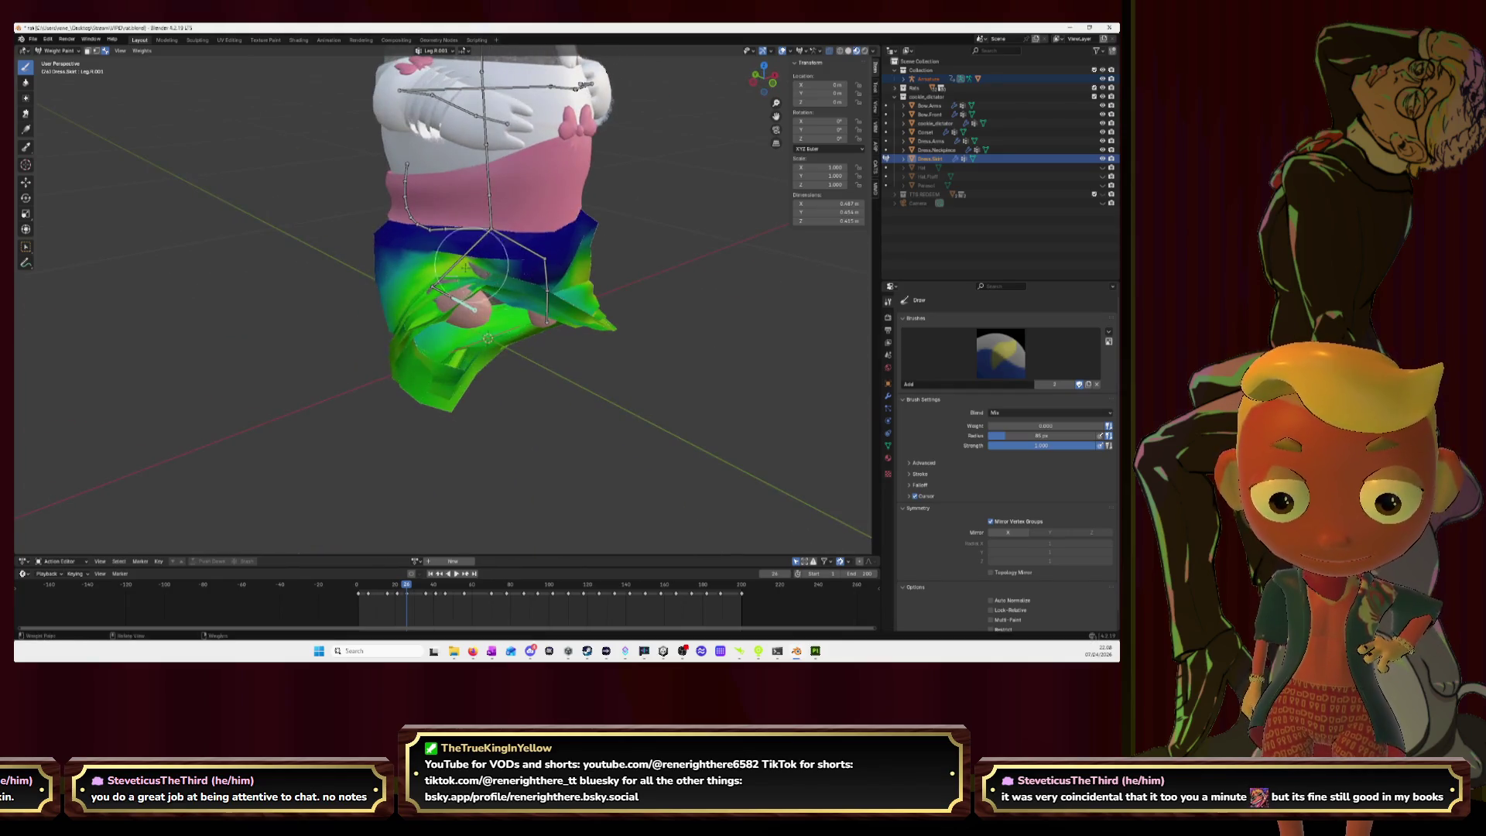
# Step: With the Blur brush, work on the Leg.R and Leg.R.001 weights
pyautogui.click(26, 82)
pyautogui.moveTo(519, 269)
pyautogui.mouseDown(button='middle')
pyautogui.moveTo(466, 254)
pyautogui.moveTo(512, 284)
pyautogui.mouseUp(button='middle')
pyautogui.keyDown('ctrl'); pyautogui.click(469, 306); pyautogui.keyUp('ctrl')
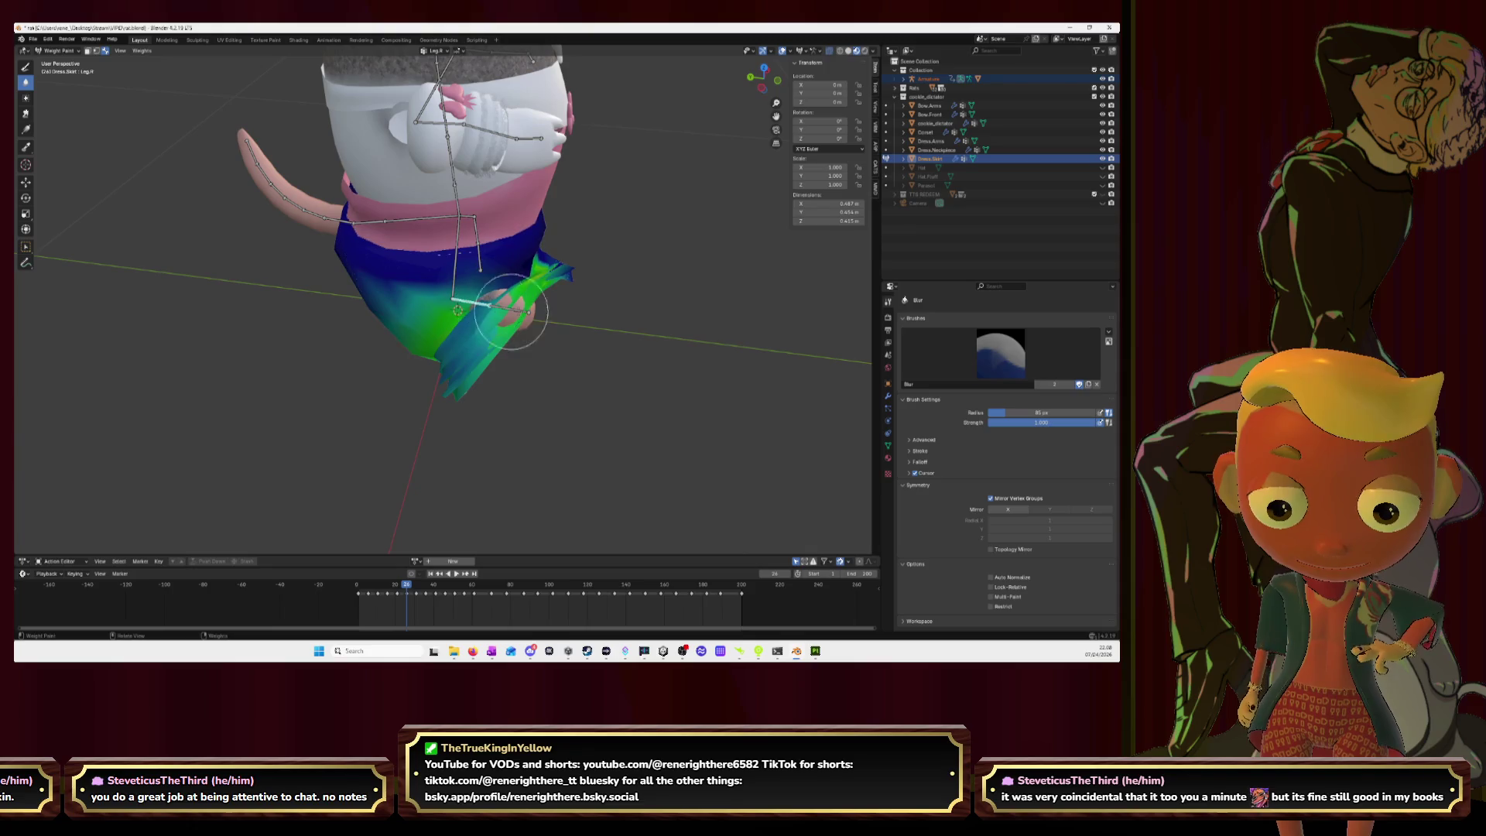
pyautogui.keyDown('ctrl'); pyautogui.click(500, 302); pyautogui.keyUp('ctrl')
pyautogui.moveTo(537, 305)
pyautogui.mouseDown(button='middle')
pyautogui.moveTo(550, 318)
pyautogui.moveTo(489, 272)
pyautogui.mouseUp(button='middle')
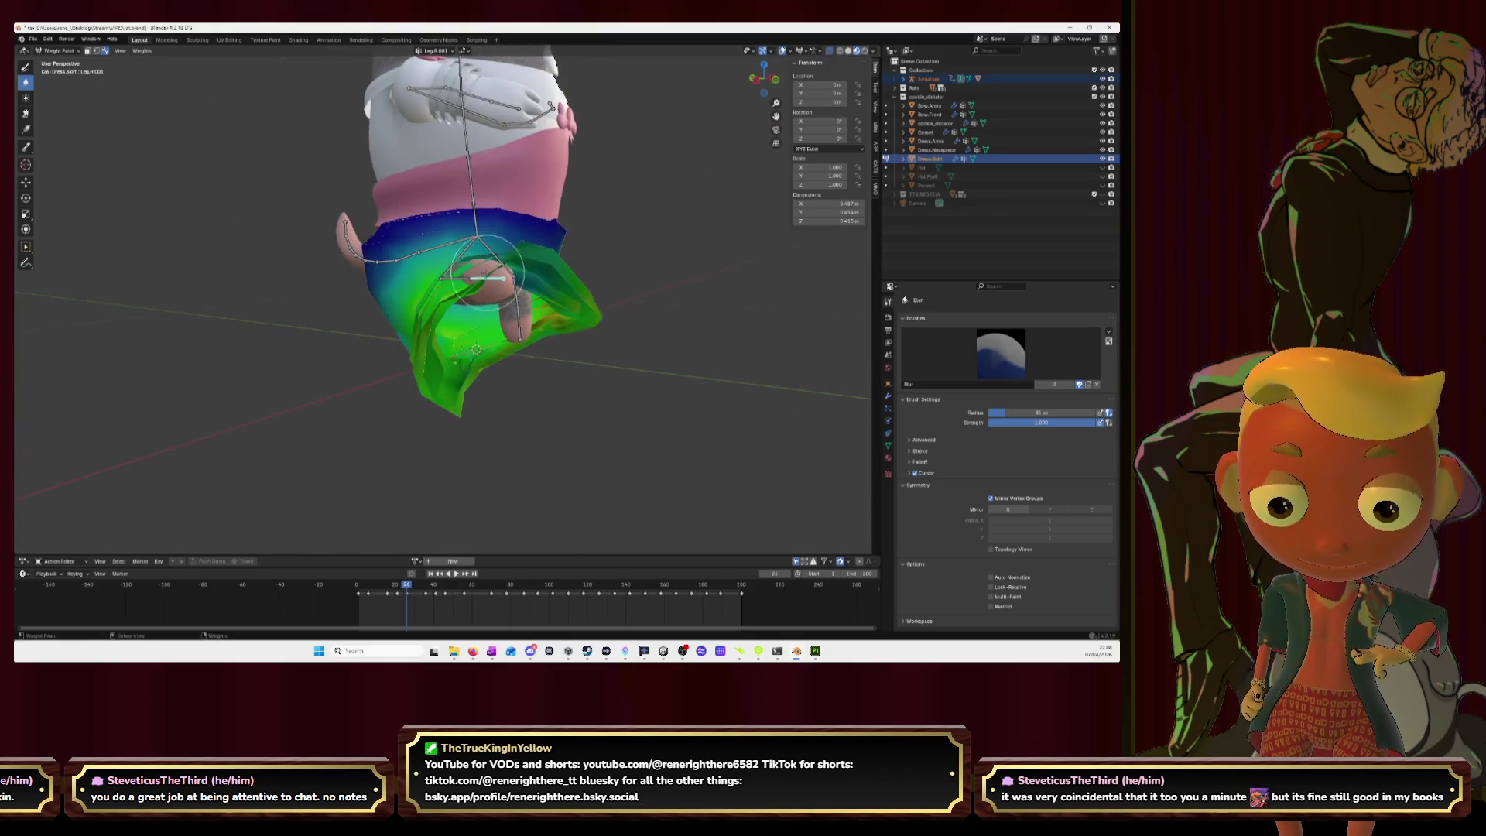
# Step: Paint the Leg.R and Leg.R.001 weights on the skirt front with the Draw brush
pyautogui.click(26, 67)
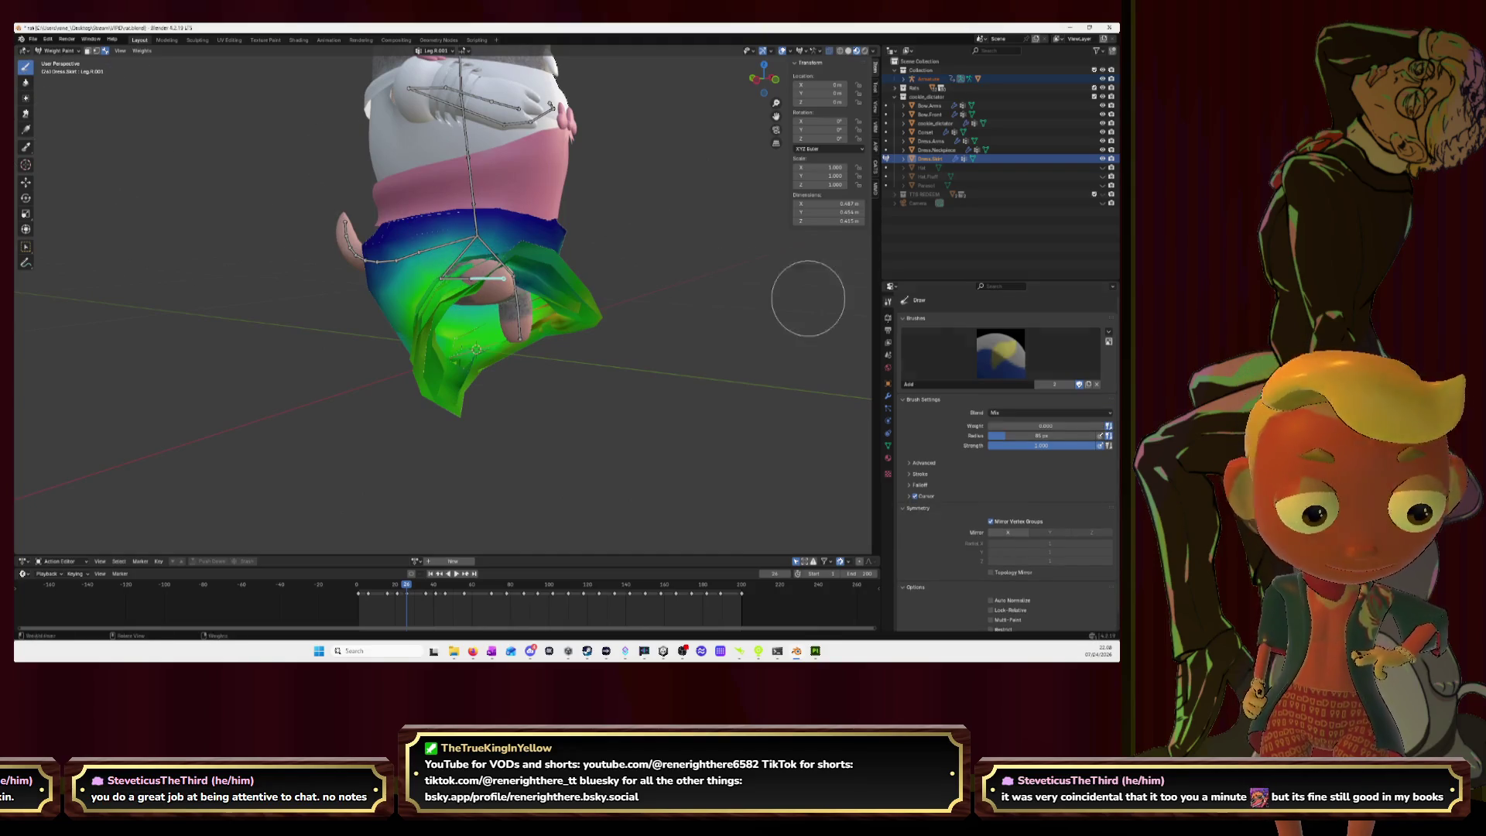
pyautogui.moveTo(607, 258); pyautogui.dragTo(486, 304, button='middle')
pyautogui.keyDown('ctrl'); pyautogui.click(486, 304); pyautogui.keyUp('ctrl')
pyautogui.keyDown('ctrl'); pyautogui.click(478, 303); pyautogui.keyUp('ctrl')
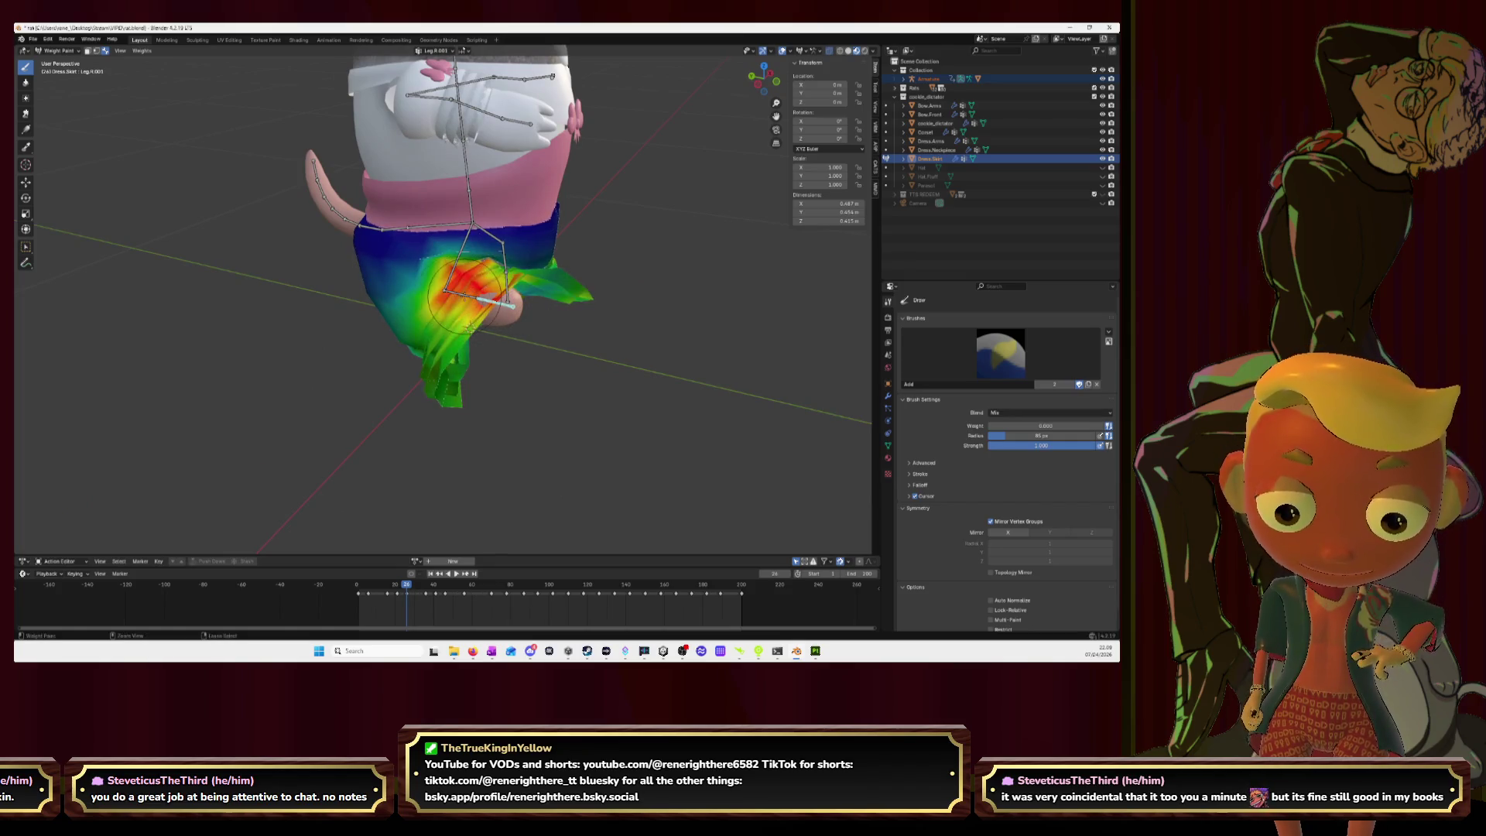
pyautogui.keyDown('ctrl'); pyautogui.click(479, 297); pyautogui.keyUp('ctrl')
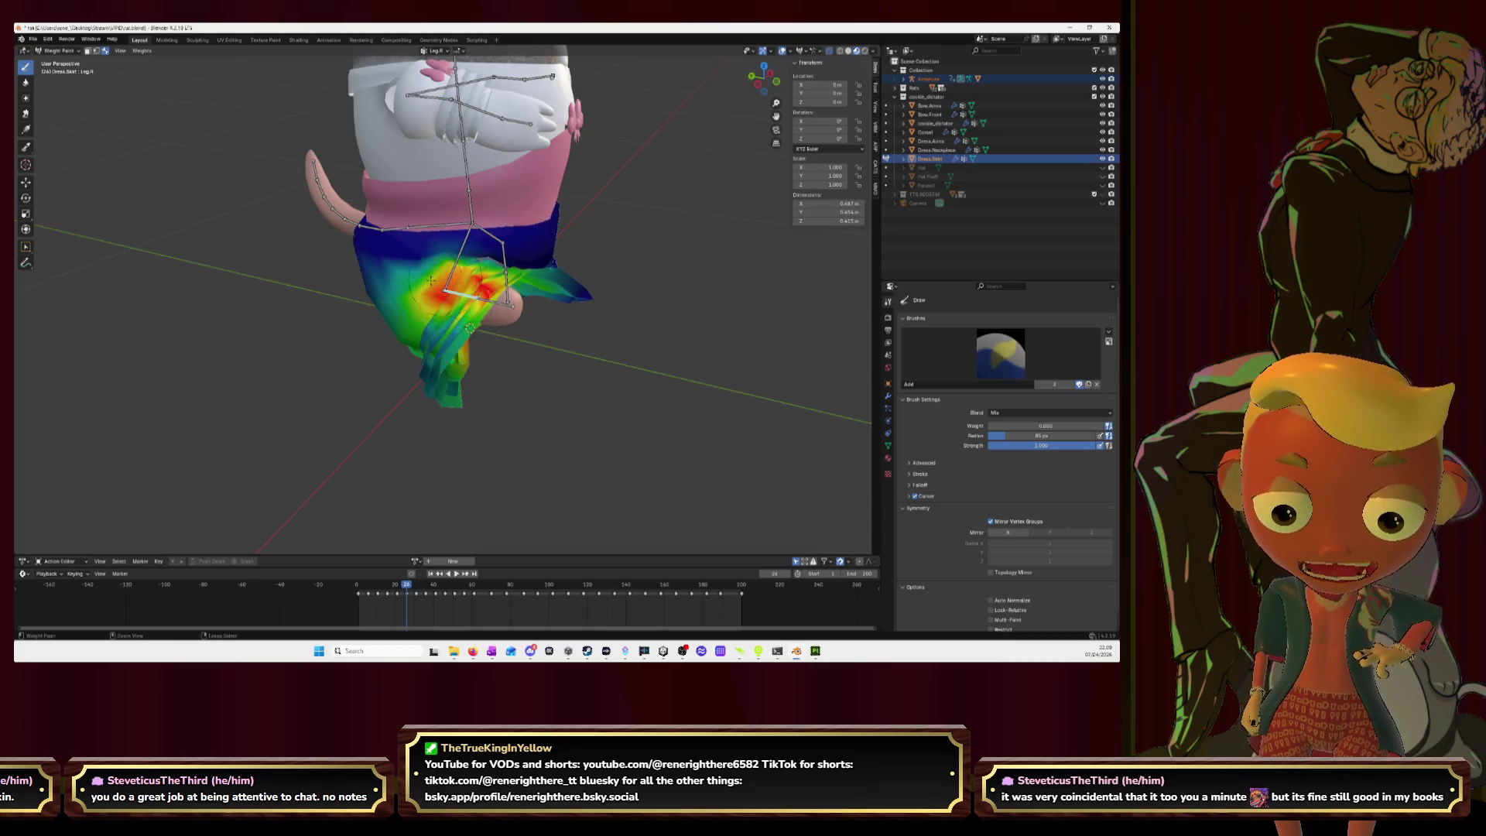
# Step: Blur the Leg.R.001 and Leg.R weights again, briefly leaving for a browser and returning
pyautogui.click(27, 83)
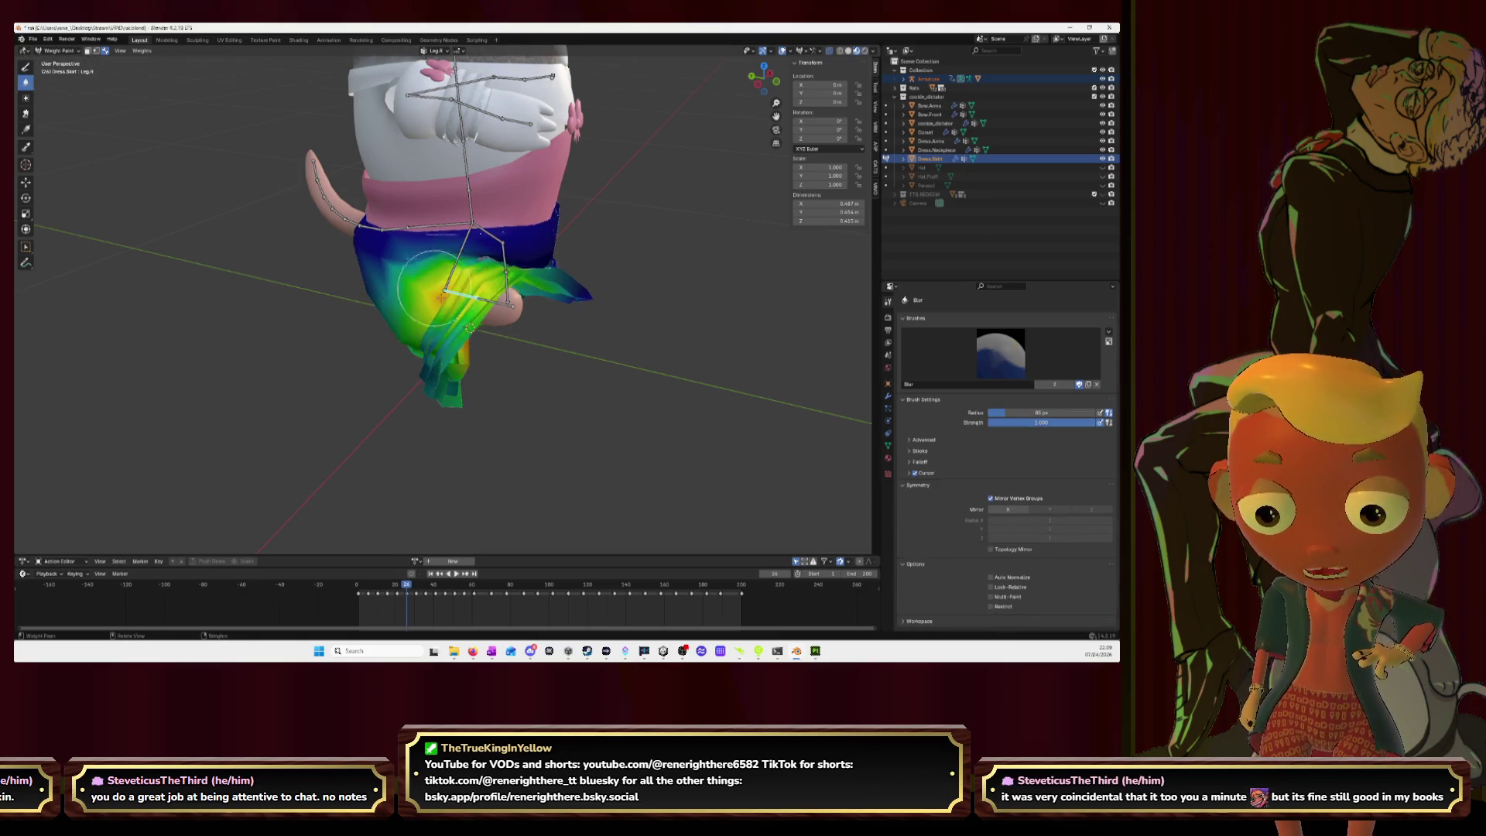
pyautogui.keyDown('ctrl'); pyautogui.click(469, 310); pyautogui.keyUp('ctrl')
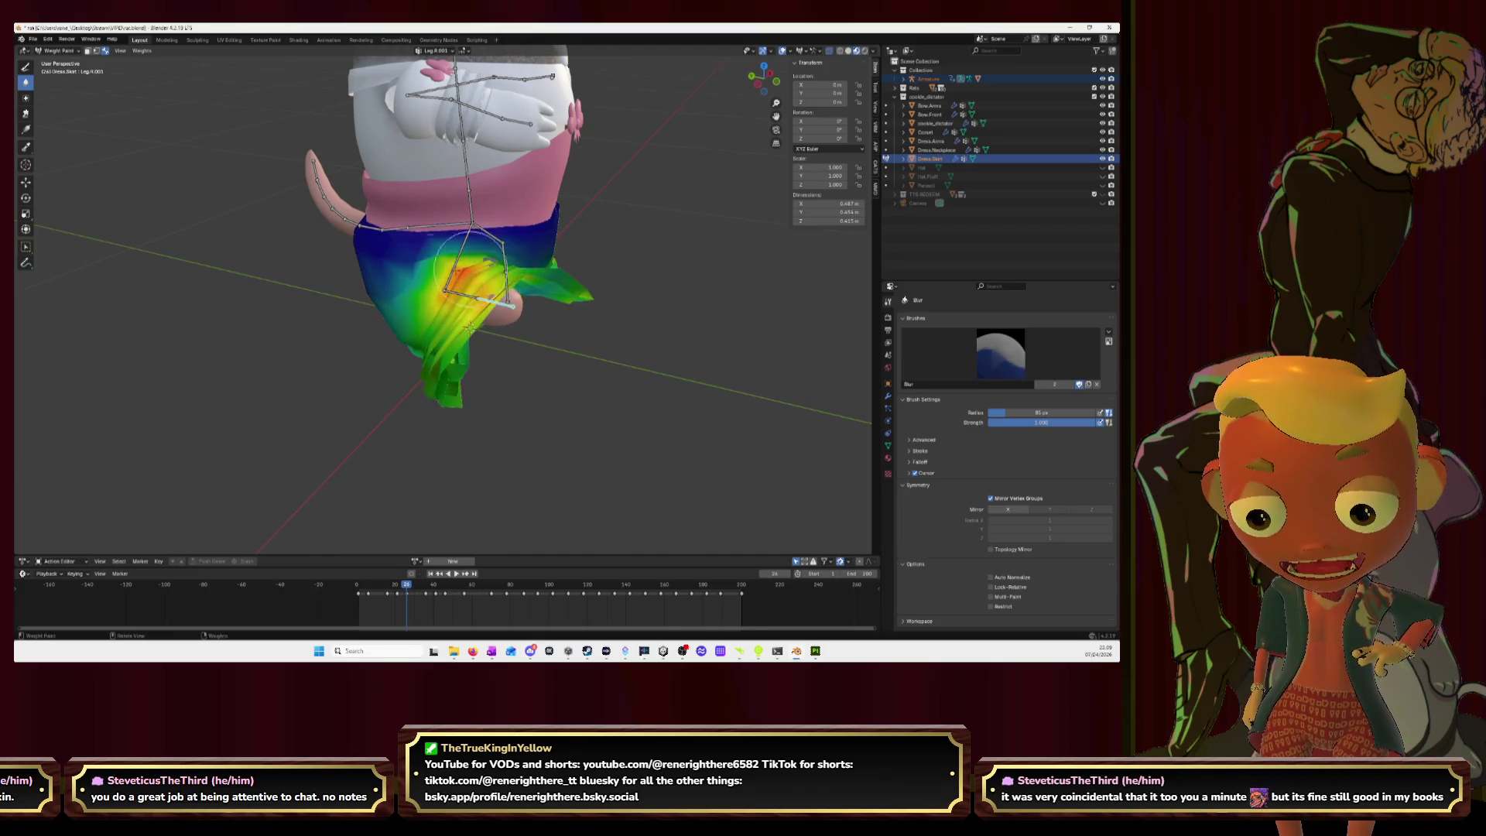
pyautogui.moveTo(521, 284); pyautogui.dragTo(413, 284, button='middle')
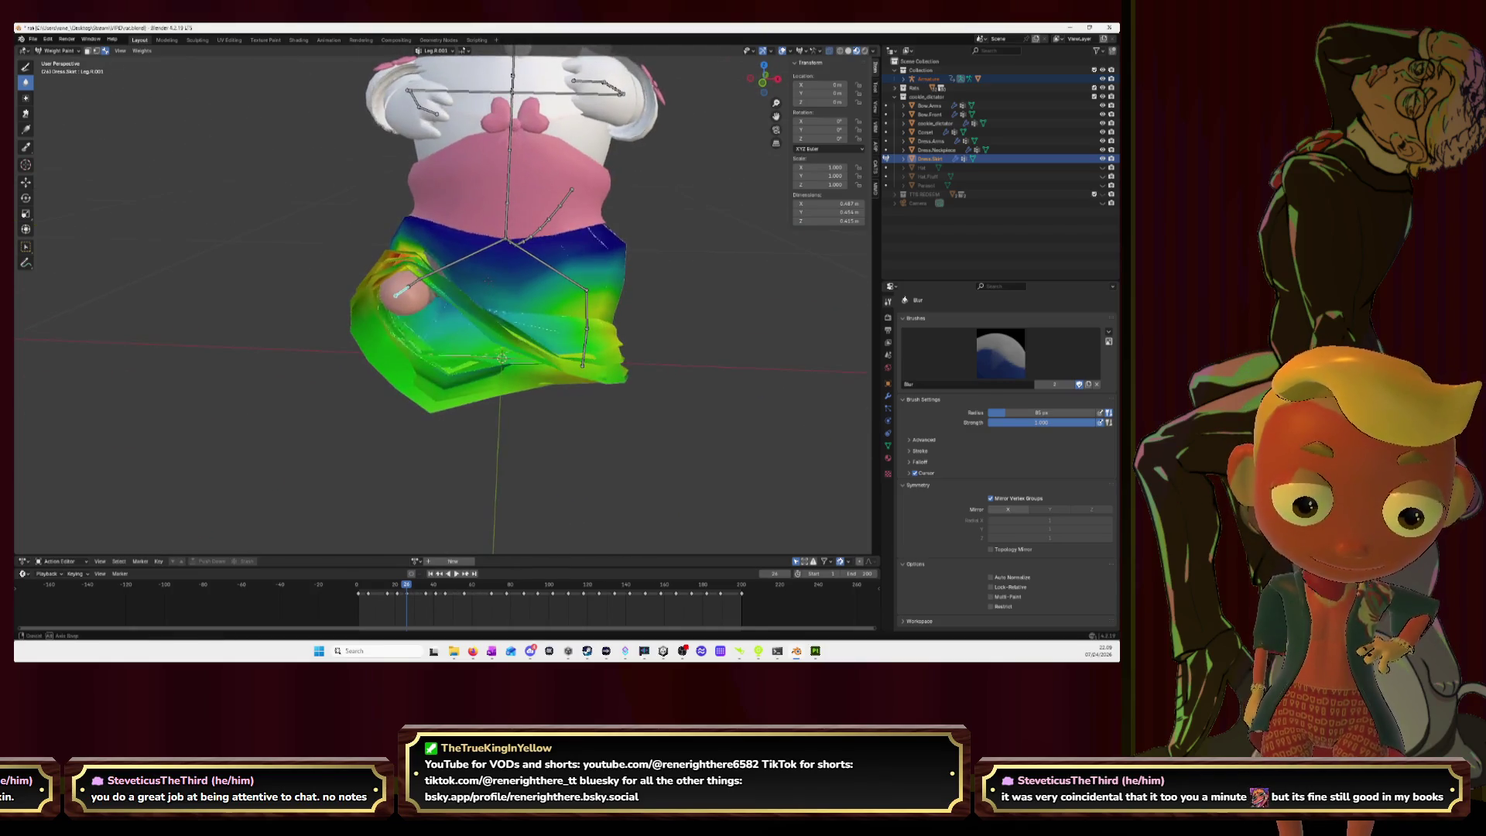
pyautogui.keyDown('ctrl'); pyautogui.click(404, 289); pyautogui.keyUp('ctrl')
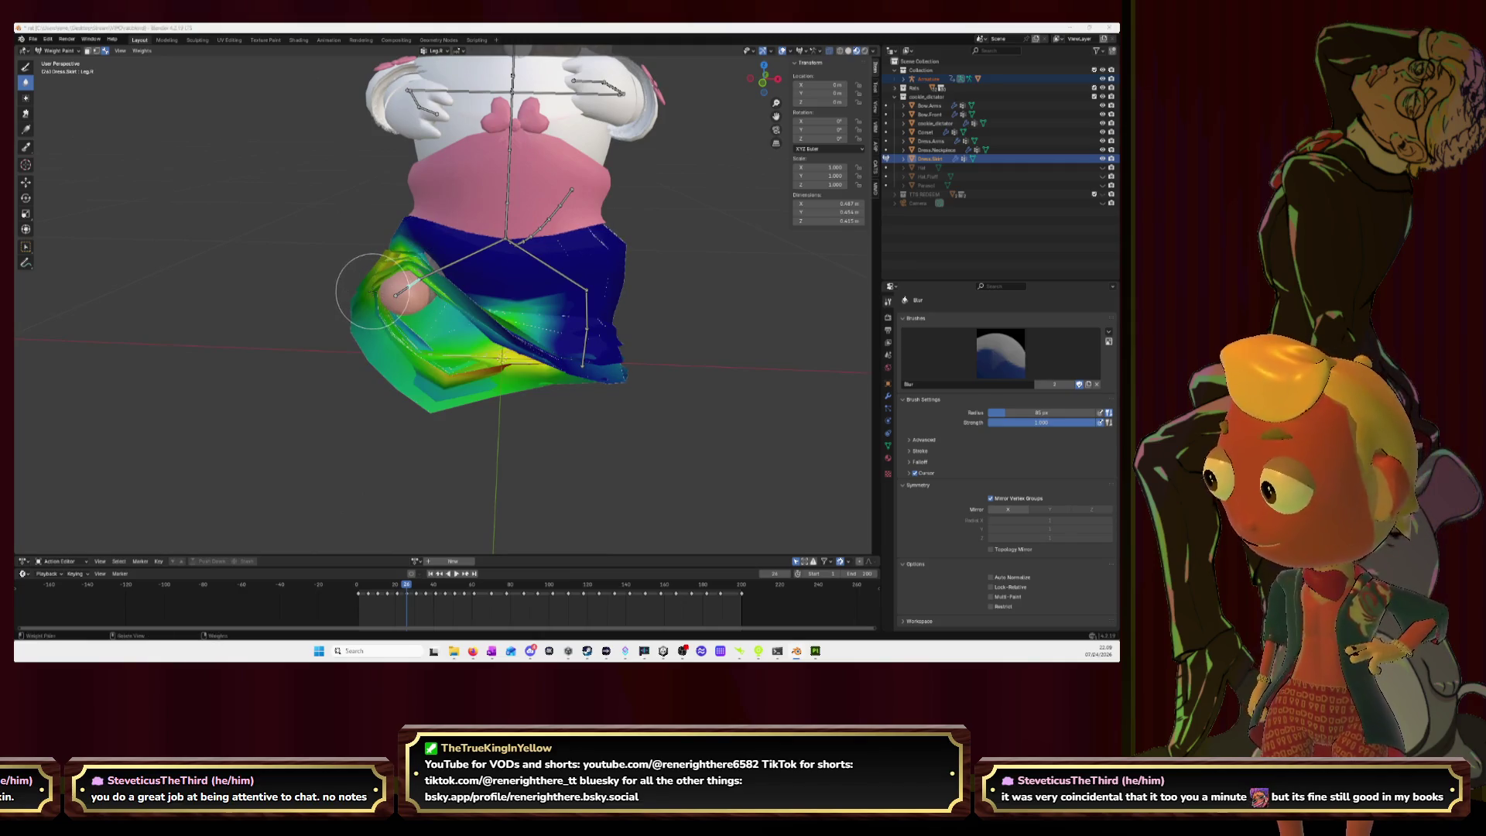
pyautogui.hotkey('alt', 'Tab')
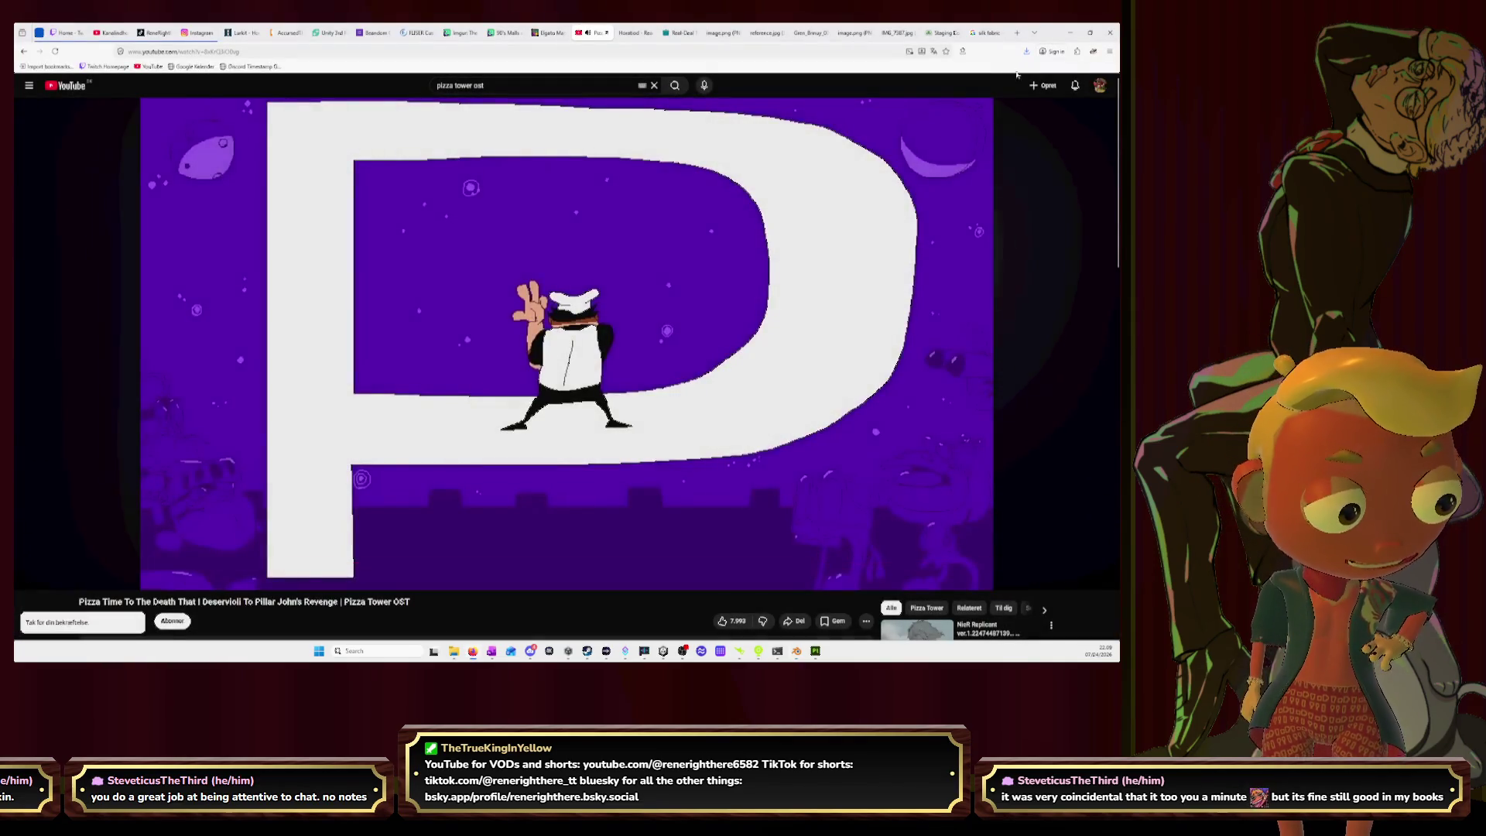
pyautogui.click(1070, 32)
pyautogui.moveTo(561, 224); pyautogui.dragTo(558, 290, button='middle')
# Step: Select Leg.R.001 with the Draw brush and step the animation back to frame 14
pyautogui.keyDown('ctrl'); pyautogui.click(426, 331); pyautogui.keyUp('ctrl')
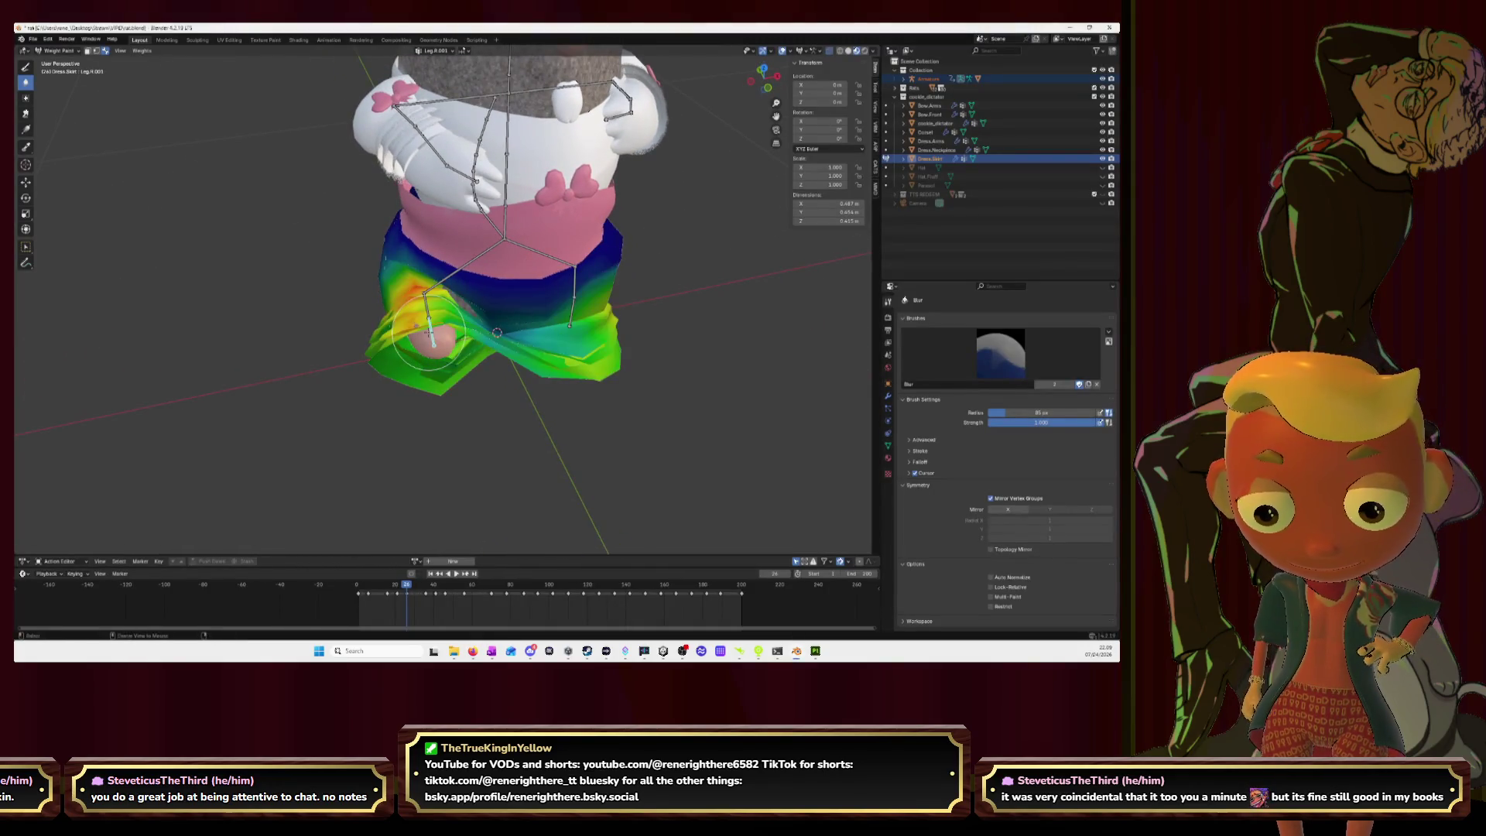
pyautogui.click(26, 66)
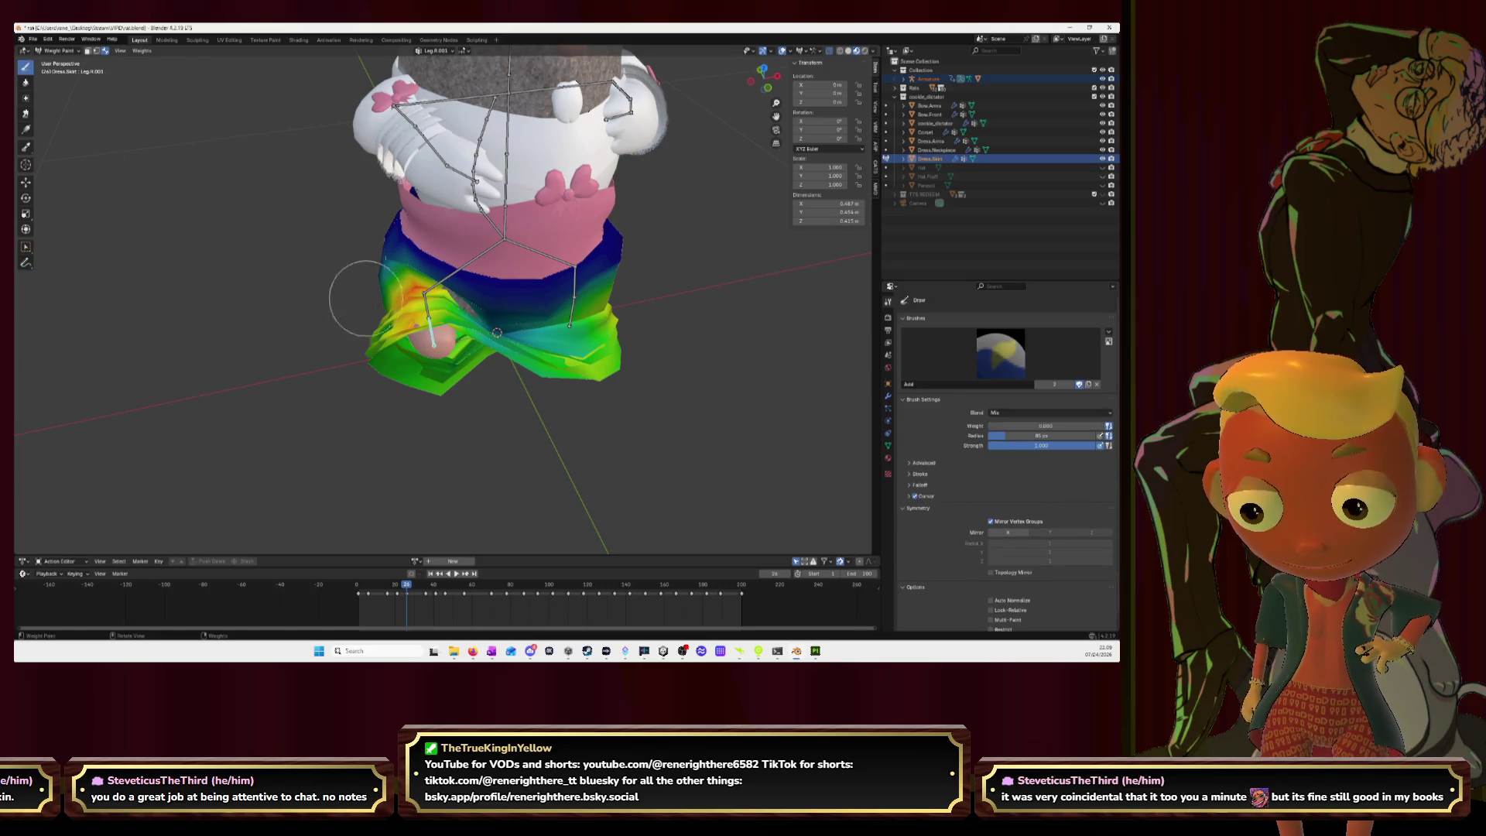
pyautogui.moveTo(437, 302); pyautogui.dragTo(484, 310, button='middle')
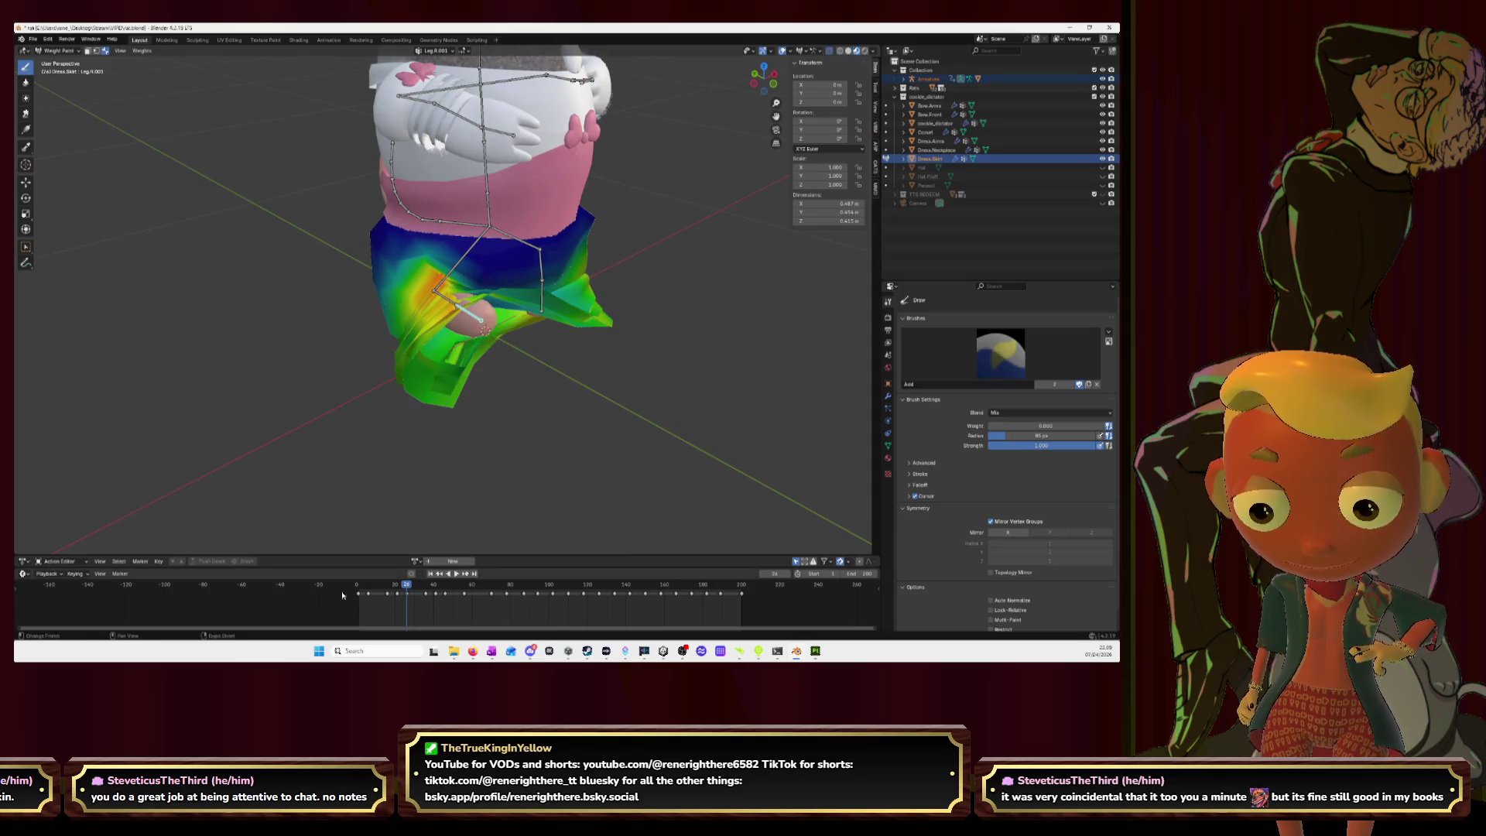
pyautogui.press('Left')
pyautogui.press('Left')
pyautogui.press('Left')
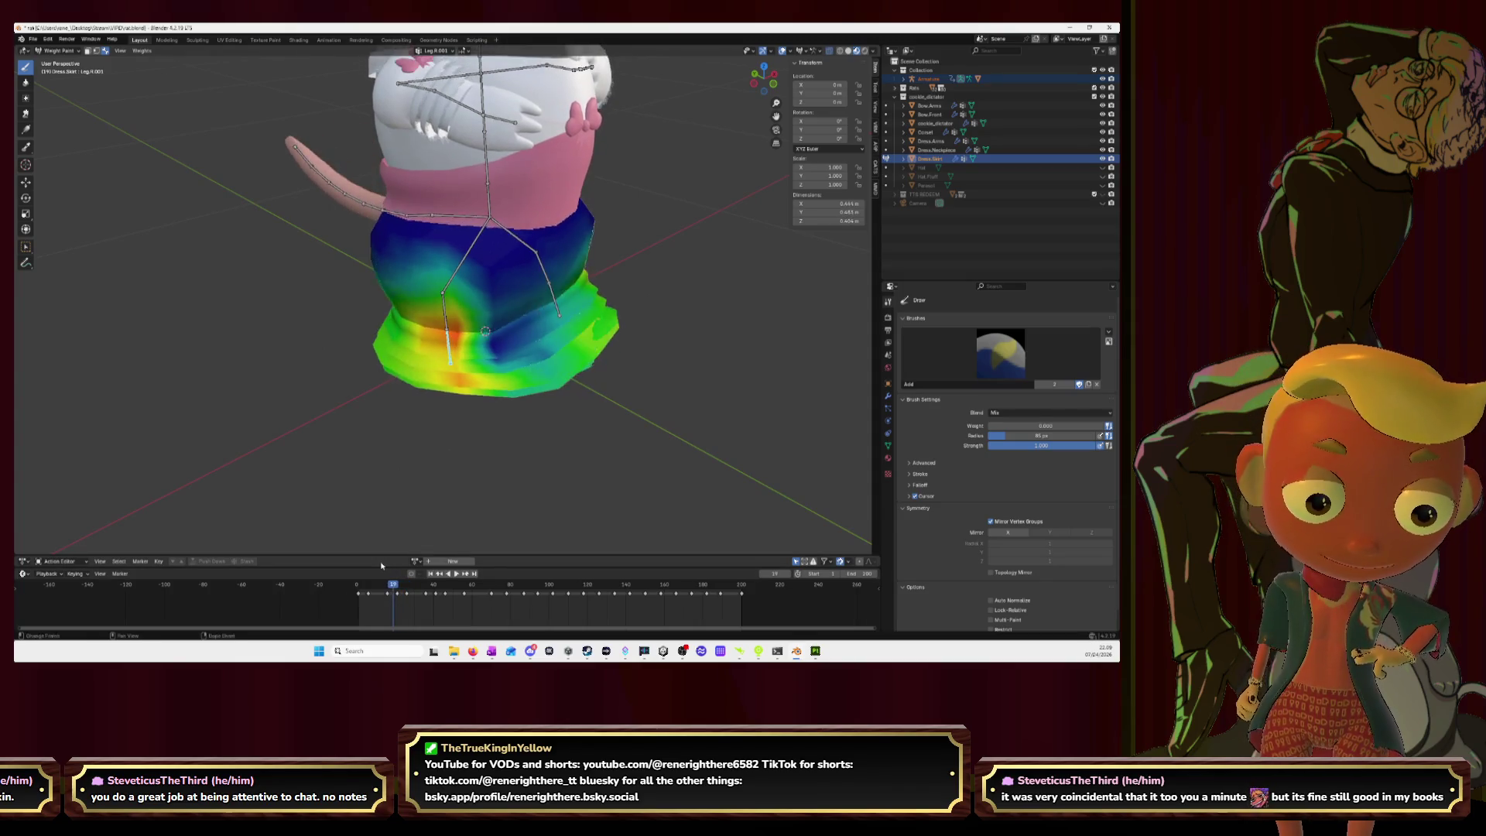
pyautogui.moveTo(534, 464)
pyautogui.mouseDown(button='middle')
pyautogui.moveTo(565, 433)
pyautogui.moveTo(556, 420)
pyautogui.mouseUp(button='middle')
pyautogui.press('Left')
pyautogui.press('Left')
pyautogui.press('Left')
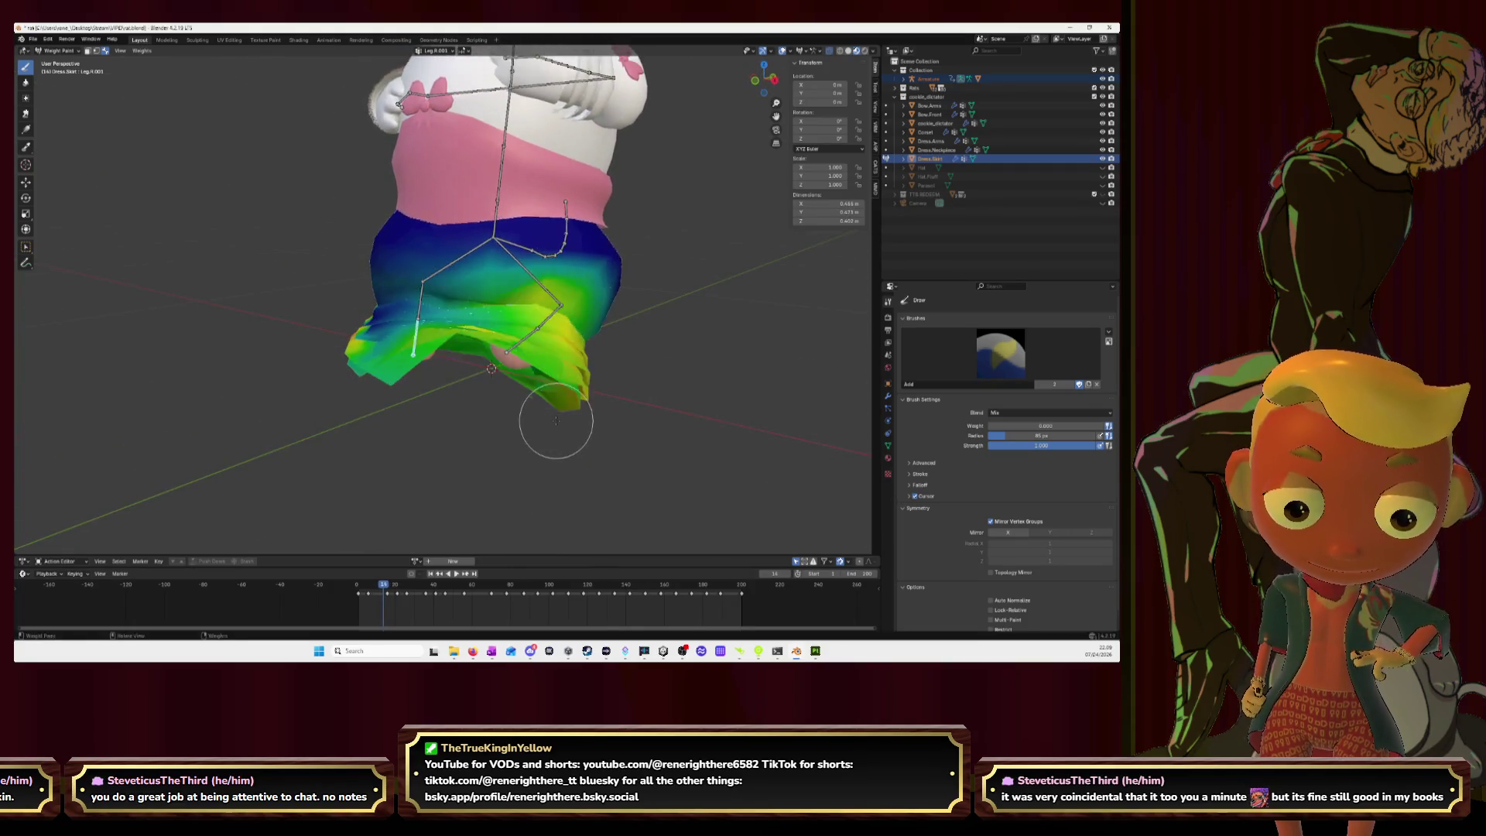
pyautogui.moveTo(462, 244); pyautogui.dragTo(519, 348, button='middle')
# Step: Cycle through the Leg.L.001, Leg.L, Hip.L, Leg.L and Leg.R.001 groups
pyautogui.keyDown('ctrl'); pyautogui.click(525, 367); pyautogui.keyUp('ctrl')
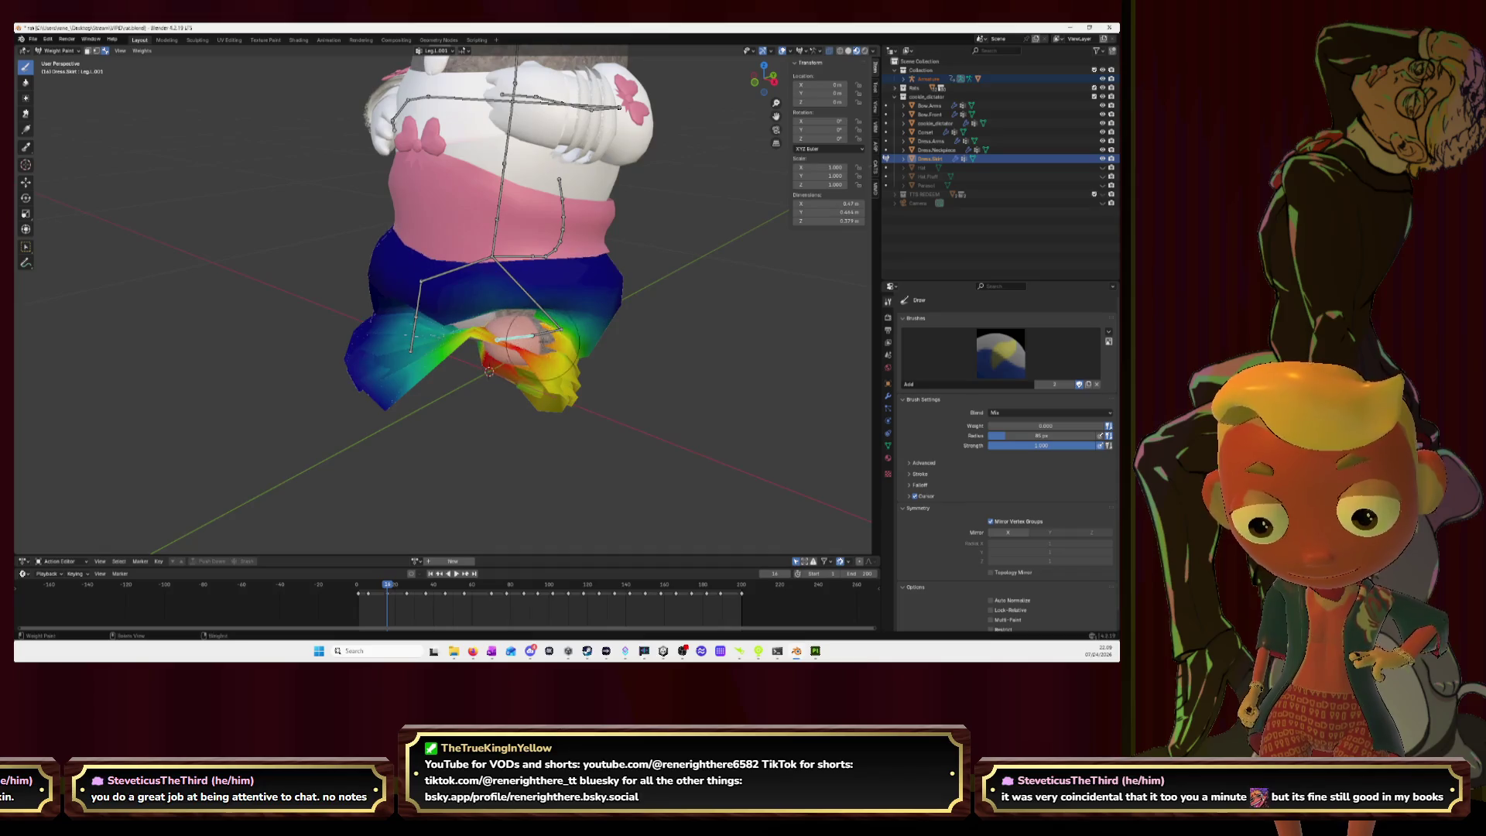
pyautogui.keyDown('ctrl'); pyautogui.click(521, 351); pyautogui.keyUp('ctrl')
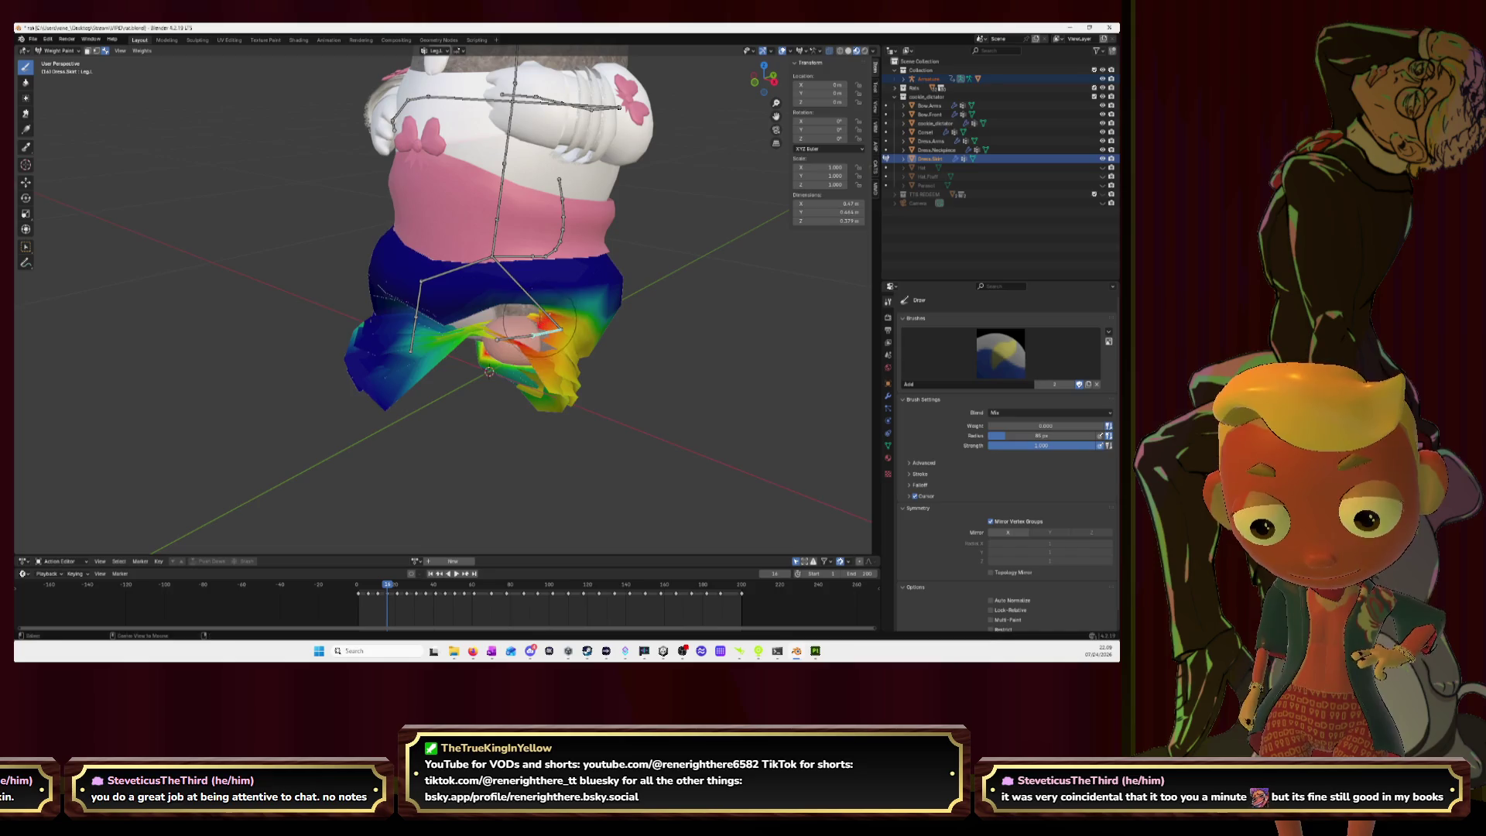
pyautogui.keyDown('ctrl'); pyautogui.click(529, 339); pyautogui.keyUp('ctrl')
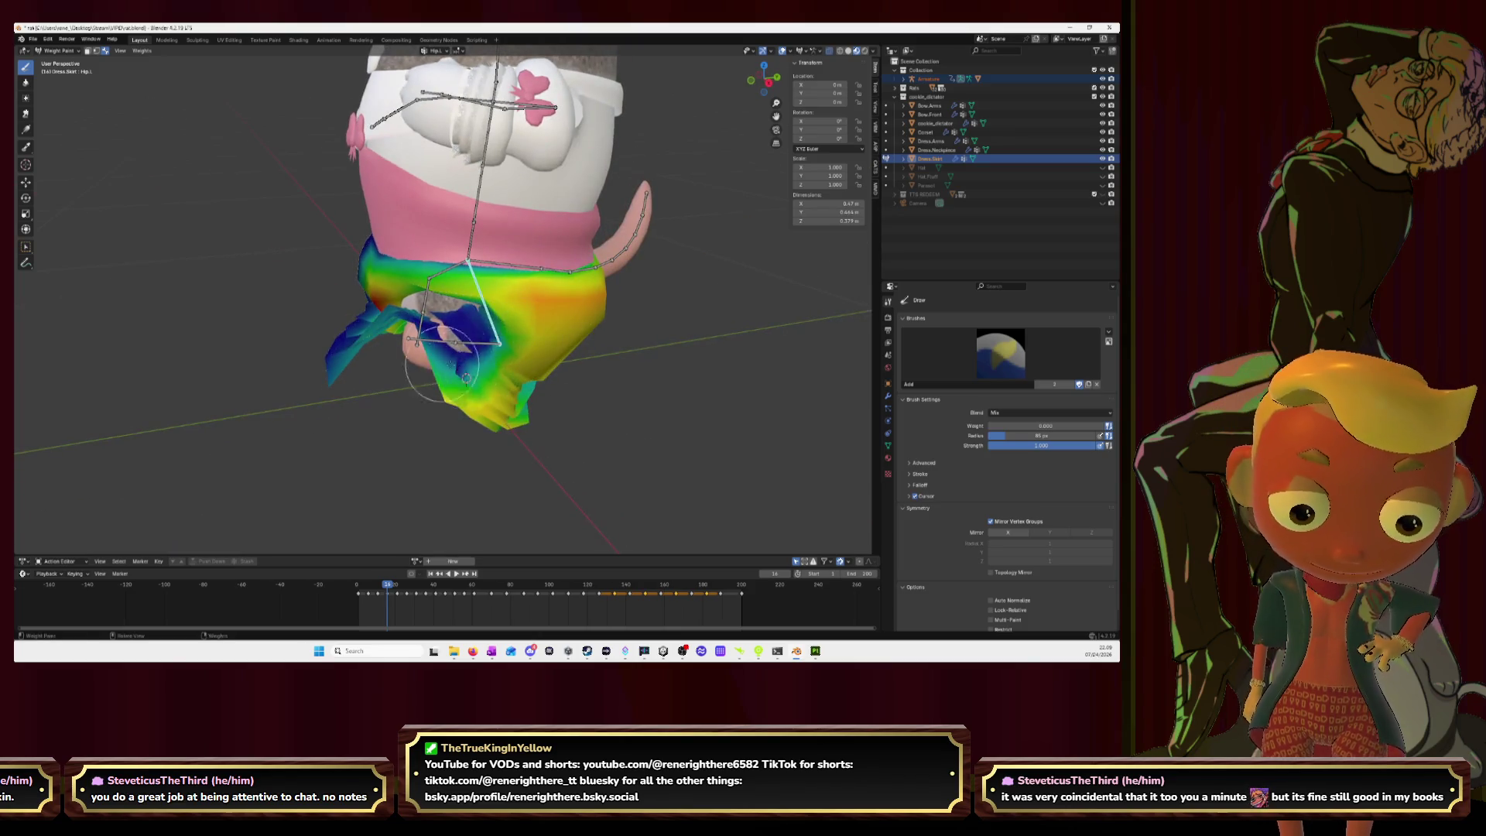
pyautogui.keyDown('ctrl'); pyautogui.click(465, 342); pyautogui.keyUp('ctrl')
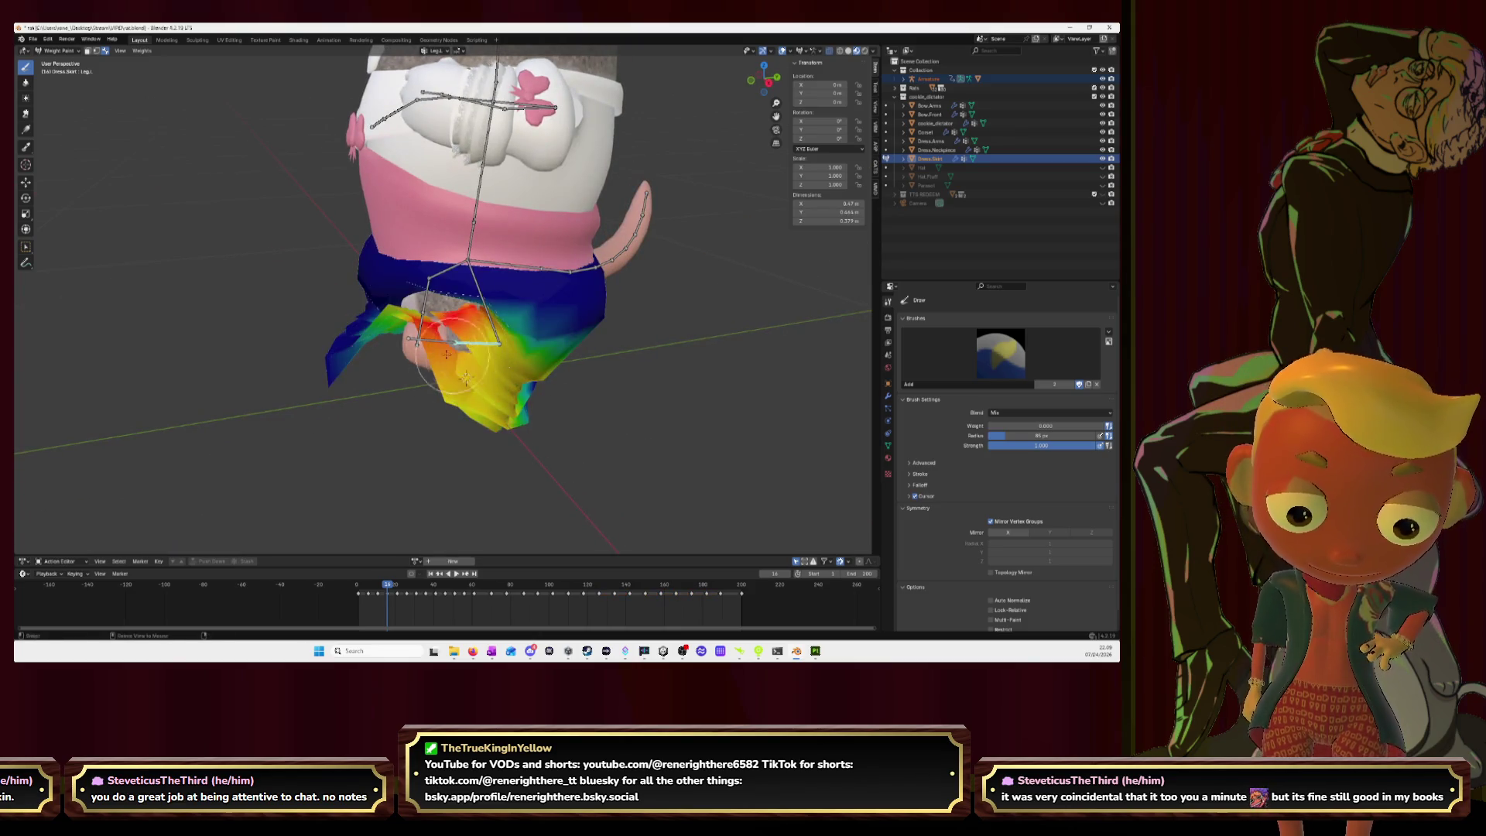
pyautogui.moveTo(496, 372); pyautogui.dragTo(433, 341, button='middle')
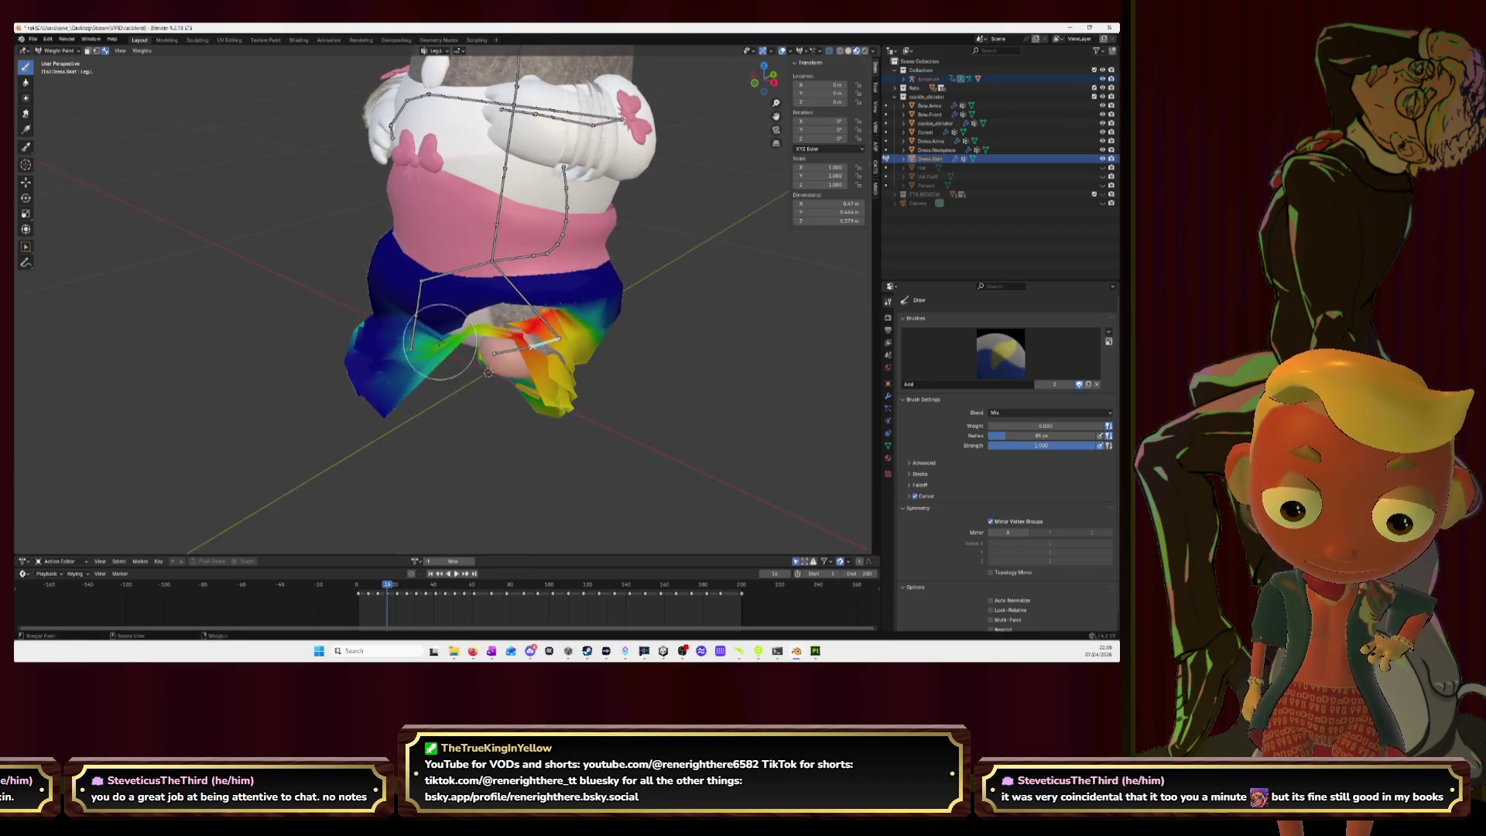
pyautogui.keyDown('ctrl'); pyautogui.click(415, 333); pyautogui.keyUp('ctrl')
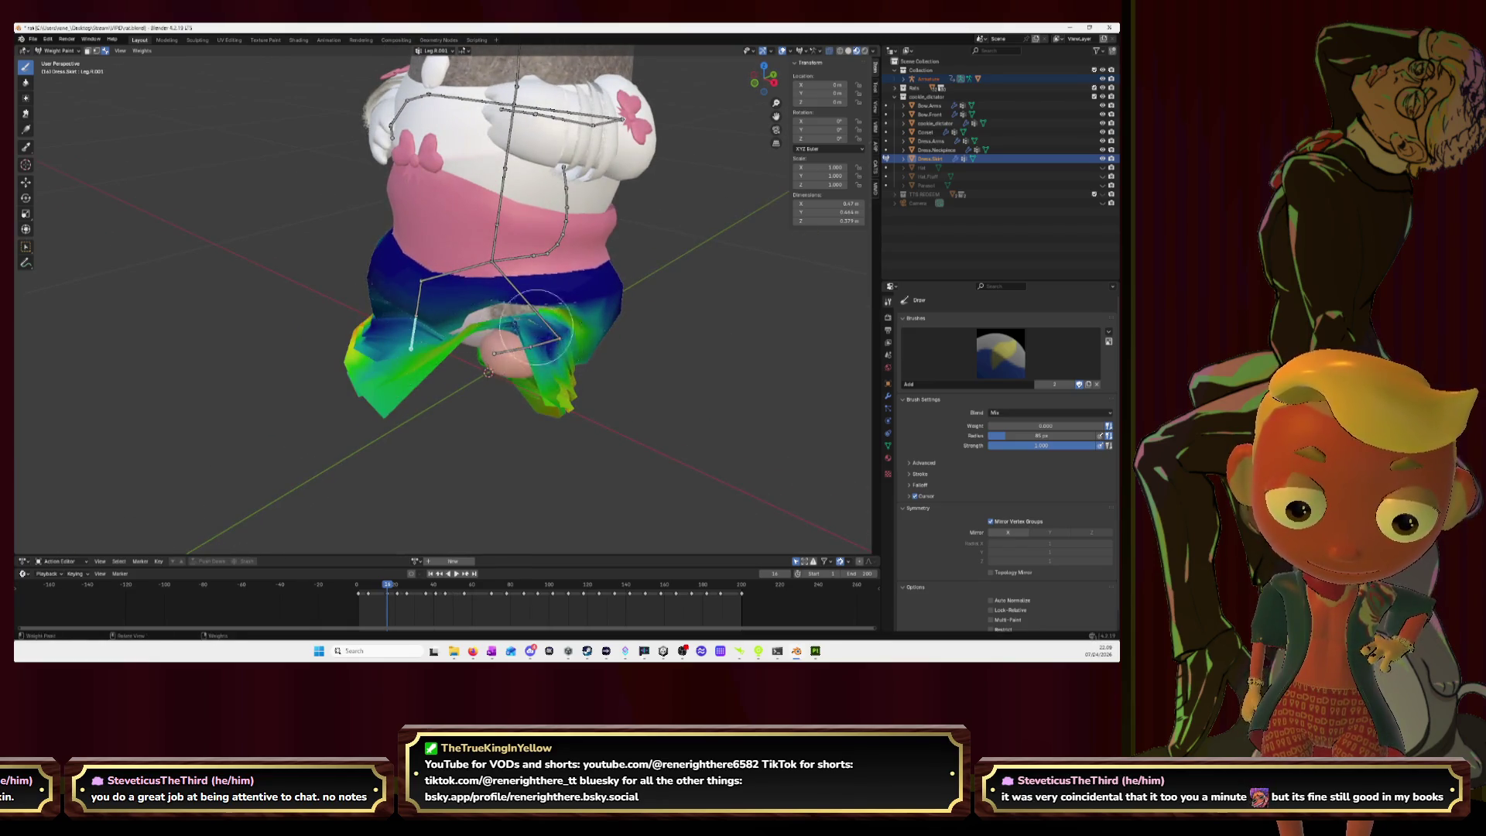
# Step: Pick Hip.L via Leg.R and Hip.R, and paint strong weight across the skirt's middle
pyautogui.keyDown('ctrl'); pyautogui.click(416, 305); pyautogui.keyUp('ctrl')
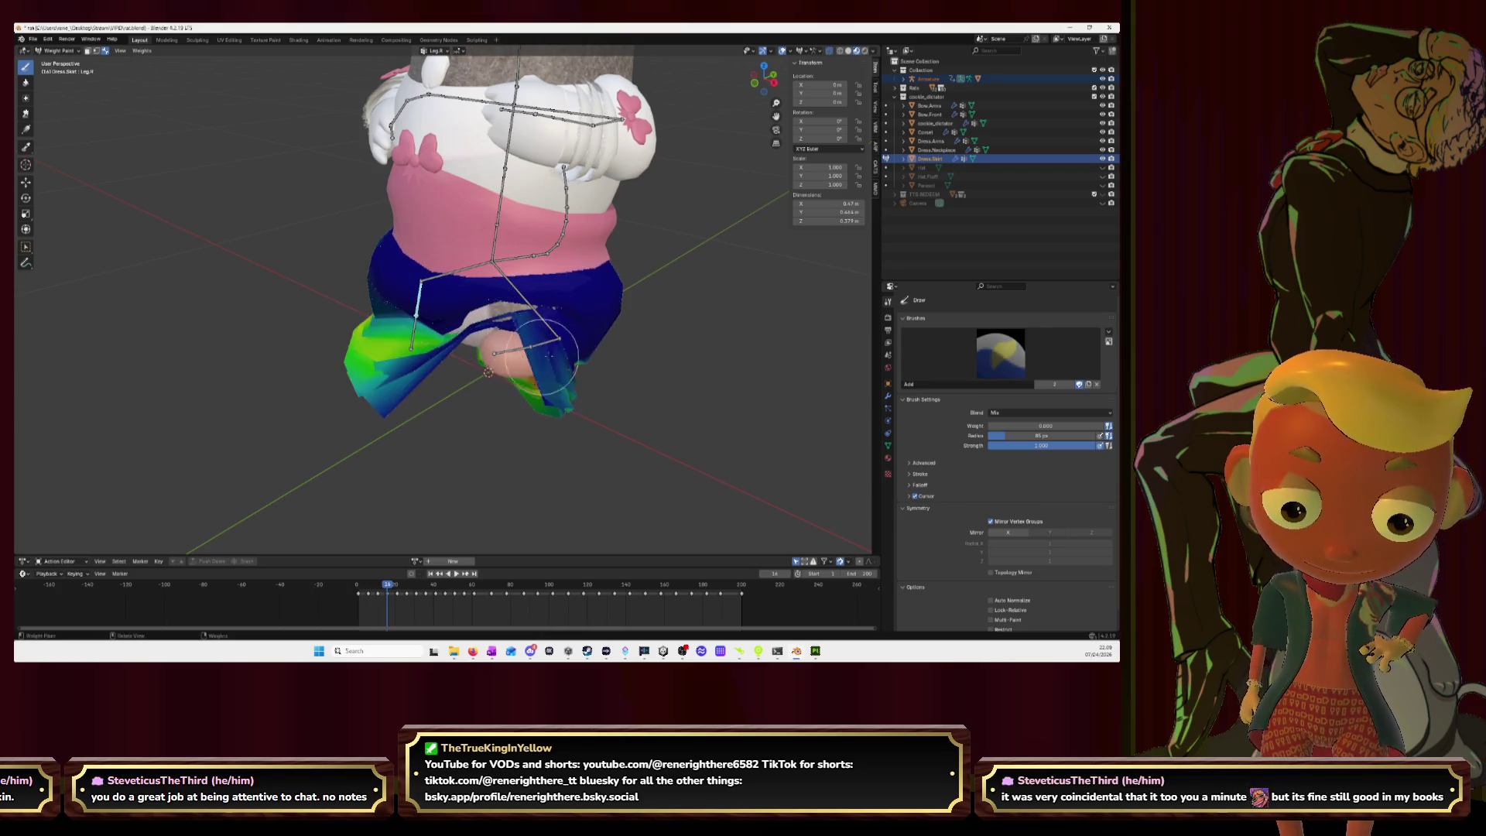
pyautogui.keyDown('ctrl'); pyautogui.click(525, 319); pyautogui.keyUp('ctrl')
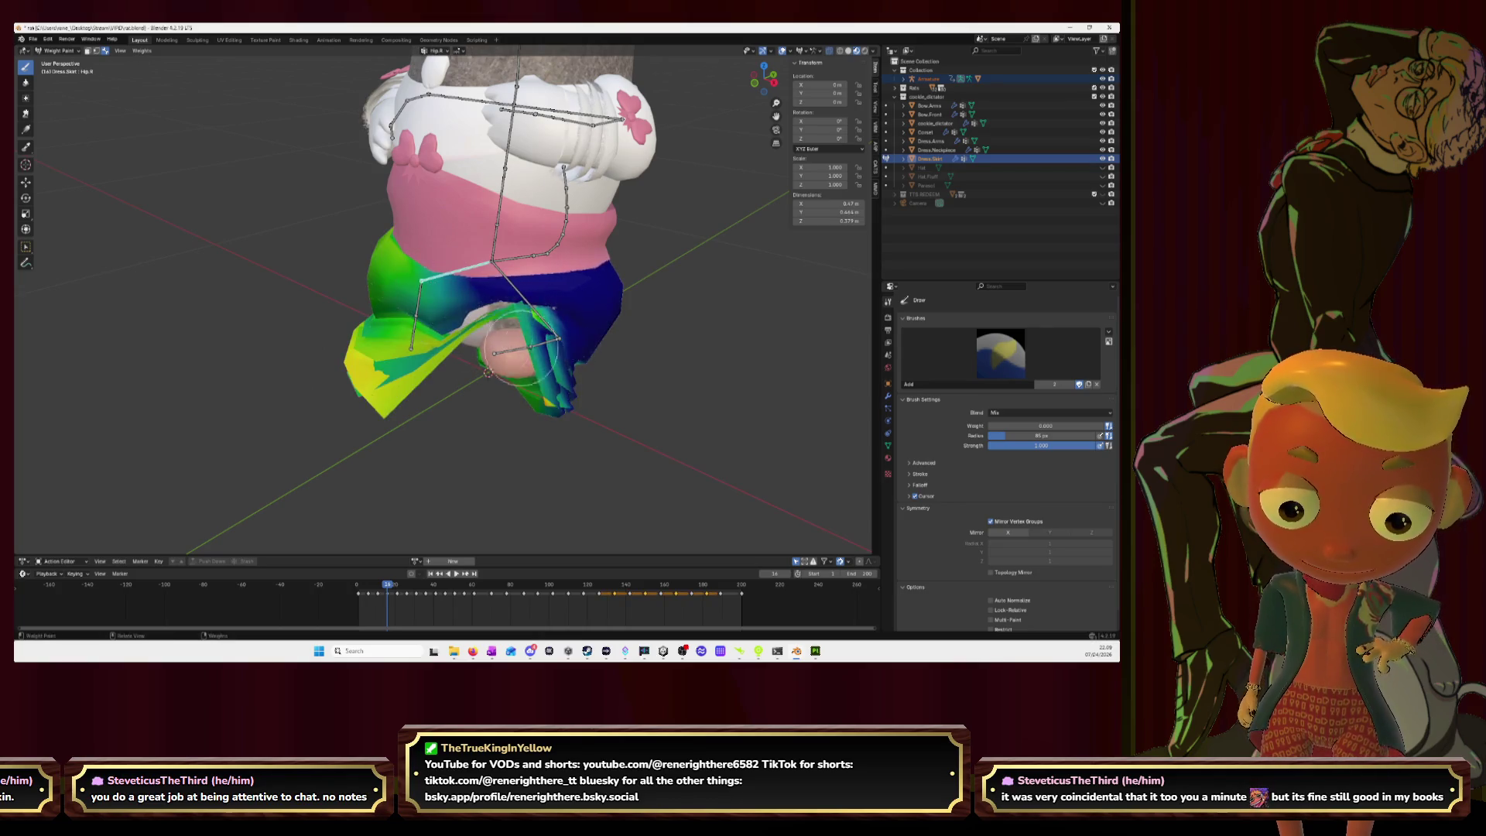
pyautogui.keyDown('ctrl'); pyautogui.click(508, 293); pyautogui.keyUp('ctrl')
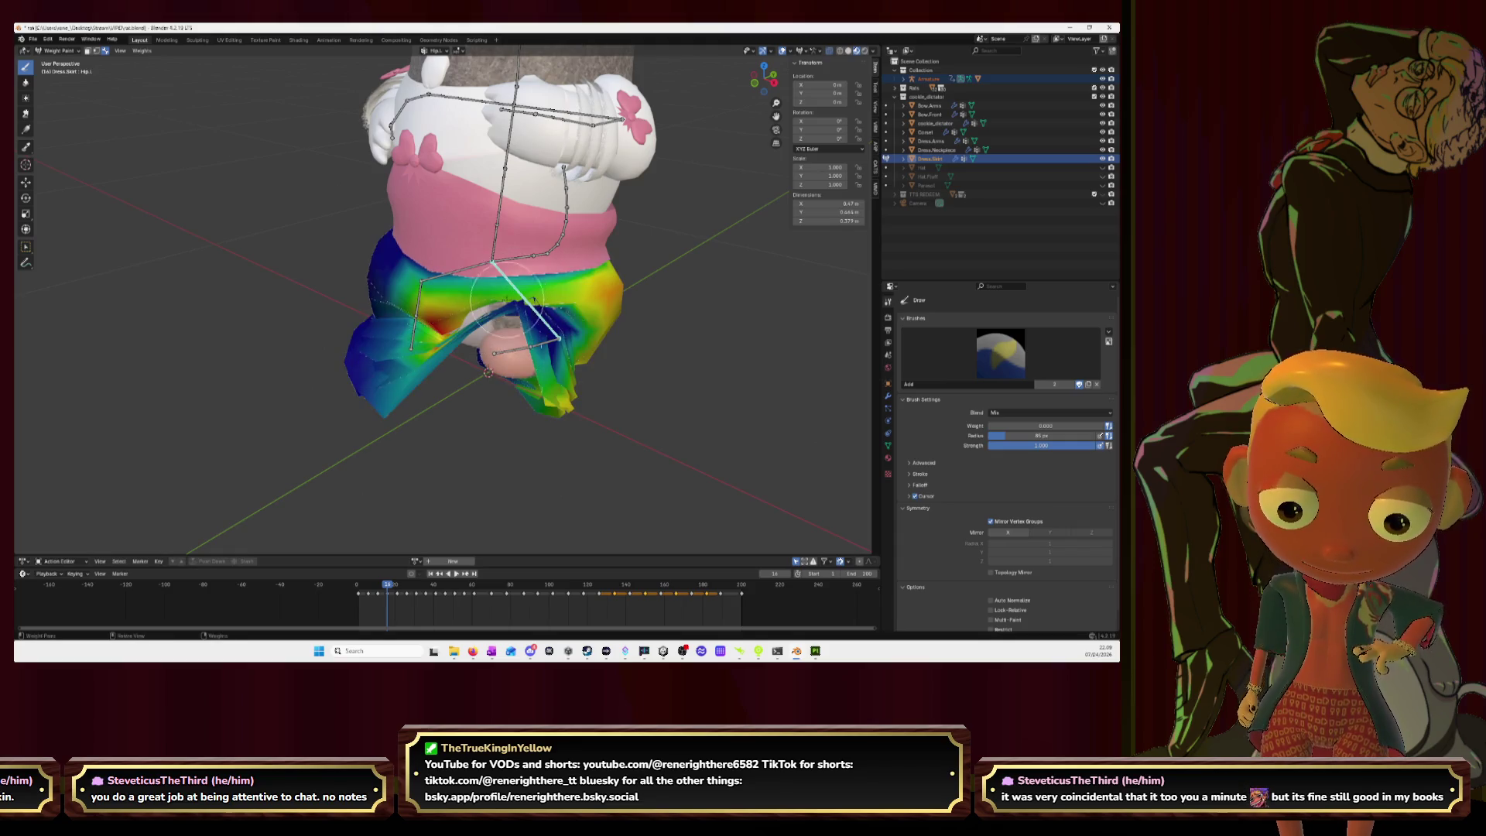
pyautogui.moveTo(491, 318); pyautogui.dragTo(508, 325)
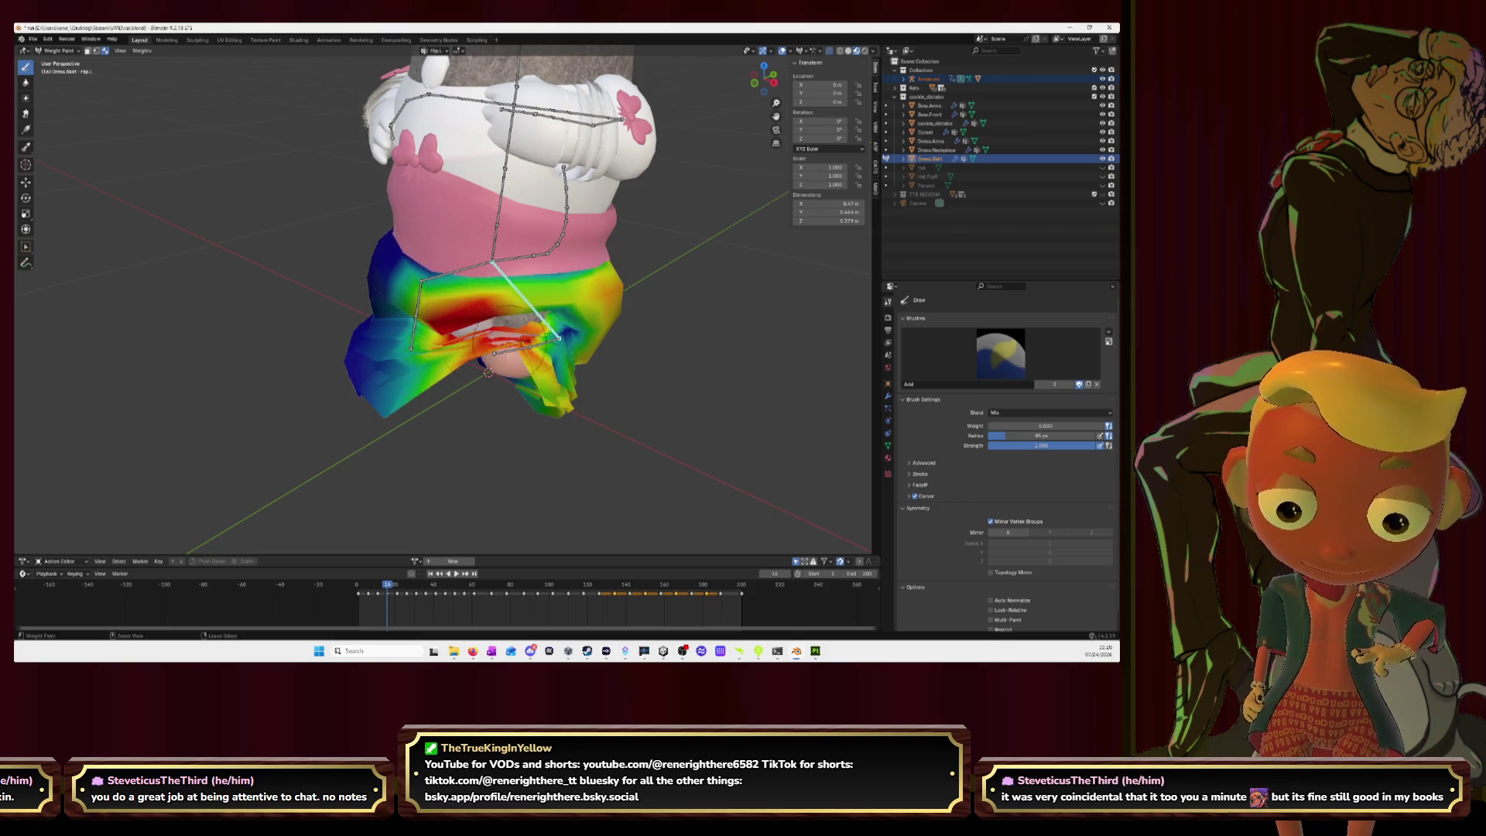
pyautogui.moveTo(487, 372); pyautogui.dragTo(502, 360, button='middle')
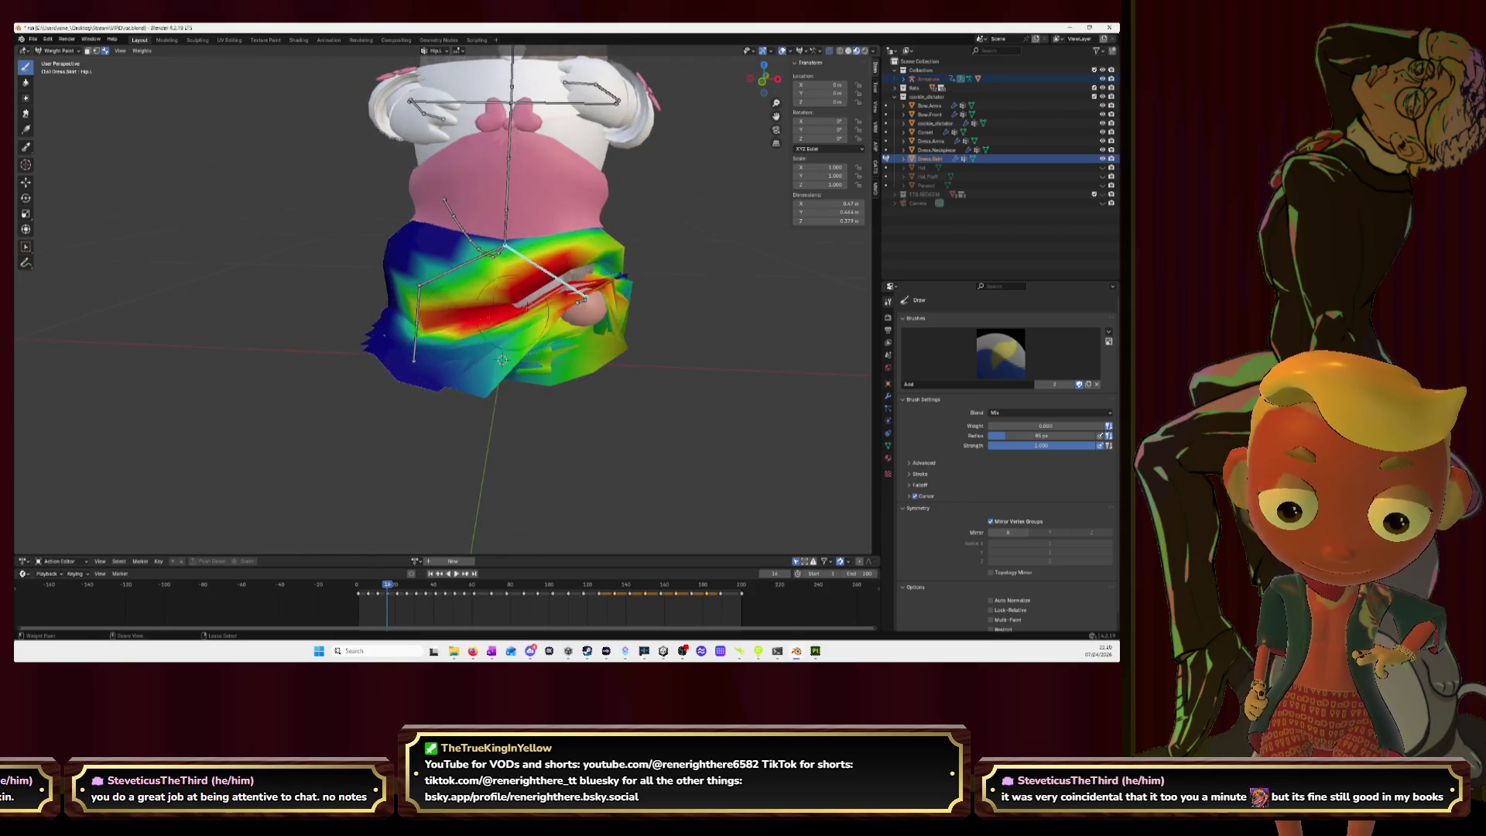
# Step: Blur the Hip.L red band, the Leg.L weights around the skirt gap, and Leg.L.001
pyautogui.click(25, 82)
pyautogui.moveTo(528, 295); pyautogui.dragTo(551, 289)
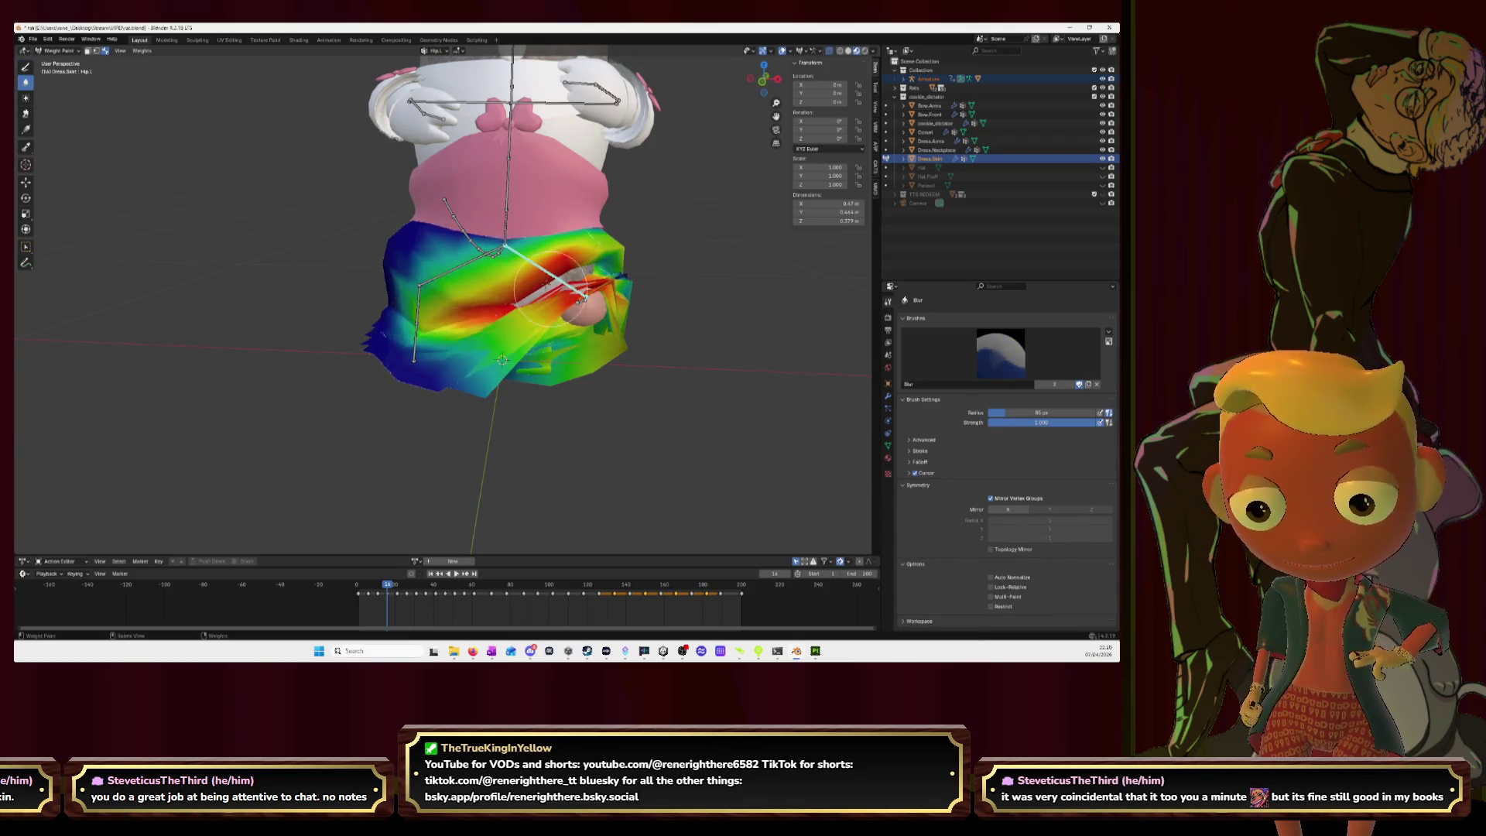
pyautogui.moveTo(556, 282); pyautogui.dragTo(598, 352, button='middle')
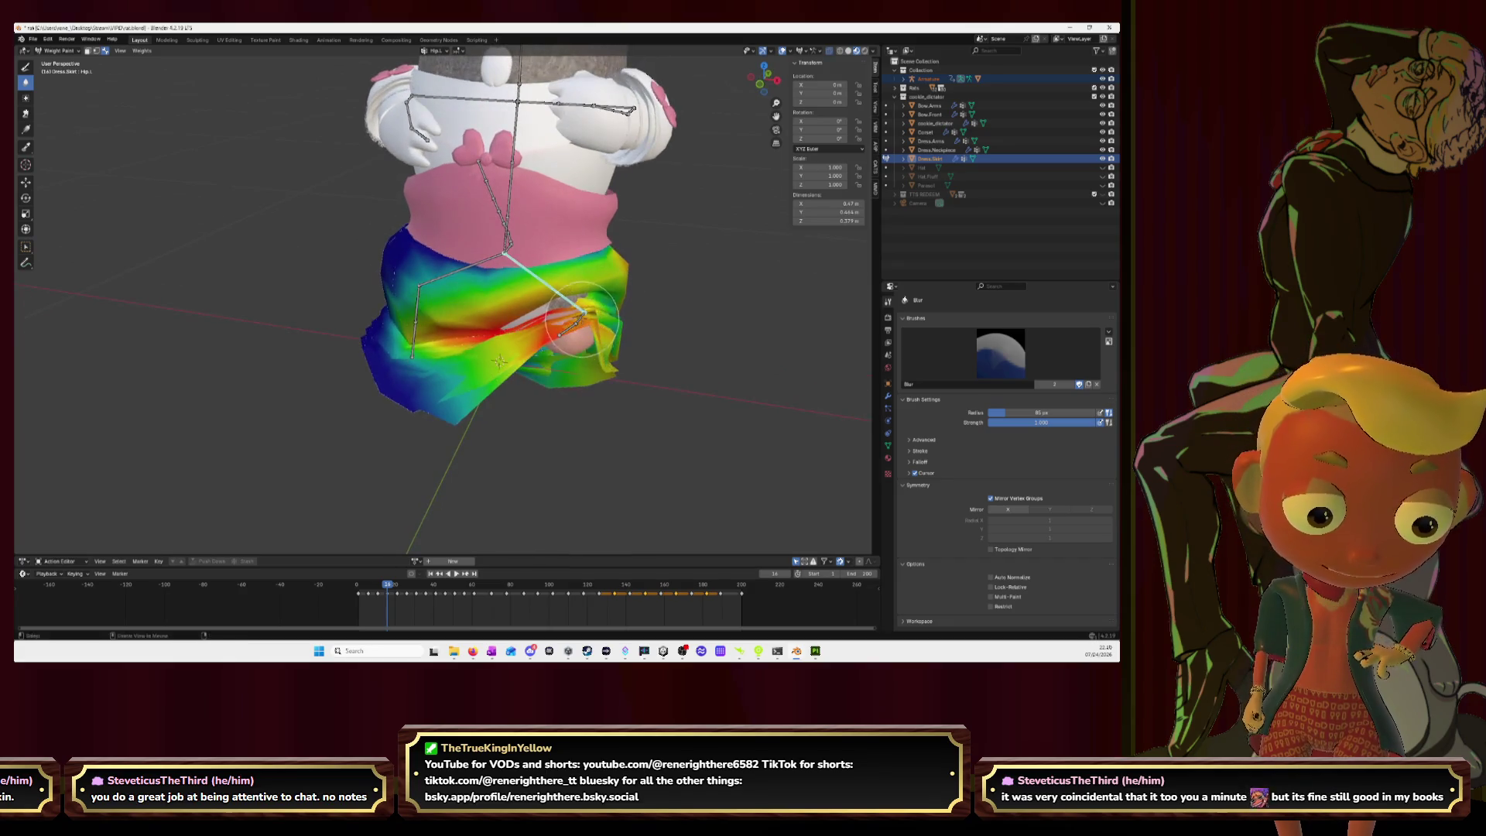
pyautogui.keyDown('ctrl'); pyautogui.click(599, 357); pyautogui.keyUp('ctrl')
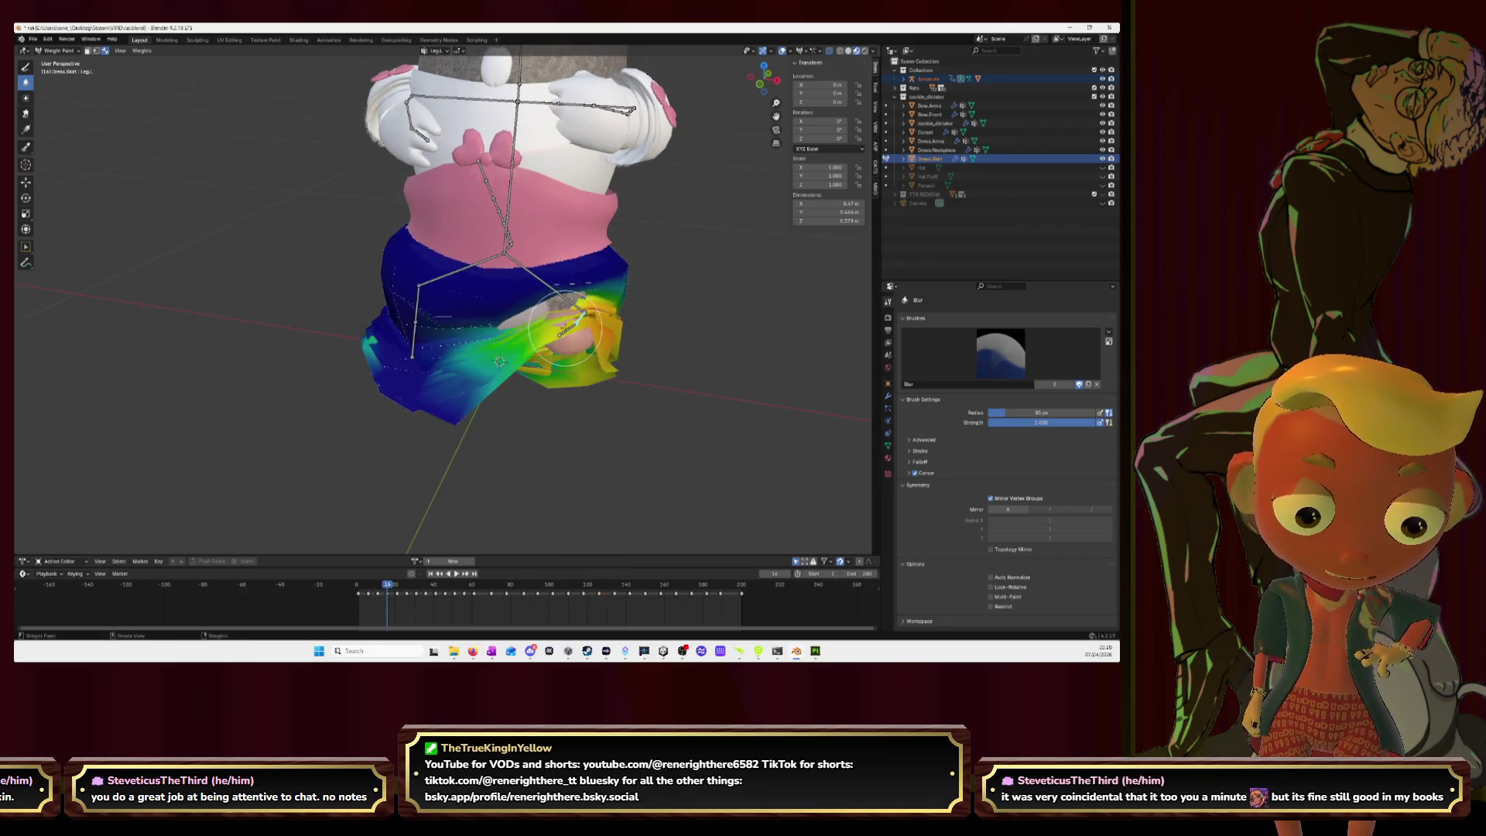
pyautogui.moveTo(538, 308); pyautogui.dragTo(609, 375)
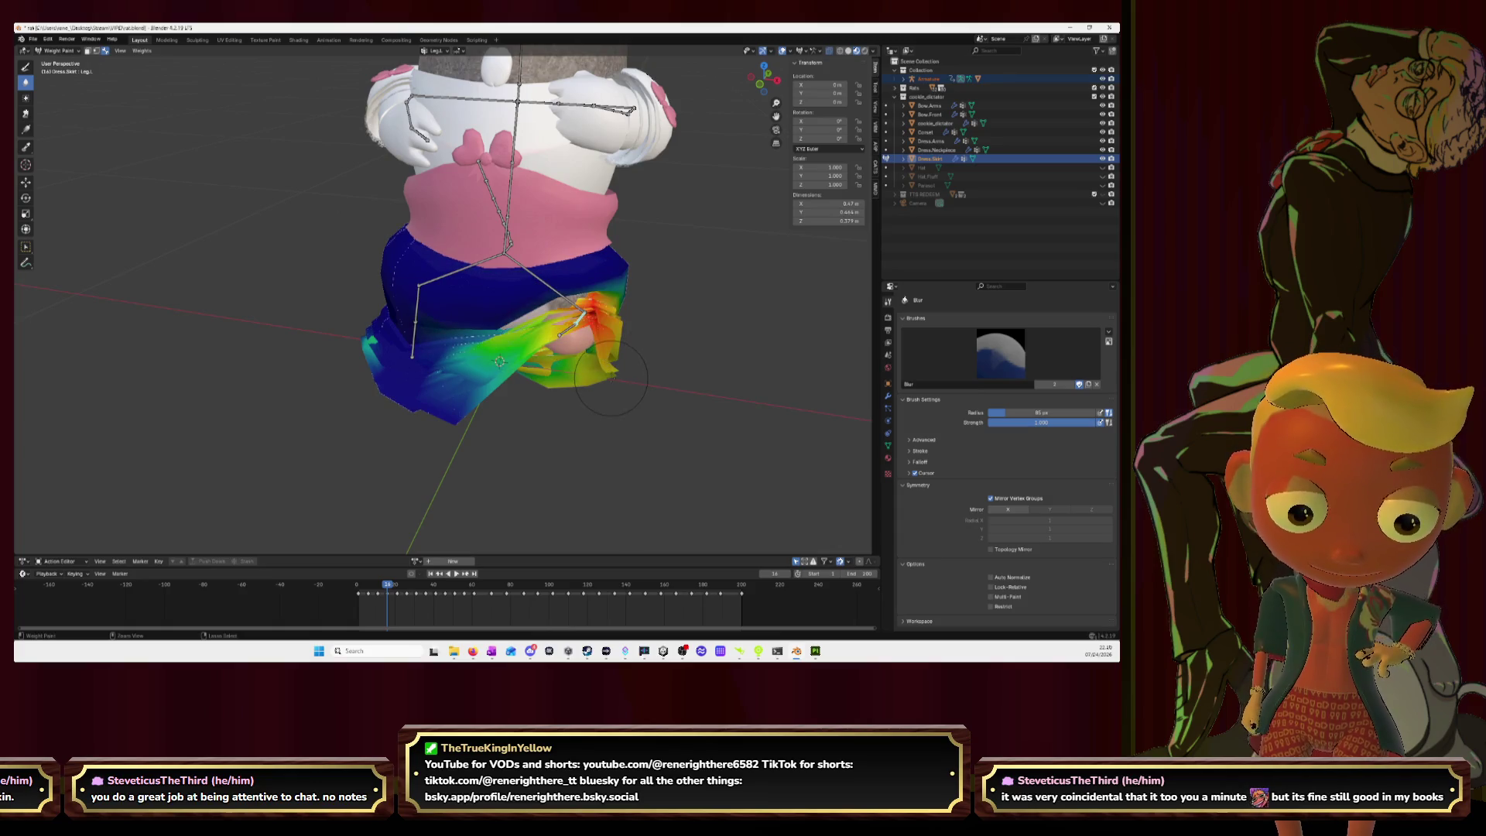
pyautogui.keyDown('ctrl'); pyautogui.click(570, 348); pyautogui.keyUp('ctrl')
pyautogui.moveTo(546, 340)
pyautogui.mouseDown()
pyautogui.moveTo(533, 308)
pyautogui.moveTo(561, 348)
pyautogui.mouseUp()
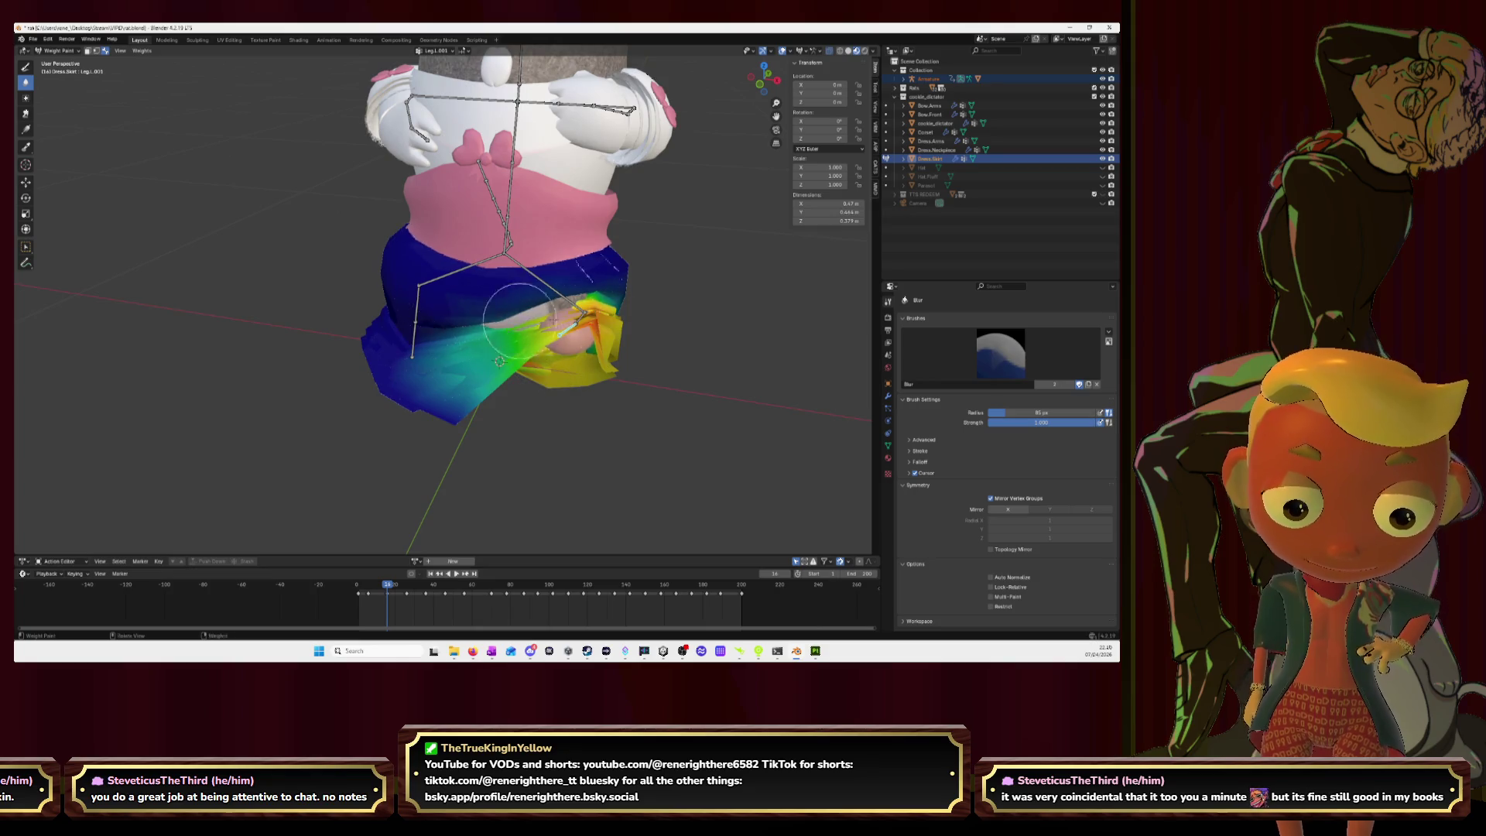
# Step: Blur the Hip.L weights across the skirt again, then select Leg.R.001 and return to Draw
pyautogui.keyDown('ctrl'); pyautogui.click(506, 328); pyautogui.keyUp('ctrl')
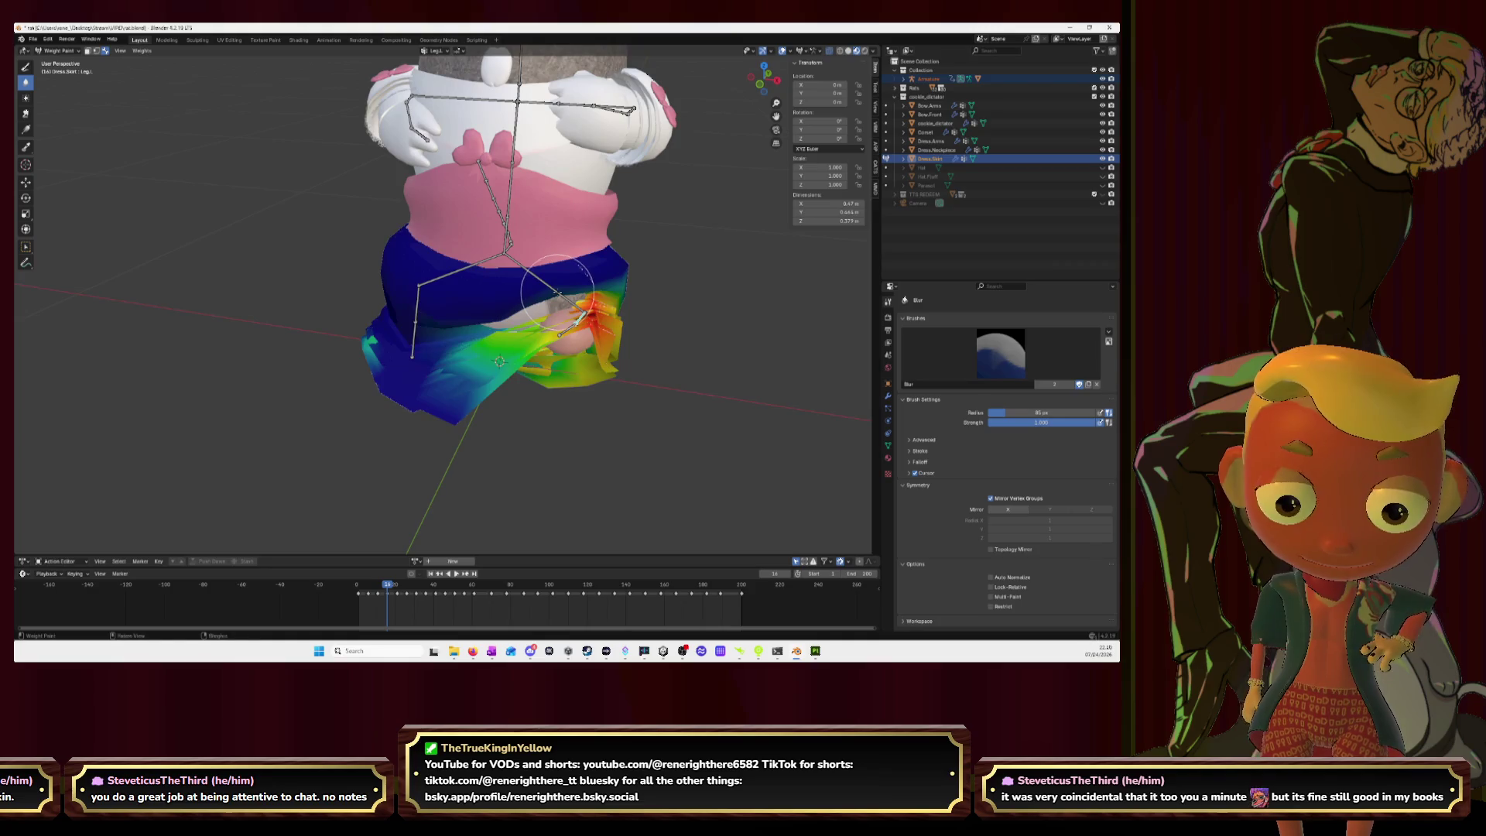
pyautogui.keyDown('ctrl'); pyautogui.click(504, 324); pyautogui.keyUp('ctrl')
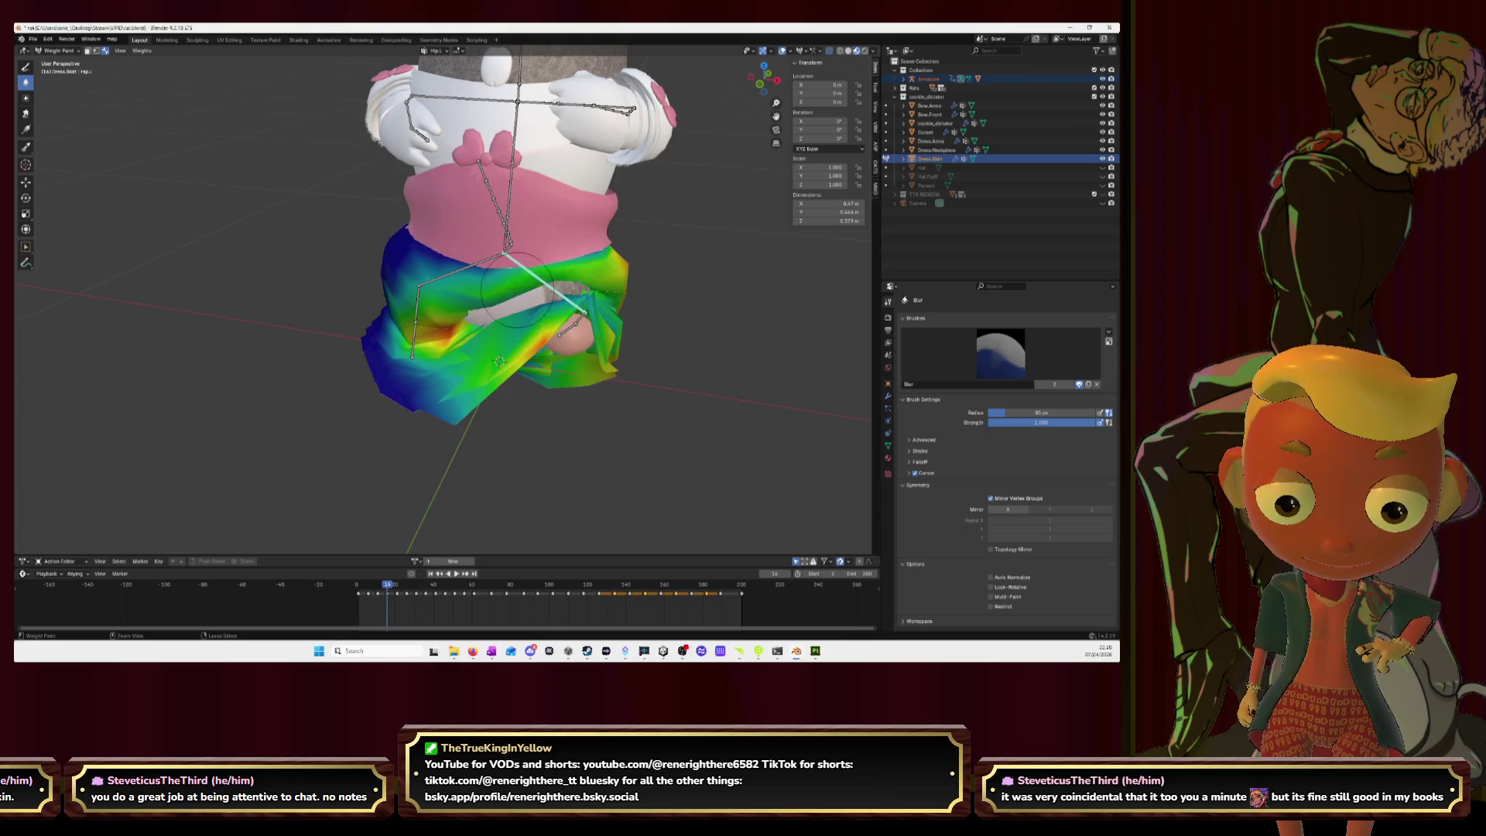
pyautogui.moveTo(594, 293); pyautogui.dragTo(539, 320)
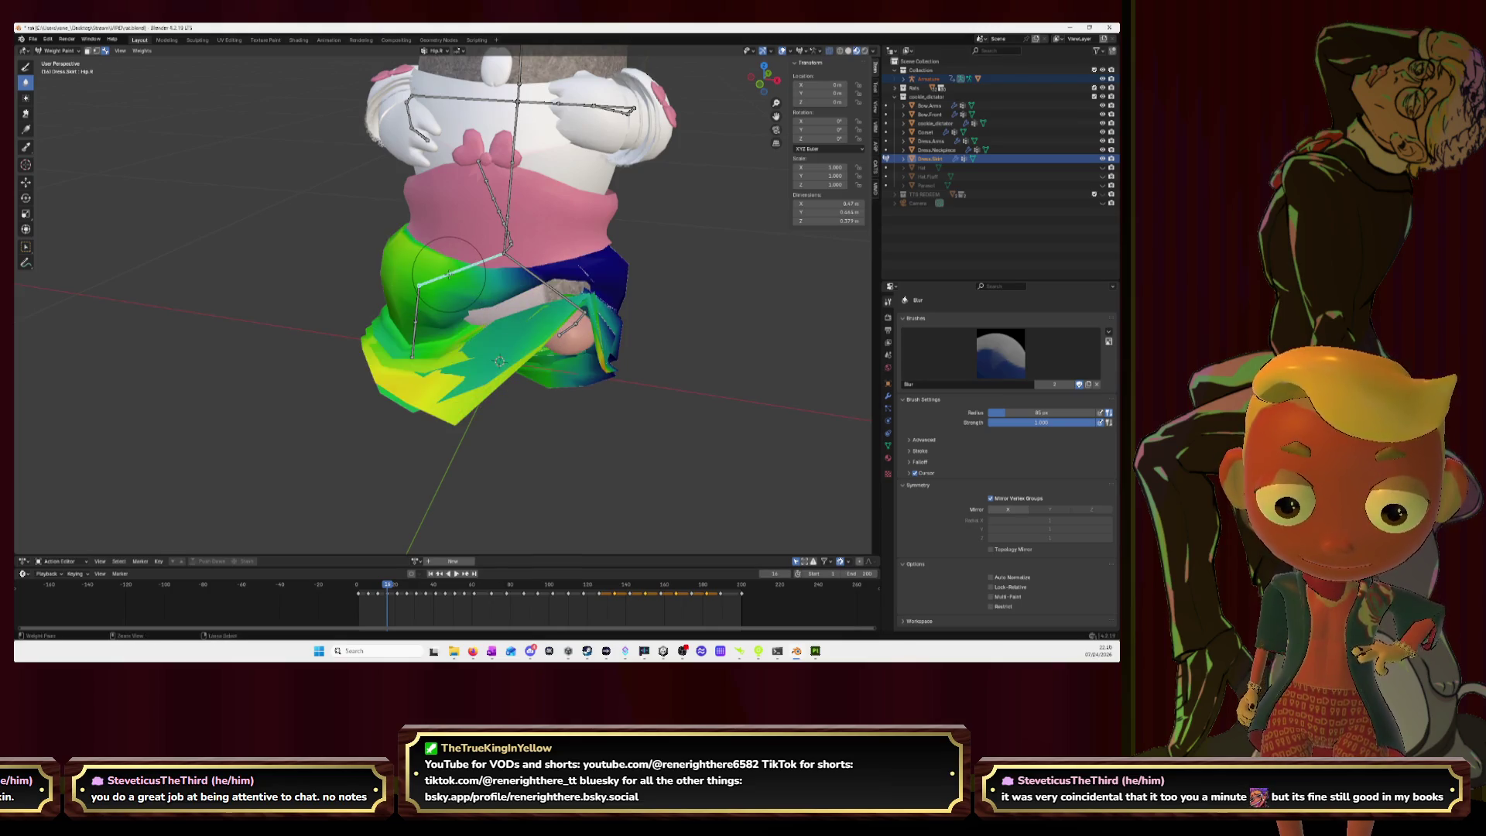
pyautogui.keyDown('ctrl'); pyautogui.click(479, 294); pyautogui.keyUp('ctrl')
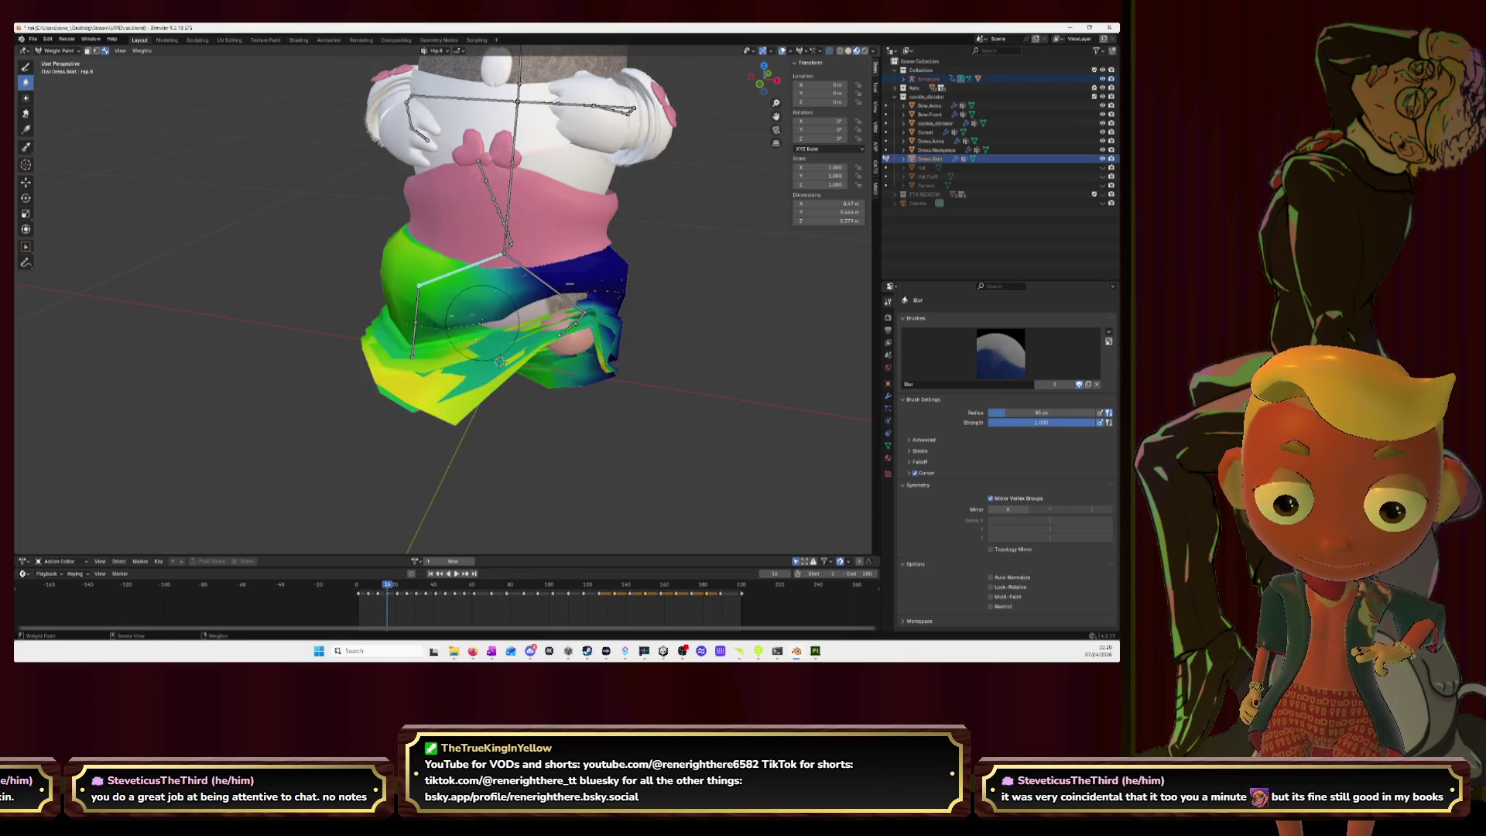
pyautogui.keyDown('ctrl'); pyautogui.click(415, 319); pyautogui.keyUp('ctrl')
pyautogui.keyDown('ctrl'); pyautogui.click(413, 344); pyautogui.keyUp('ctrl')
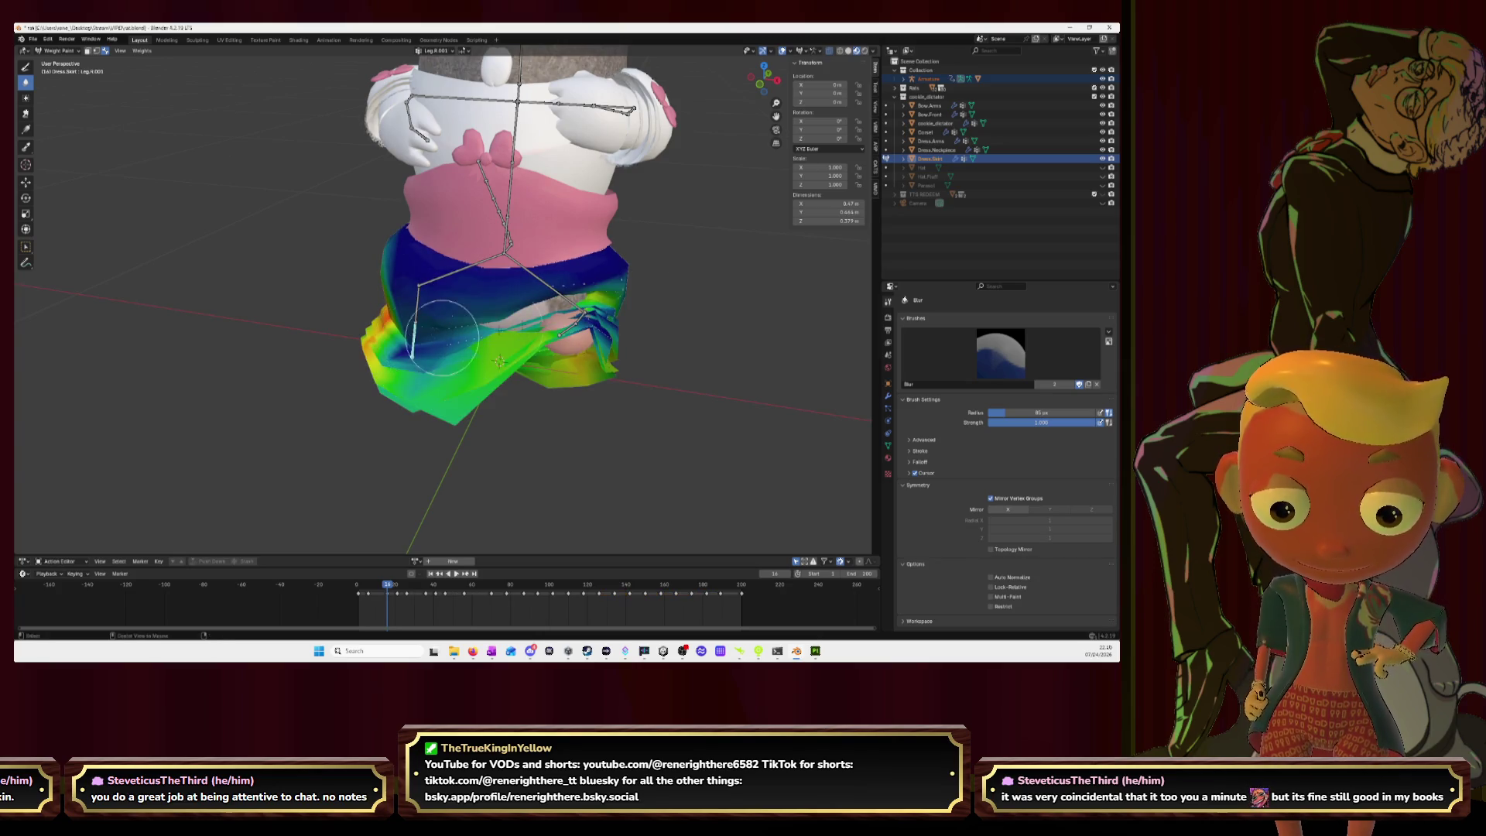
pyautogui.click(25, 66)
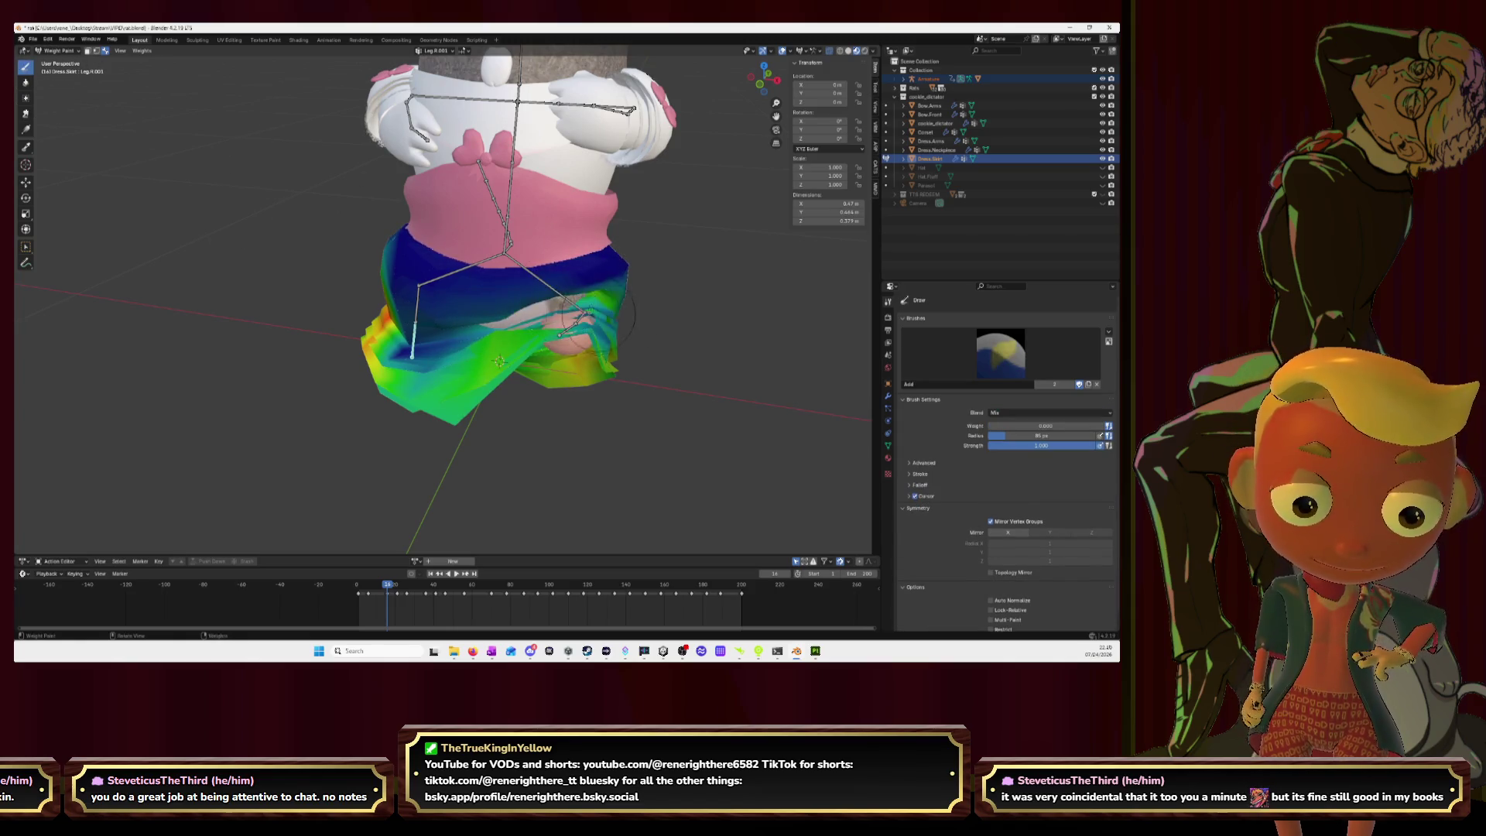
# Step: Inspect the Leg.R and Hip.R weights from several angles, then play the animation
pyautogui.moveTo(633, 311)
pyautogui.mouseDown(button='middle')
pyautogui.moveTo(572, 334)
pyautogui.moveTo(447, 316)
pyautogui.mouseUp(button='middle')
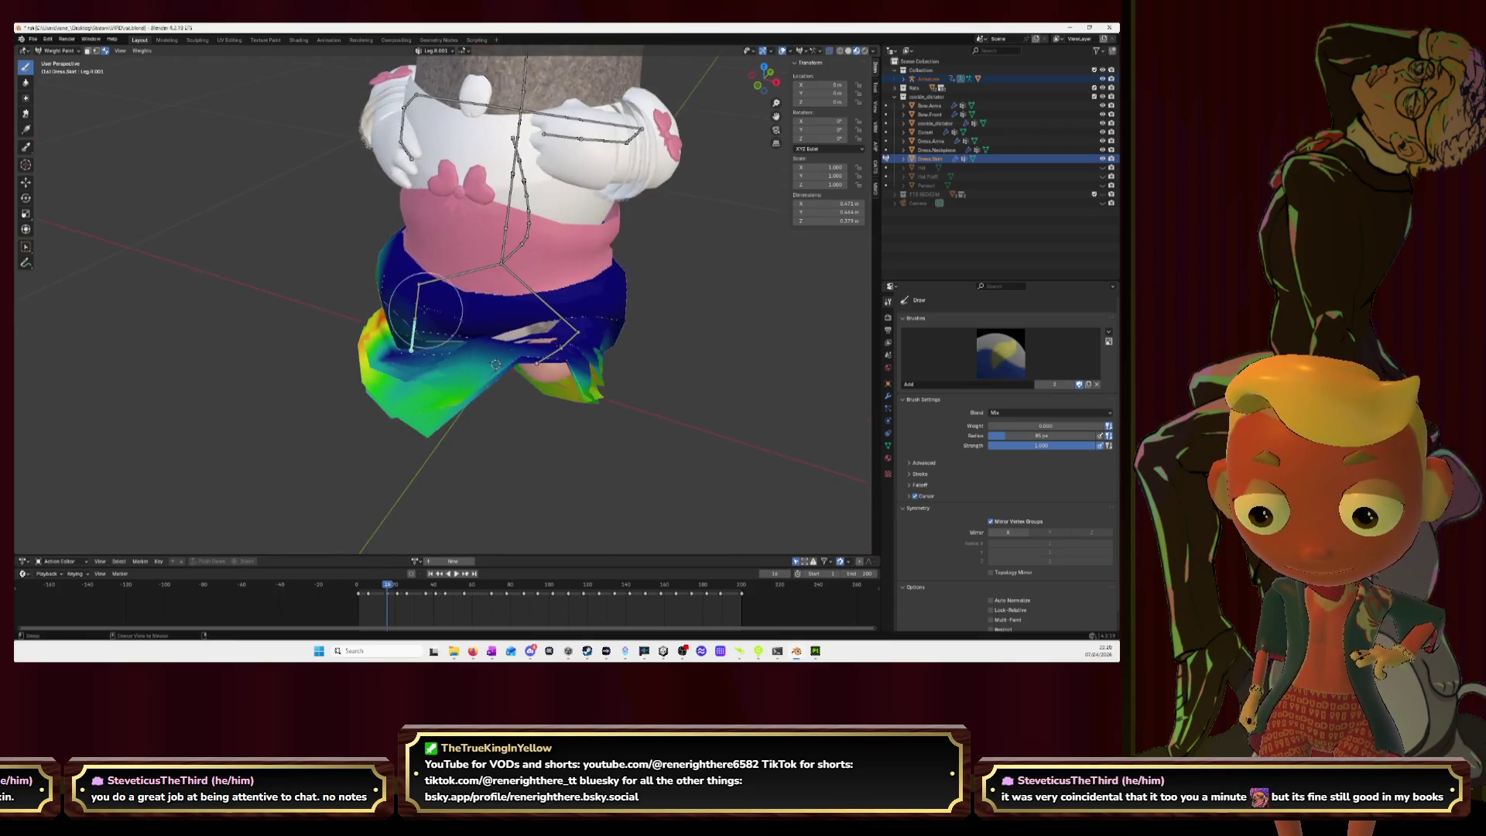
pyautogui.keyDown('ctrl'); pyautogui.click(446, 315); pyautogui.keyUp('ctrl')
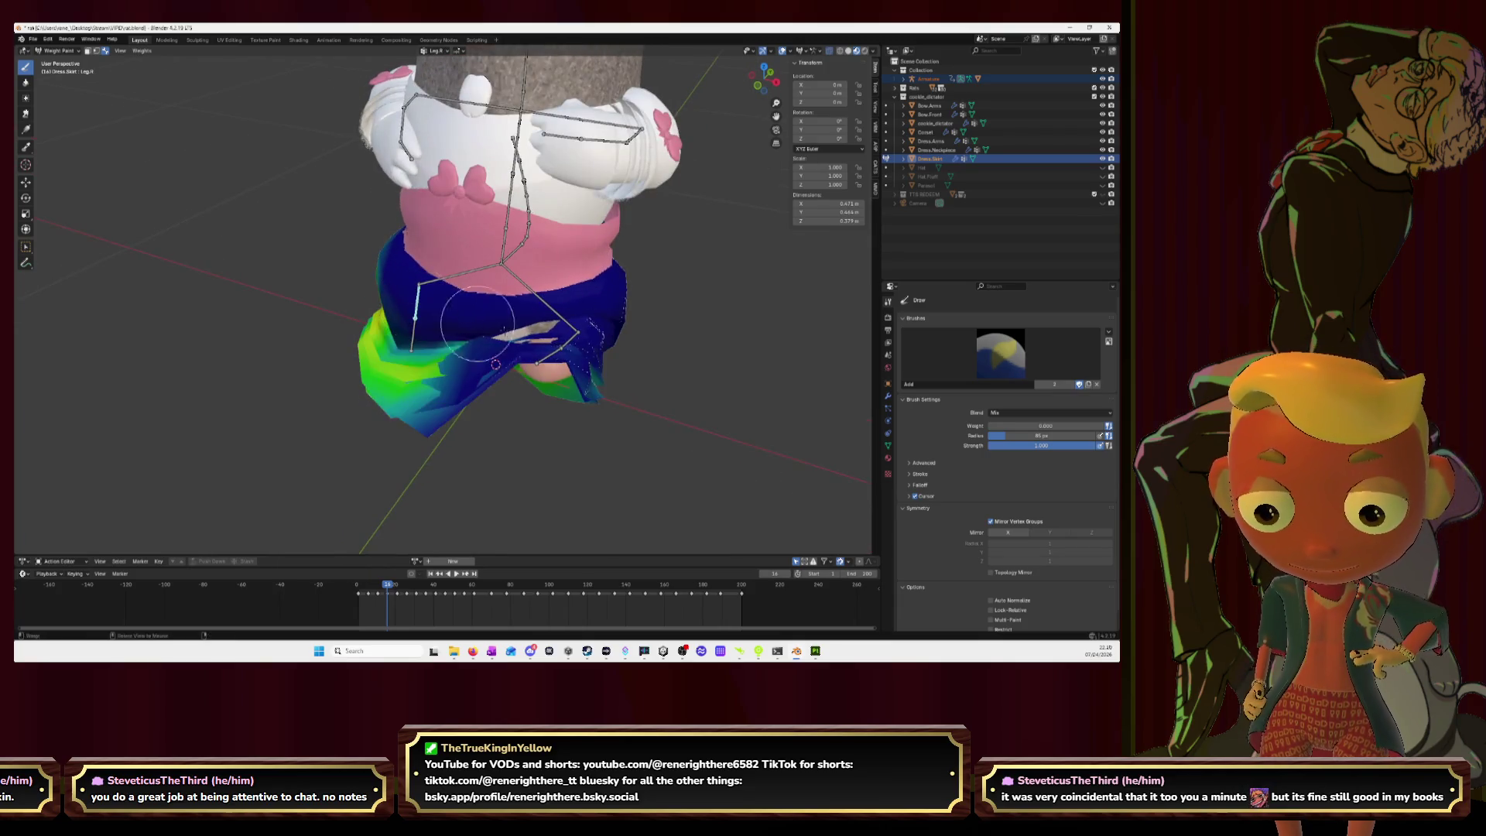
pyautogui.keyDown('ctrl'); pyautogui.click(435, 277); pyautogui.keyUp('ctrl')
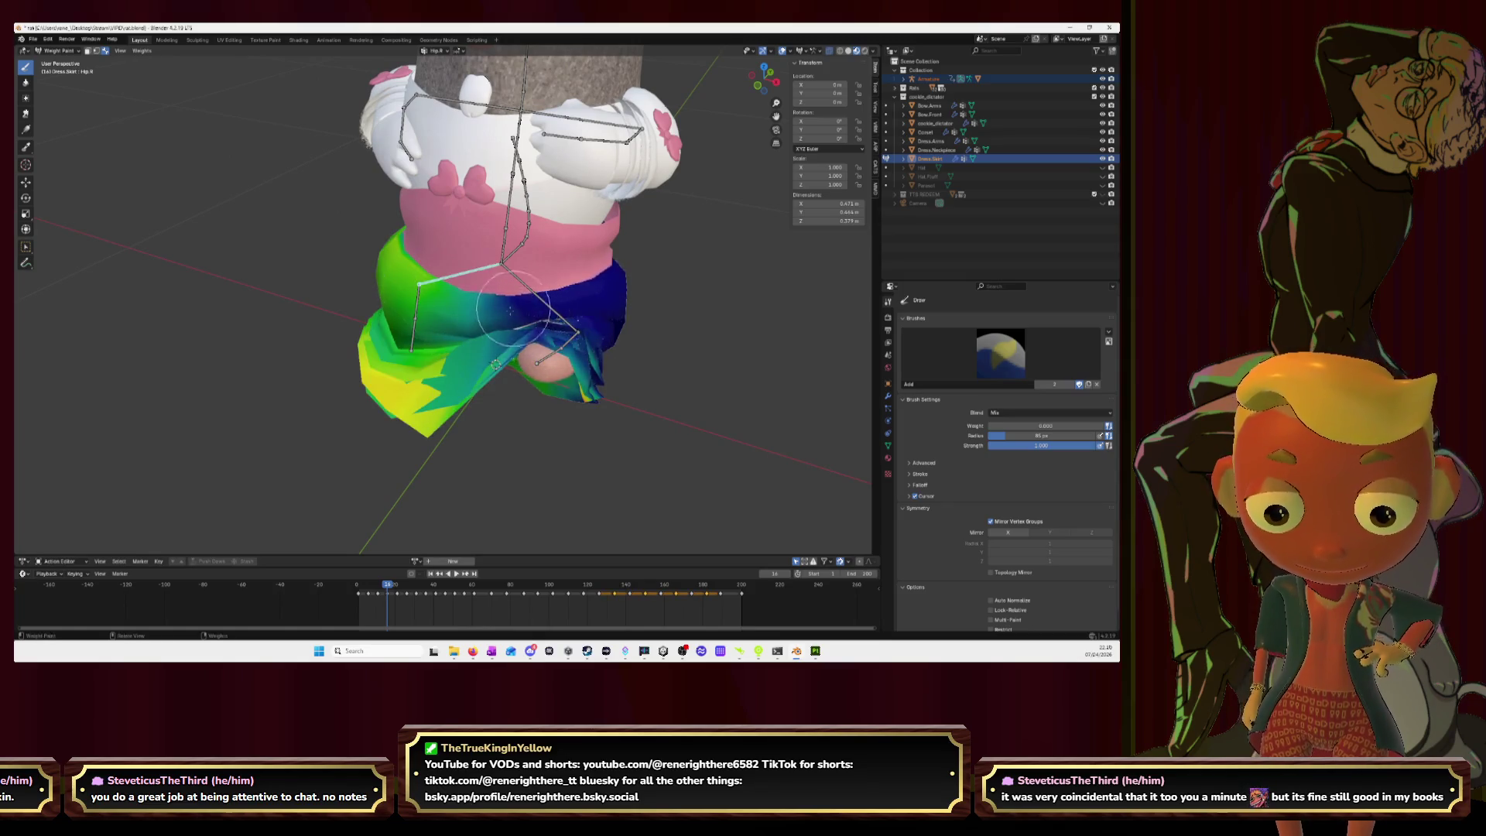
pyautogui.moveTo(505, 304); pyautogui.dragTo(570, 330, button='middle')
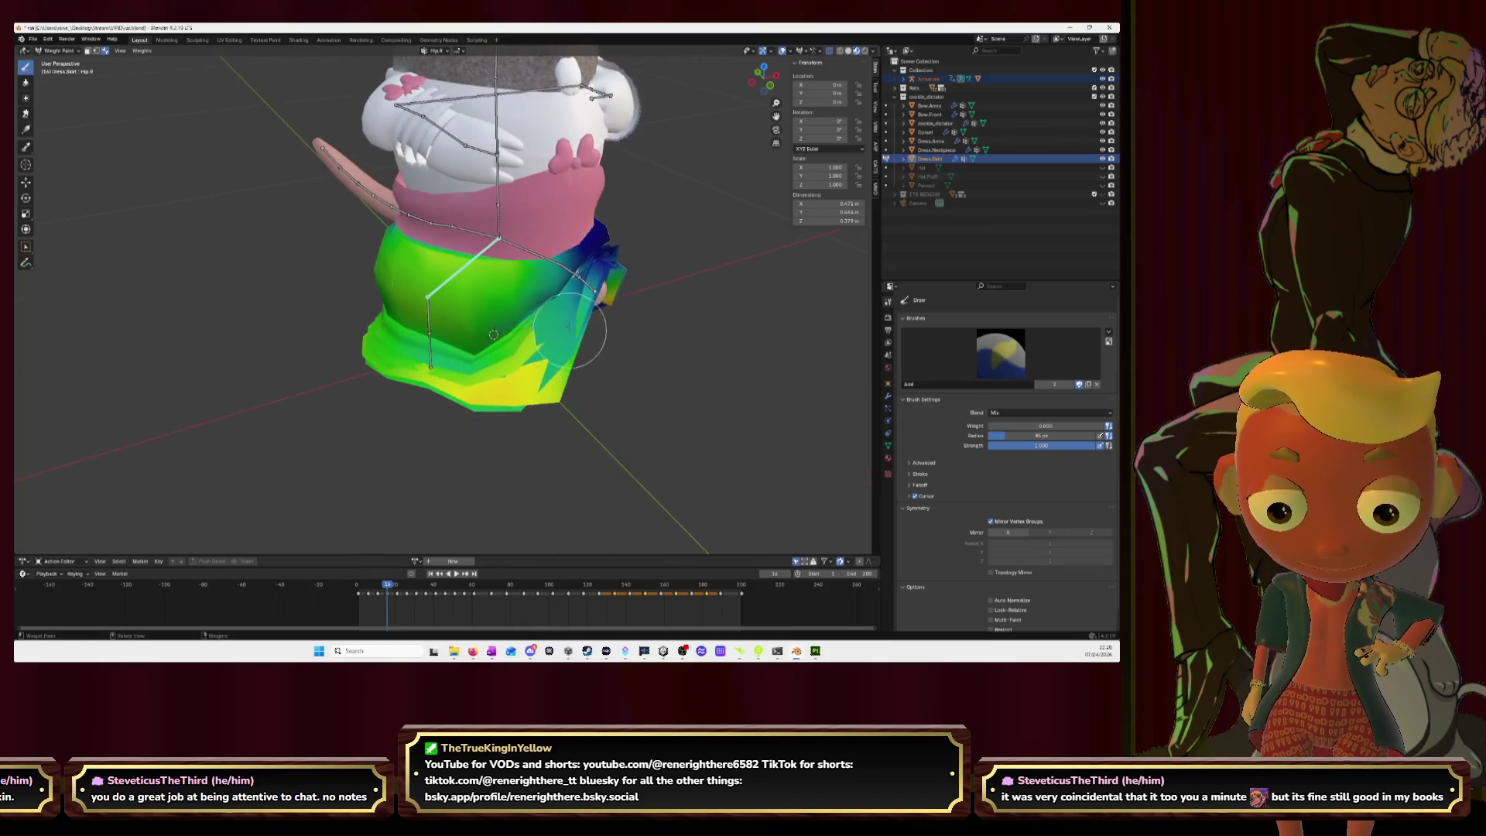
pyautogui.moveTo(573, 280); pyautogui.dragTo(575, 283, button='middle')
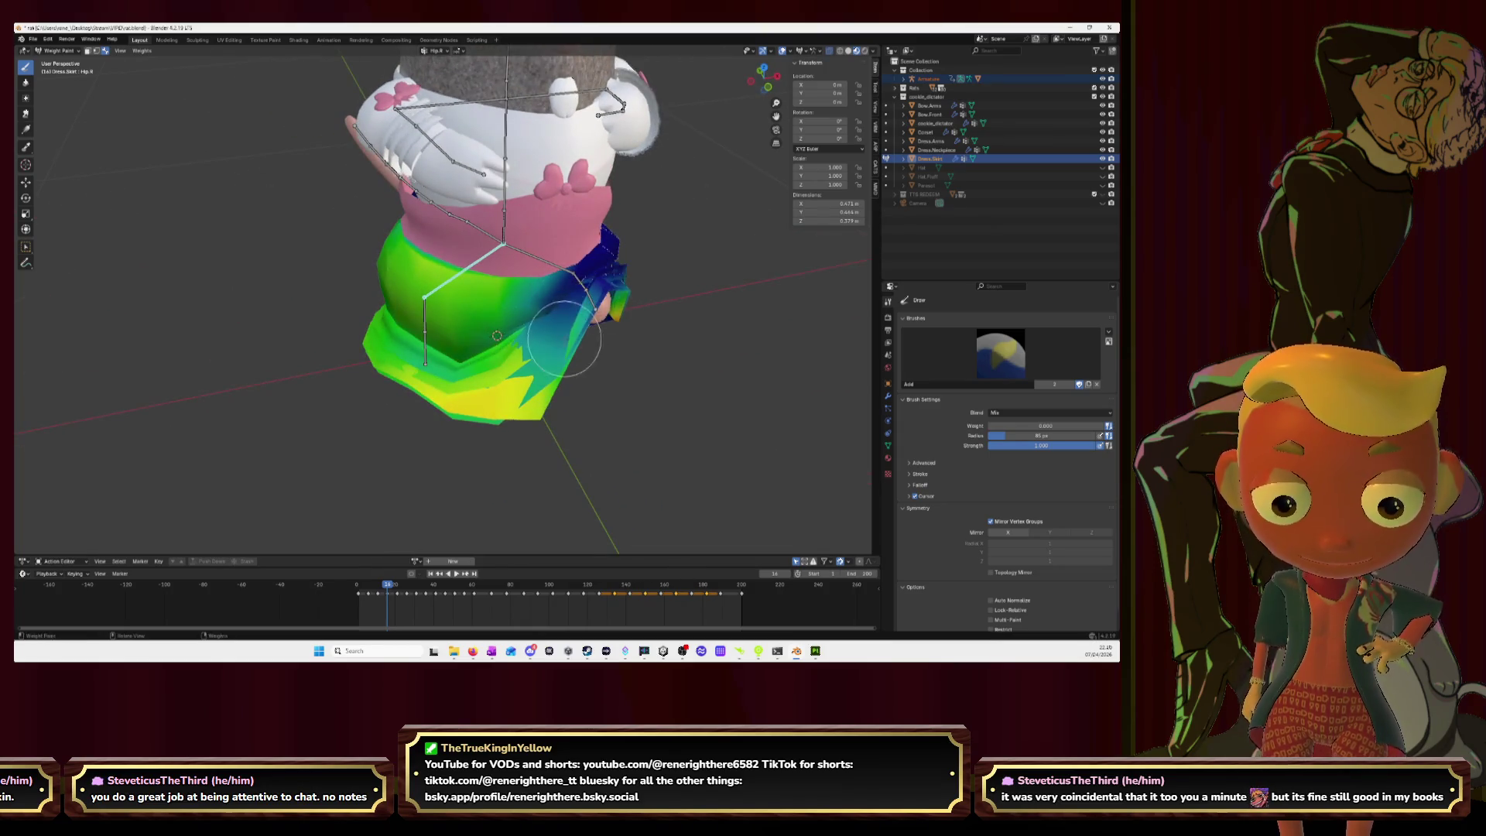
pyautogui.moveTo(648, 321); pyautogui.dragTo(596, 292, button='middle')
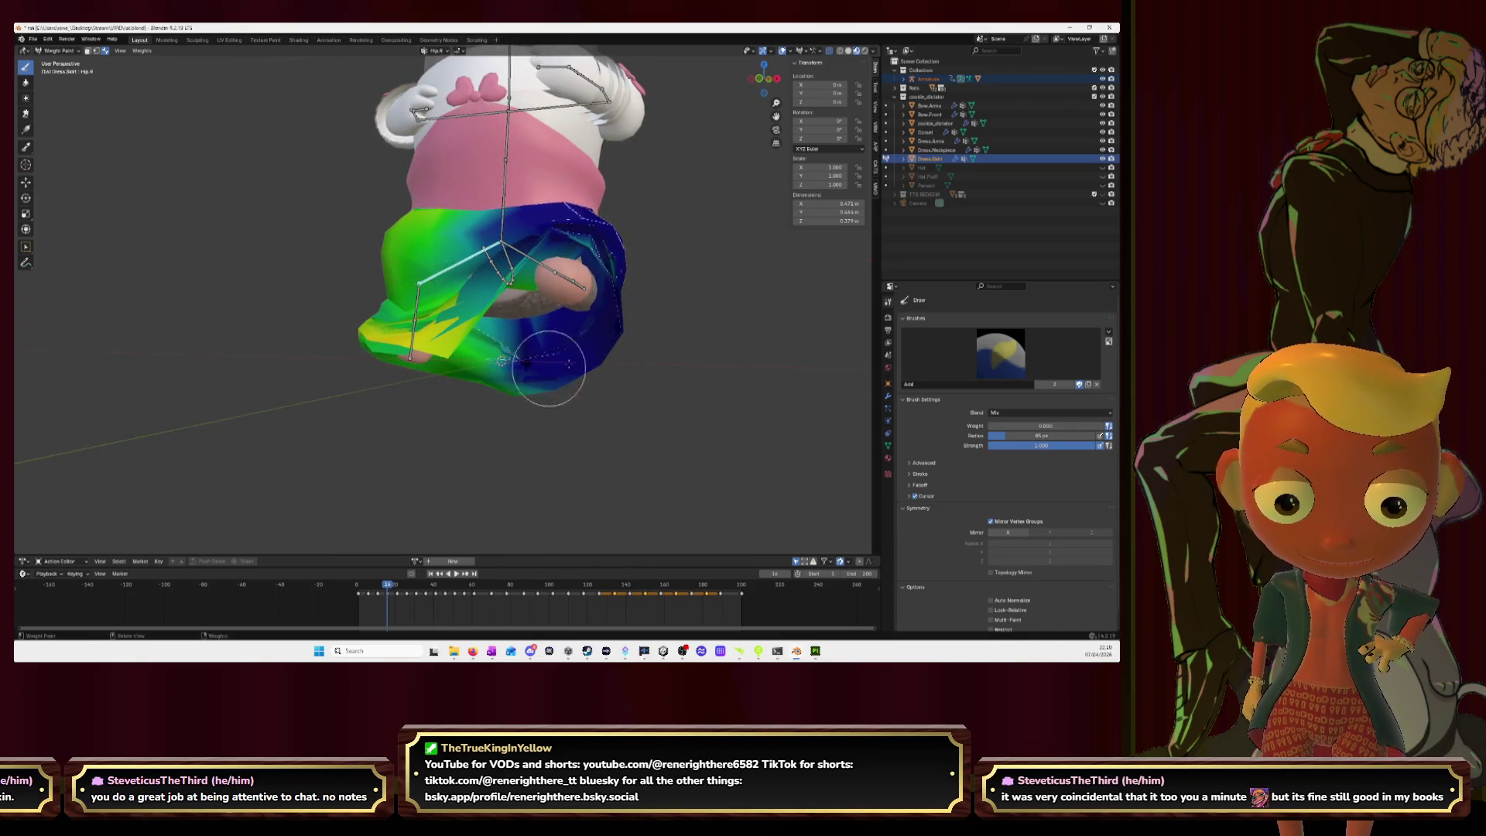
pyautogui.moveTo(596, 282)
pyautogui.mouseDown(button='middle')
pyautogui.moveTo(528, 291)
pyautogui.moveTo(559, 250)
pyautogui.moveTo(498, 222)
pyautogui.moveTo(510, 279)
pyautogui.moveTo(457, 260)
pyautogui.moveTo(441, 275)
pyautogui.moveTo(418, 225)
pyautogui.moveTo(513, 284)
pyautogui.moveTo(562, 342)
pyautogui.mouseUp(button='middle')
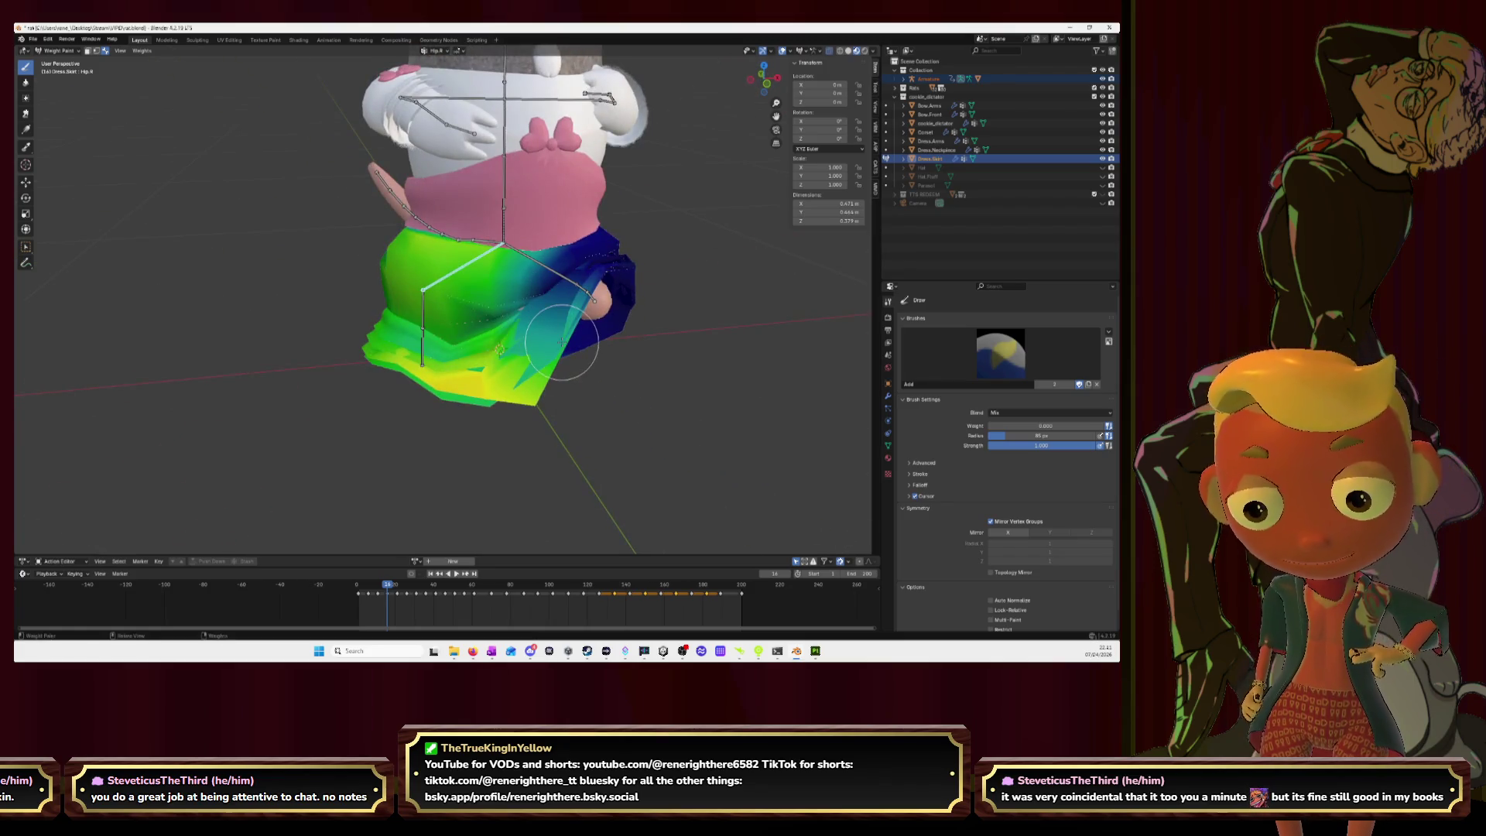
pyautogui.press('space')
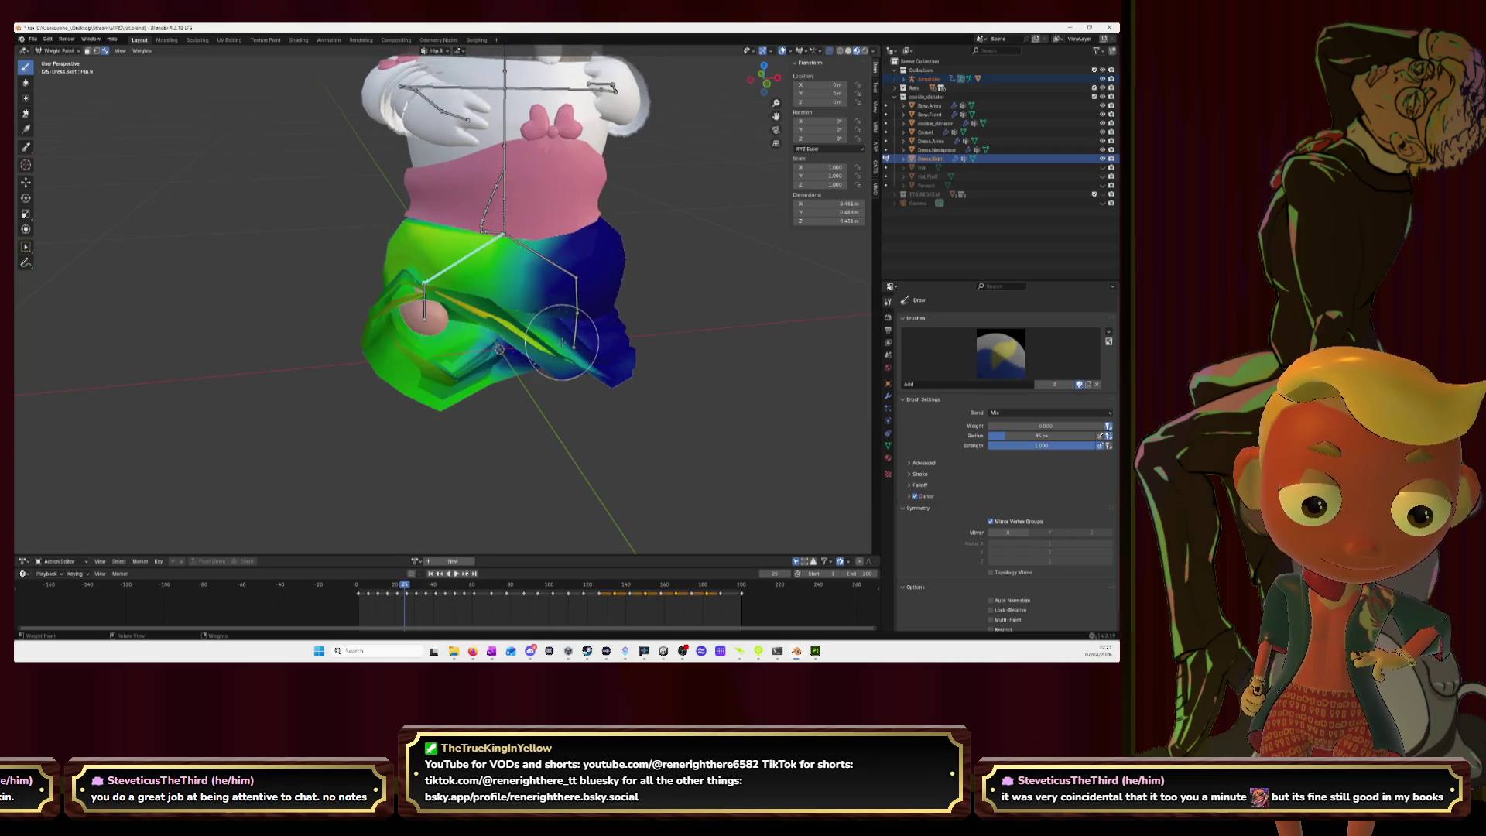
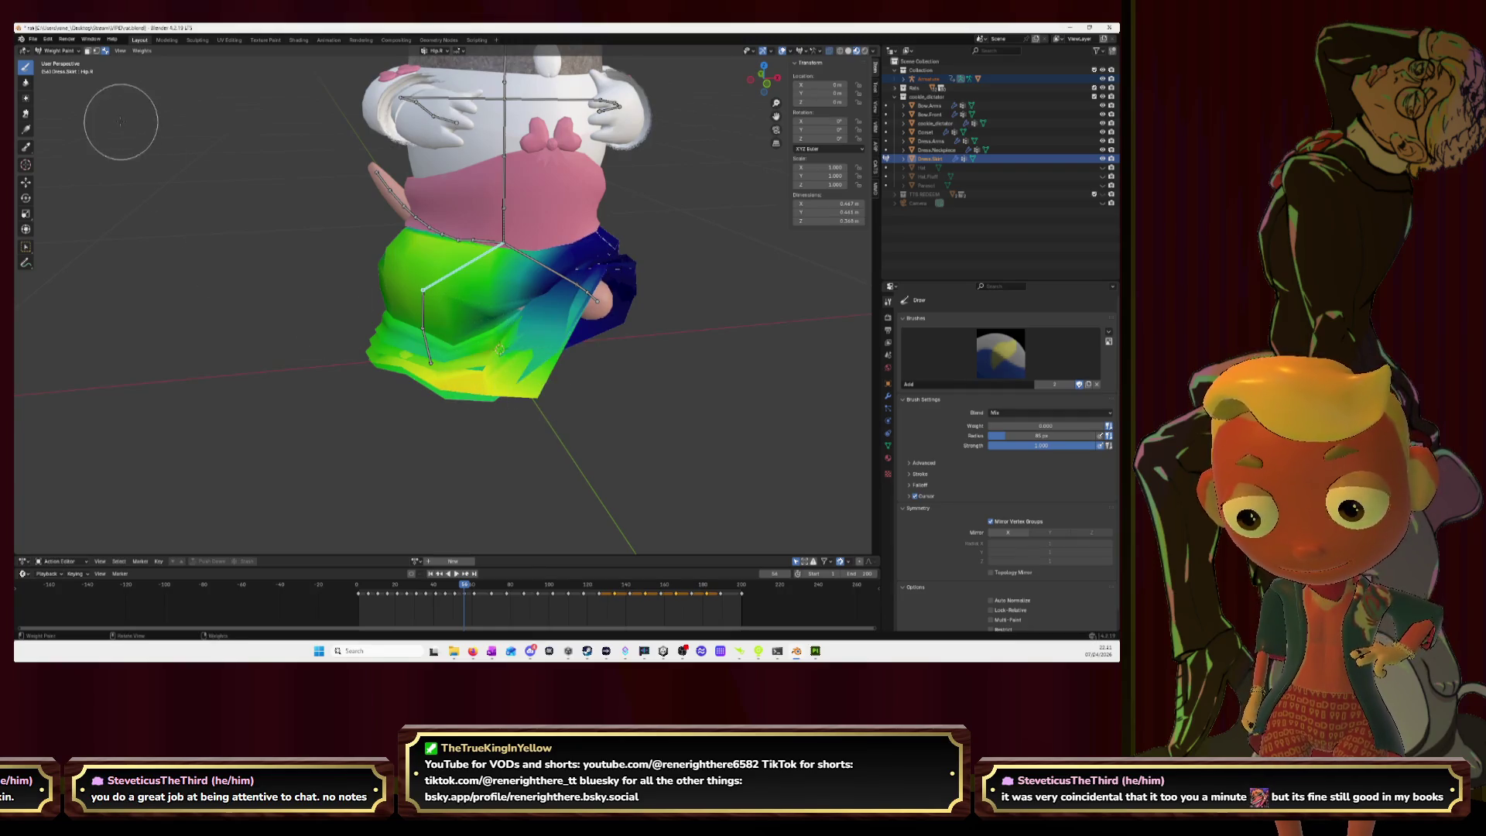
# Step: With the Blur tool, smooth the Hip.R weights at the skirt's lower right and the Leg.R weights down its upper left
pyautogui.click(26, 82)
pyautogui.moveTo(523, 424); pyautogui.dragTo(564, 373)
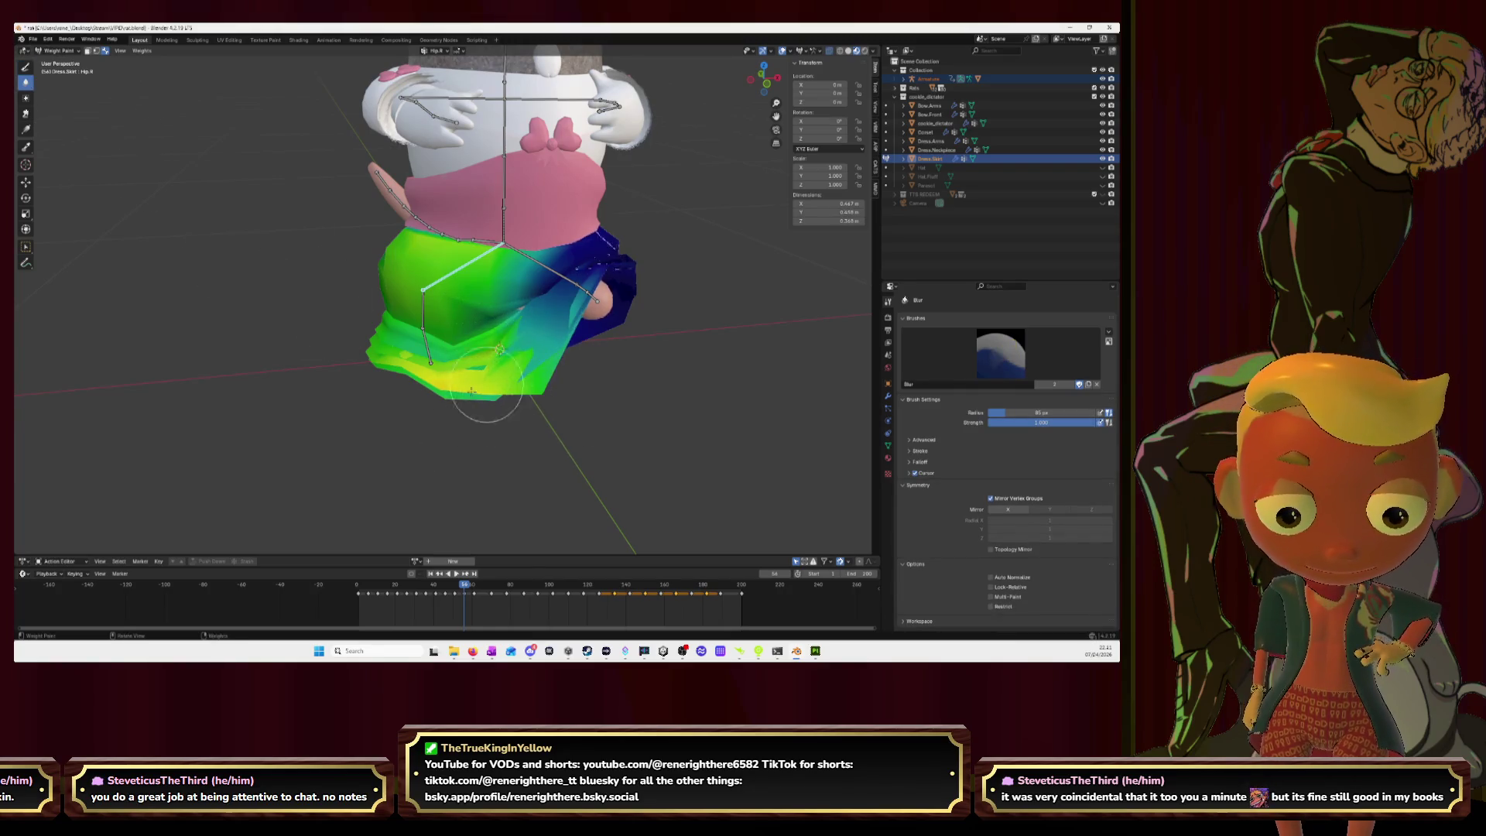
pyautogui.keyDown('ctrl'); pyautogui.click(428, 340); pyautogui.keyUp('ctrl')
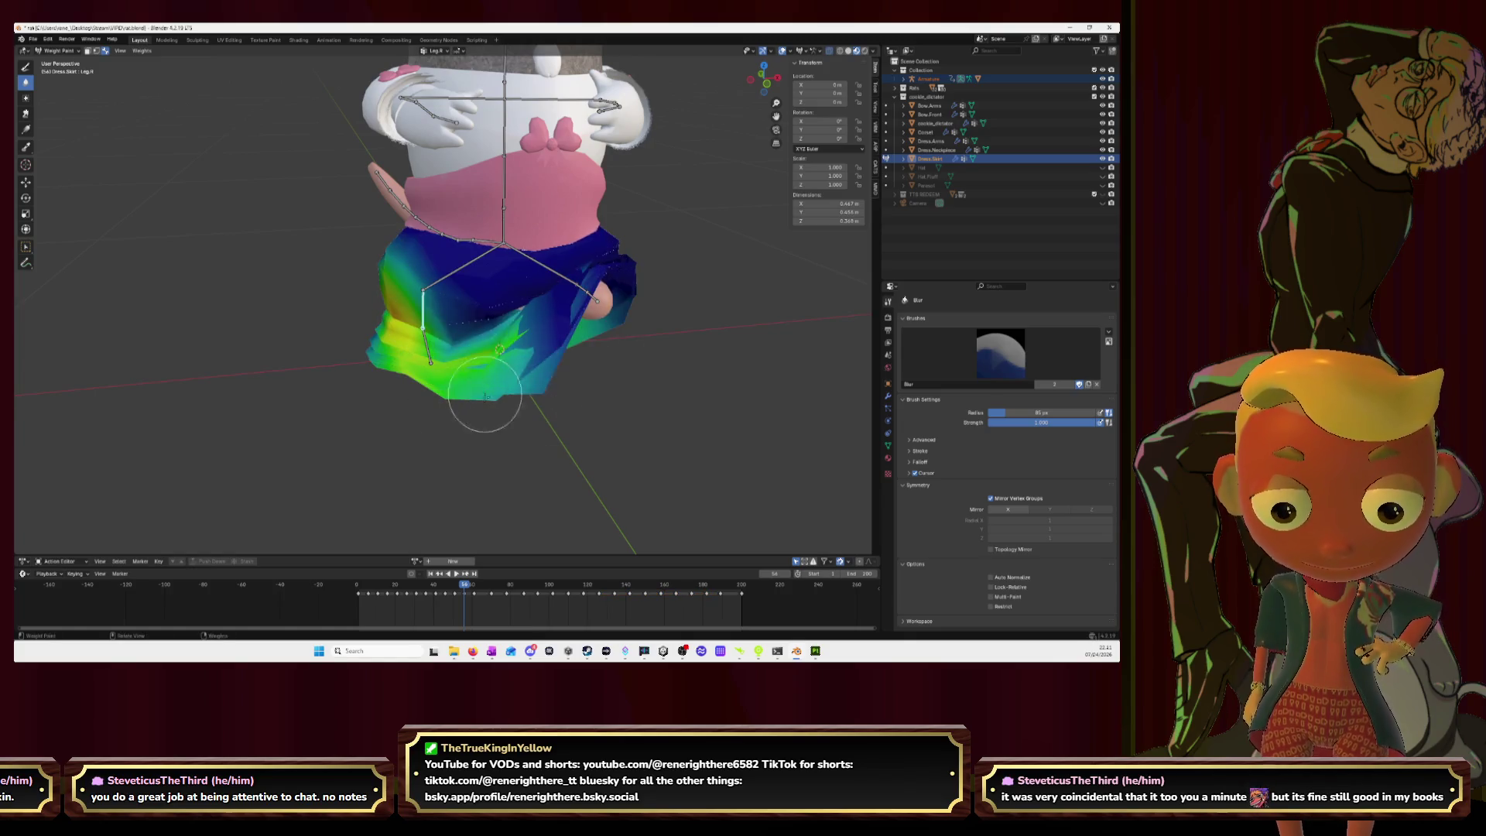
pyautogui.moveTo(414, 286); pyautogui.dragTo(420, 352)
pyautogui.keyDown('ctrl'); pyautogui.click(431, 356); pyautogui.keyUp('ctrl')
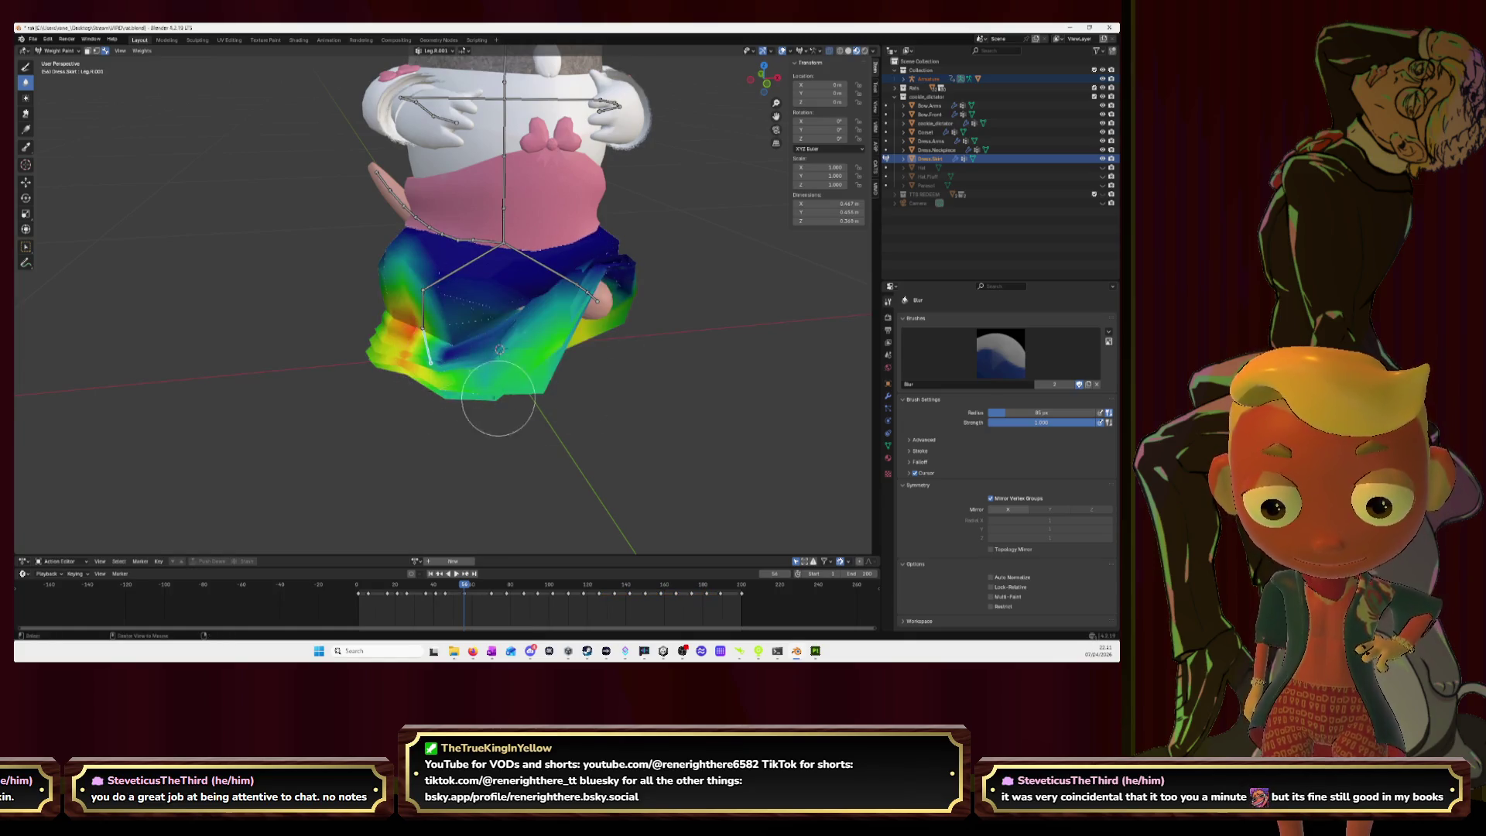
pyautogui.moveTo(576, 363); pyautogui.dragTo(653, 309, button='middle')
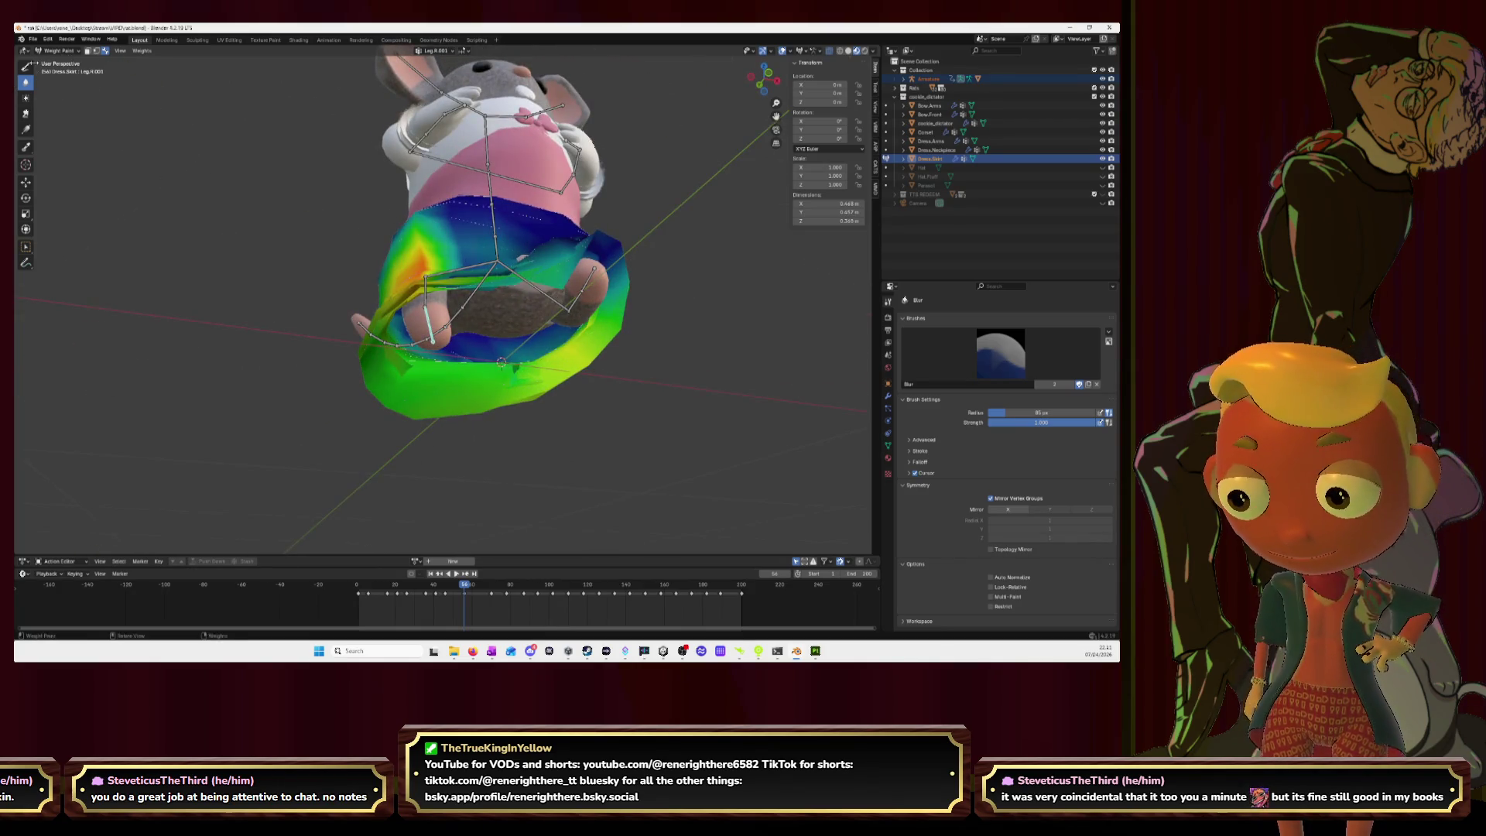
# Step: Return to the Draw brush and play the animation to watch the skirt deform
pyautogui.click(25, 67)
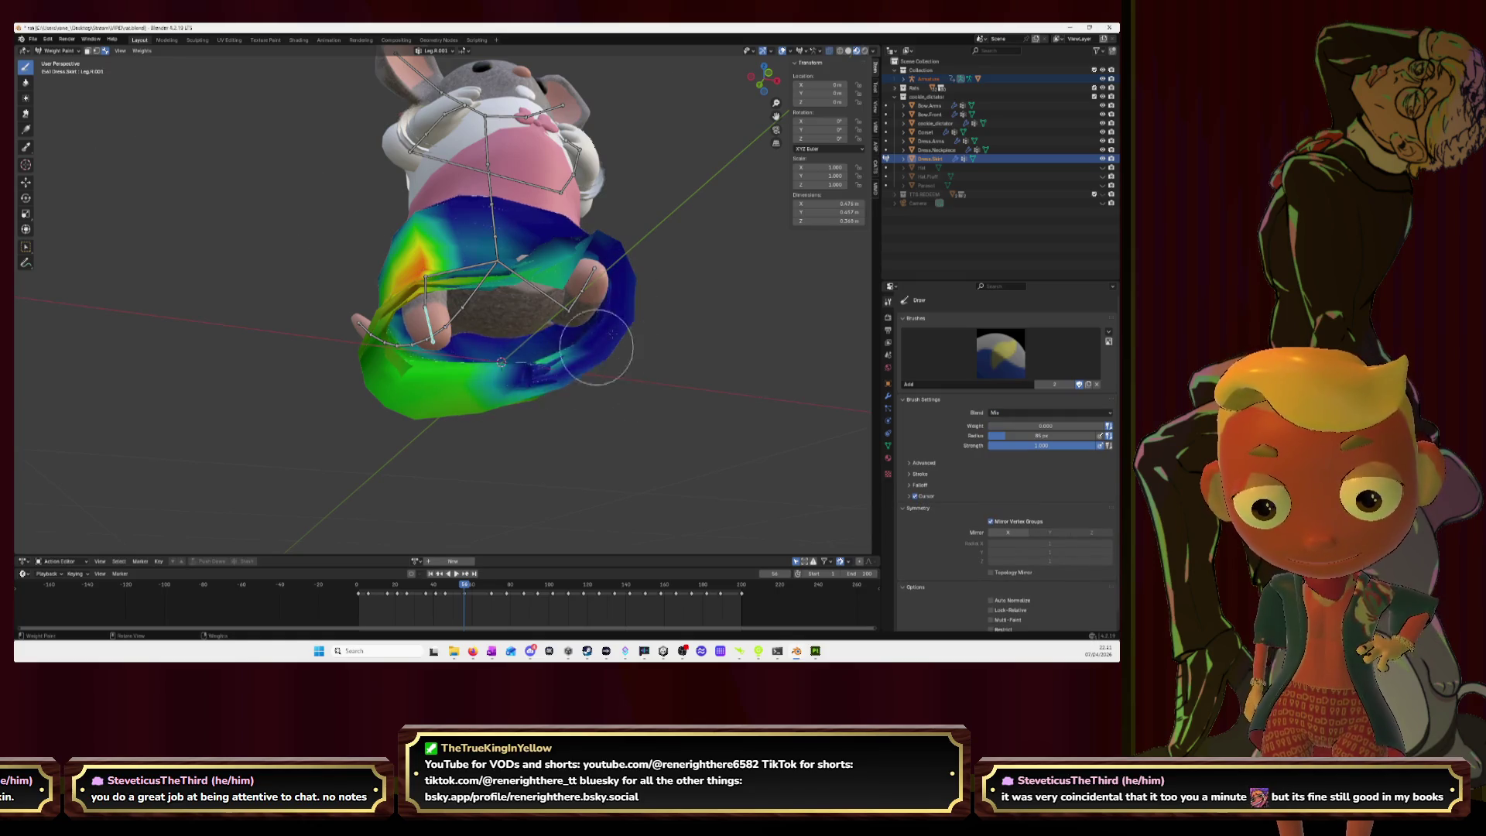
pyautogui.moveTo(555, 349); pyautogui.dragTo(590, 371, button='middle')
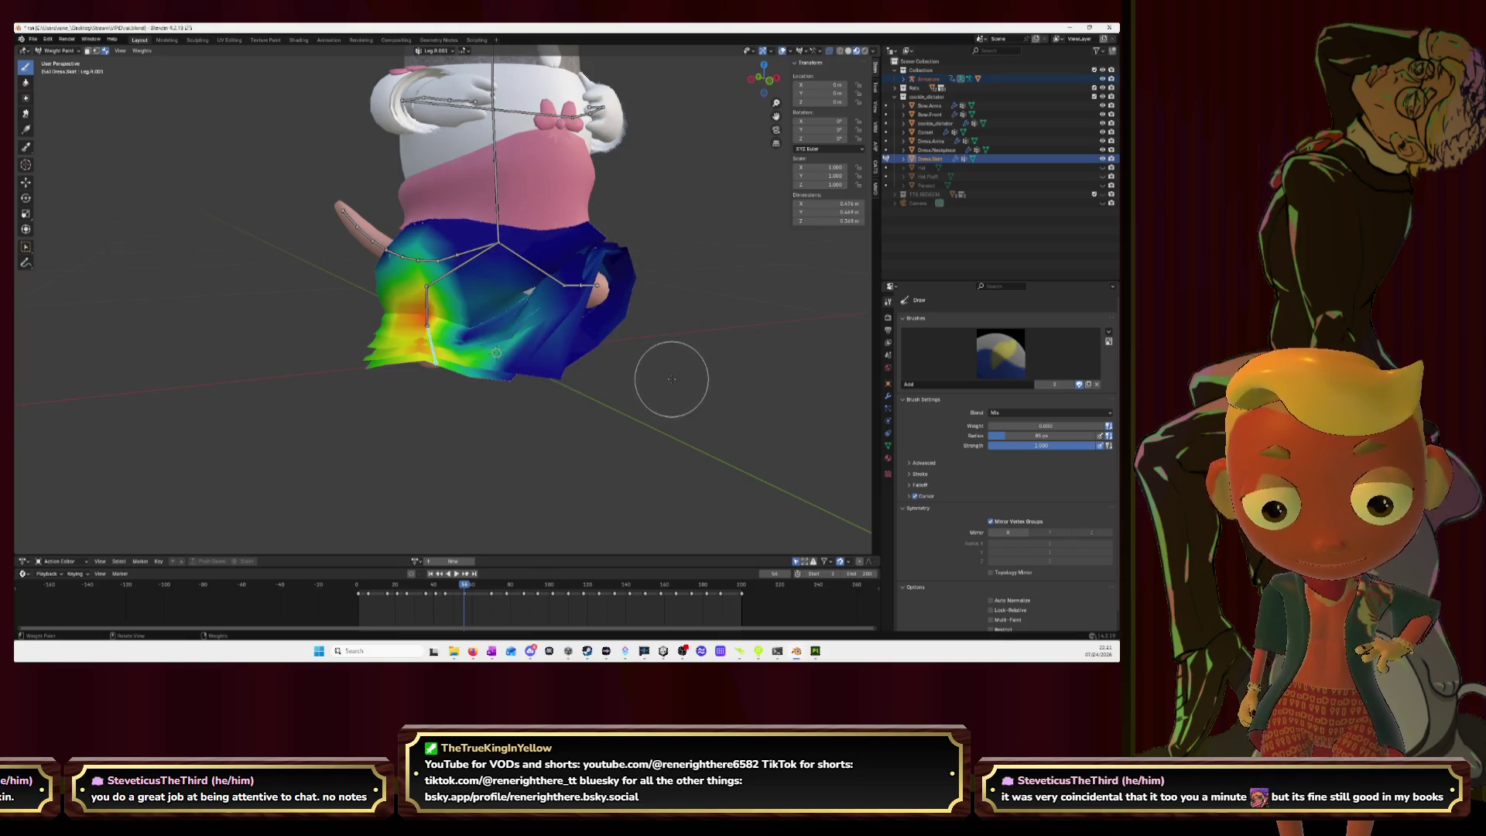
pyautogui.press('space')
pyautogui.moveTo(673, 375)
pyautogui.mouseDown(button='middle')
pyautogui.moveTo(663, 400)
pyautogui.moveTo(640, 391)
pyautogui.moveTo(617, 375)
pyautogui.moveTo(620, 350)
pyautogui.mouseUp(button='middle')
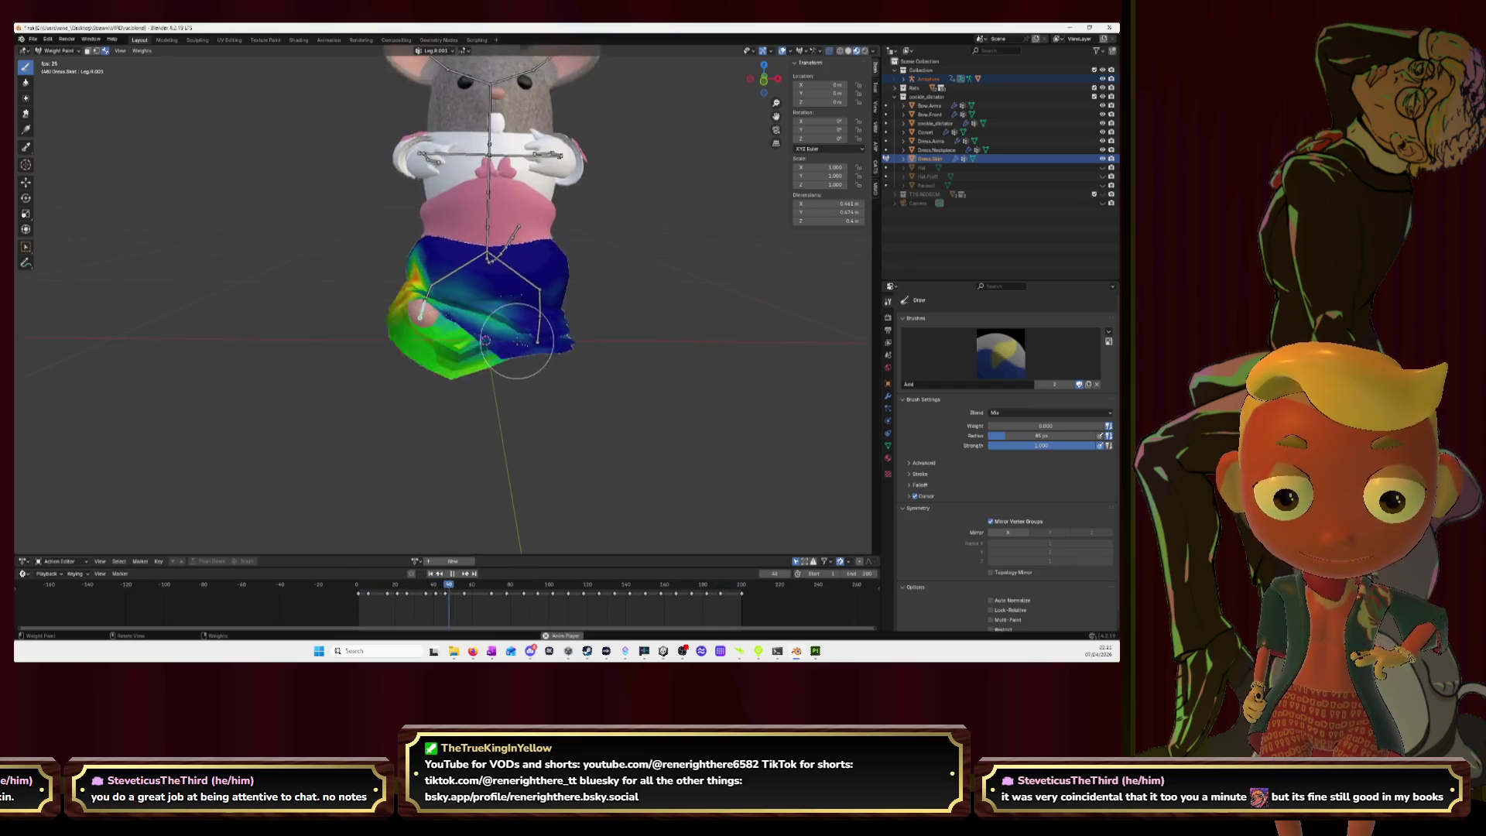
# Step: Stop playback a few frames back on a posed frame and snap to the Left Ortho view
pyautogui.moveTo(520, 341); pyautogui.dragTo(611, 323, button='middle')
pyautogui.press('space')
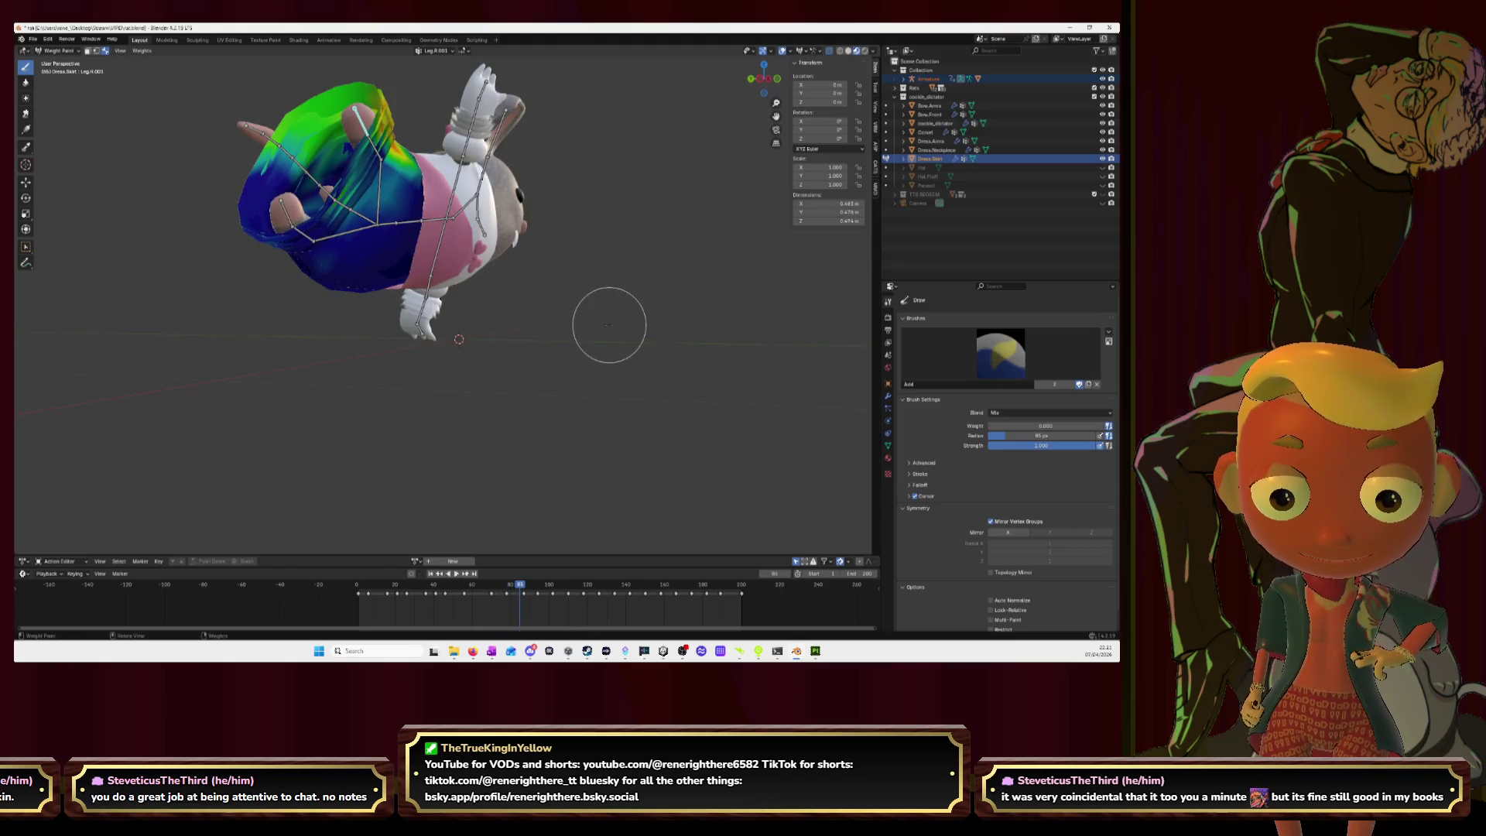
pyautogui.press('Left')
pyautogui.press('Left')
pyautogui.press('Left')
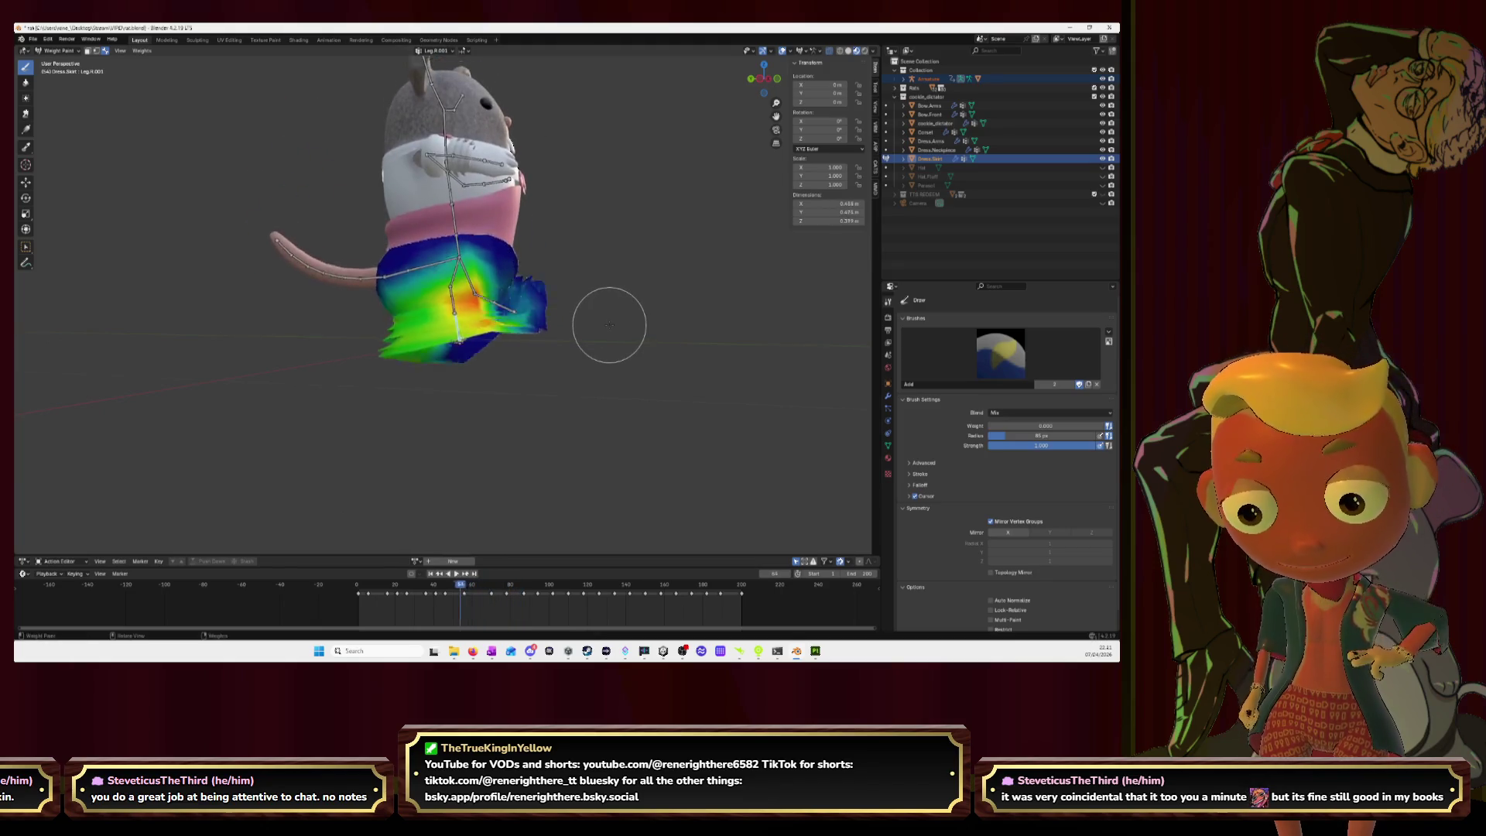
pyautogui.press('Left')
pyautogui.press('Left')
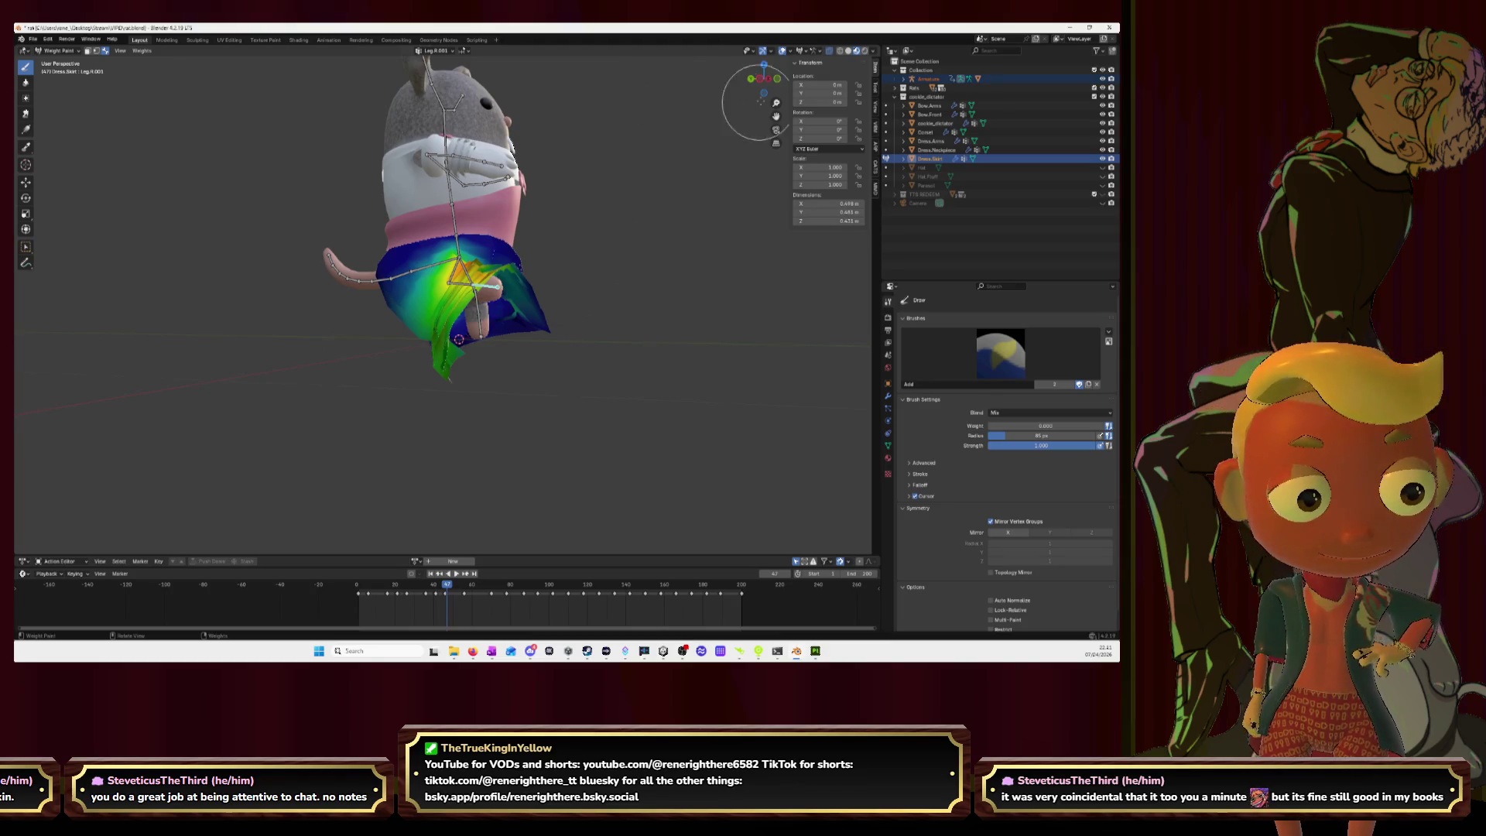
pyautogui.click(760, 79)
# Step: Paint strong Hip.R weight on the skirt's bottom tip, then check the Leg.R.001 weights
pyautogui.keyDown('ctrl'); pyautogui.click(457, 371); pyautogui.keyUp('ctrl')
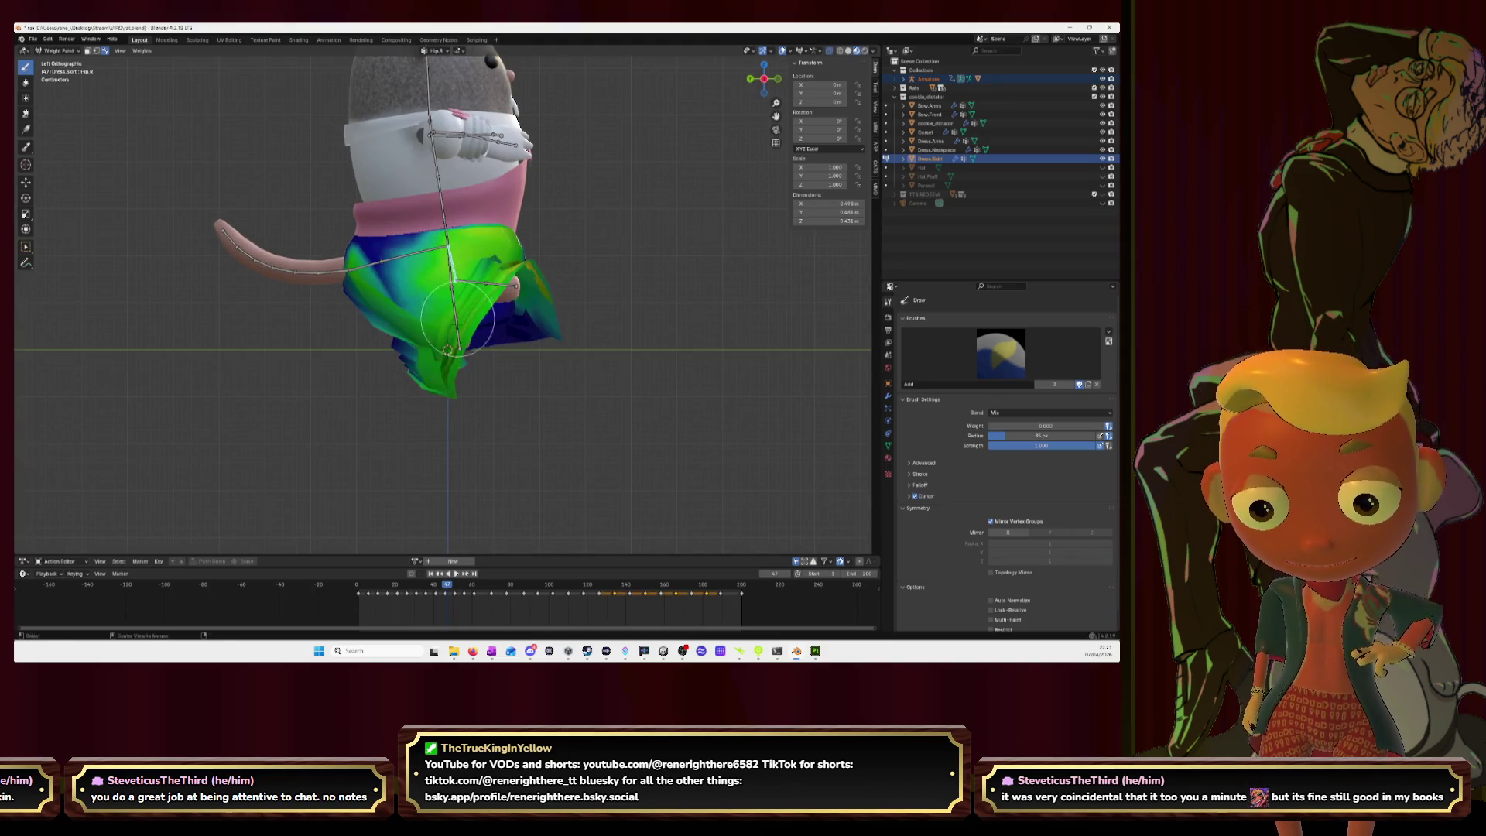
pyautogui.keyDown('ctrl'); pyautogui.moveTo(464, 391); pyautogui.dragTo(401, 391); pyautogui.keyUp('ctrl')
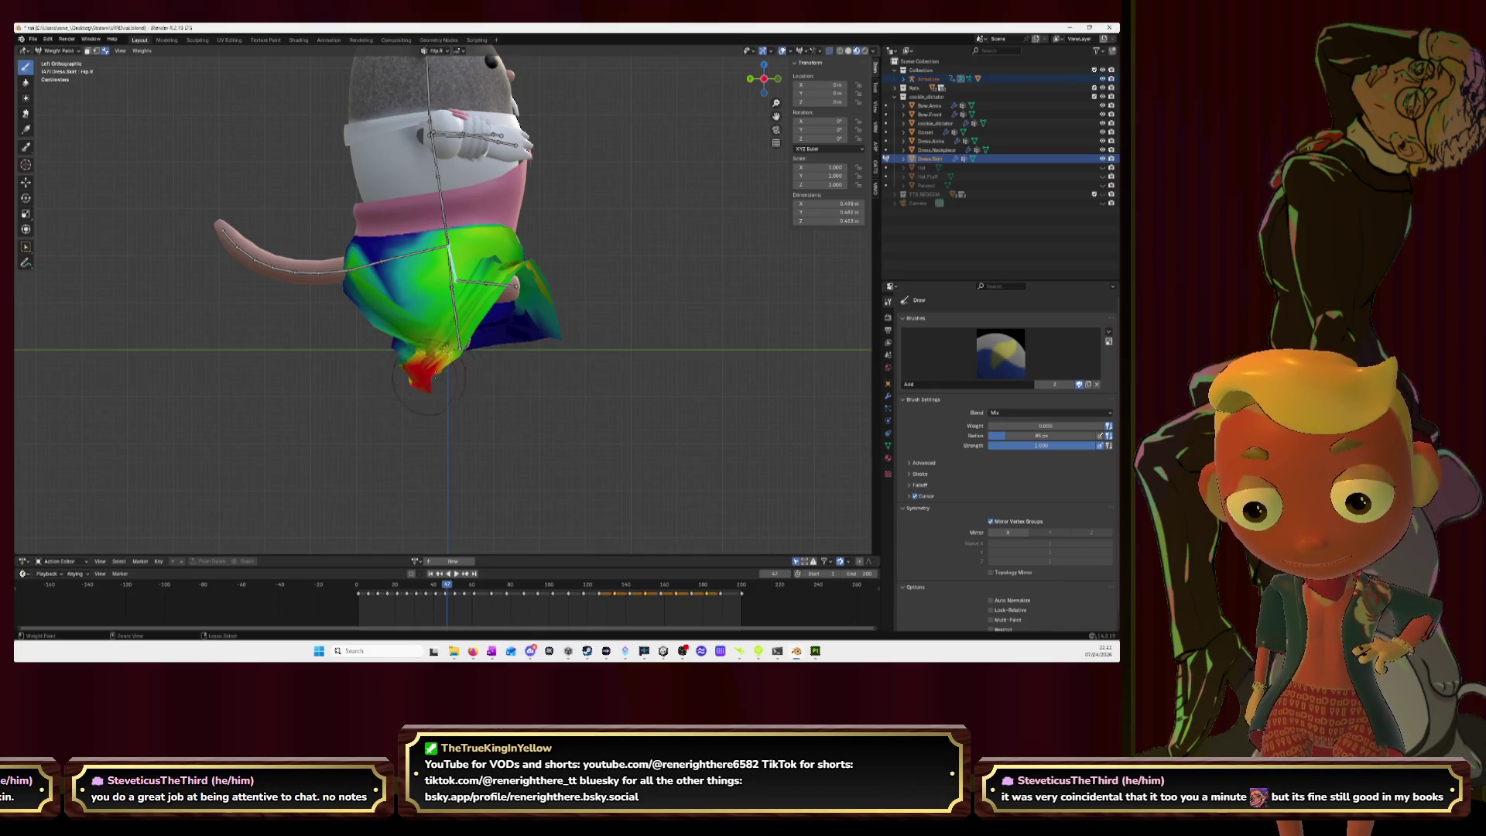
pyautogui.moveTo(489, 340)
pyautogui.mouseDown(button='middle')
pyautogui.moveTo(534, 348)
pyautogui.moveTo(489, 352)
pyautogui.mouseUp(button='middle')
pyautogui.keyDown('ctrl'); pyautogui.click(501, 286); pyautogui.keyUp('ctrl')
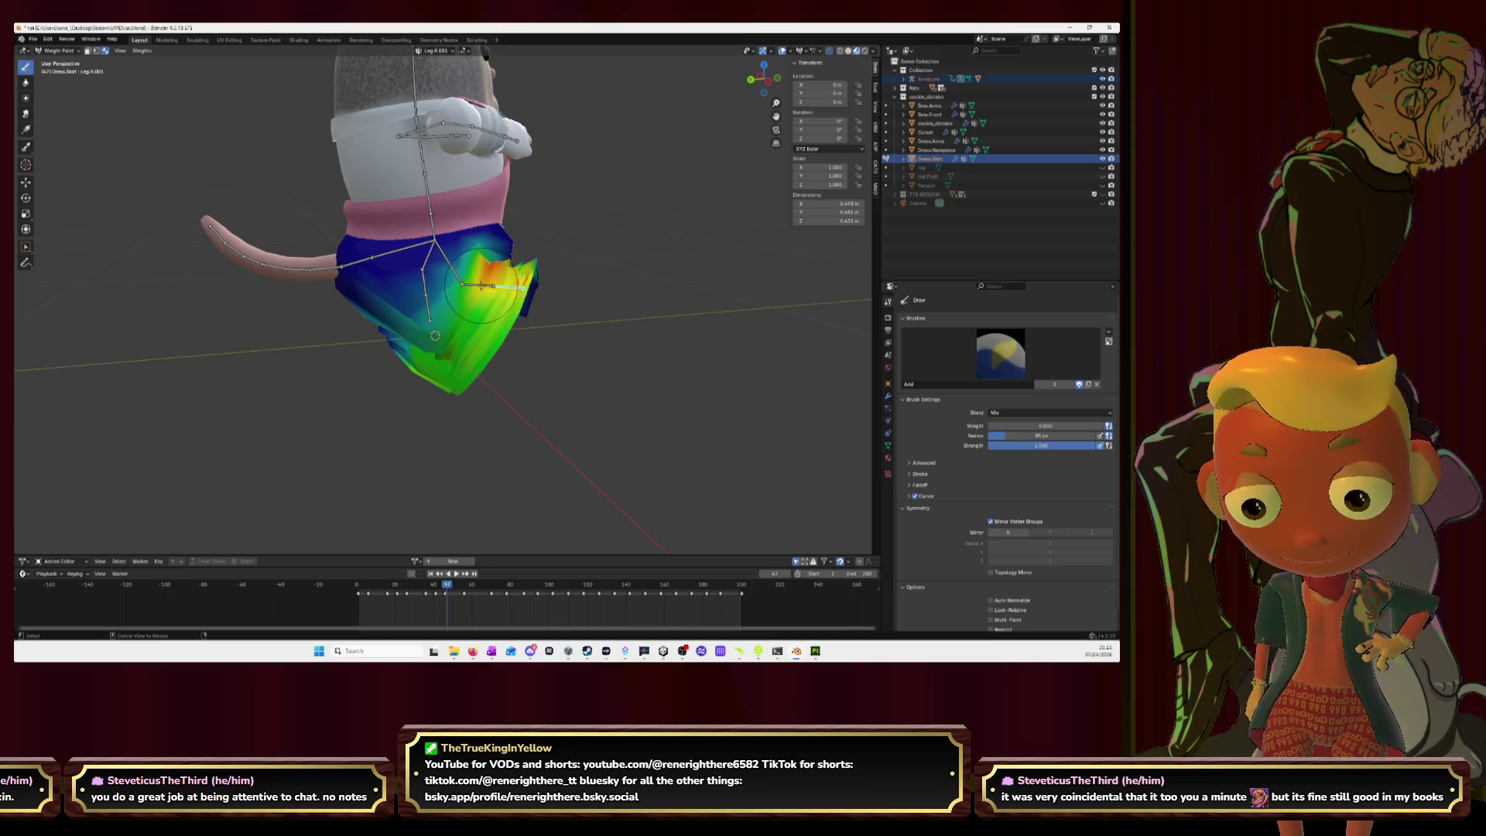
pyautogui.click(766, 80)
pyautogui.moveTo(421, 392); pyautogui.dragTo(564, 355, button='middle')
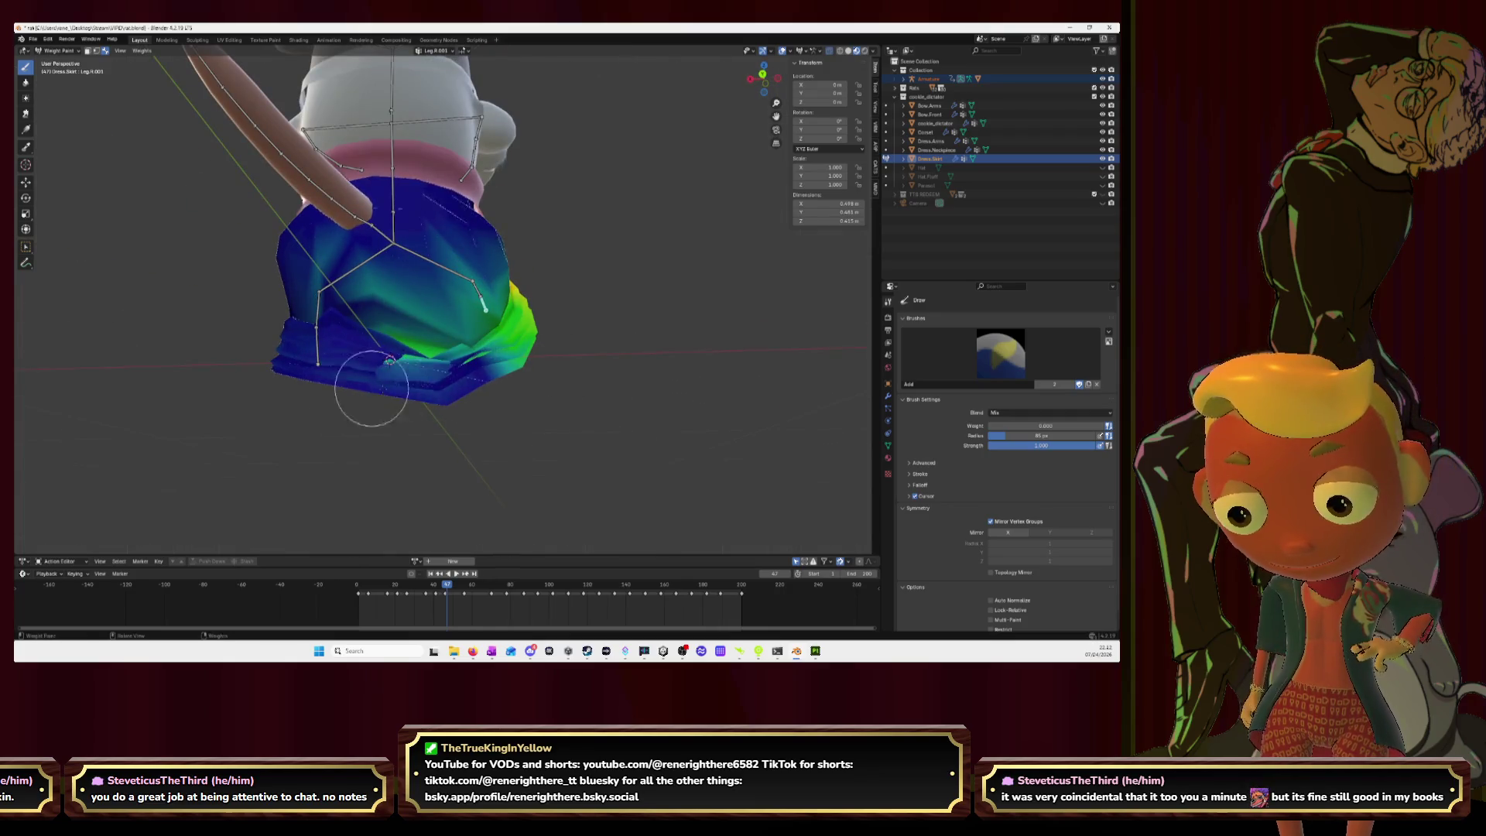
# Step: Repaint and lower the Leg.R weights along the skirt hem
pyautogui.keyDown('ctrl'); pyautogui.click(479, 295); pyautogui.keyUp('ctrl')
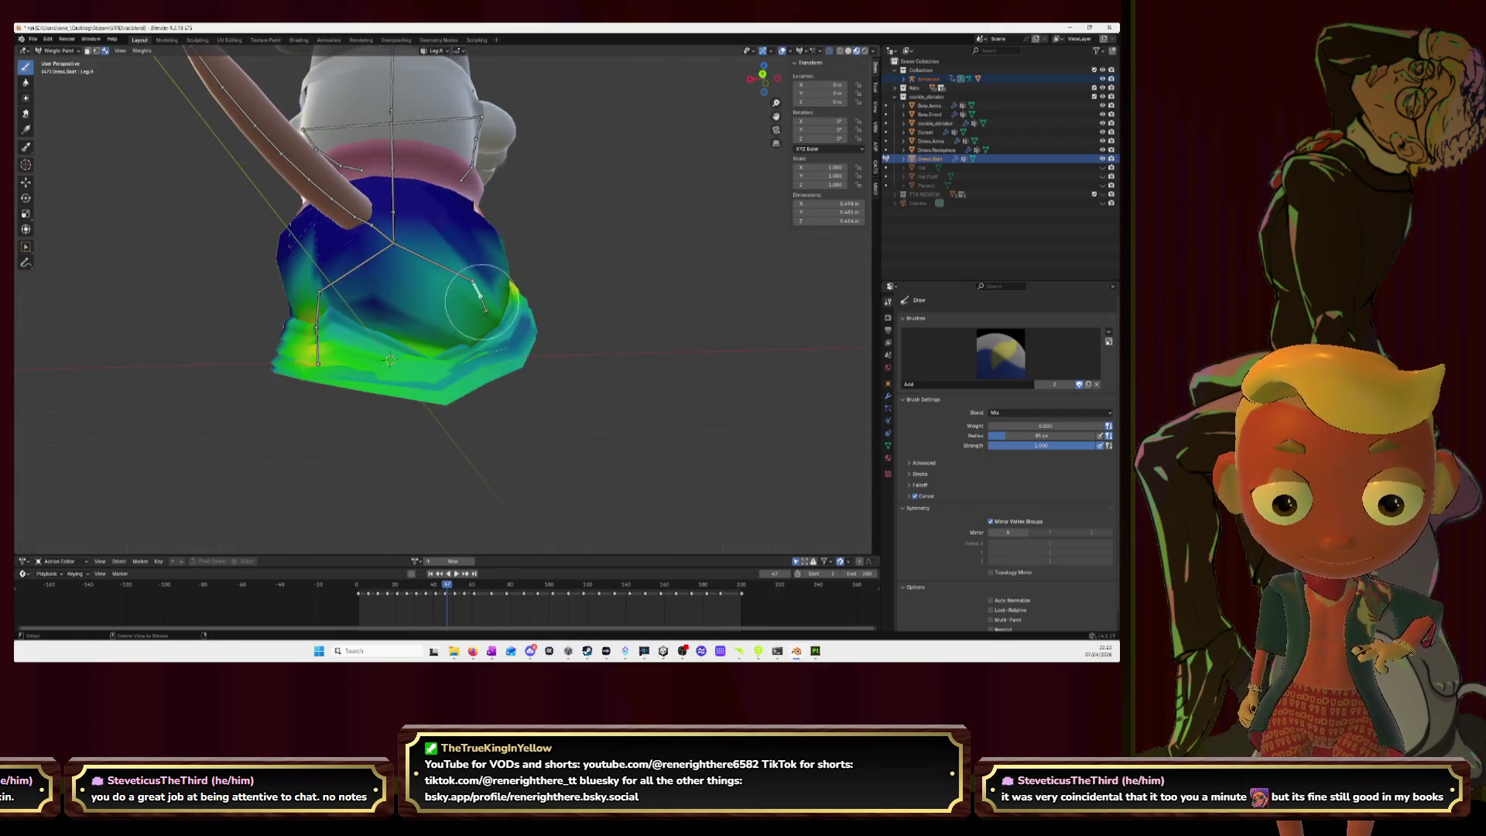
pyautogui.moveTo(431, 414)
pyautogui.mouseDown()
pyautogui.moveTo(481, 397)
pyautogui.moveTo(391, 405)
pyautogui.moveTo(339, 373)
pyautogui.moveTo(490, 379)
pyautogui.moveTo(557, 364)
pyautogui.mouseUp()
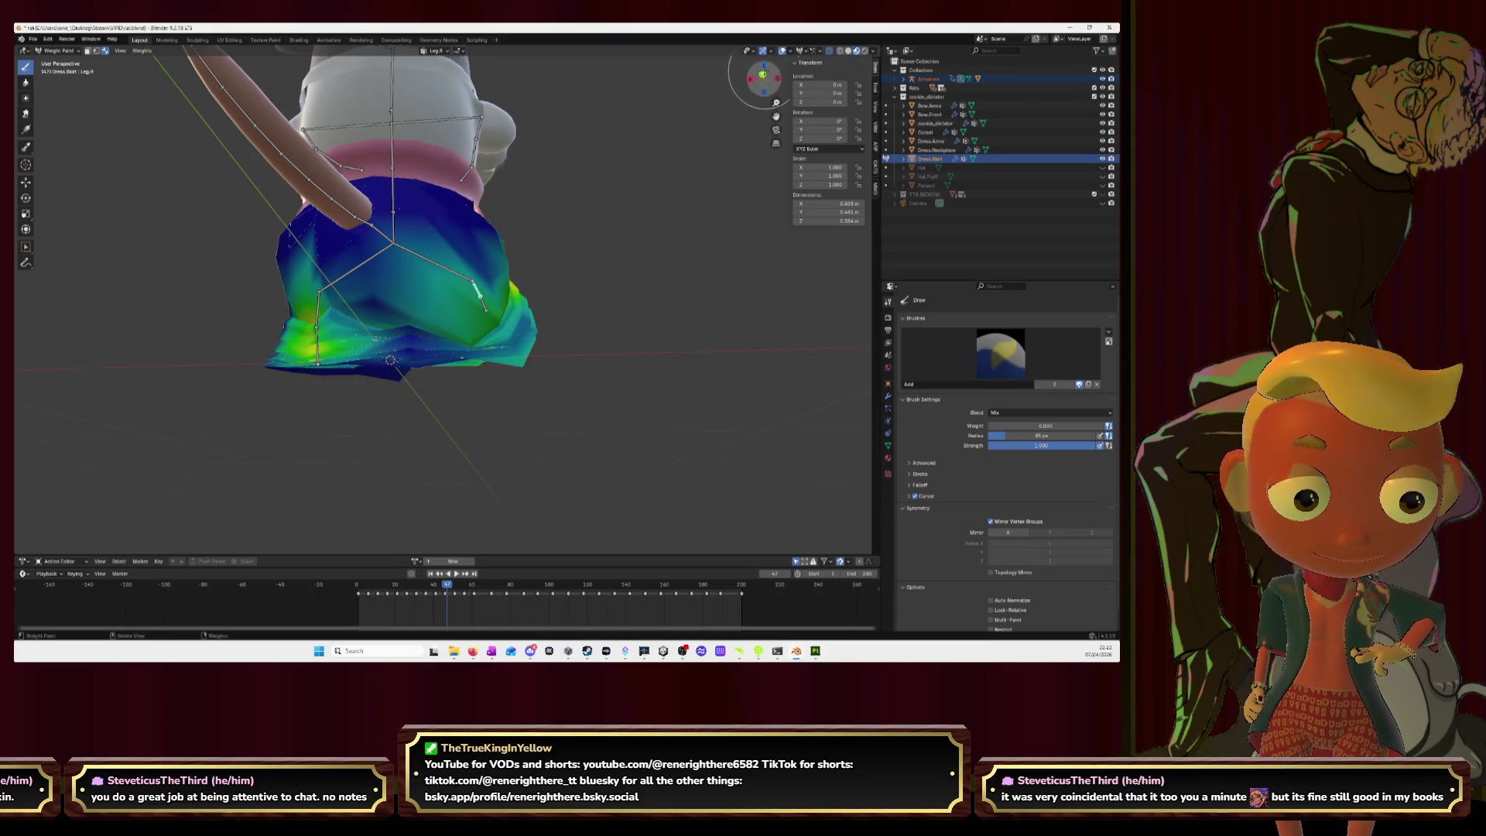
pyautogui.click(746, 76)
pyautogui.moveTo(459, 374)
pyautogui.mouseDown()
pyautogui.moveTo(375, 364)
pyautogui.moveTo(421, 370)
pyautogui.mouseUp()
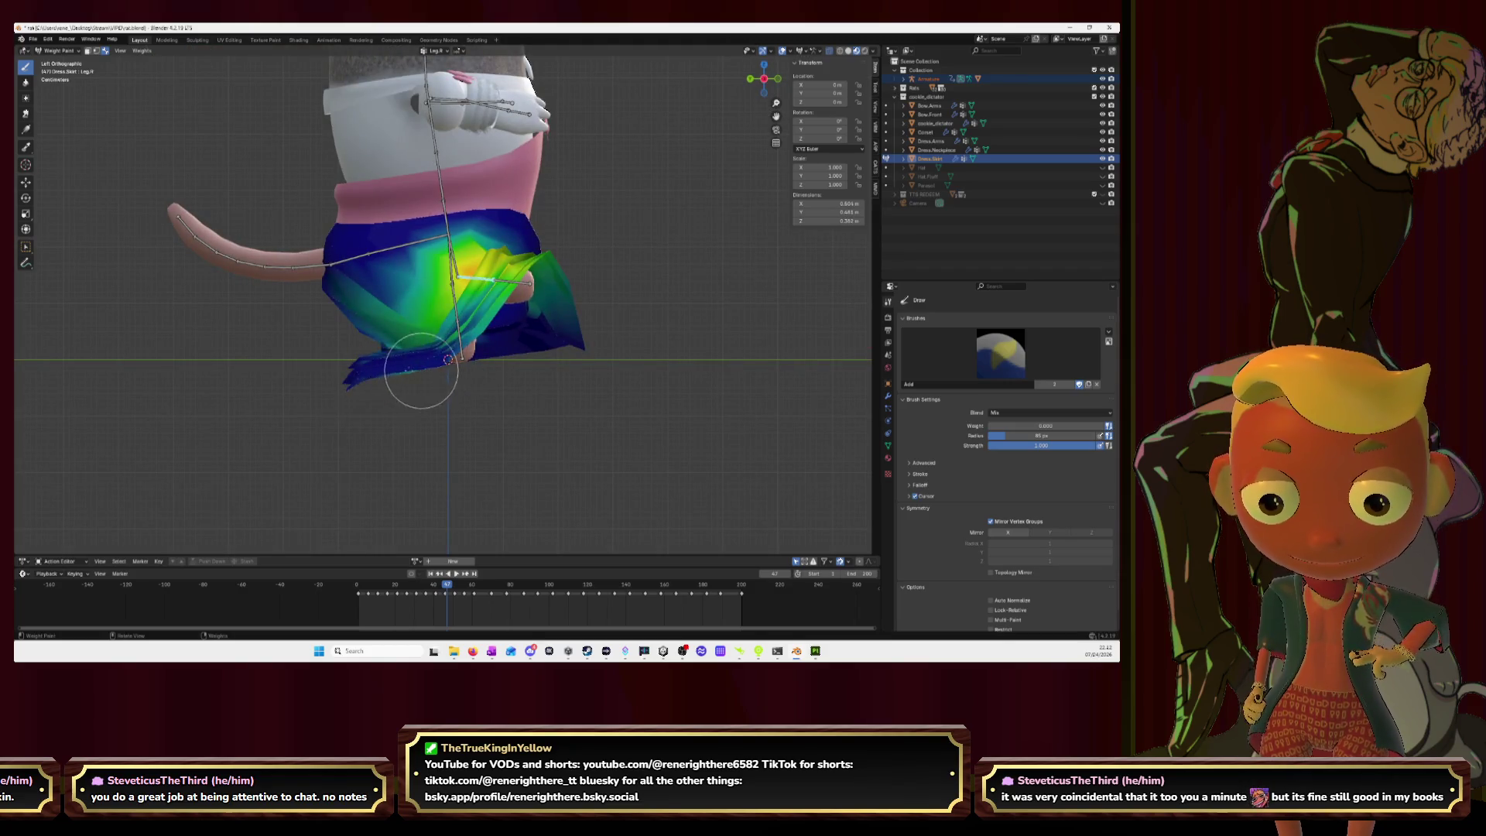
pyautogui.keyDown('ctrl'); pyautogui.click(433, 370); pyautogui.keyUp('ctrl')
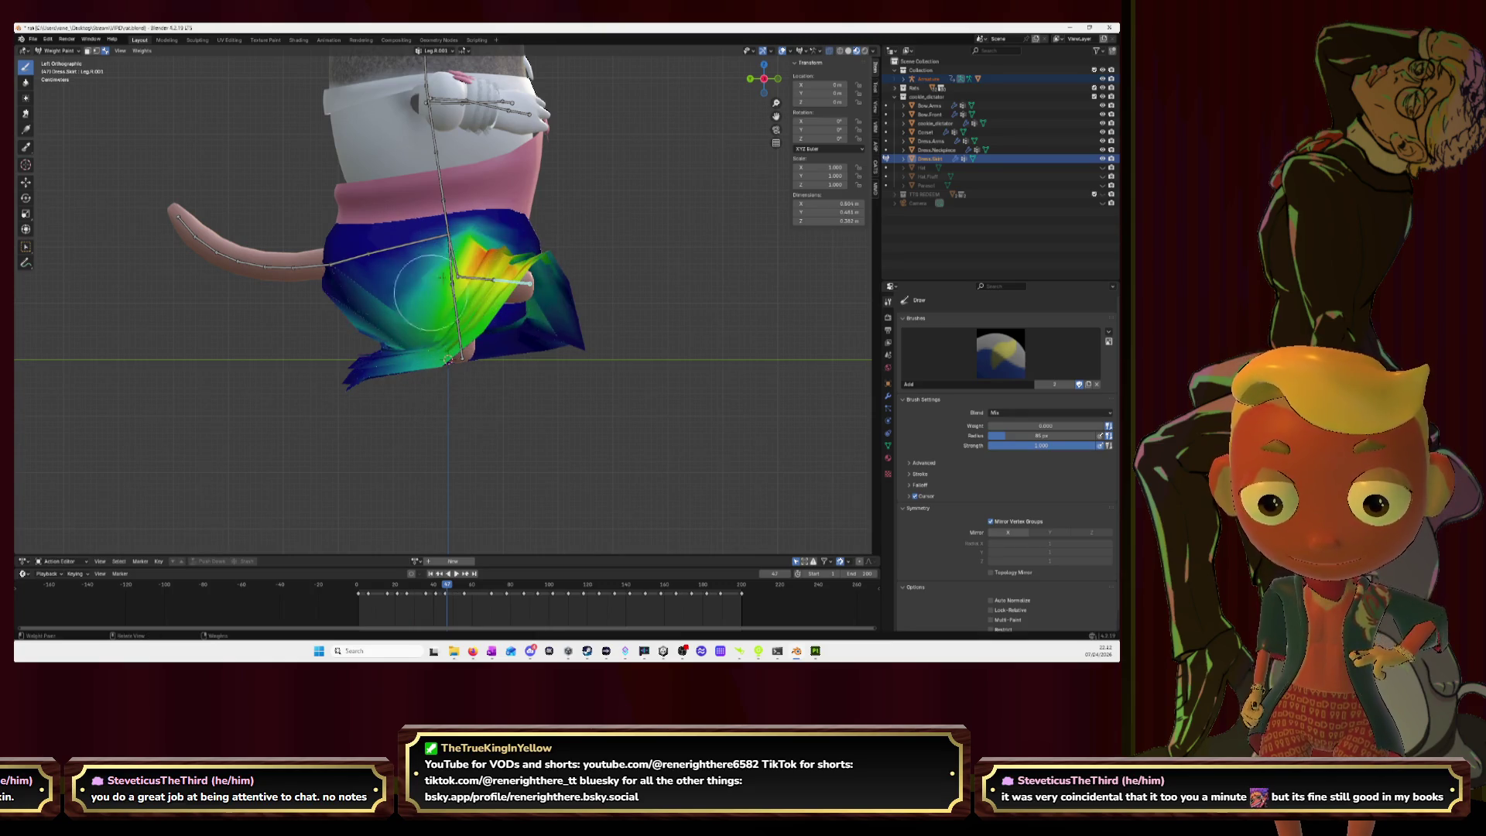
# Step: Paint Hip.R weight around the thigh bone from an angled perspective view
pyautogui.keyDown('ctrl'); pyautogui.click(449, 271); pyautogui.keyUp('ctrl')
pyautogui.moveTo(340, 322); pyautogui.dragTo(444, 260, button='middle')
pyautogui.moveTo(444, 260)
pyautogui.keyDown('ctrl'); pyautogui.mouseDown()
pyautogui.moveTo(418, 270)
pyautogui.moveTo(478, 260)
pyautogui.moveTo(470, 242)
pyautogui.mouseUp(); pyautogui.keyUp('ctrl')
pyautogui.hotkey('shift', 'space')
# Step: Blur the weights at the skirt's lower left and review the Leg.R and Leg.R.001 groups
pyautogui.moveTo(511, 261); pyautogui.dragTo(460, 292, button='middle')
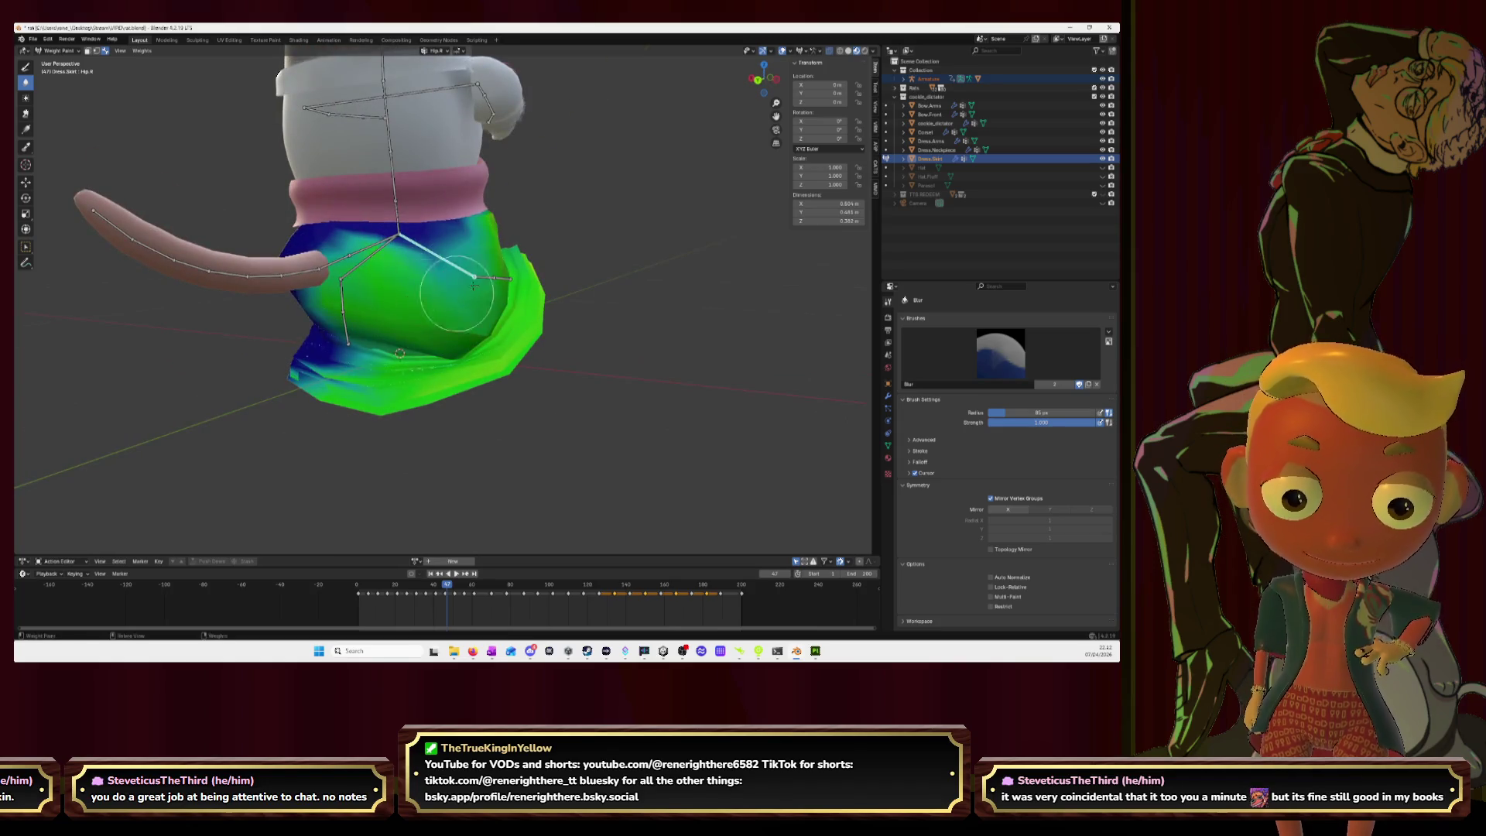
pyautogui.moveTo(321, 356)
pyautogui.mouseDown()
pyautogui.moveTo(341, 371)
pyautogui.moveTo(295, 362)
pyautogui.mouseUp()
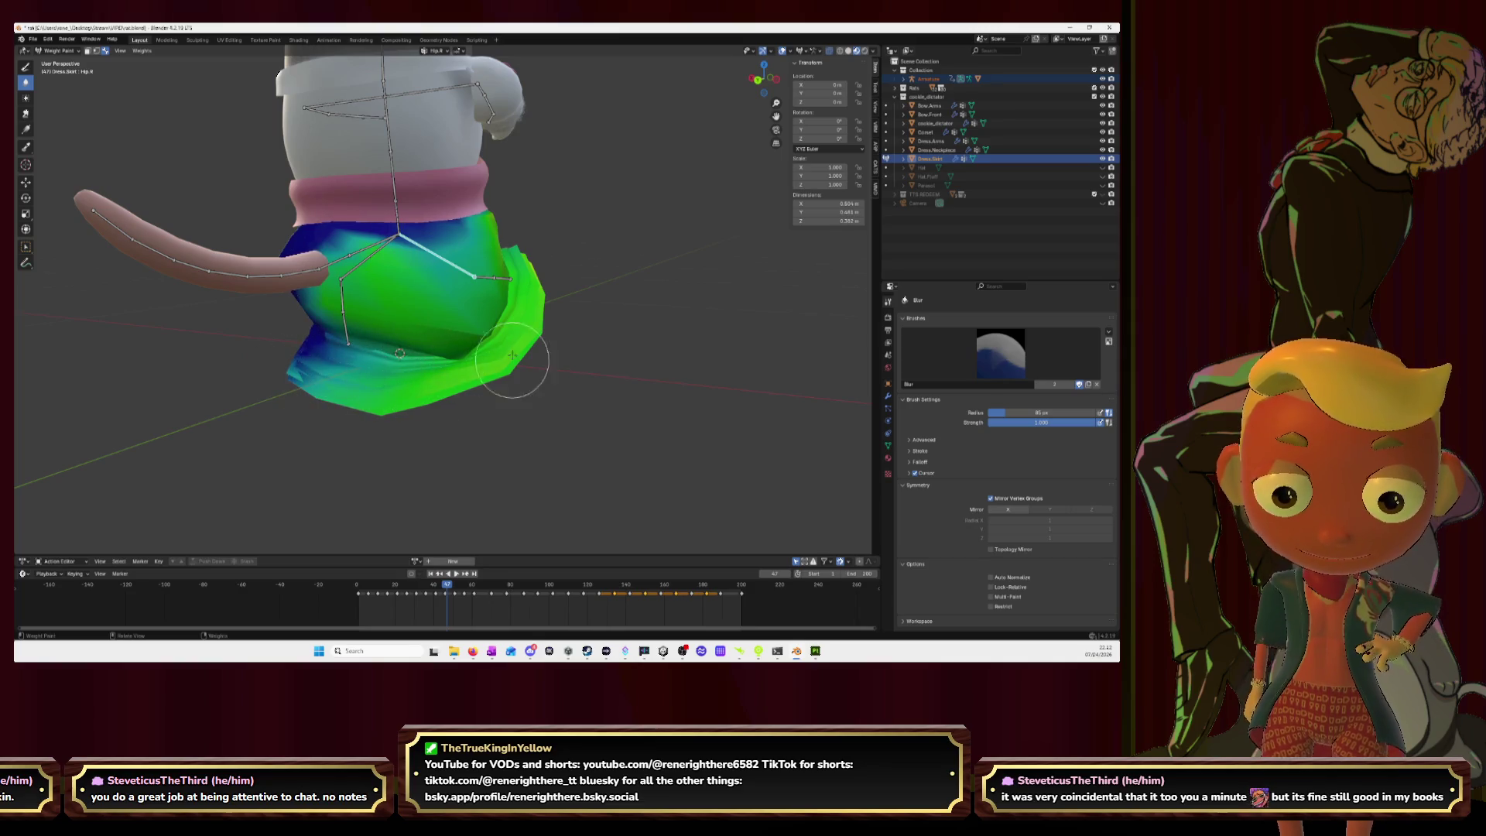
pyautogui.moveTo(562, 343)
pyautogui.mouseDown(button='middle')
pyautogui.moveTo(468, 312)
pyautogui.moveTo(401, 320)
pyautogui.mouseUp(button='middle')
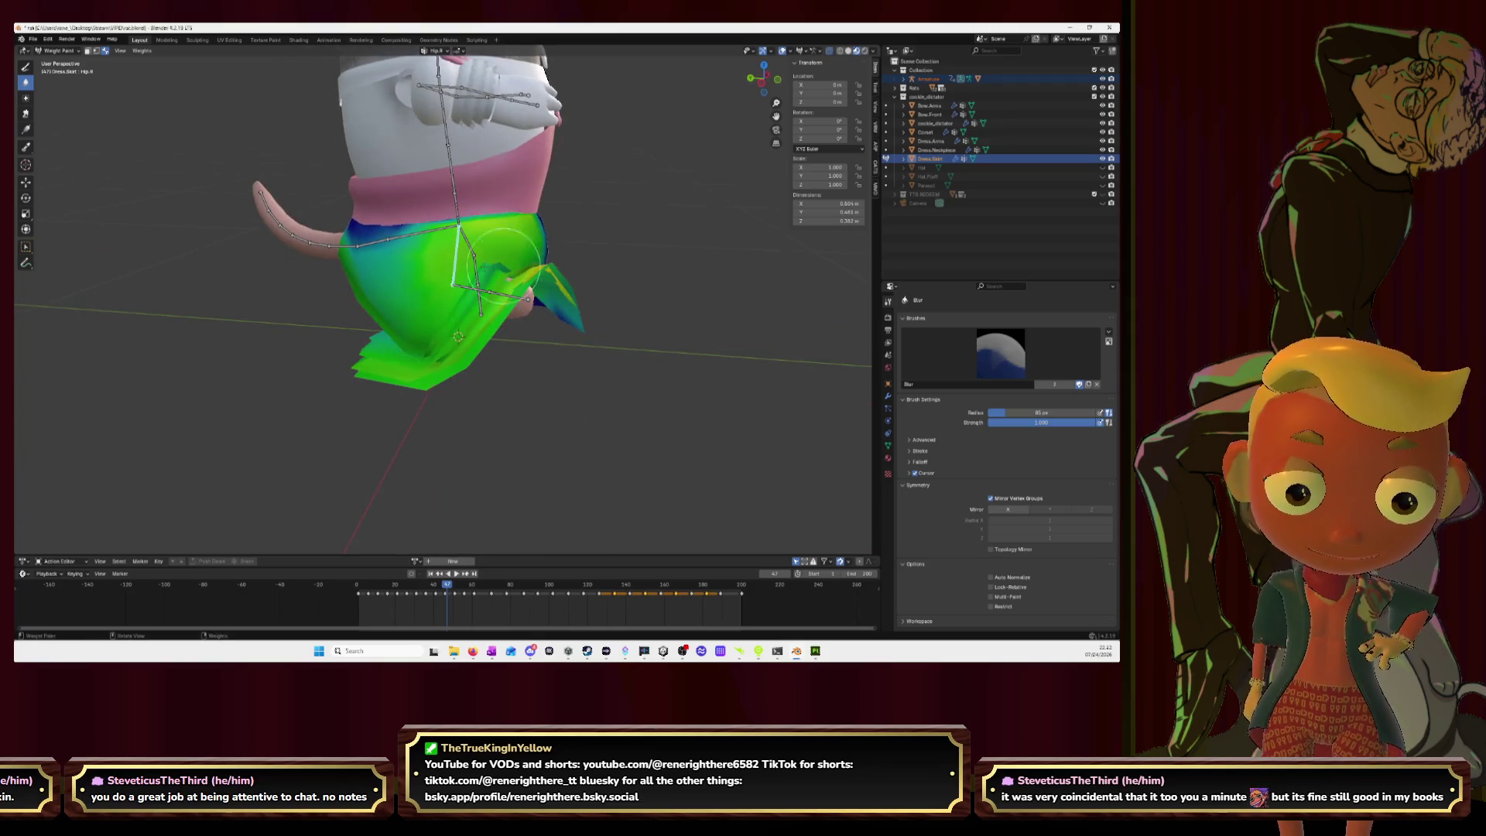
pyautogui.keyDown('ctrl'); pyautogui.click(459, 273); pyautogui.keyUp('ctrl')
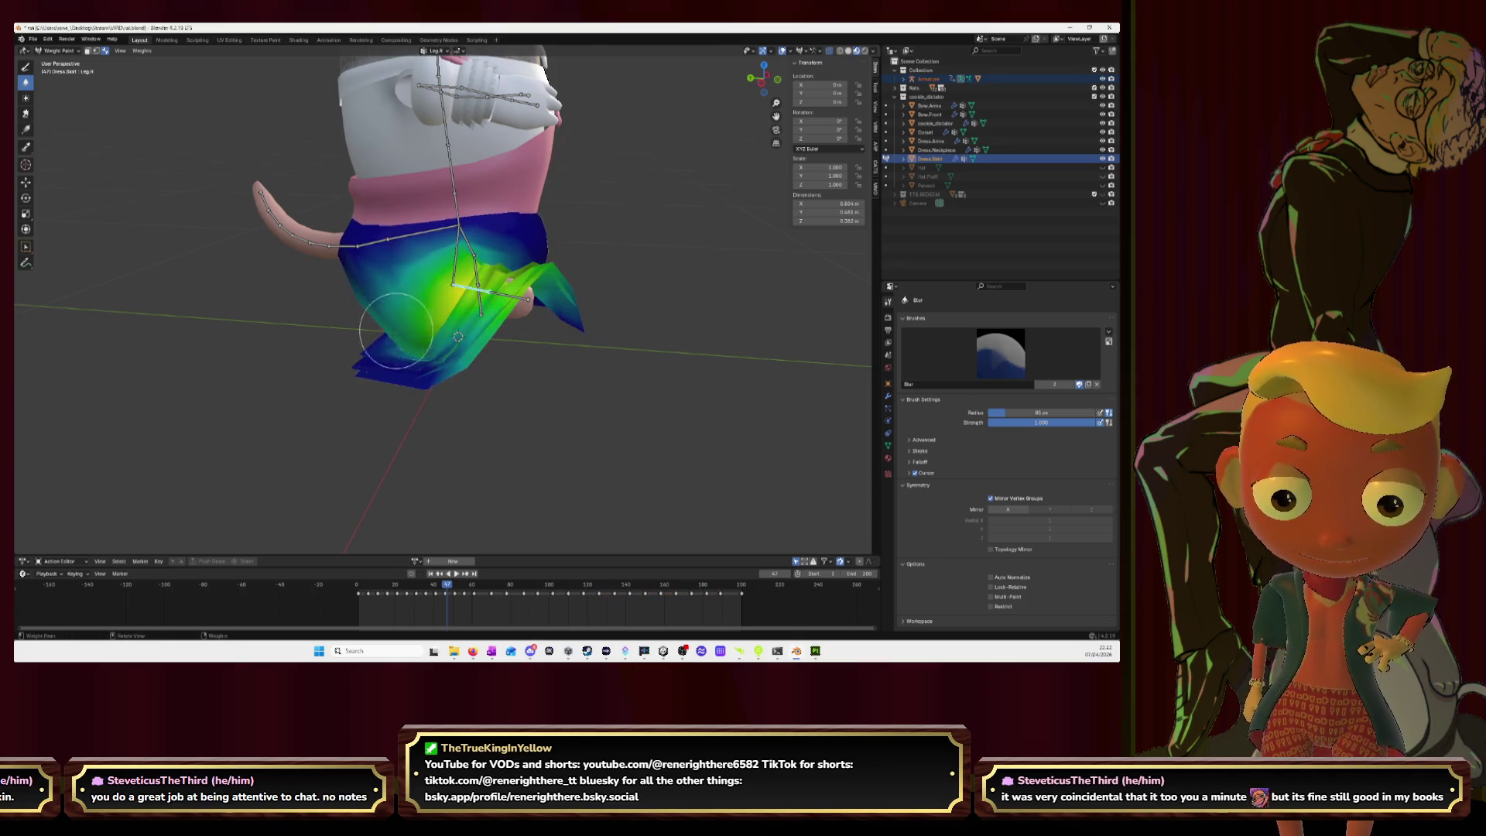
pyautogui.keyDown('ctrl'); pyautogui.click(517, 296); pyautogui.keyUp('ctrl')
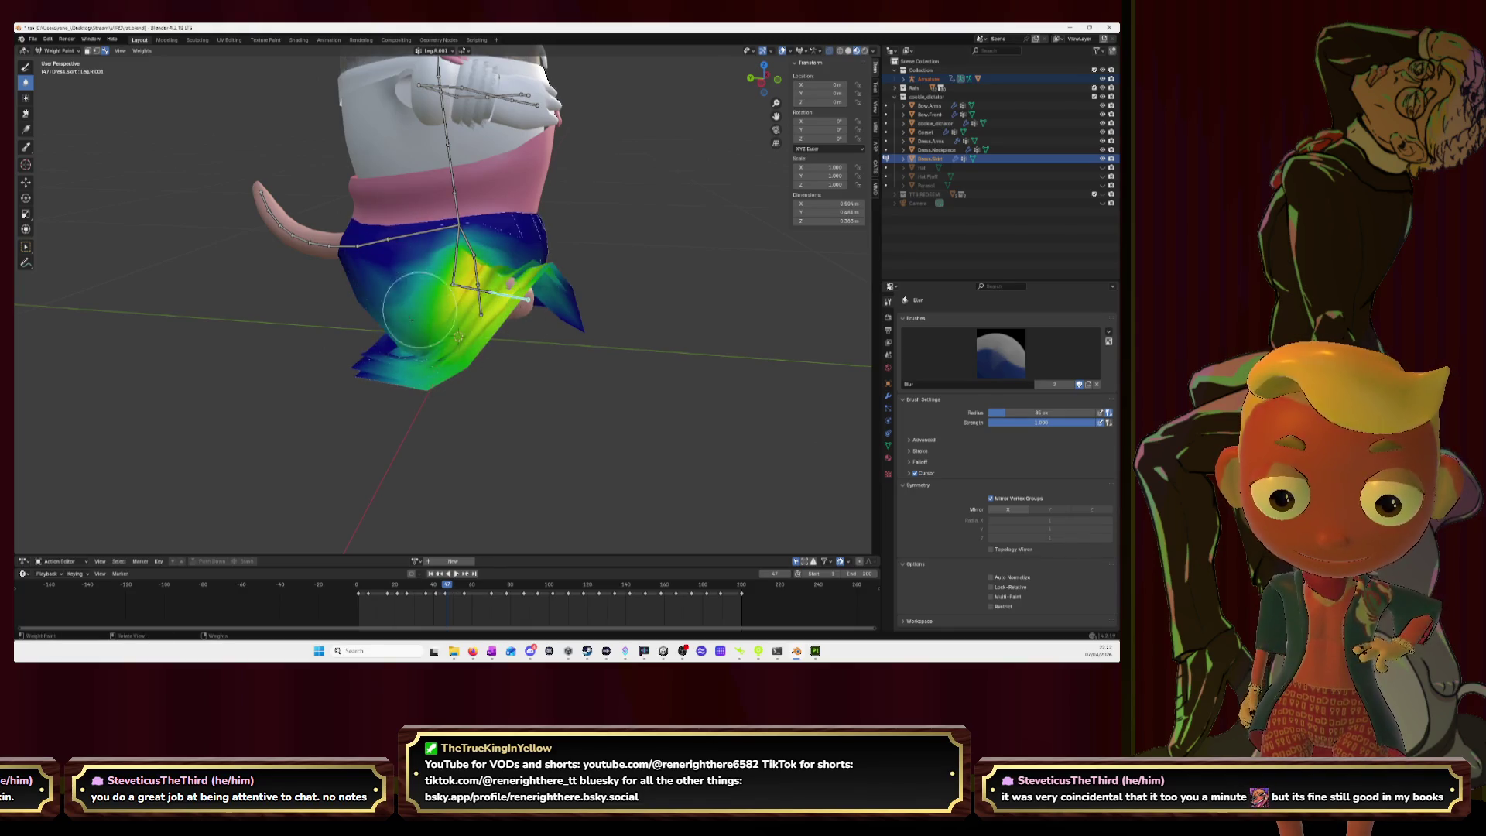
pyautogui.moveTo(487, 311)
pyautogui.mouseDown(button='middle')
pyautogui.moveTo(573, 336)
pyautogui.moveTo(550, 379)
pyautogui.moveTo(477, 391)
pyautogui.mouseUp(button='middle')
# Step: Blur the Leg.L weights across the skirt's right side
pyautogui.keyDown('ctrl'); pyautogui.click(577, 337); pyautogui.keyUp('ctrl')
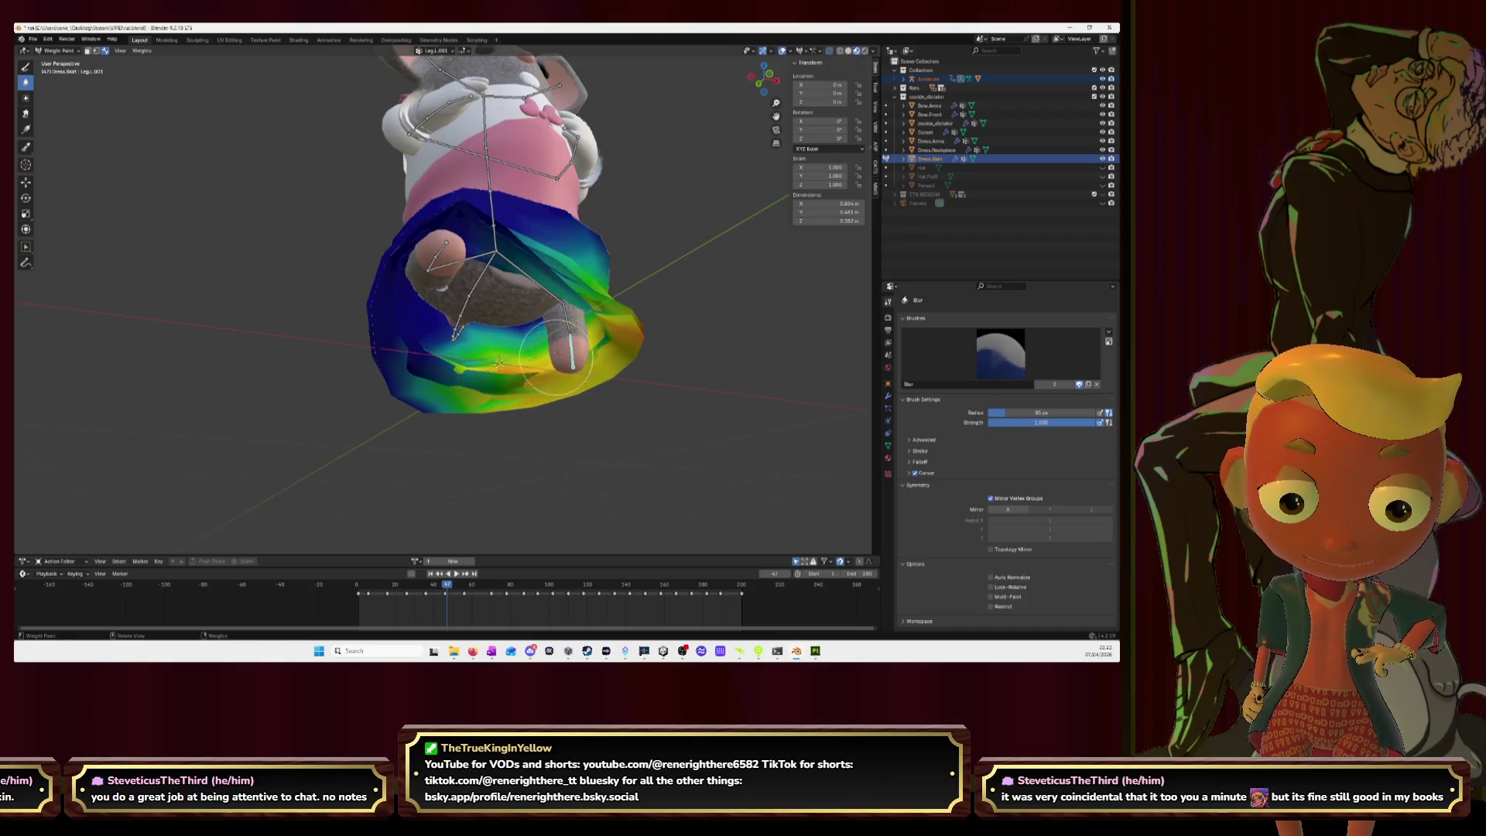
pyautogui.keyDown('ctrl'); pyautogui.click(571, 321); pyautogui.keyUp('ctrl')
pyautogui.moveTo(450, 385)
pyautogui.mouseDown()
pyautogui.moveTo(483, 399)
pyautogui.moveTo(629, 346)
pyautogui.mouseUp()
pyautogui.moveTo(619, 344); pyautogui.dragTo(514, 318, button='middle')
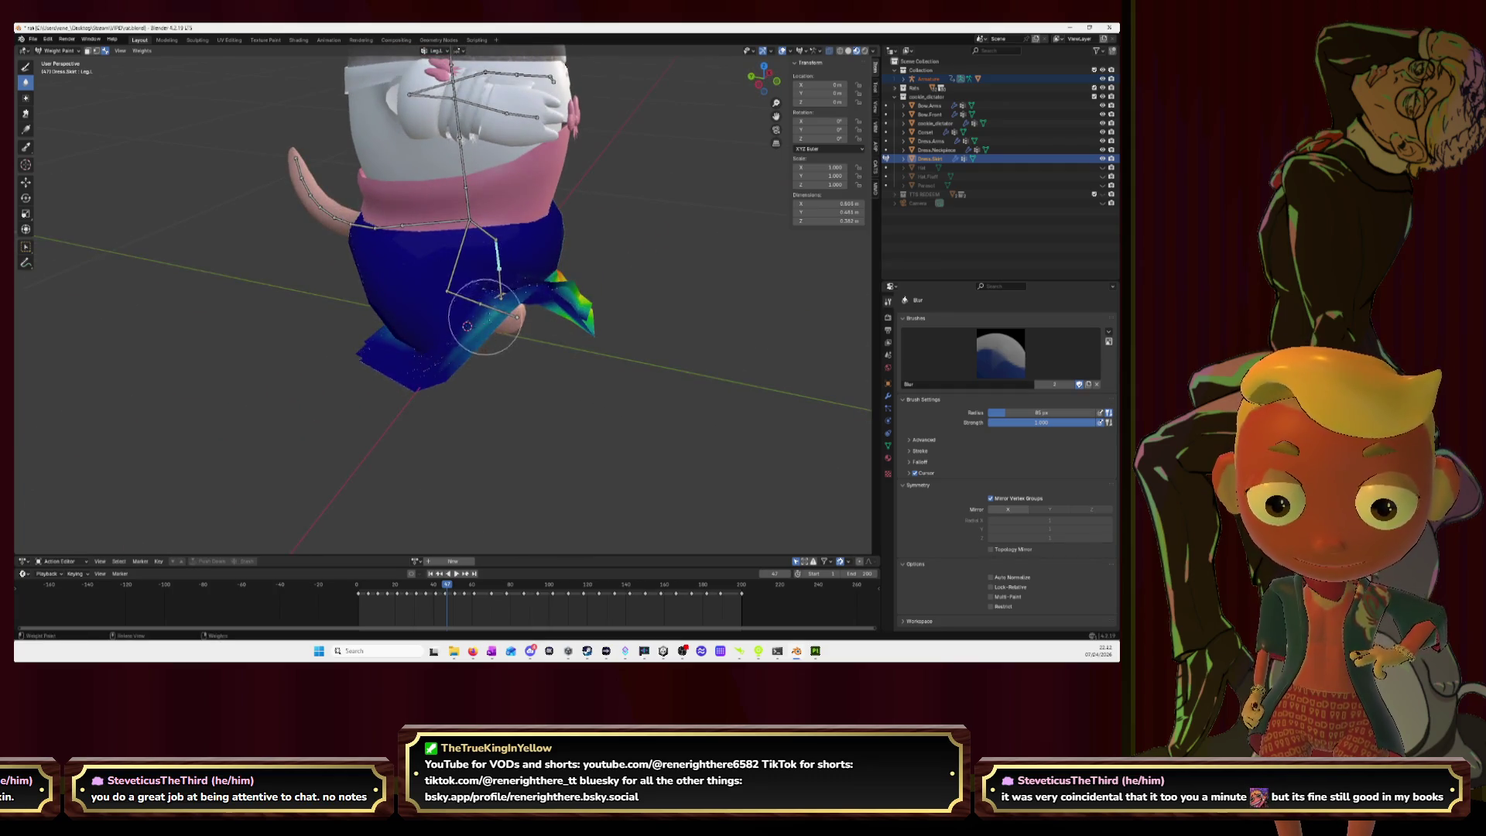
pyautogui.moveTo(506, 312); pyautogui.dragTo(331, 285, button='middle')
# Step: Blur the Hip.L weights down the skirt's back and lower-left edge, then play the animation
pyautogui.keyDown('ctrl'); pyautogui.click(331, 285); pyautogui.keyUp('ctrl')
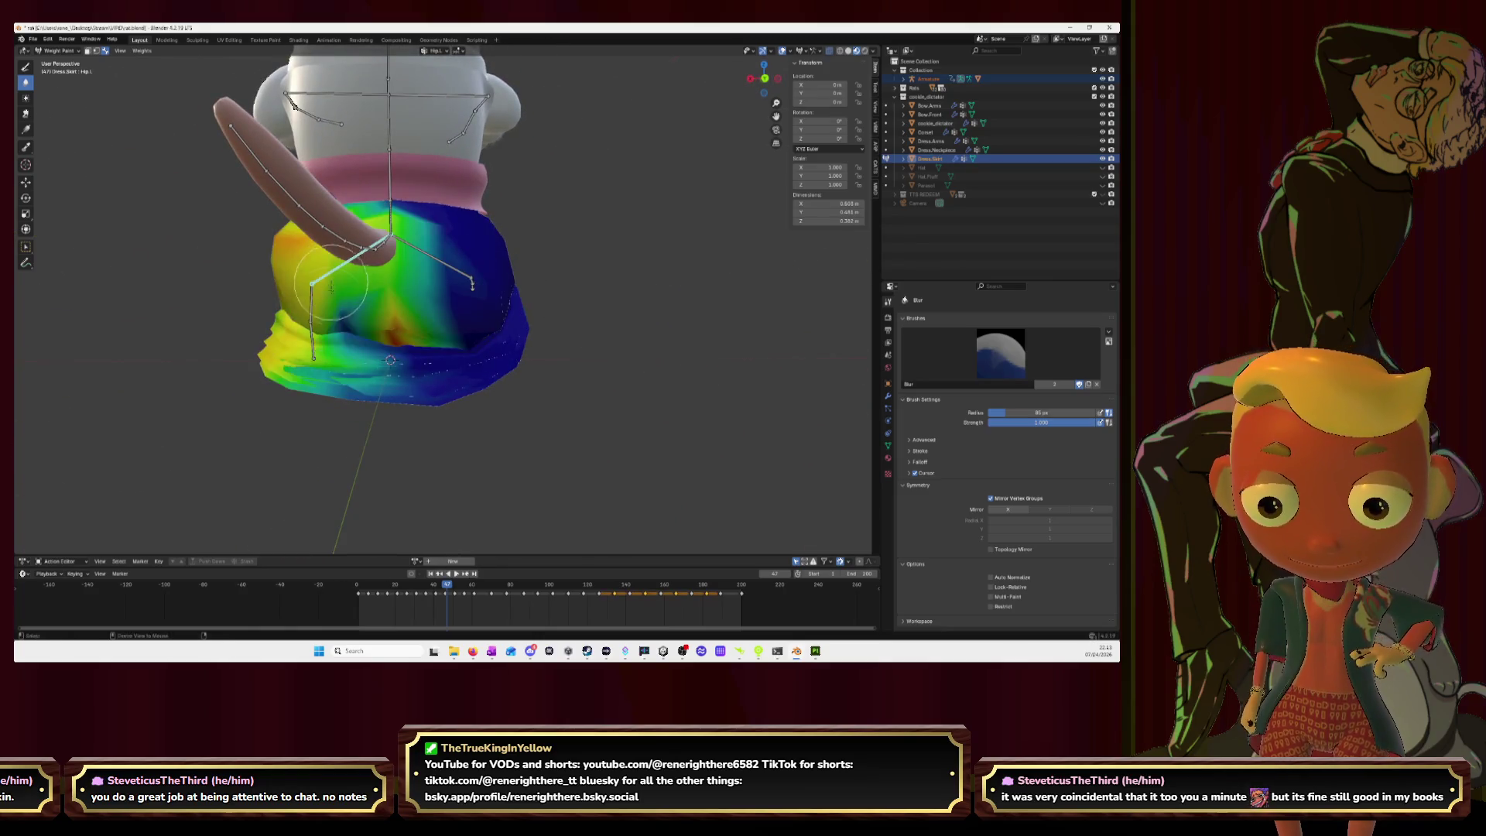
pyautogui.moveTo(331, 285); pyautogui.dragTo(350, 364)
pyautogui.moveTo(341, 352); pyautogui.dragTo(303, 382, button='middle')
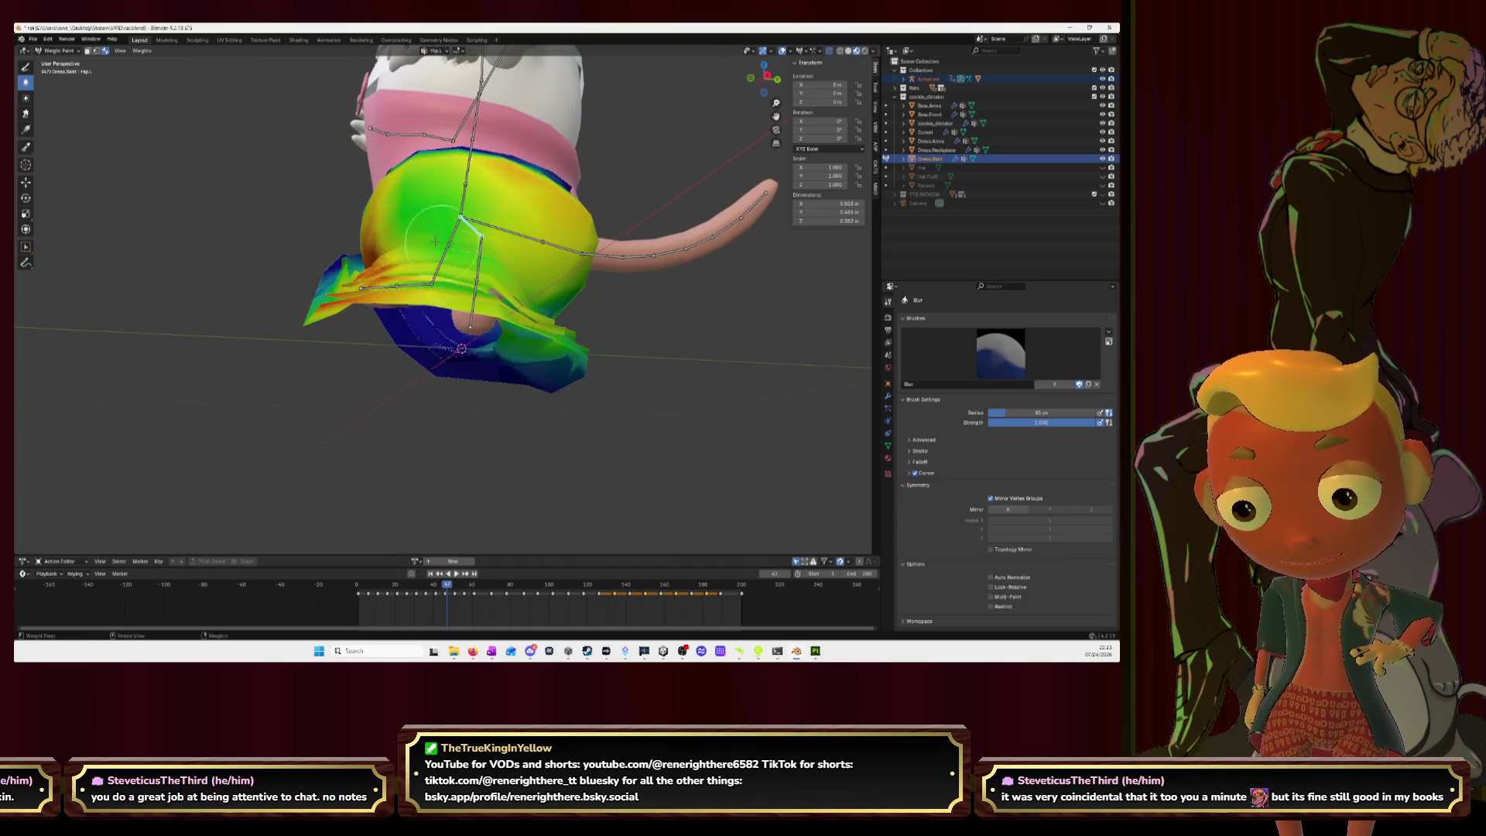
pyautogui.moveTo(399, 256); pyautogui.dragTo(466, 317, button='middle')
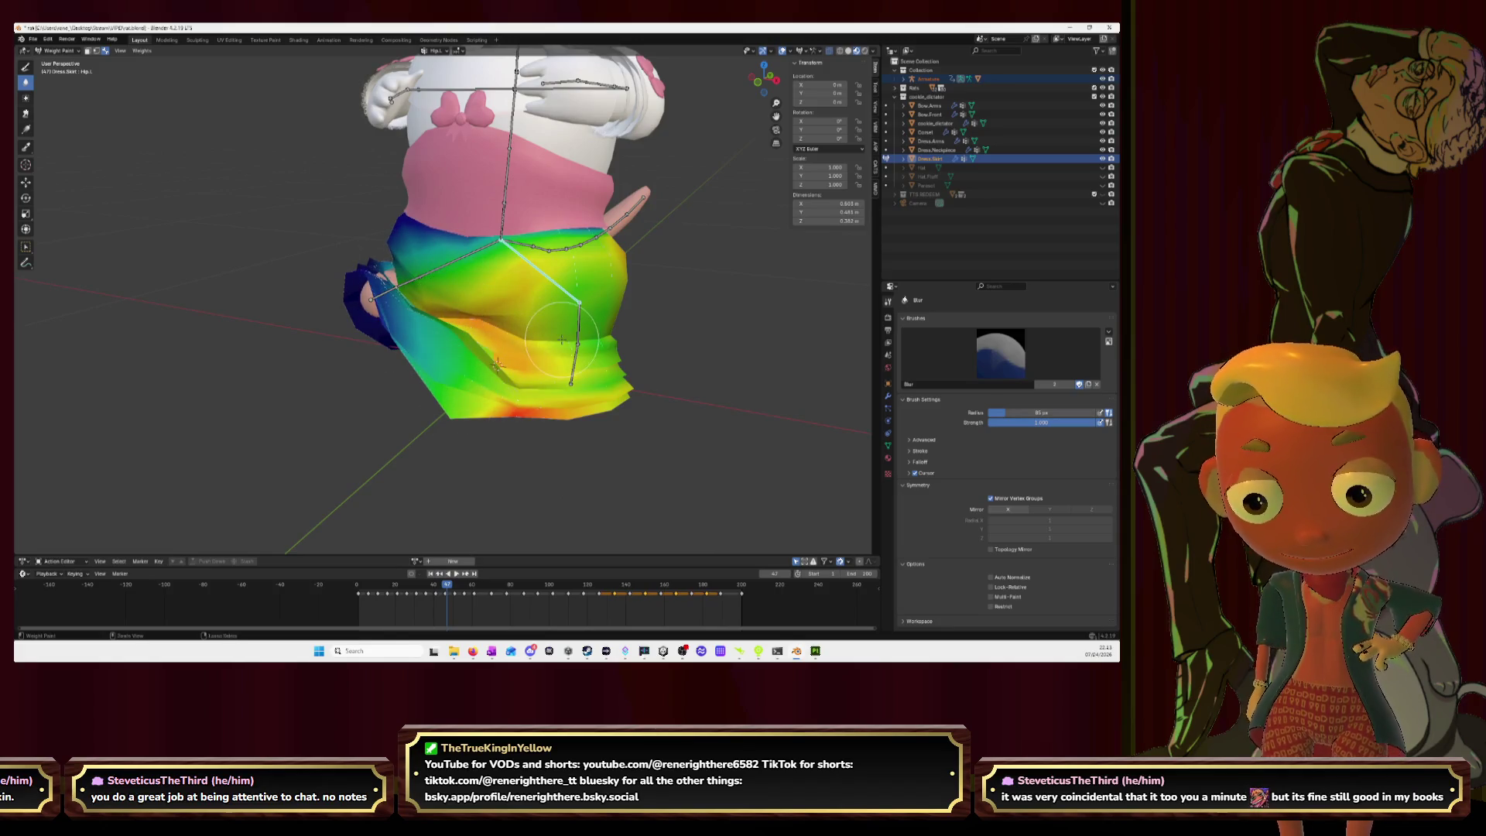
pyautogui.moveTo(450, 308); pyautogui.dragTo(474, 394)
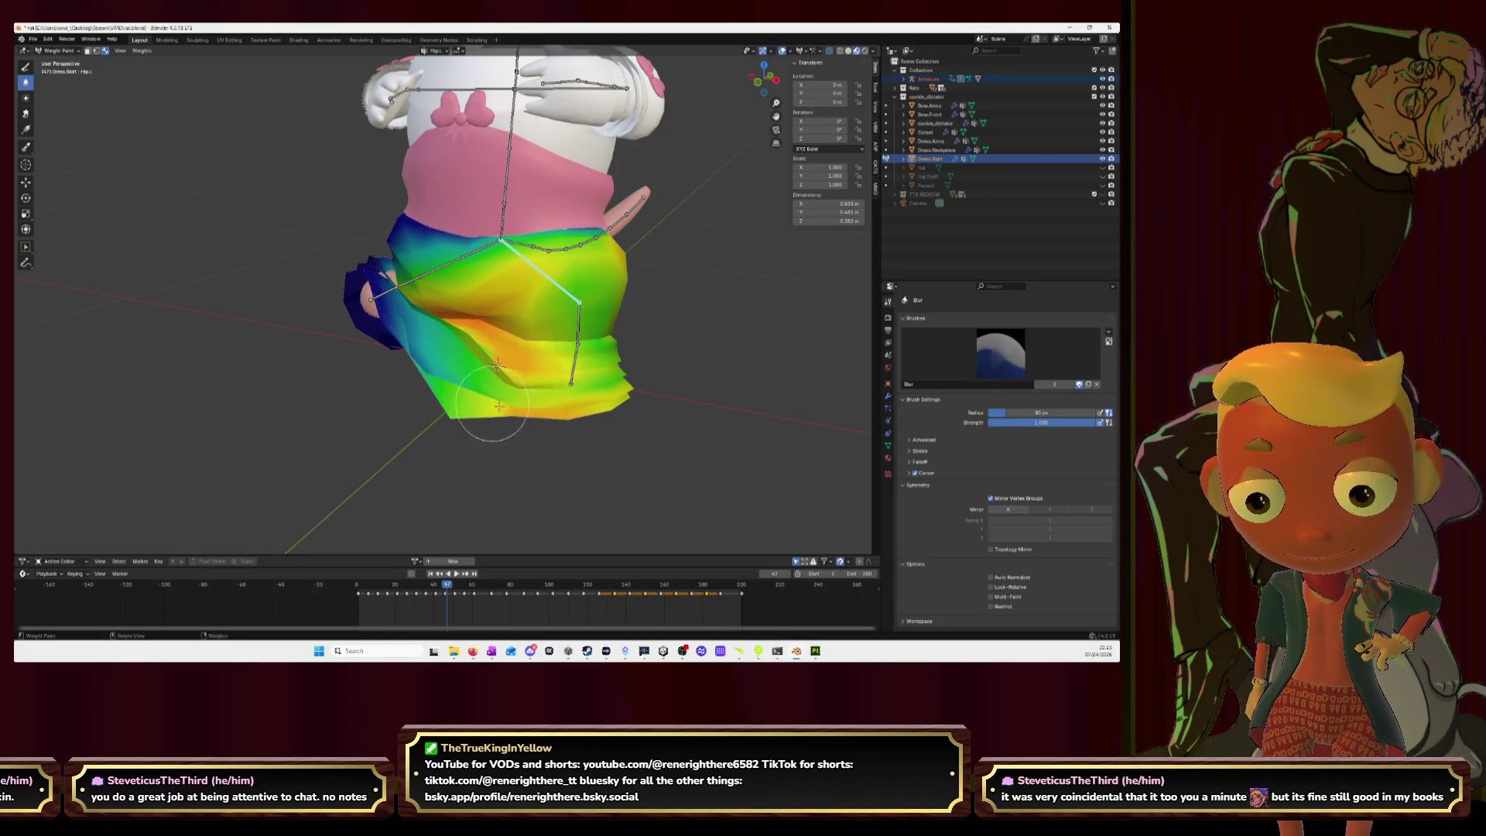
pyautogui.moveTo(569, 308)
pyautogui.mouseDown(button='middle')
pyautogui.moveTo(301, 353)
pyautogui.moveTo(439, 356)
pyautogui.moveTo(434, 340)
pyautogui.moveTo(565, 371)
pyautogui.mouseUp(button='middle')
pyautogui.press('space')
# Step: Switch to Object Mode and stop the animation playback
pyautogui.click(58, 50)
pyautogui.click(59, 60)
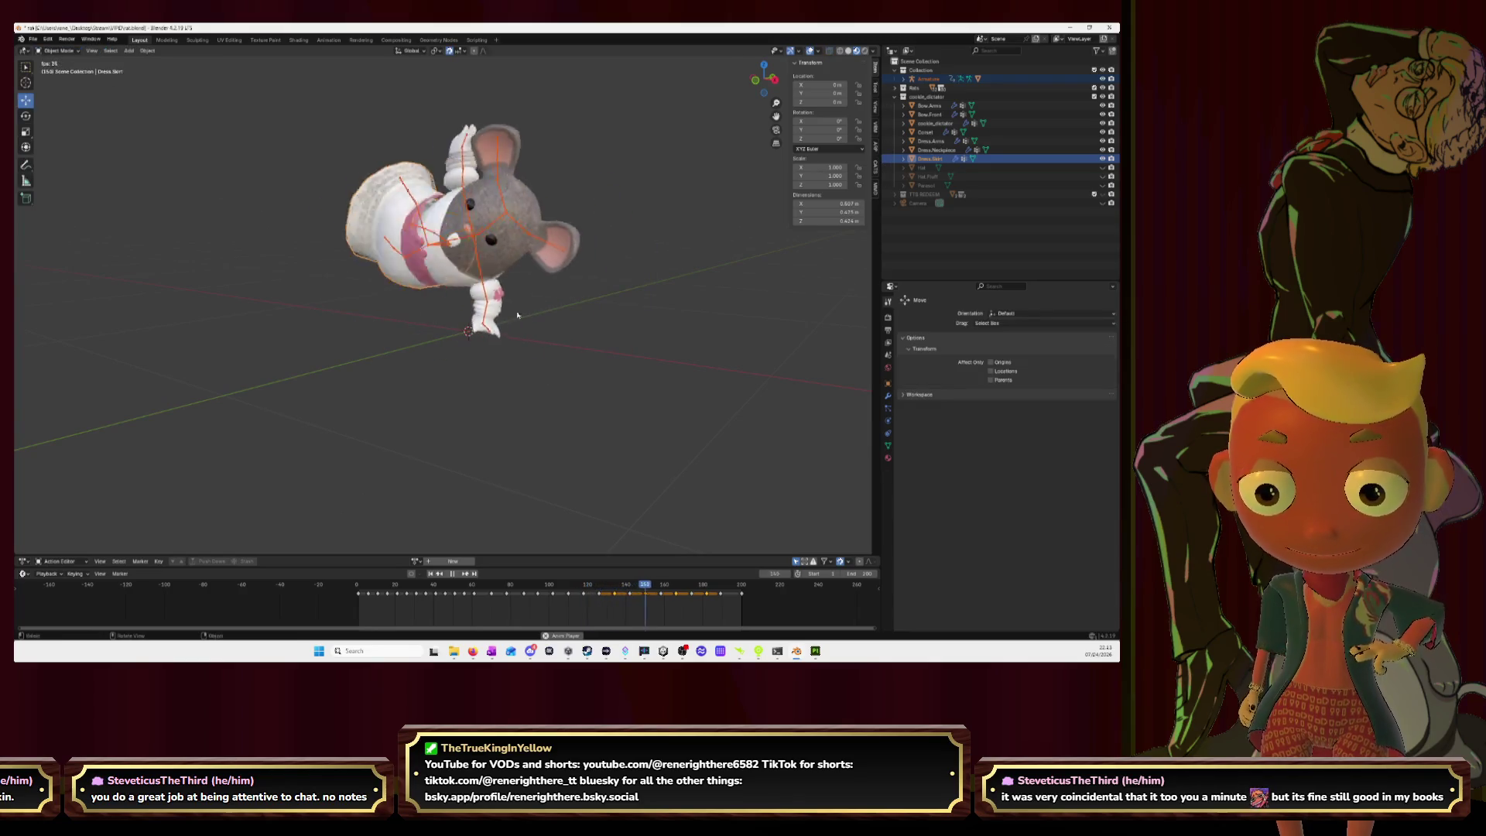
pyautogui.moveTo(534, 341); pyautogui.dragTo(566, 338, button='middle')
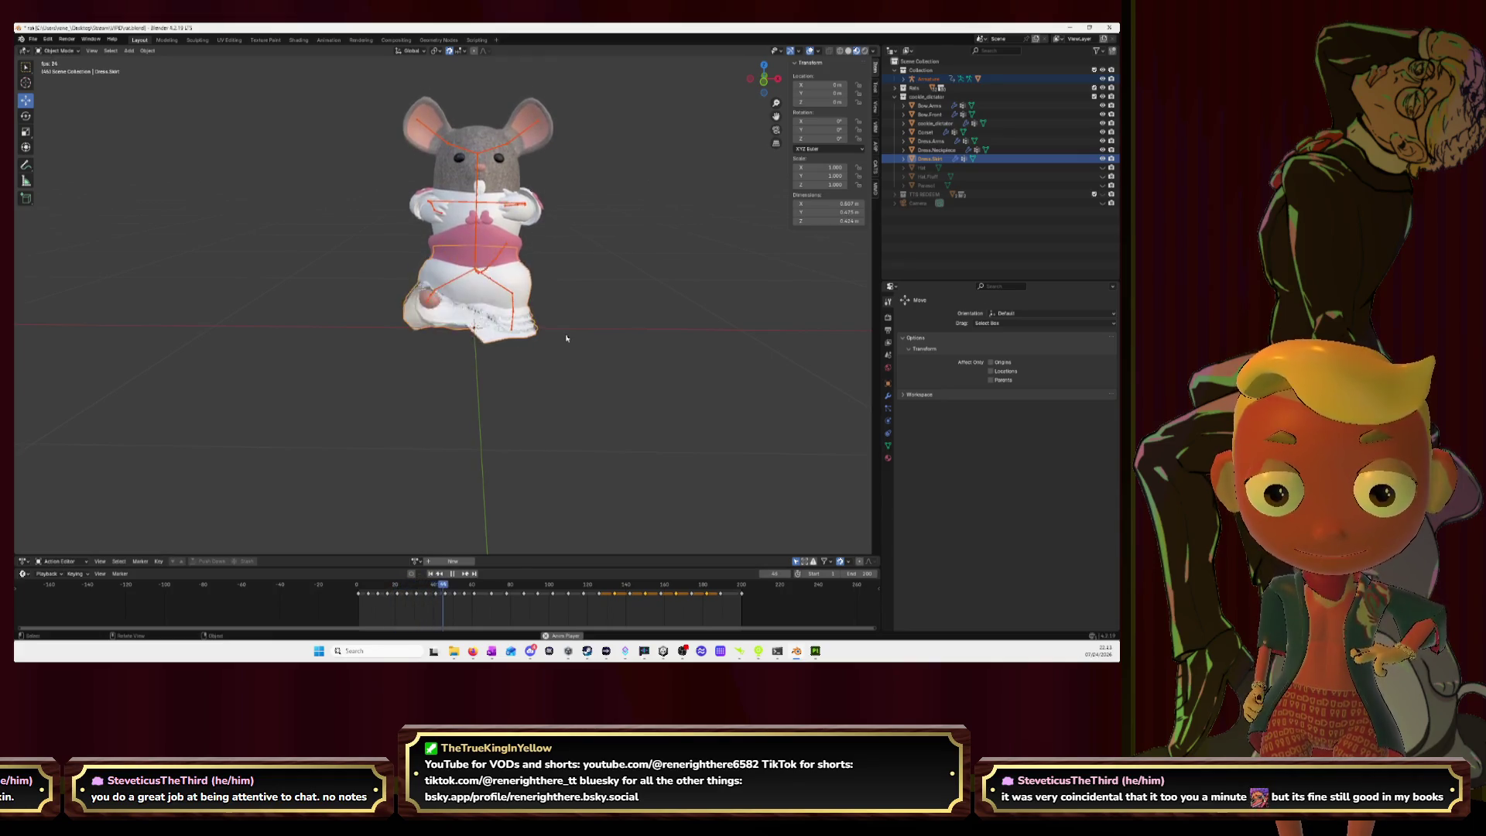
pyautogui.press('space')
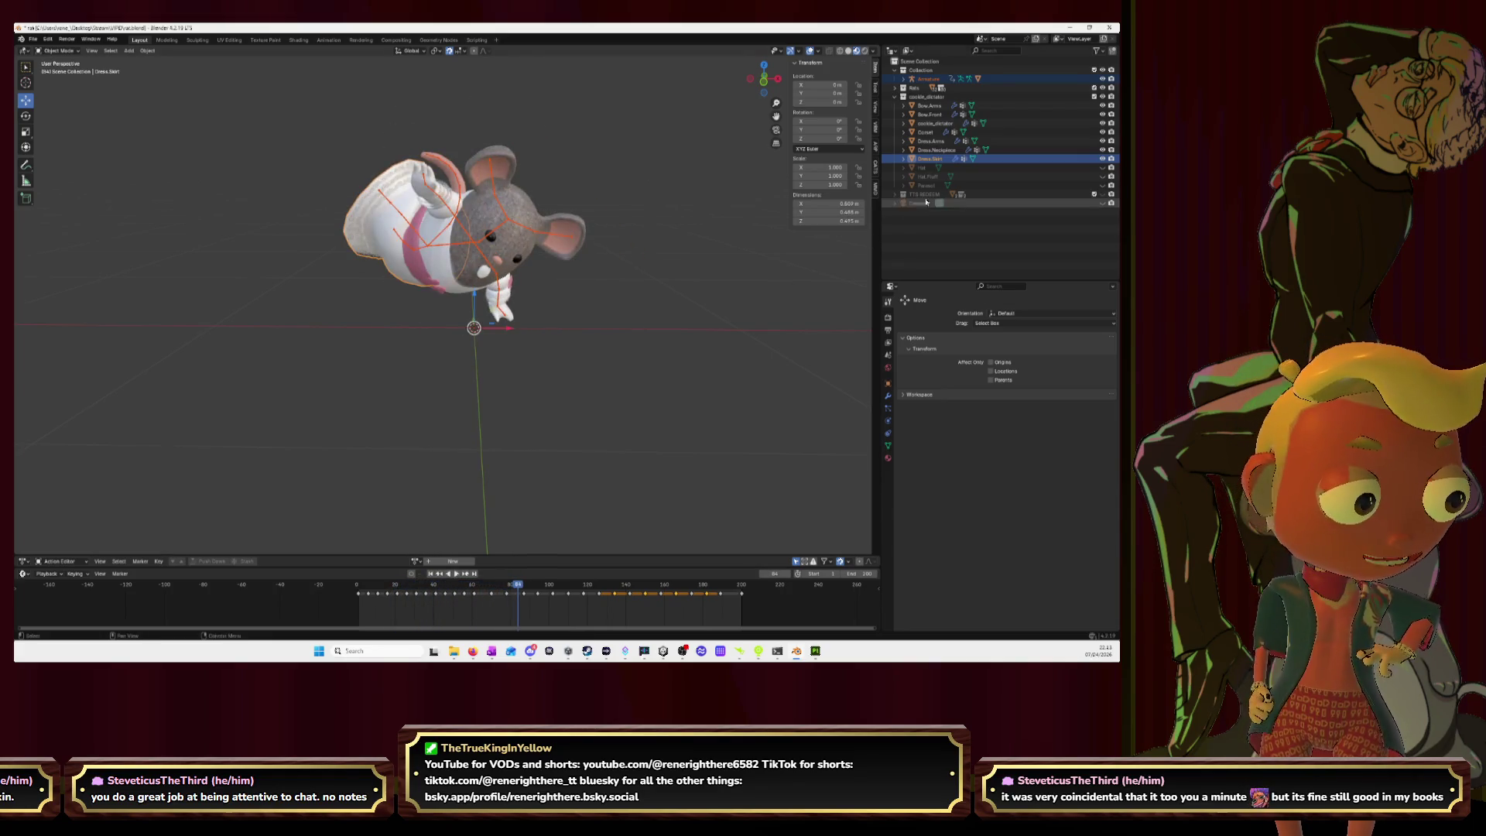
# Step: Show the Hat, hide Dress.Skirt in the outliner, and select the Armature
pyautogui.click(1102, 167)
pyautogui.click(1102, 159)
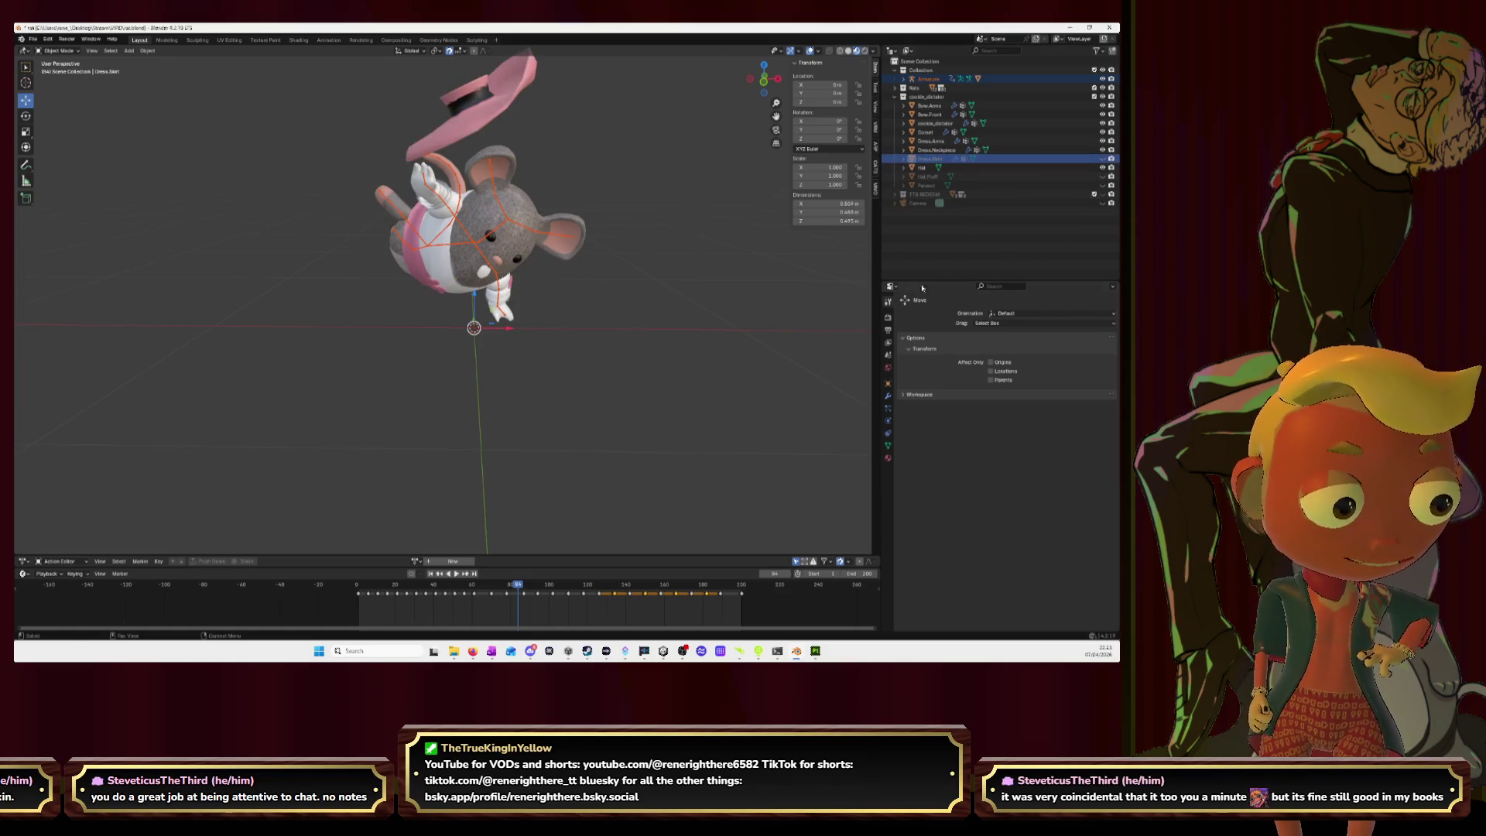
pyautogui.click(505, 221)
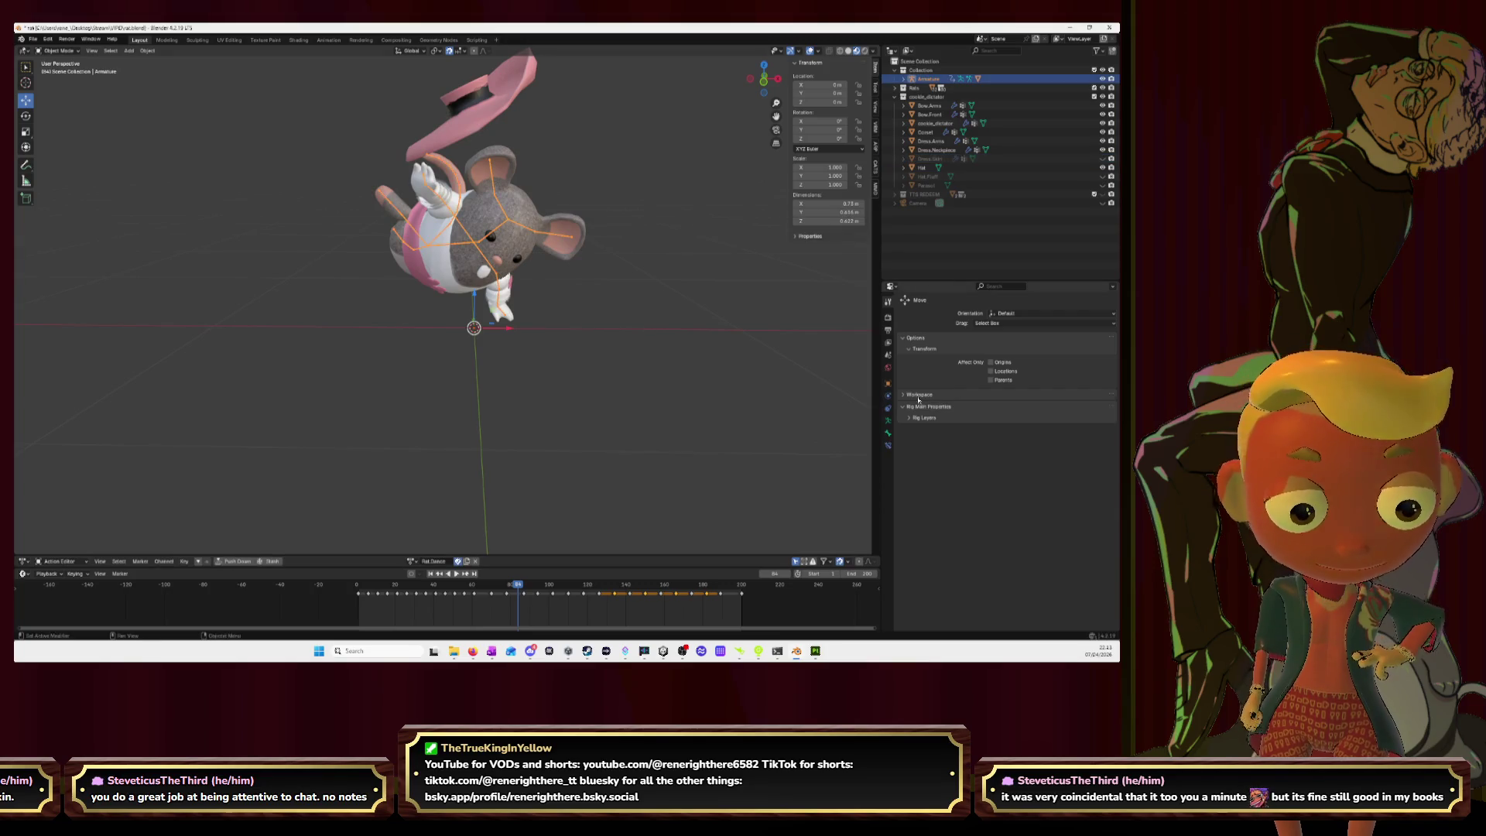
# Step: Put the rig in Rest Position from the Armature properties and frame the mouse
pyautogui.click(887, 421)
pyautogui.click(1060, 344)
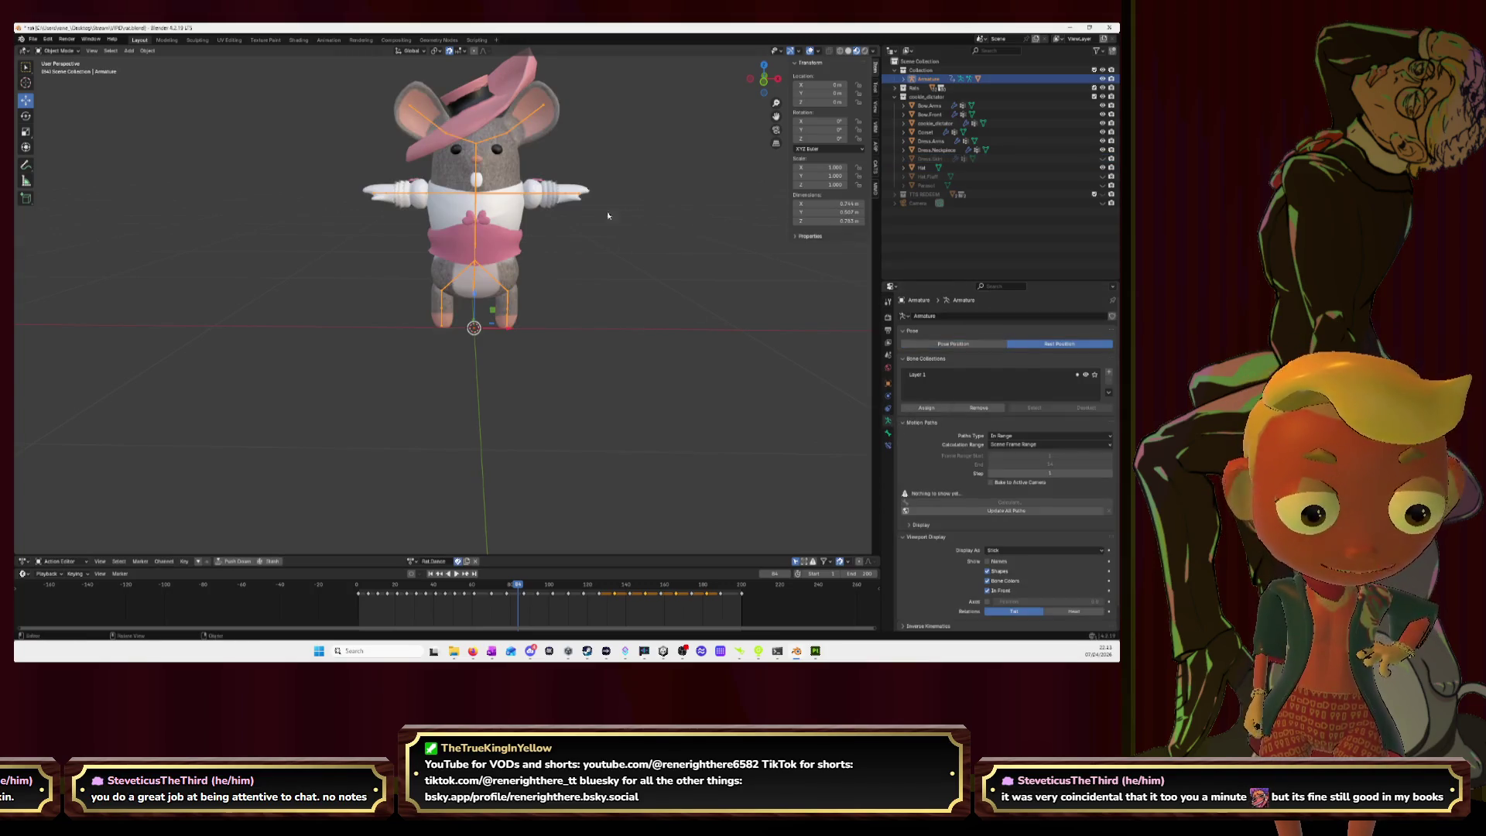
pyautogui.moveTo(776, 116); pyautogui.dragTo(769, 183)
pyautogui.scroll(2, 640, 186)
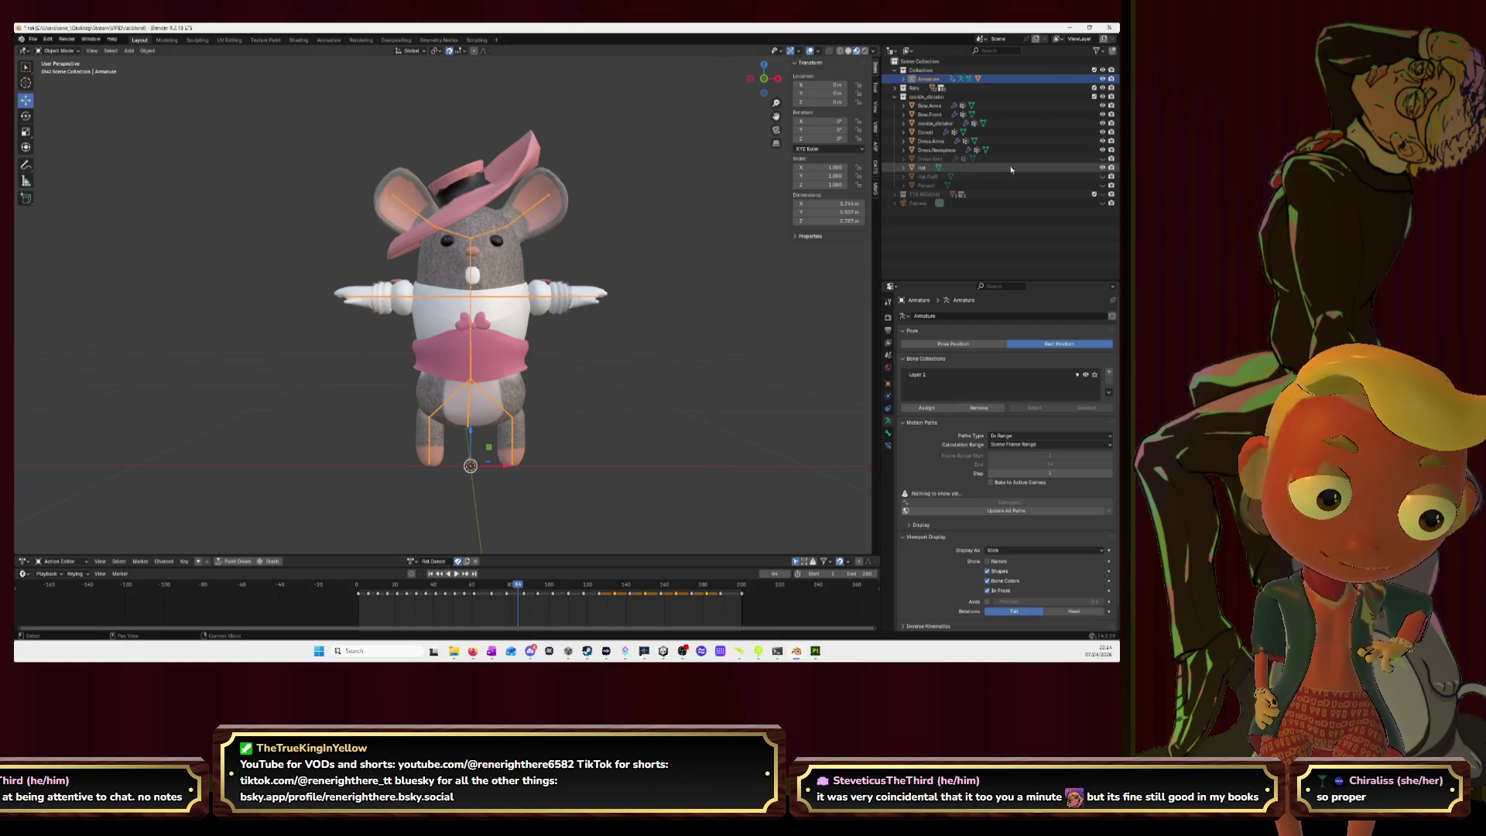
# Step: Show Parasol, Hat_Fluff and Dress.Skirt in the outliner, then save rat.blend
pyautogui.click(1103, 186)
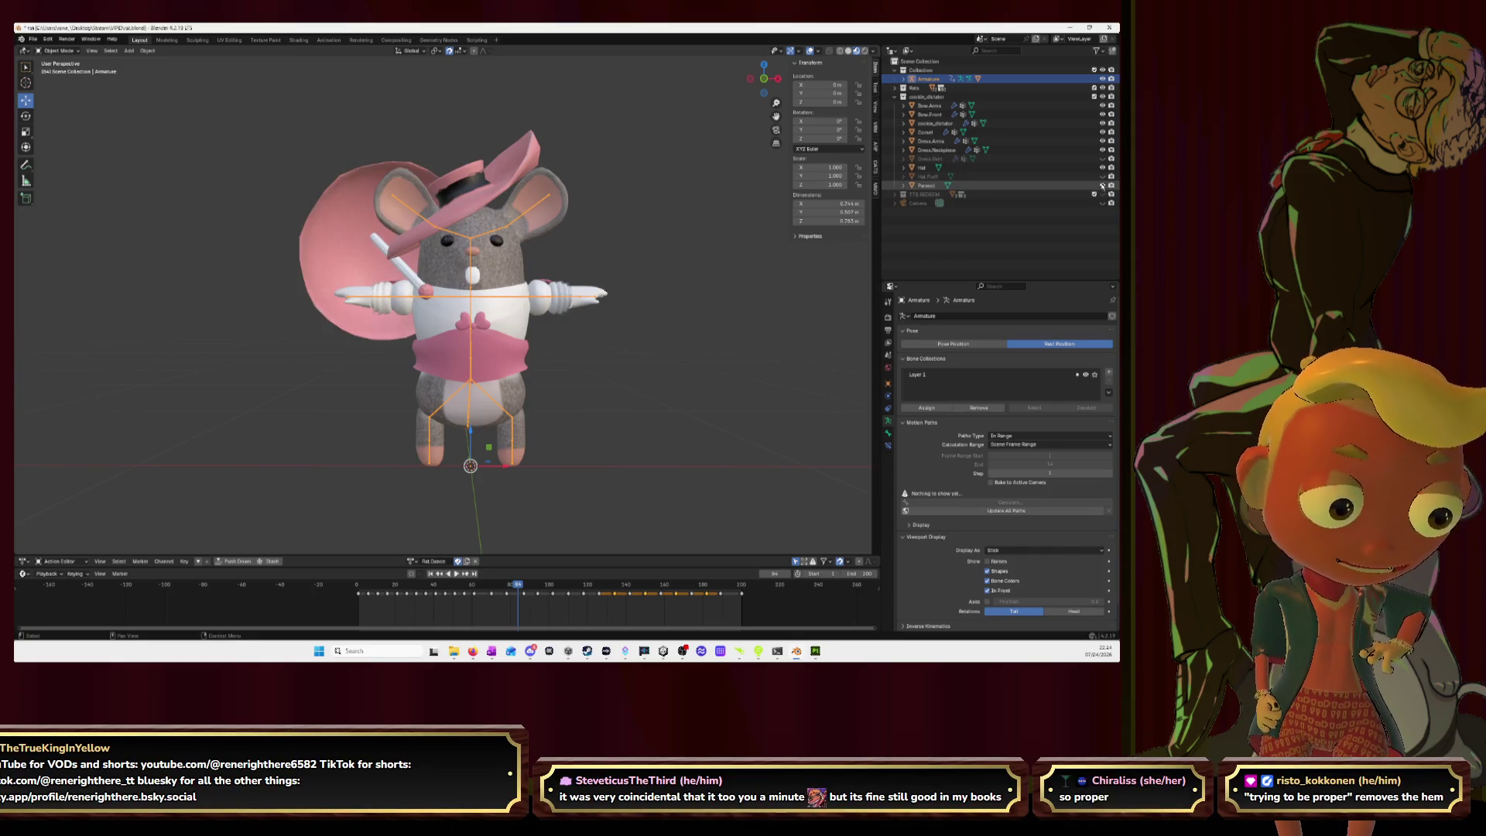
pyautogui.click(1103, 176)
pyautogui.moveTo(479, 233); pyautogui.dragTo(524, 213, button='middle')
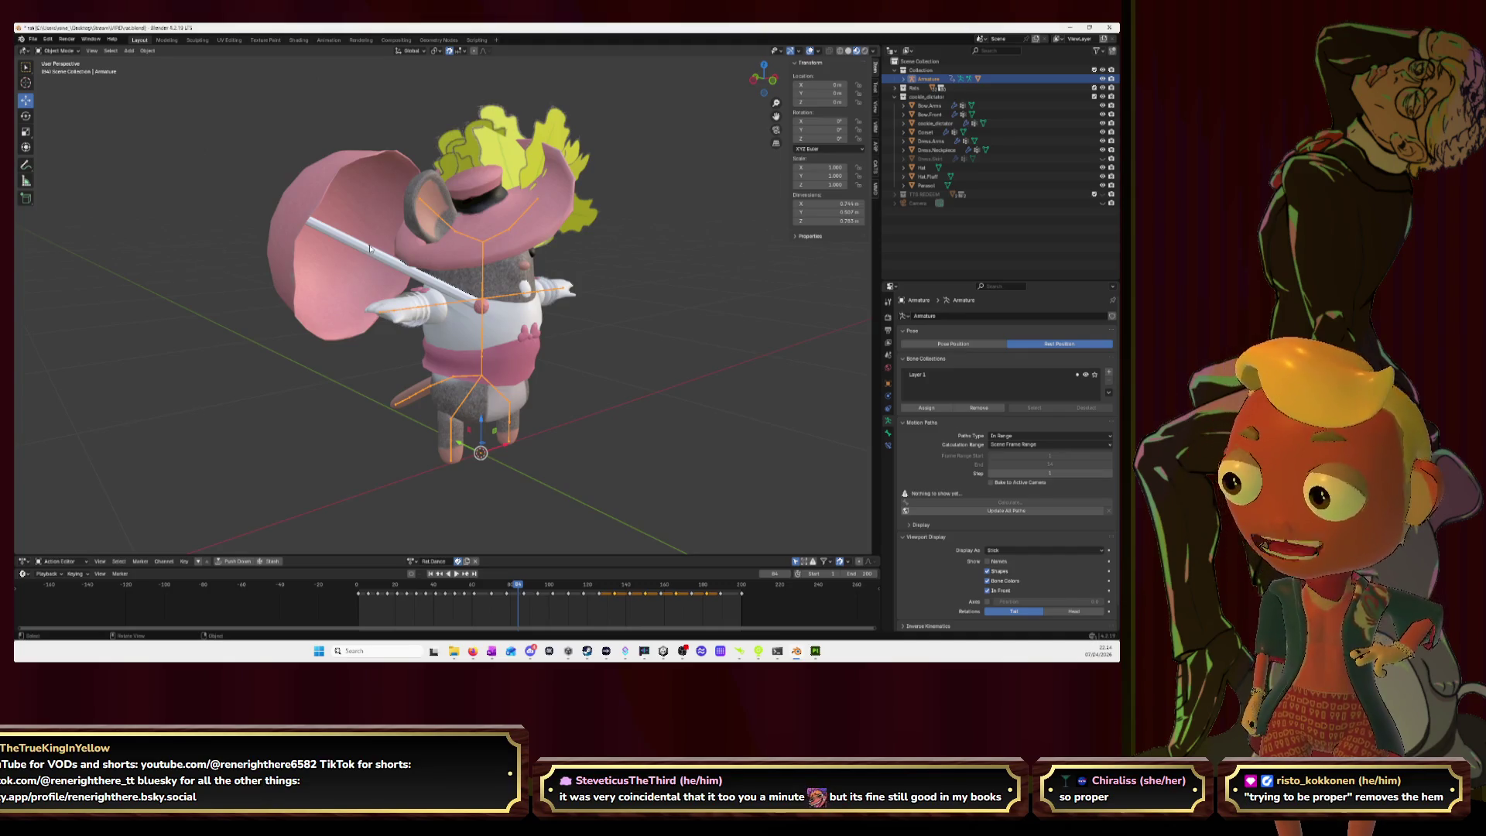
pyautogui.click(1103, 159)
pyautogui.moveTo(631, 328)
pyautogui.mouseDown(button='middle')
pyautogui.moveTo(570, 298)
pyautogui.moveTo(601, 318)
pyautogui.moveTo(595, 330)
pyautogui.mouseUp(button='middle')
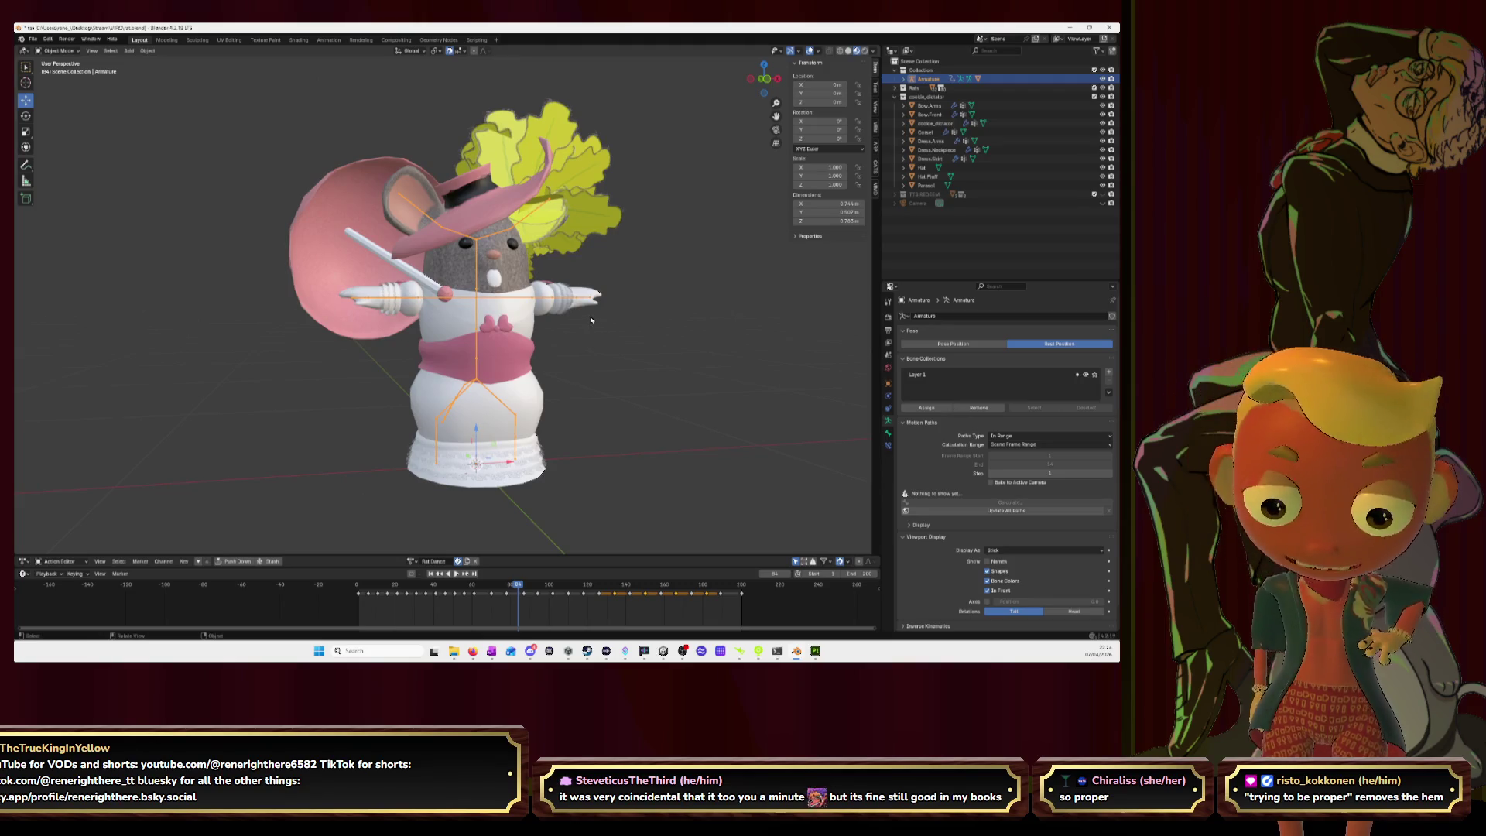
pyautogui.hotkey('ctrl', 's')
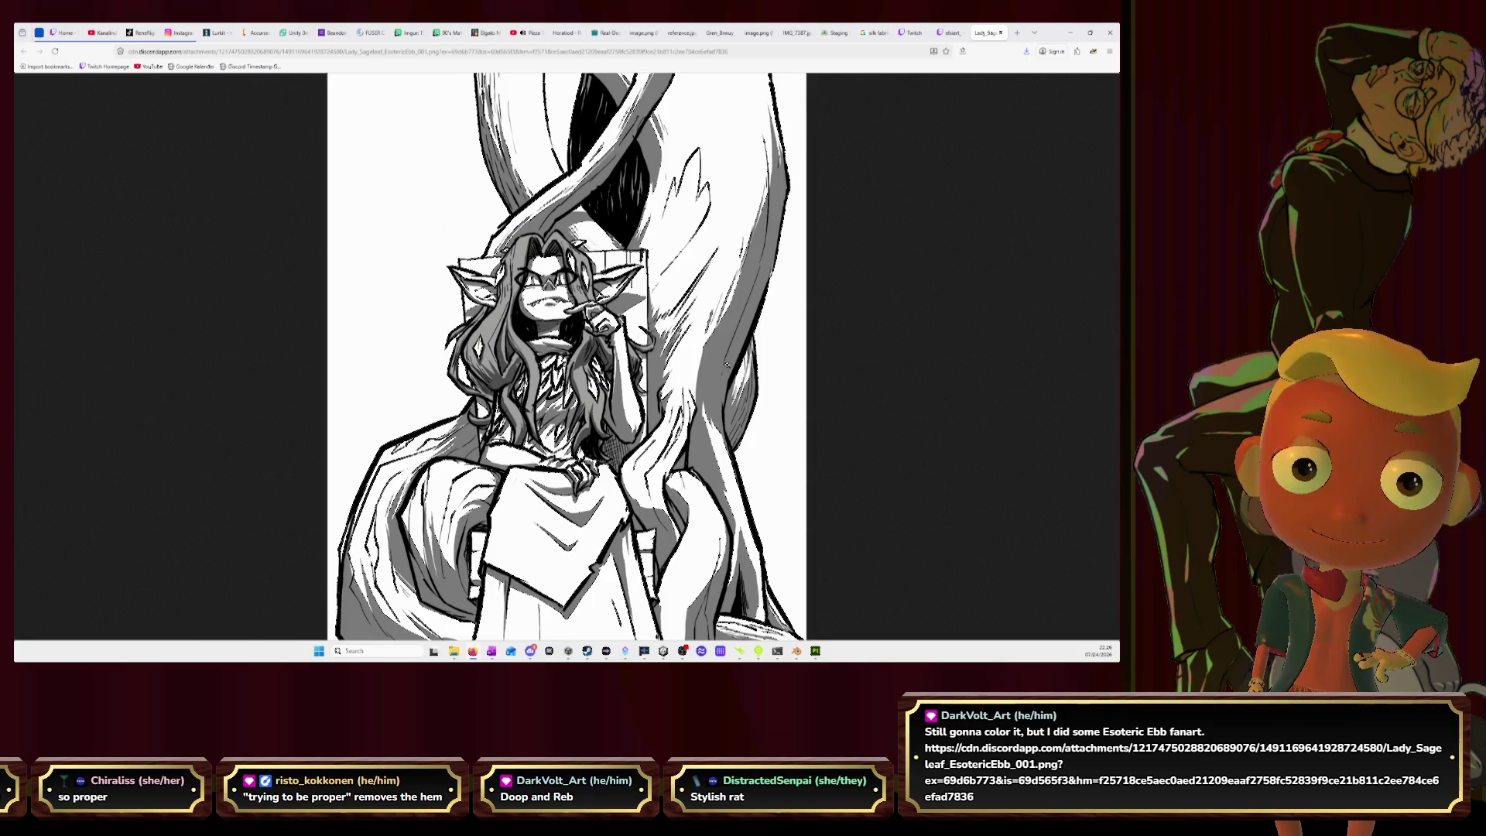
# Step: Zoom the fan artwork to 133%, scroll through it top to bottom, and move to the Twitch stream tab
pyautogui.keyDown('ctrl'); pyautogui.scroll(3, 721, 364); pyautogui.keyUp('ctrl')
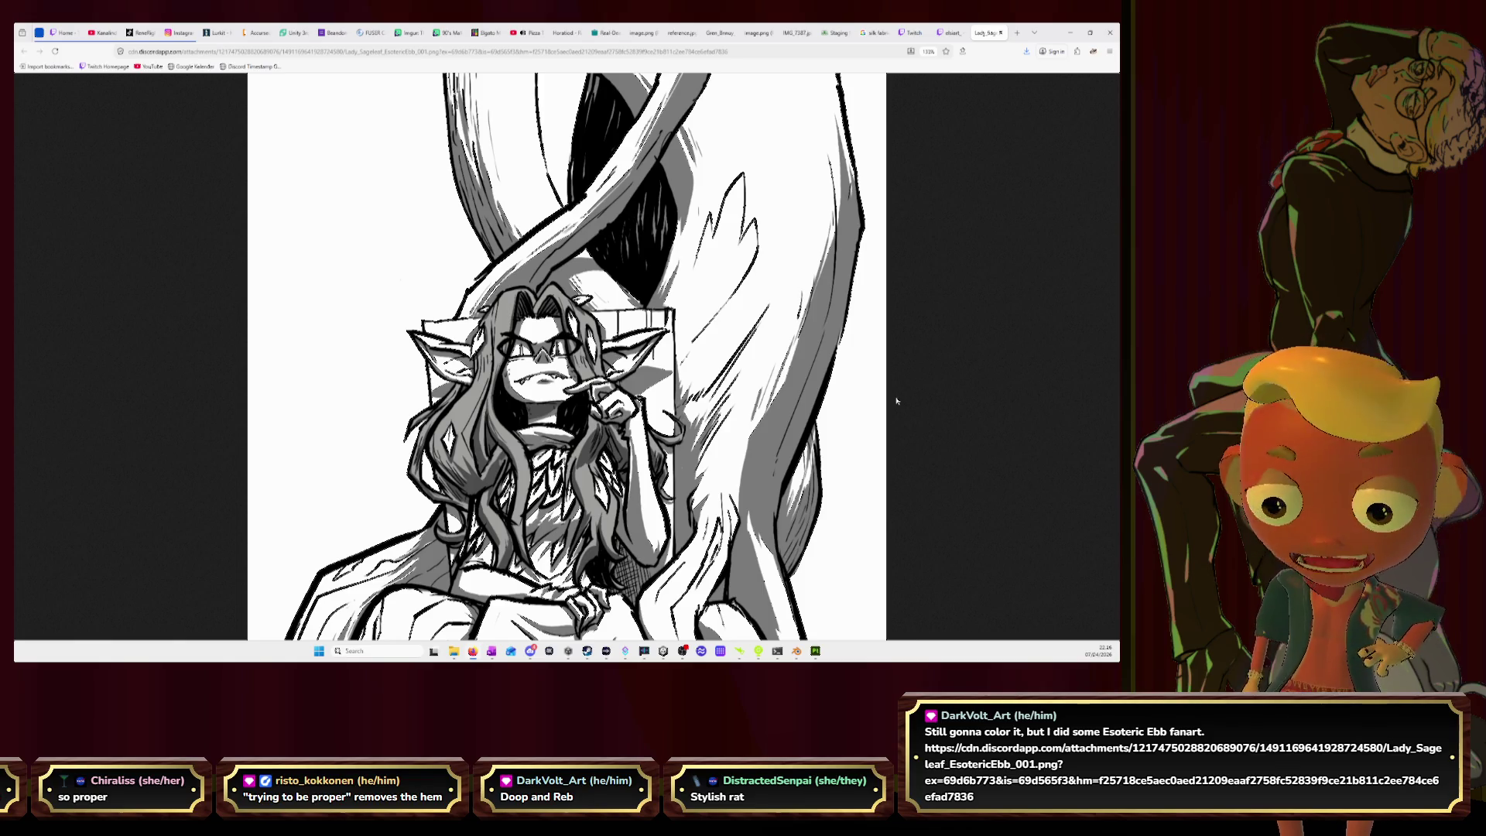
pyautogui.scroll(-2, 896, 400)
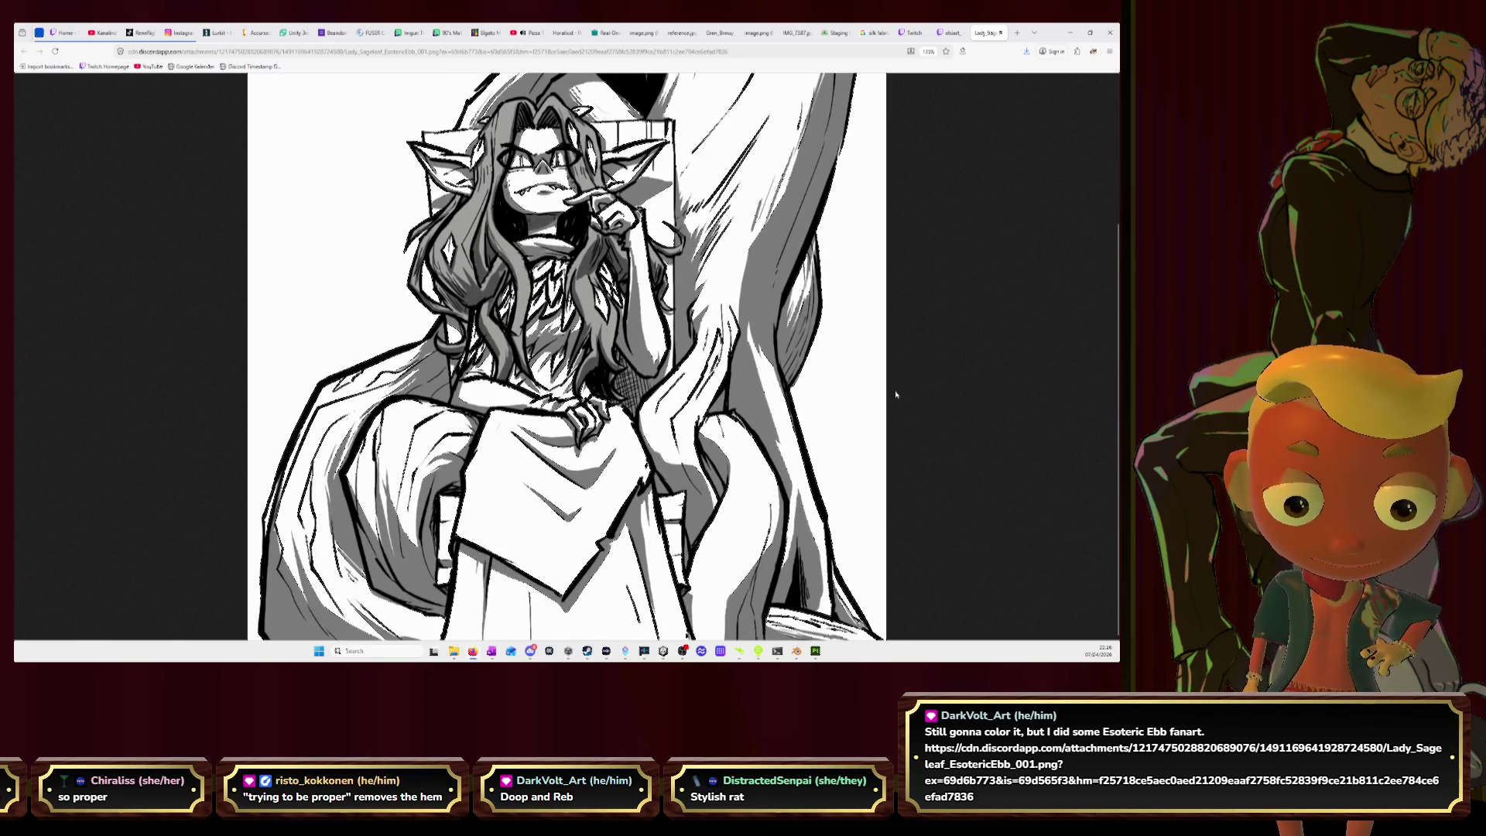
pyautogui.scroll(2, 896, 395)
pyautogui.scroll(-2, 896, 394)
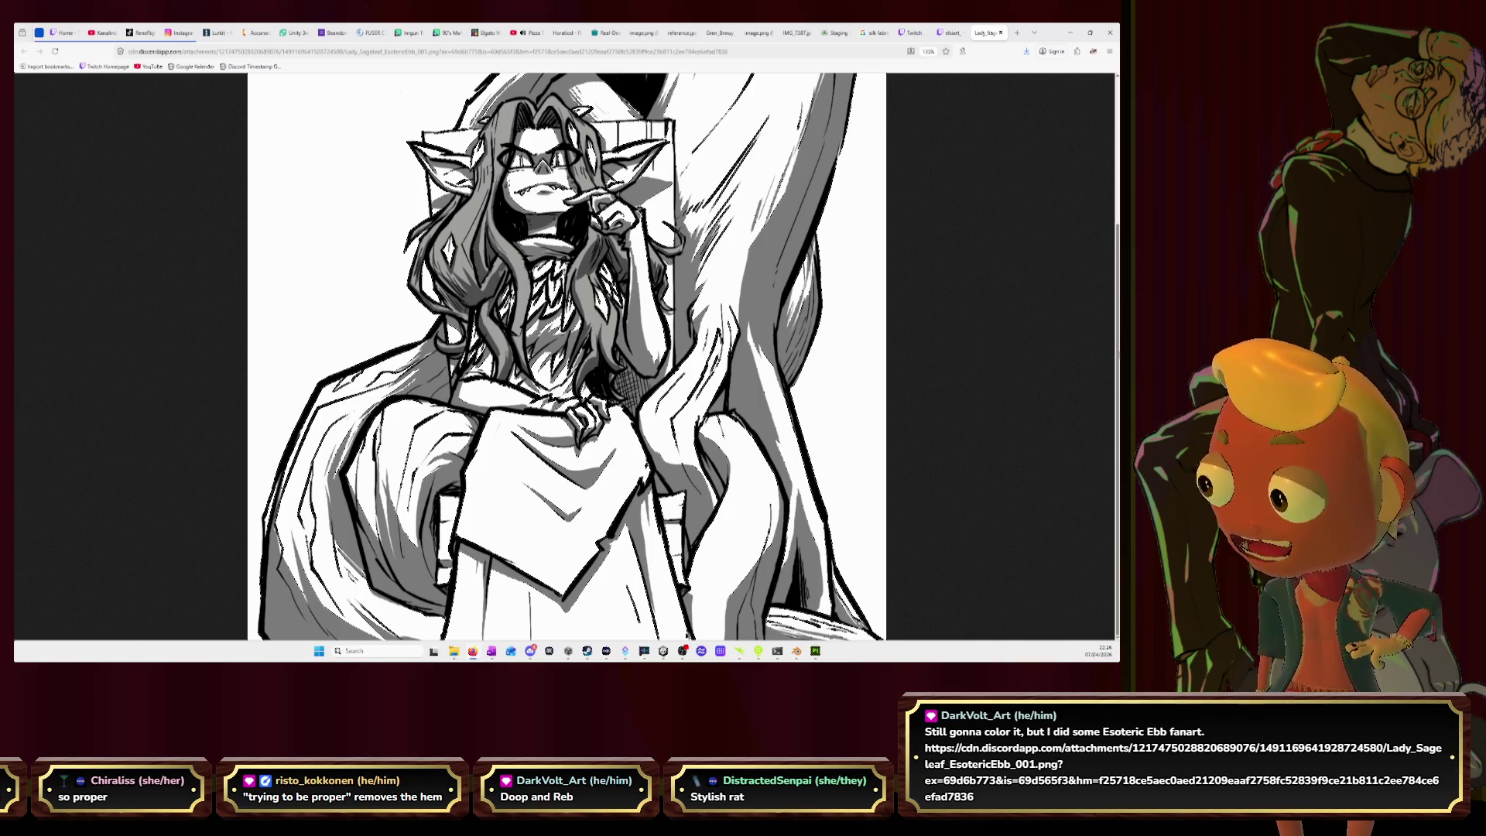
pyautogui.click(945, 31)
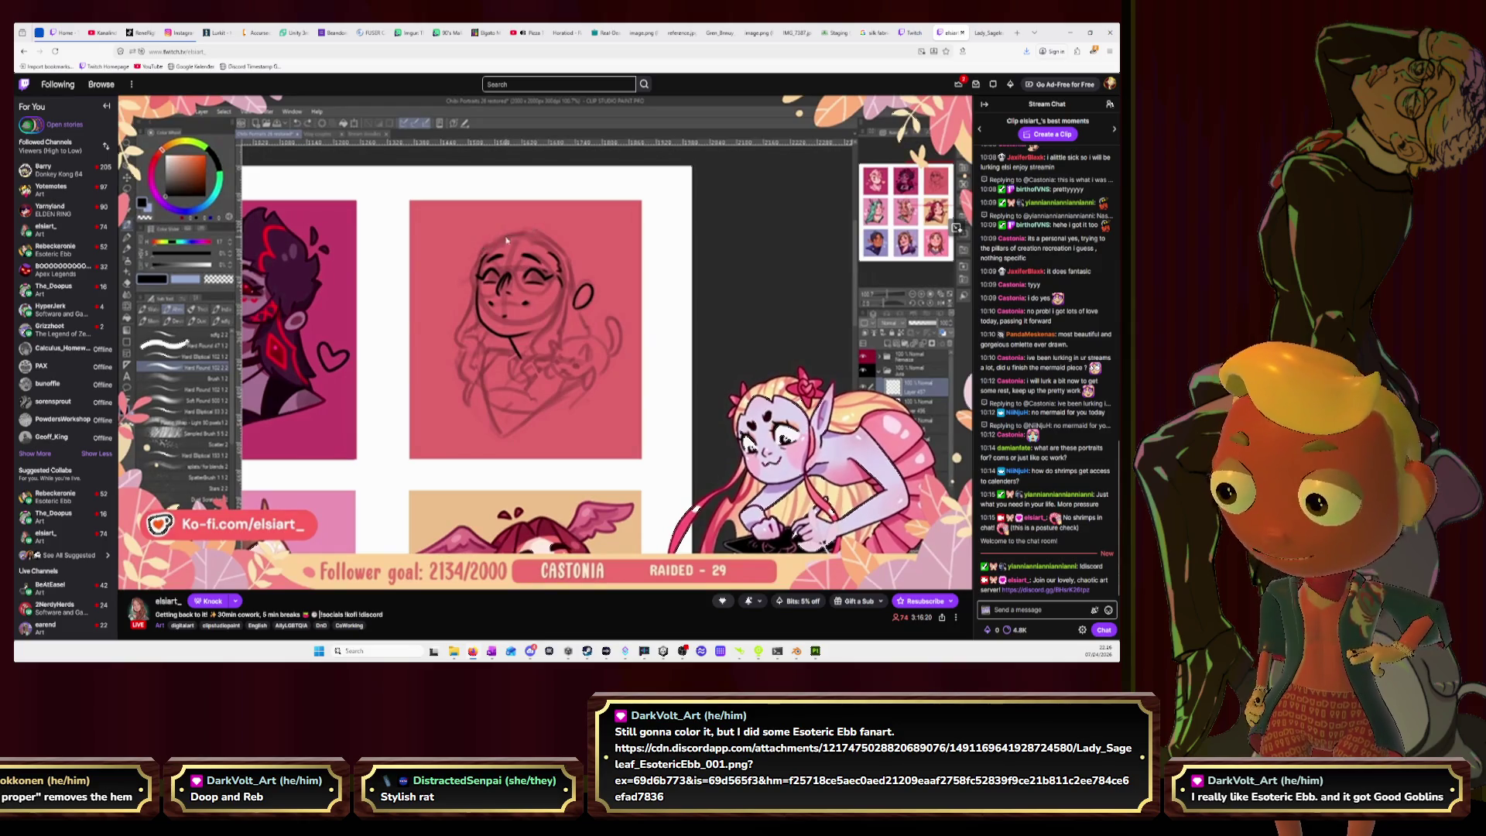
pyautogui.click(318, 51)
pyautogui.doubleClick(210, 52)
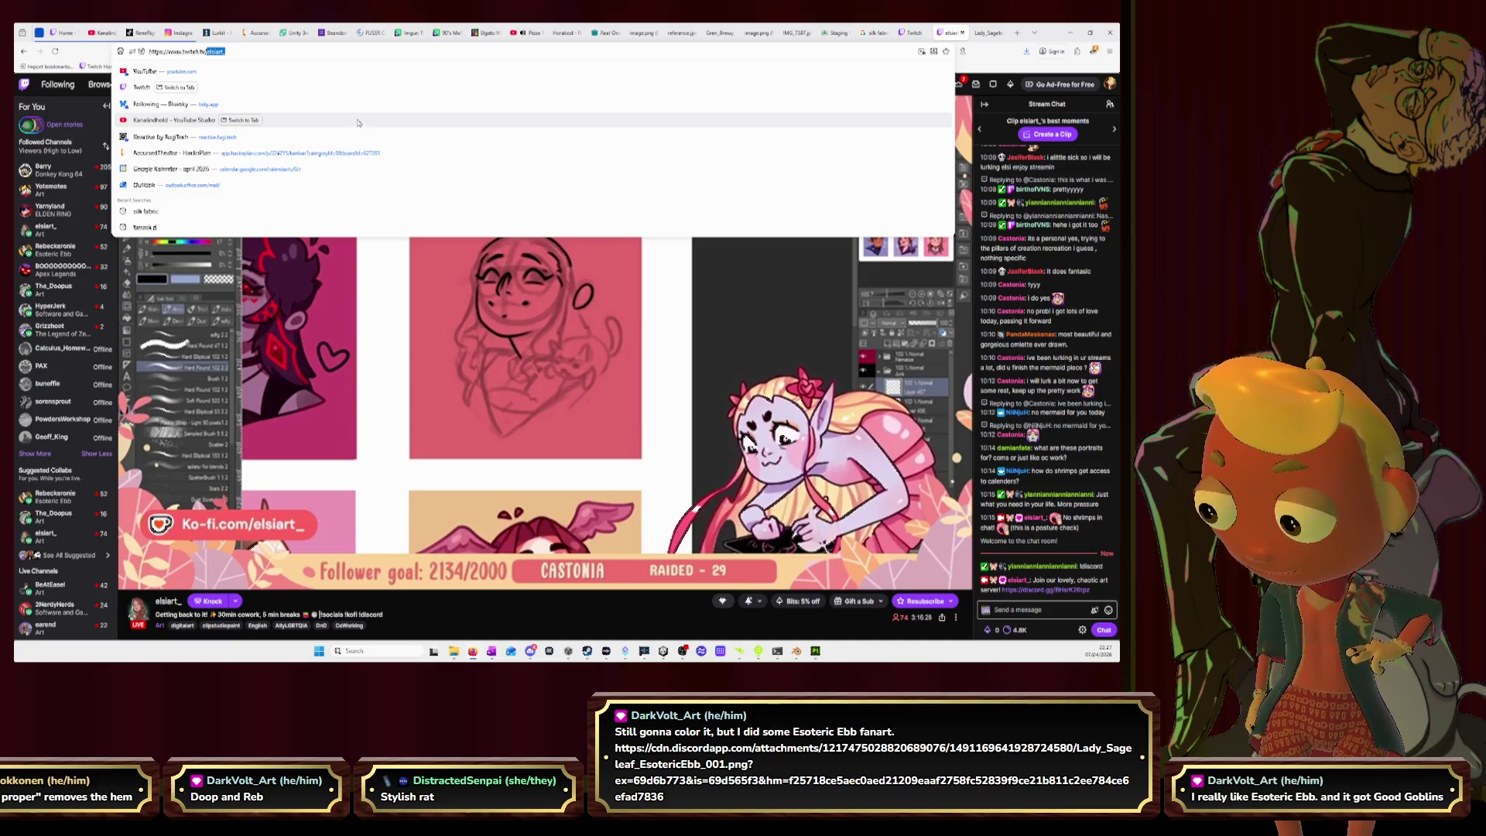
pyautogui.click(467, 615)
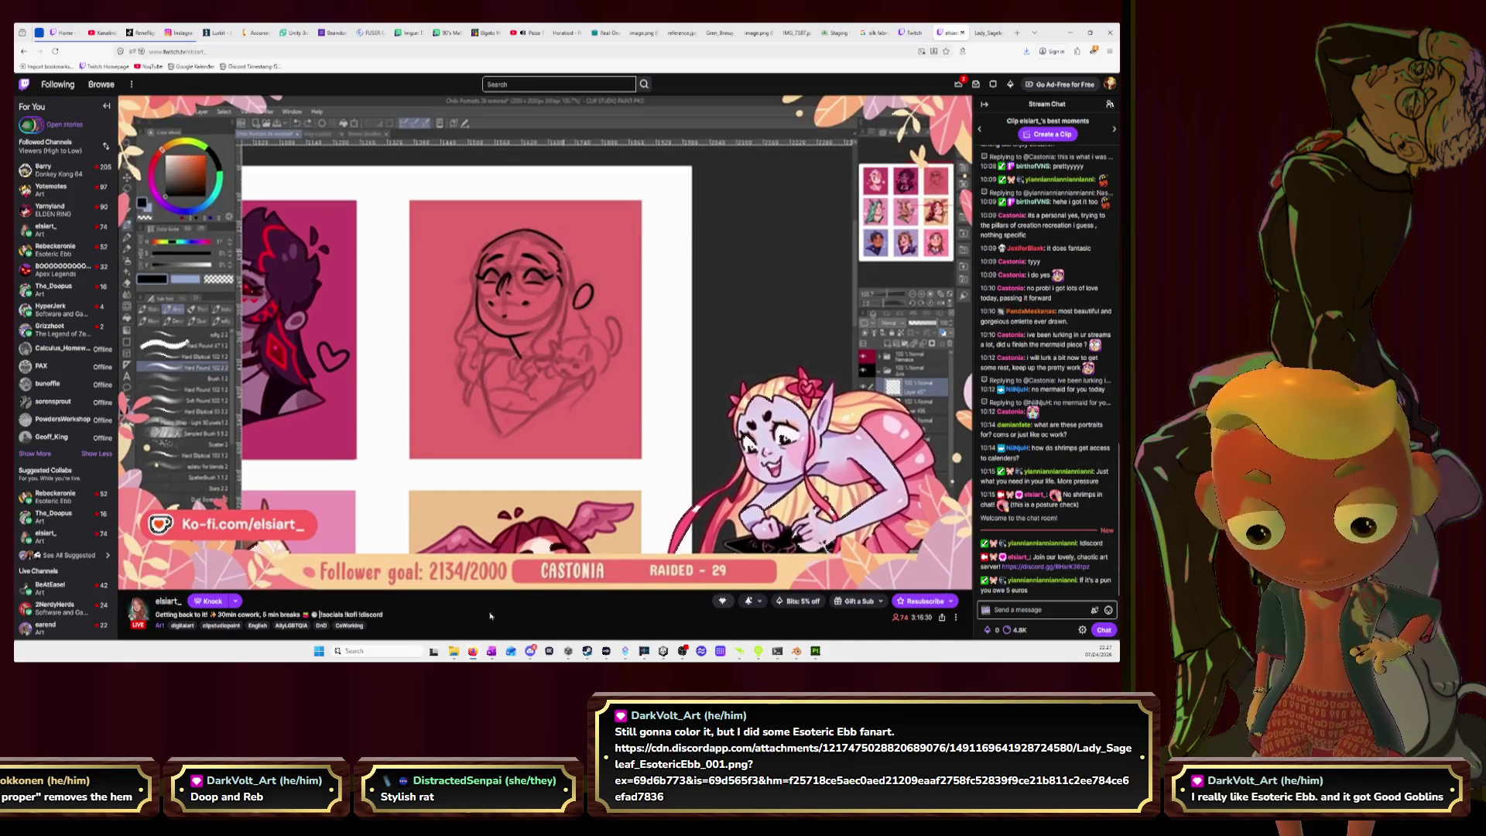